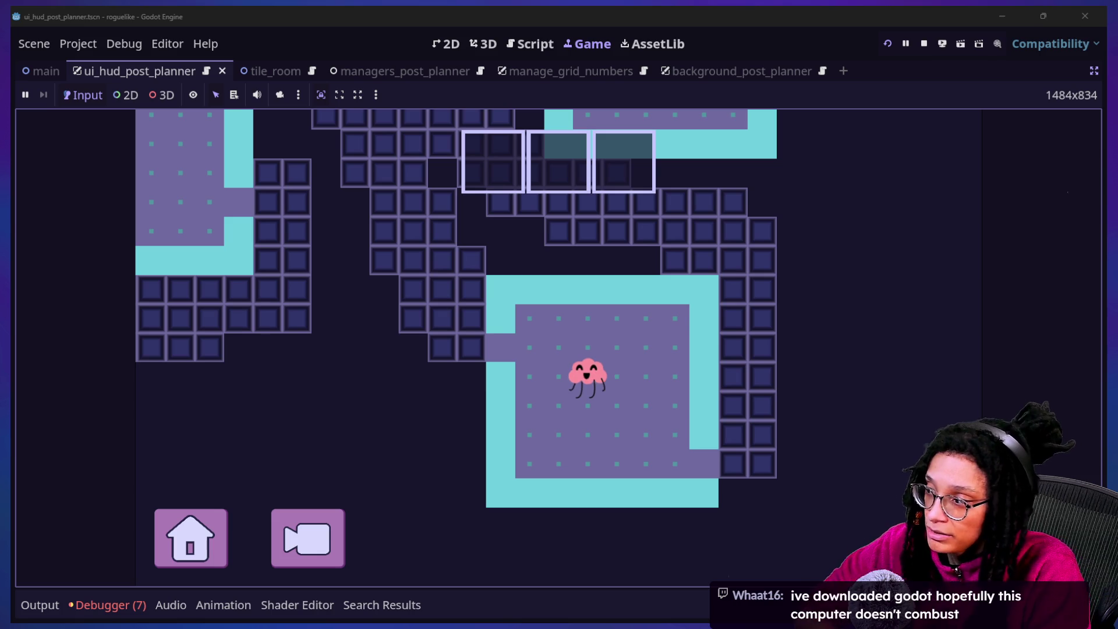
Move the character up and left into the corridor.
key("Up")
key("Left")
key("Left")
key("Left")
key("Up")
key("Up")
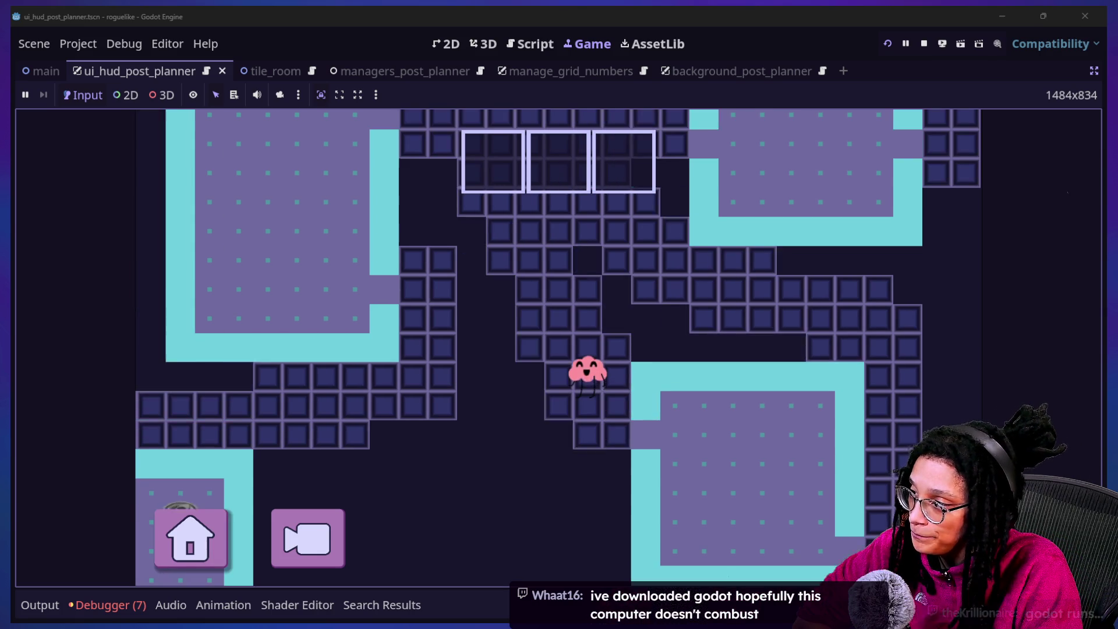
key("Up")
key("Up")
key("Left")
key("Up")
key("Up")
key("Up")
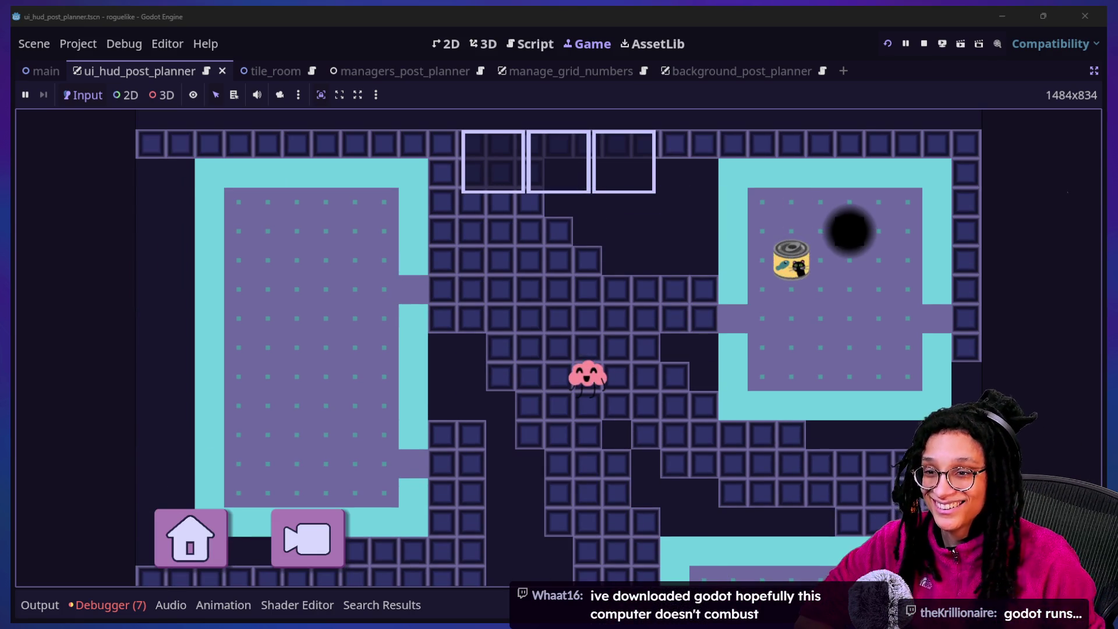
key("Up")
key("Up")
key("Up")
key("Left")
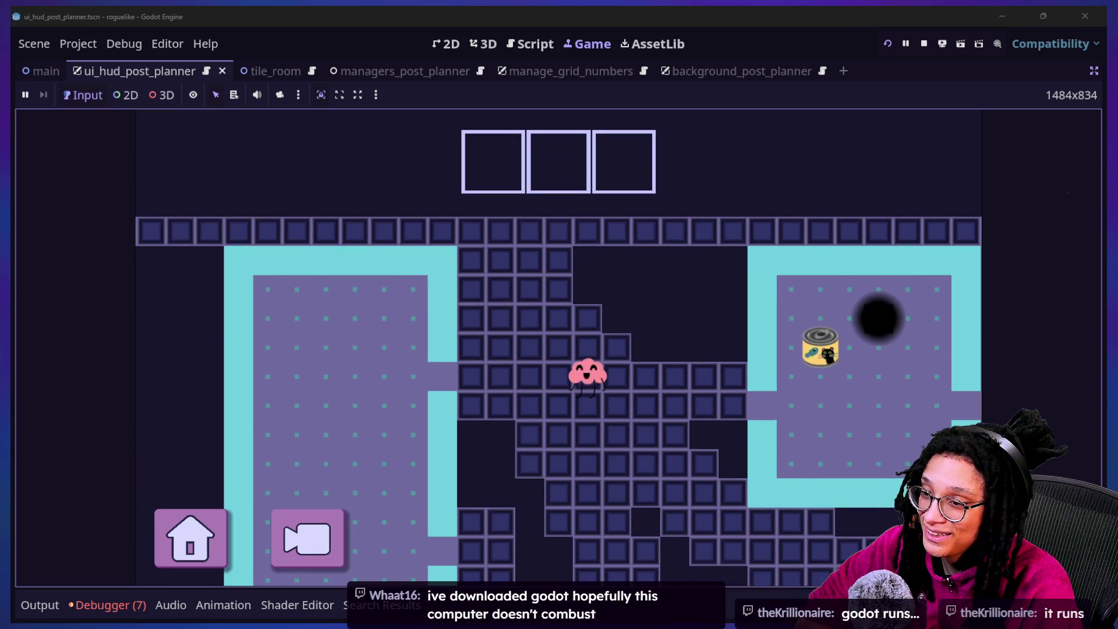
key("Left")
key("Up")
Walk the character around the corridor and right into the right room.
key("Up")
key("Up")
key("Left")
key("Down")
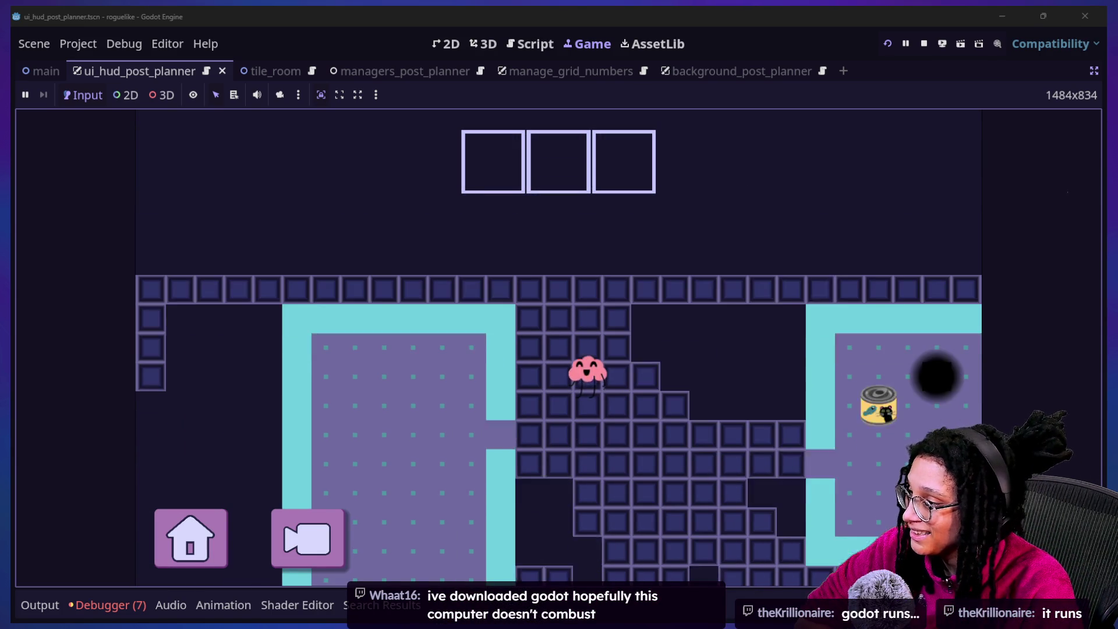
key("Down")
key("Right")
key("Right")
key("Right")
key("Right")
key("Down")
key("Right")
key("Right")
key("Right")
key("Right")
key("Up")
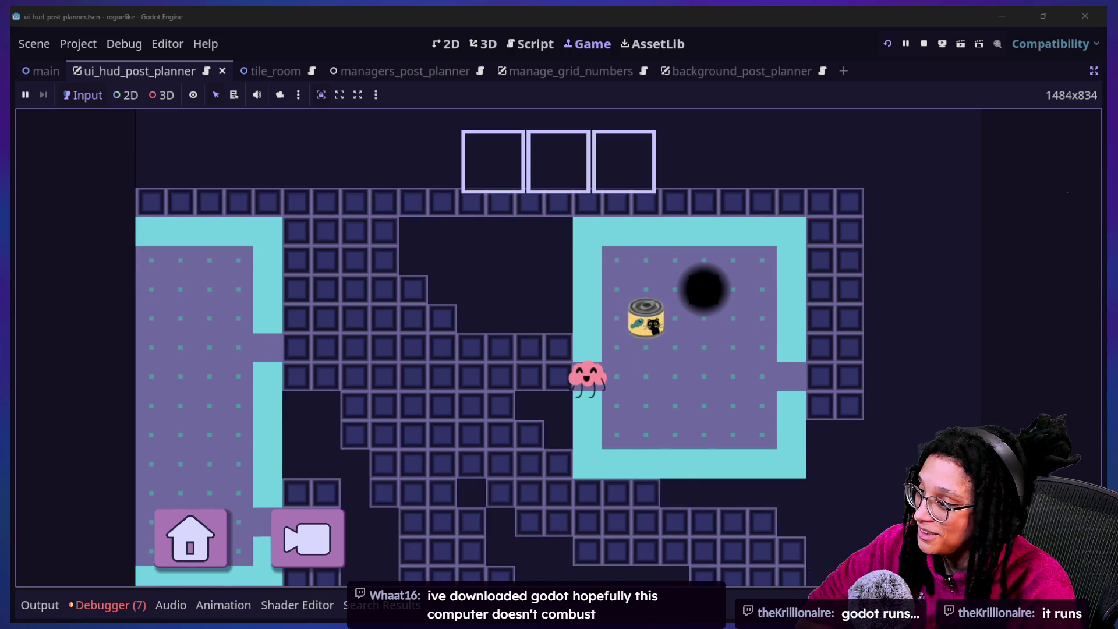
key("Right")
key("Down")
key("Right")
key("Right")
key("Up")
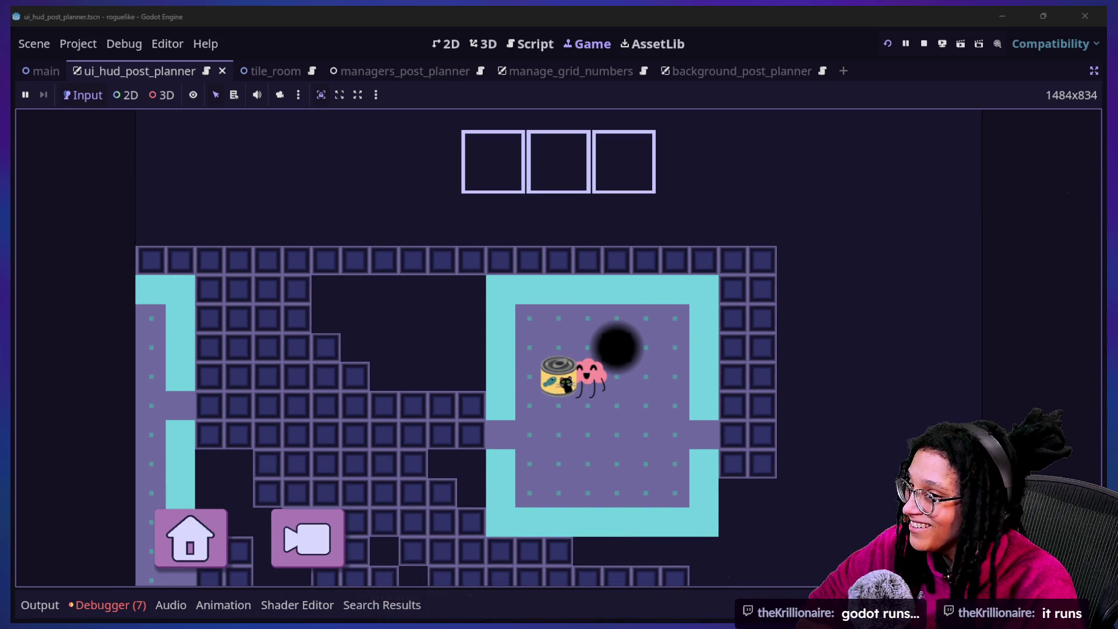
Step the character onto the catfood can to collect it.
key("Left")
key("Left")
key("Down")
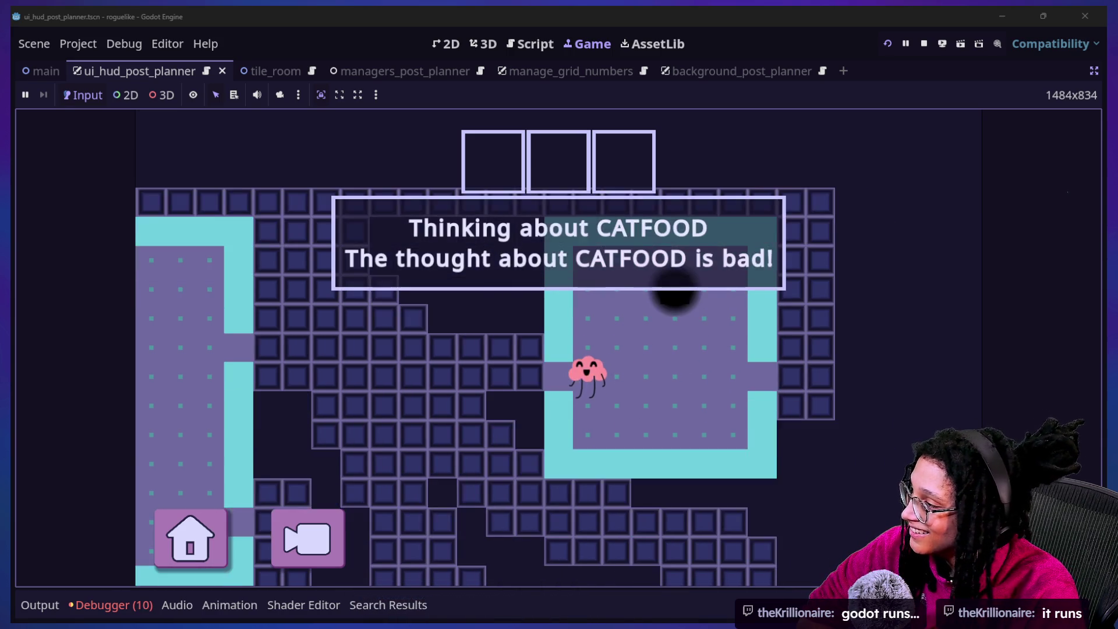
key("Down")
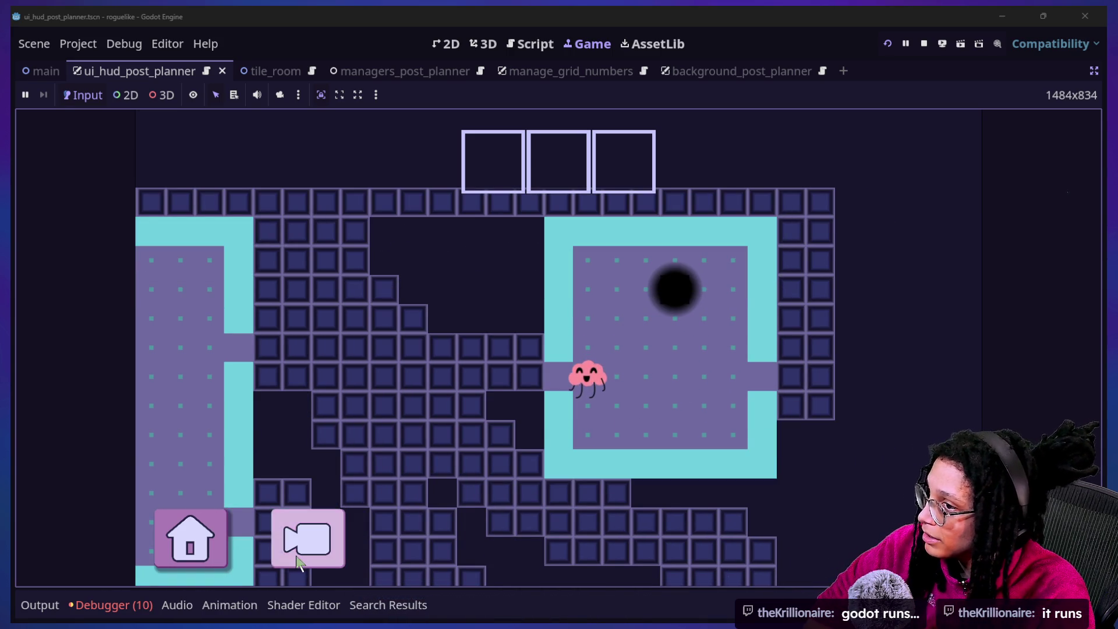
Open the debugger's Errors list and expand a _create_thought_text_animation error to see its source.
left_click(96, 604)
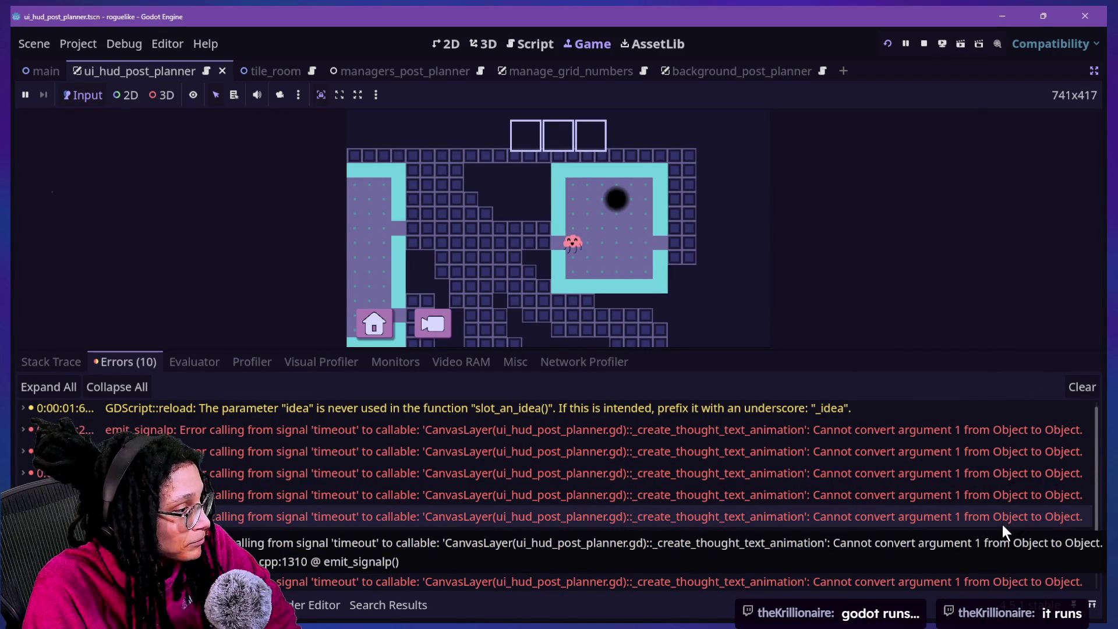
left_click(847, 432)
double_click(847, 432)
scroll(805, 530, "down", 1)
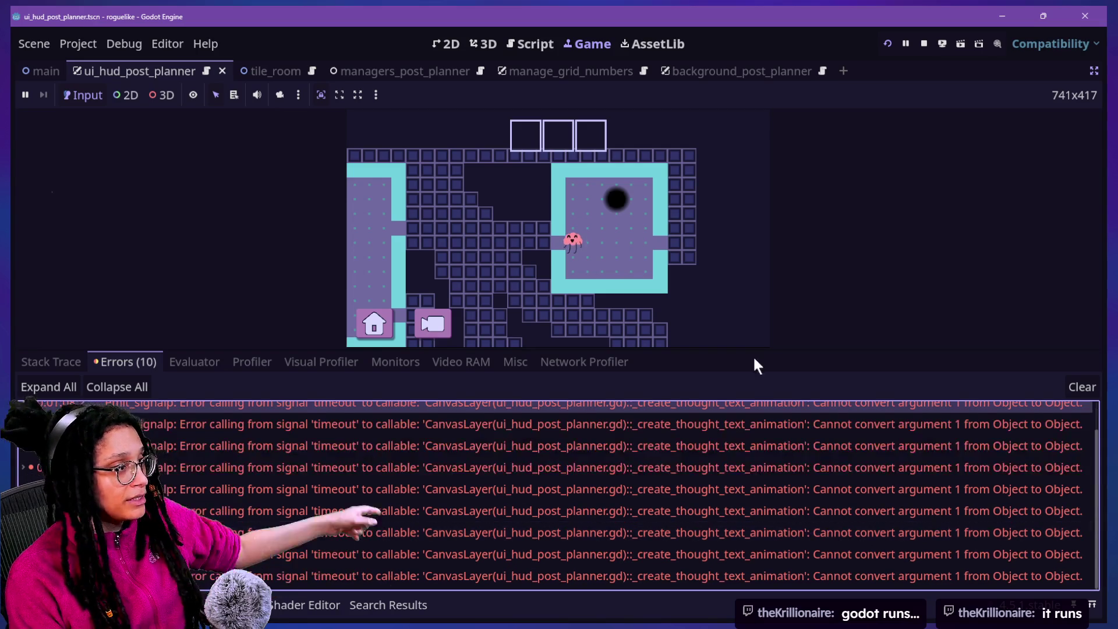
Back in the script at line 23, hide the debugger panel and open the quick-open script list.
left_click(546, 35)
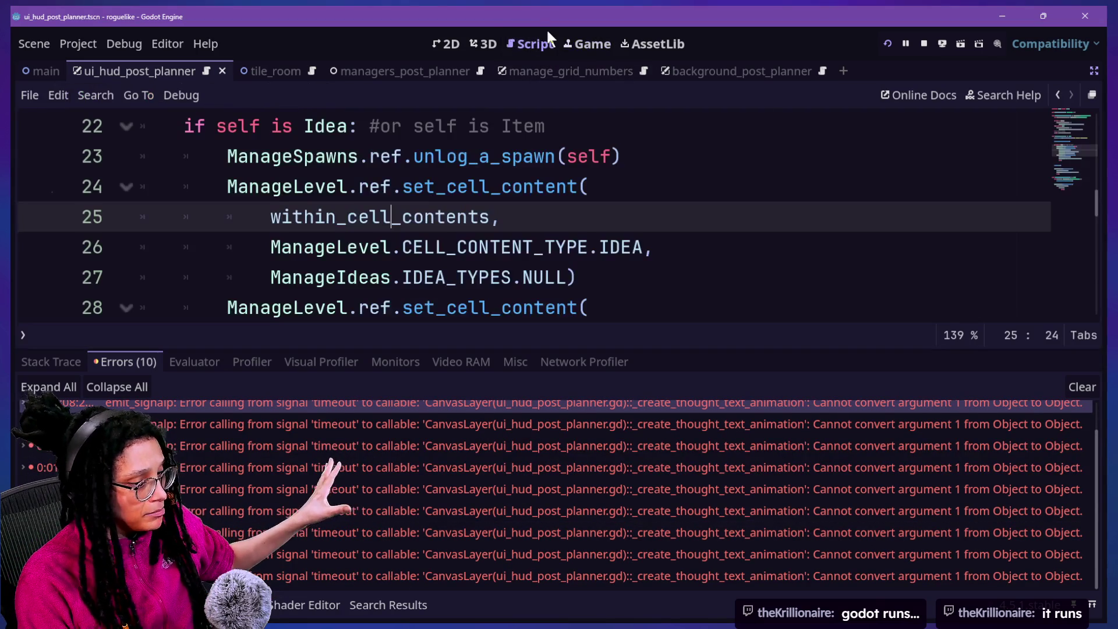
left_click(538, 155)
key("ctrl+j")
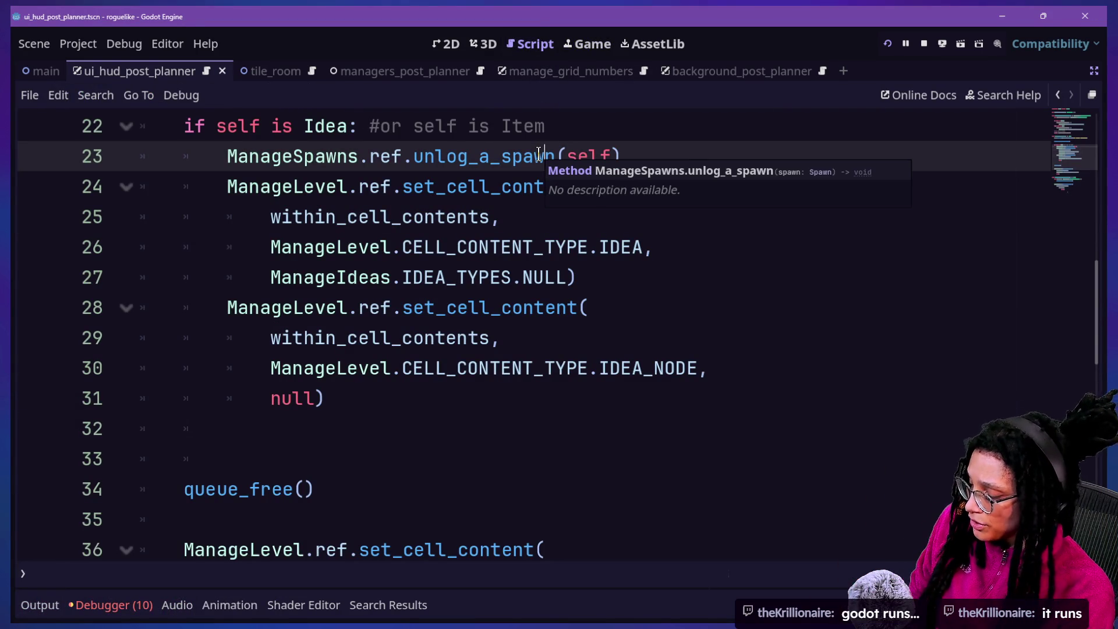
key("ctrl+alt+o")
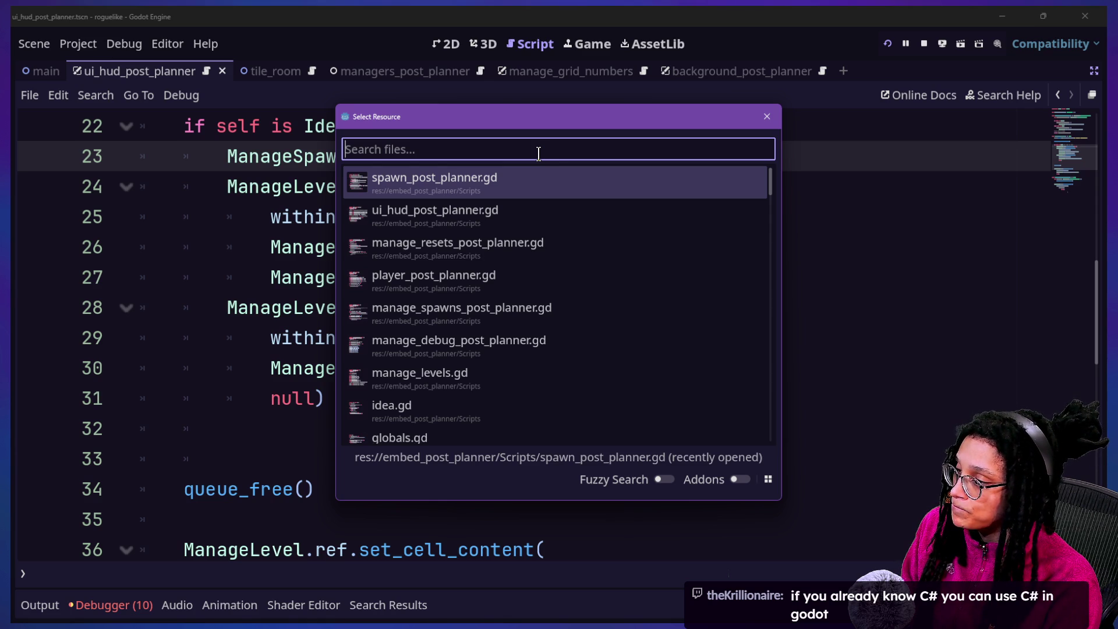
Open ui_hud_post_planner.gd from the script list and scroll through its code.
key("Down")
key("Down")
key("Down")
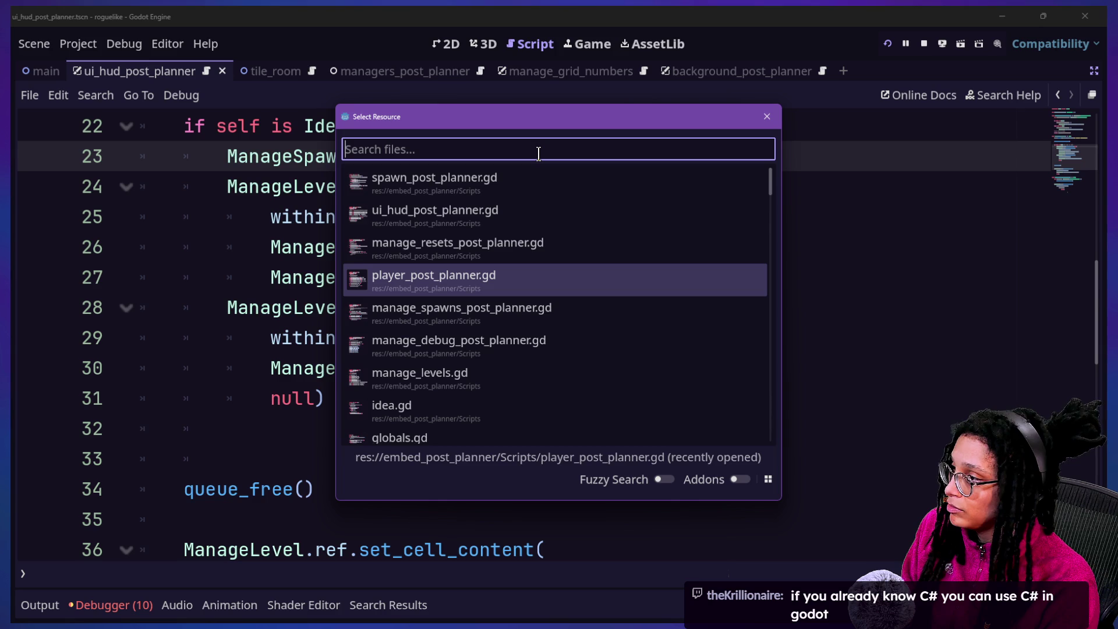
key("Up")
key("Up")
key("Return")
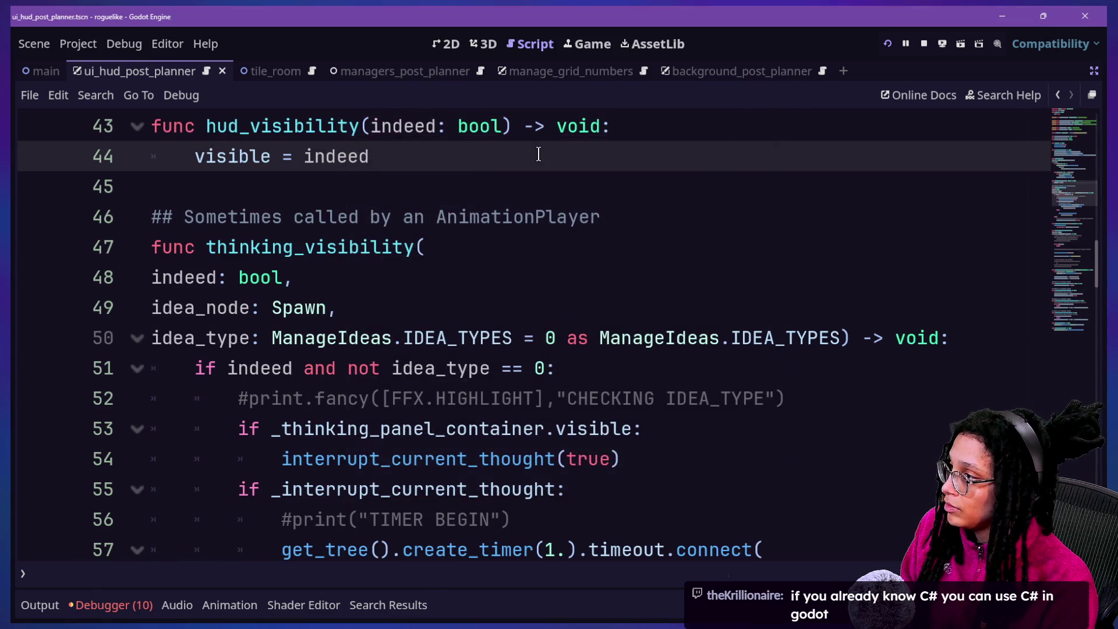
scroll(538, 154, "up", 14)
scroll(538, 154, "down", 4)
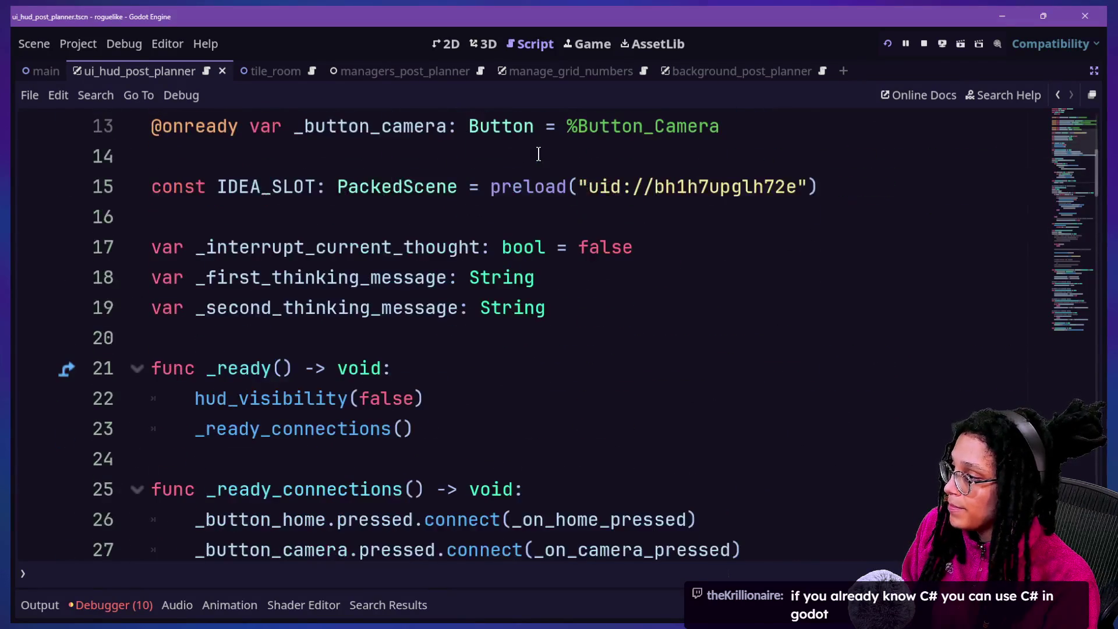
scroll(538, 154, "down", 5)
scroll(280, 255, "down", 2)
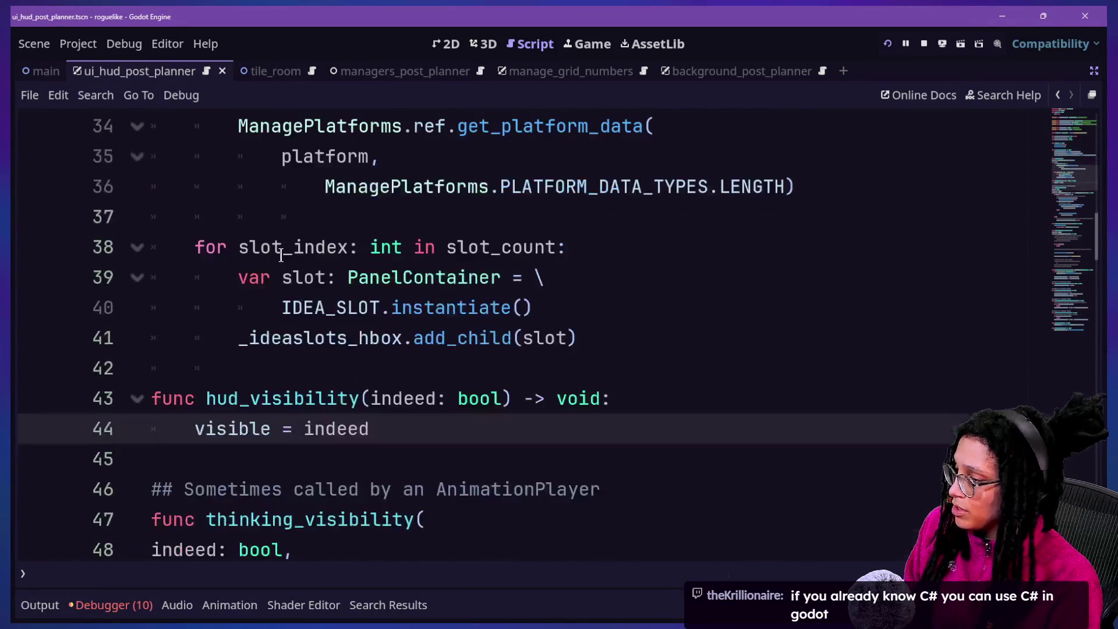
Search the whole project for thinking_visibil, finding 5 matches in 2 files.
key("ctrl+alt+o")
type("thinking")
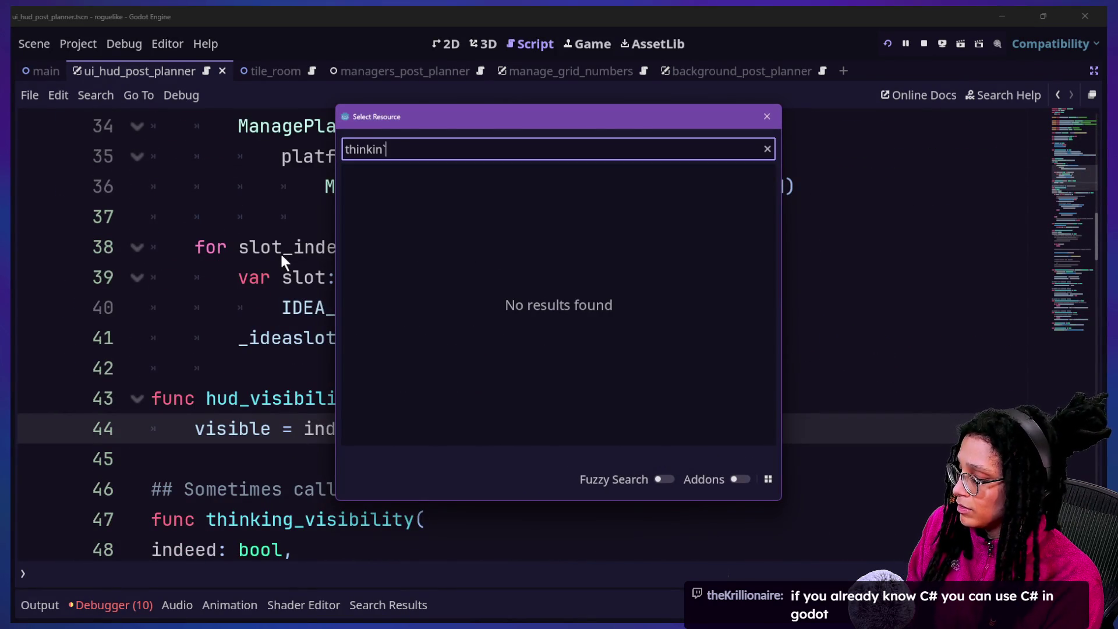
key("Escape")
key("ctrl+shift+f")
type("think")
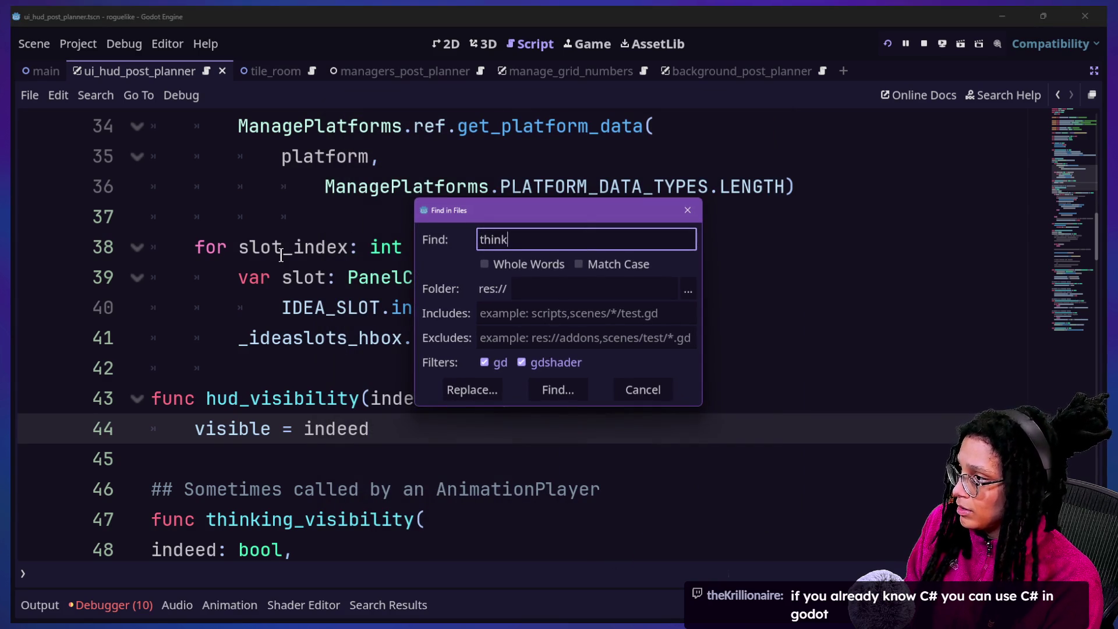
type("l")
key("Return")
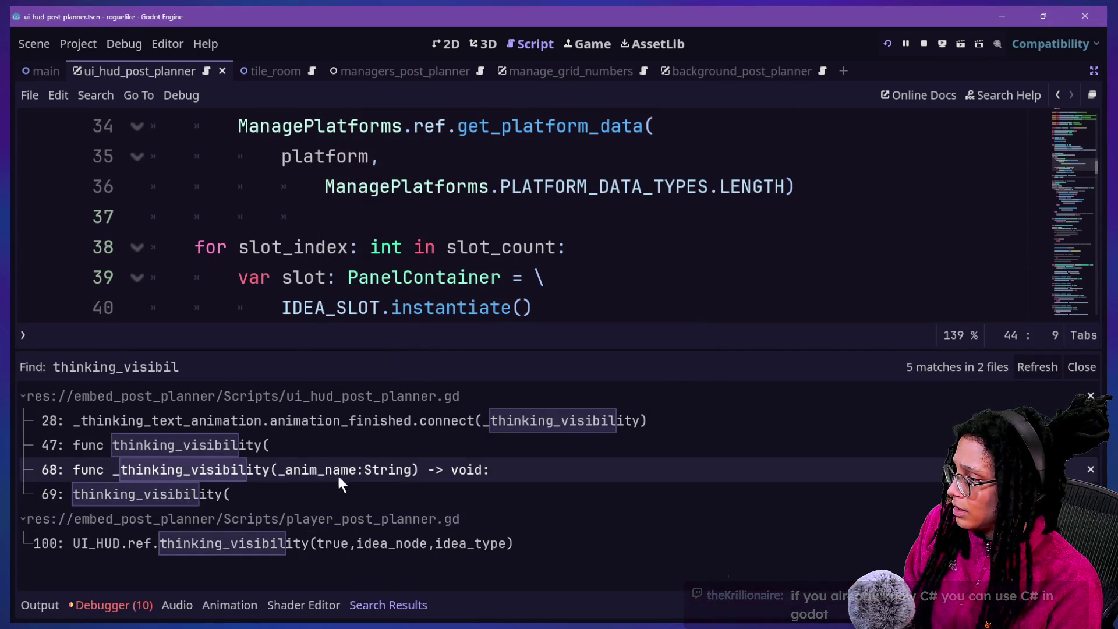
Jump to the line 100 thinking_visibility call in the player script and read the surrounding code.
left_click(365, 544)
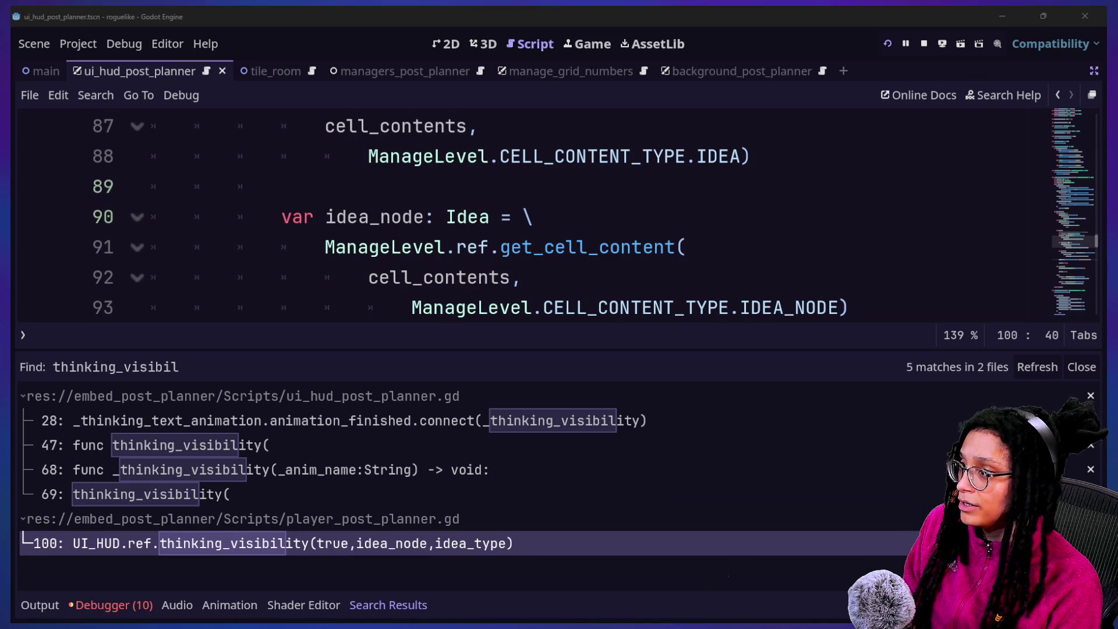
left_click(708, 264)
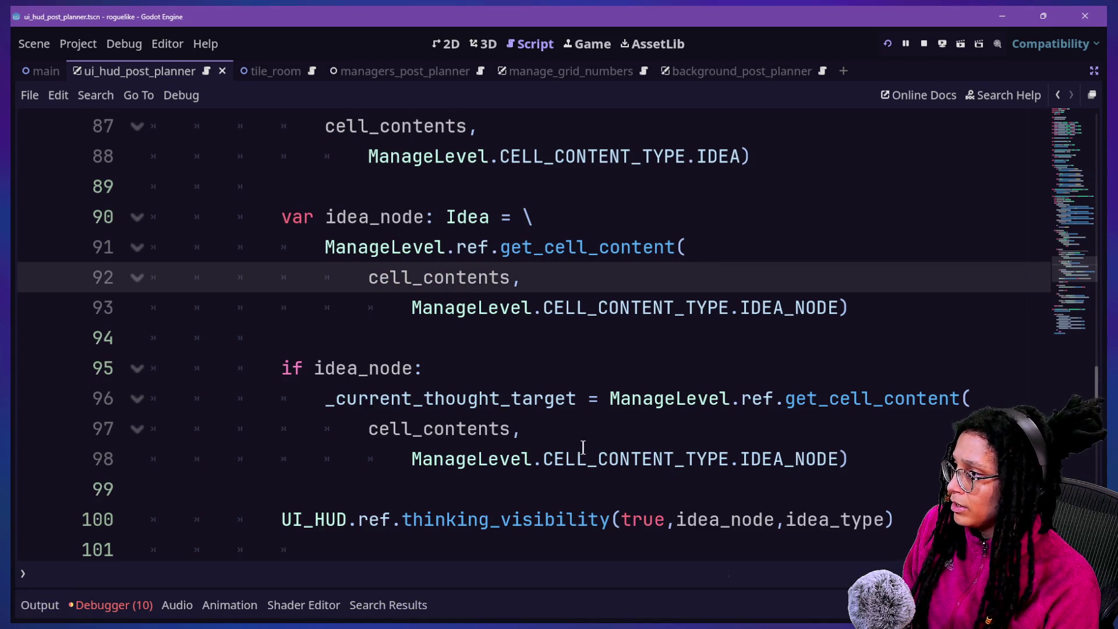
left_click_drag(396, 144, 343, 192)
left_click(343, 192)
double_click(467, 217)
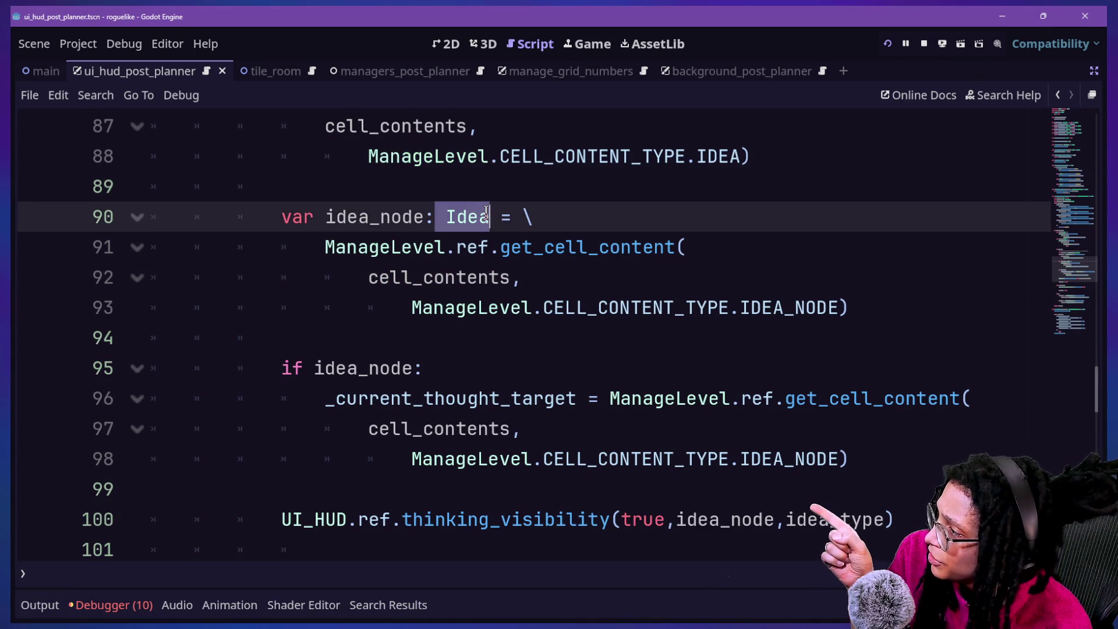
left_click(563, 400)
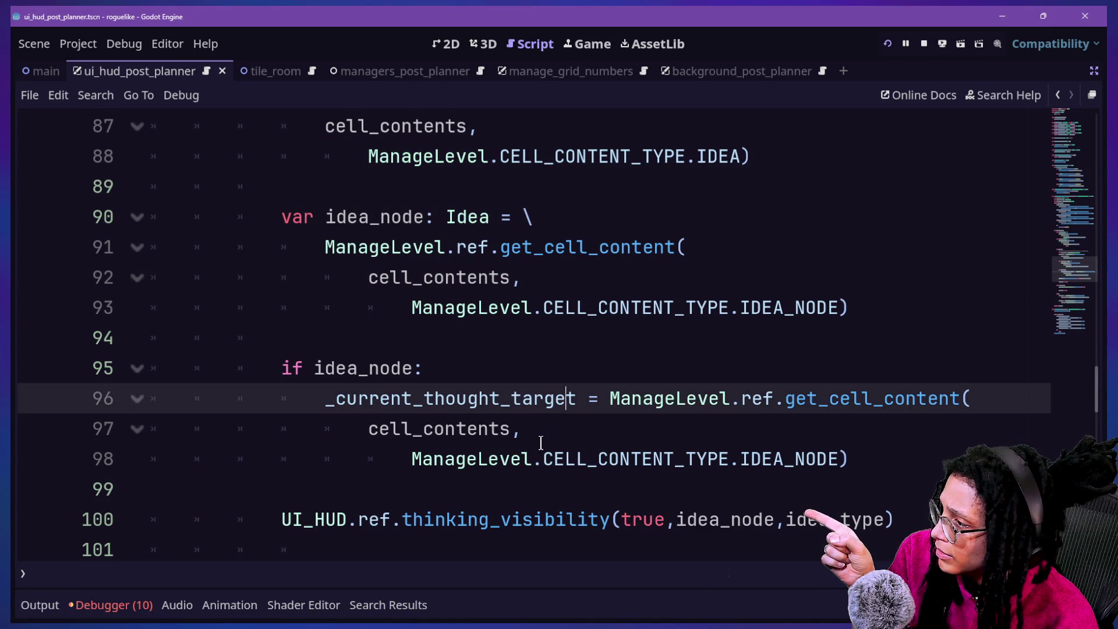
mouse_move(510, 413)
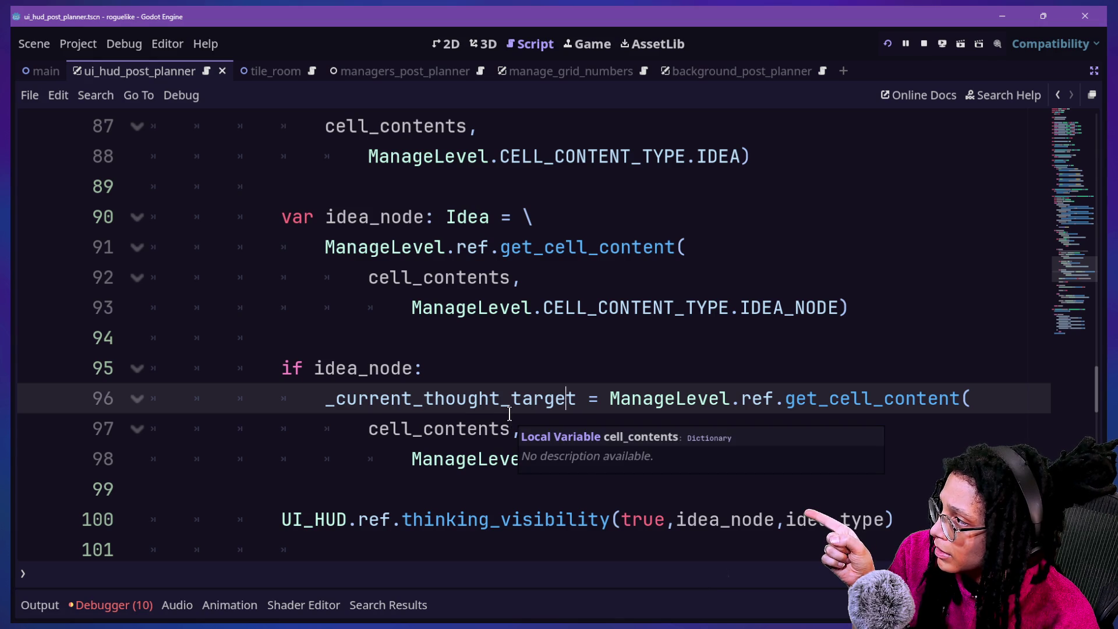
scroll(588, 515, "down", 2)
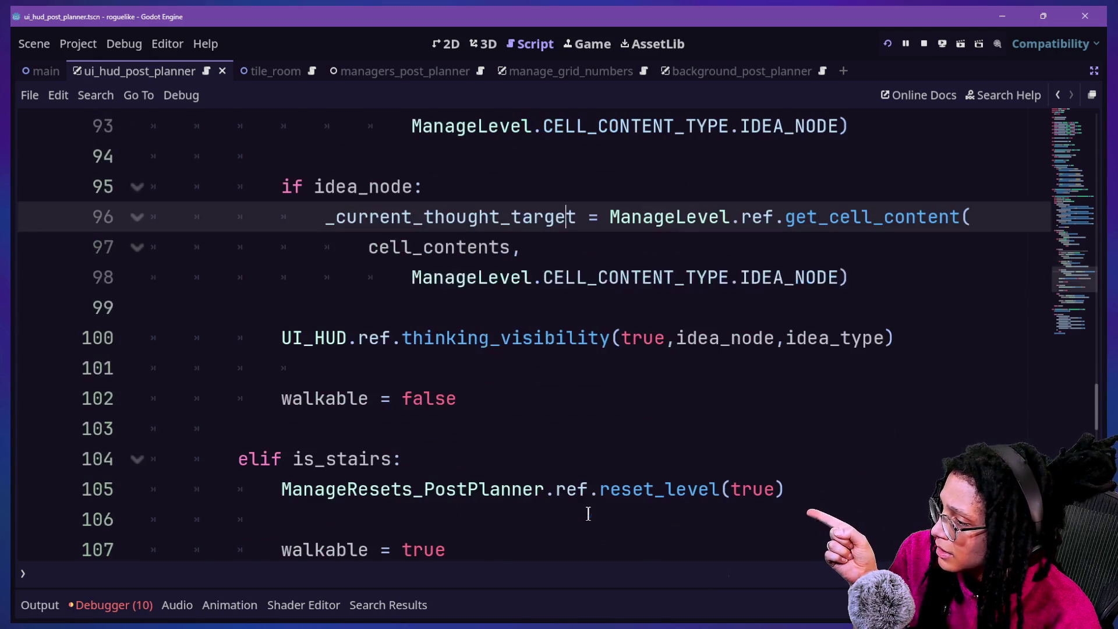
Examine the call's idea_node argument and jump to the thinking_visibility definition.
left_click_drag(676, 338, 776, 338)
left_click(622, 402)
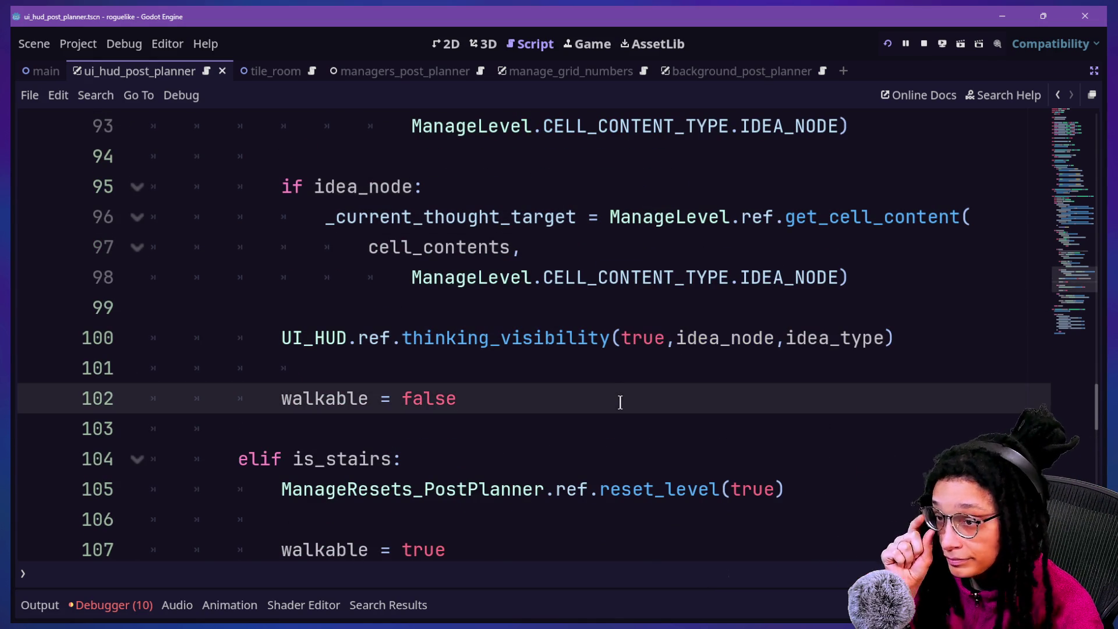
mouse_move(405, 338)
left_mouse_down()
mouse_move(678, 317)
mouse_move(786, 336)
left_mouse_up()
left_click(786, 335)
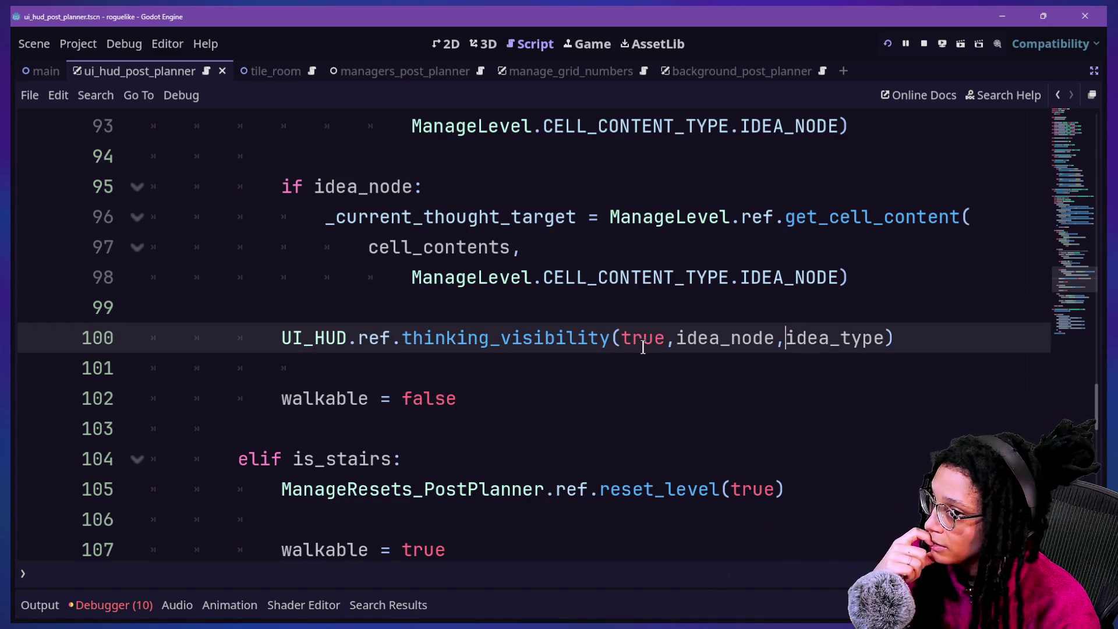
mouse_move(673, 337)
left_mouse_down()
mouse_move(811, 338)
mouse_move(776, 338)
left_mouse_up()
left_click(753, 337)
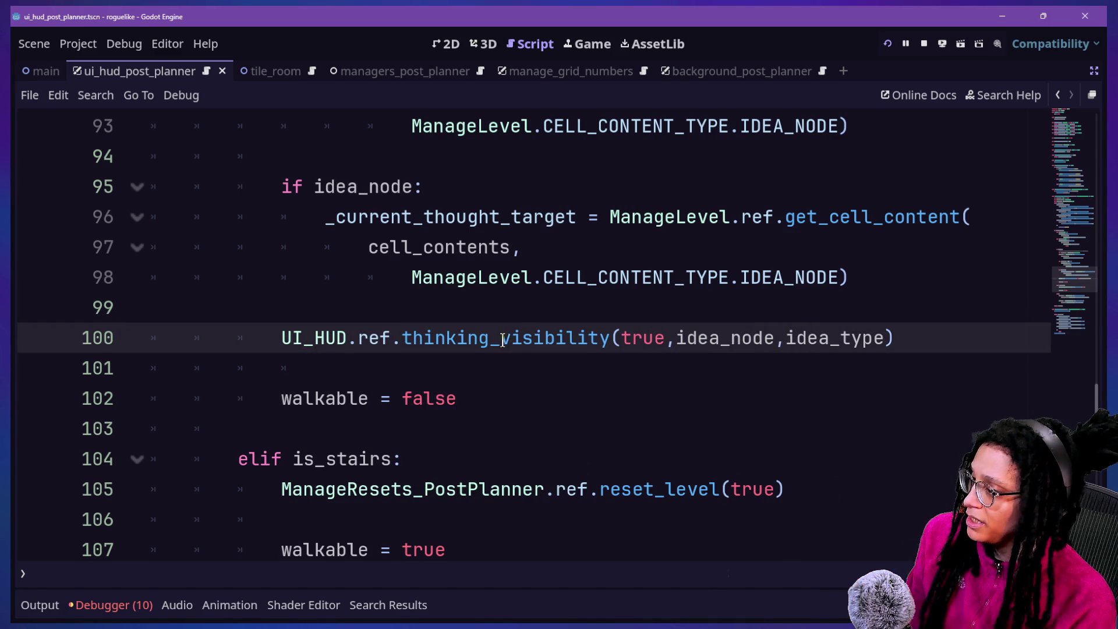
left_click(507, 337, "ctrl")
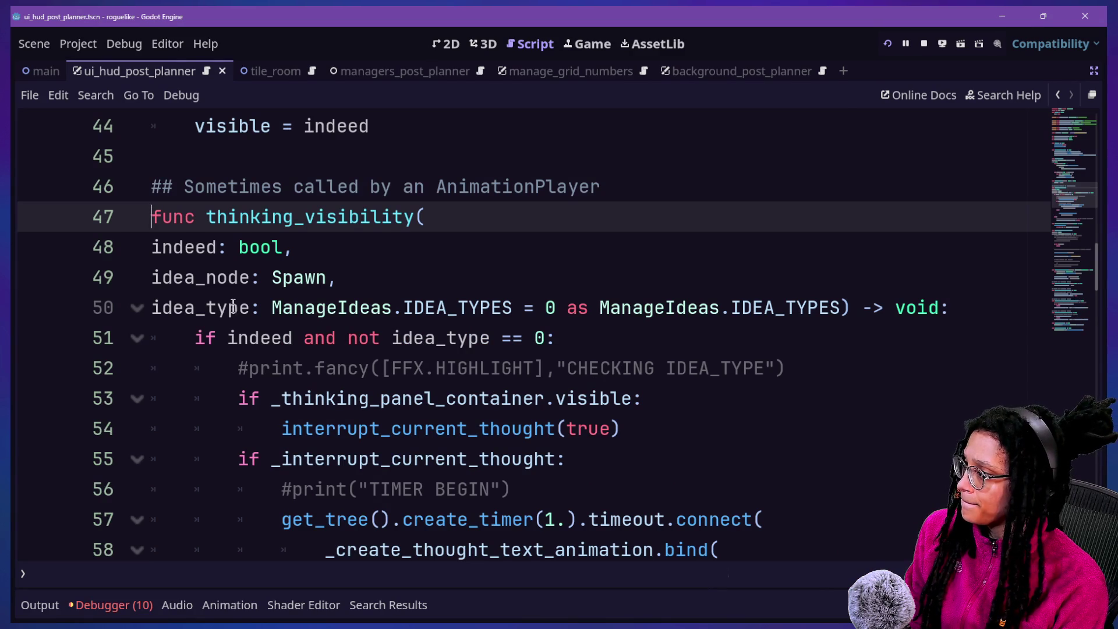
double_click(302, 281)
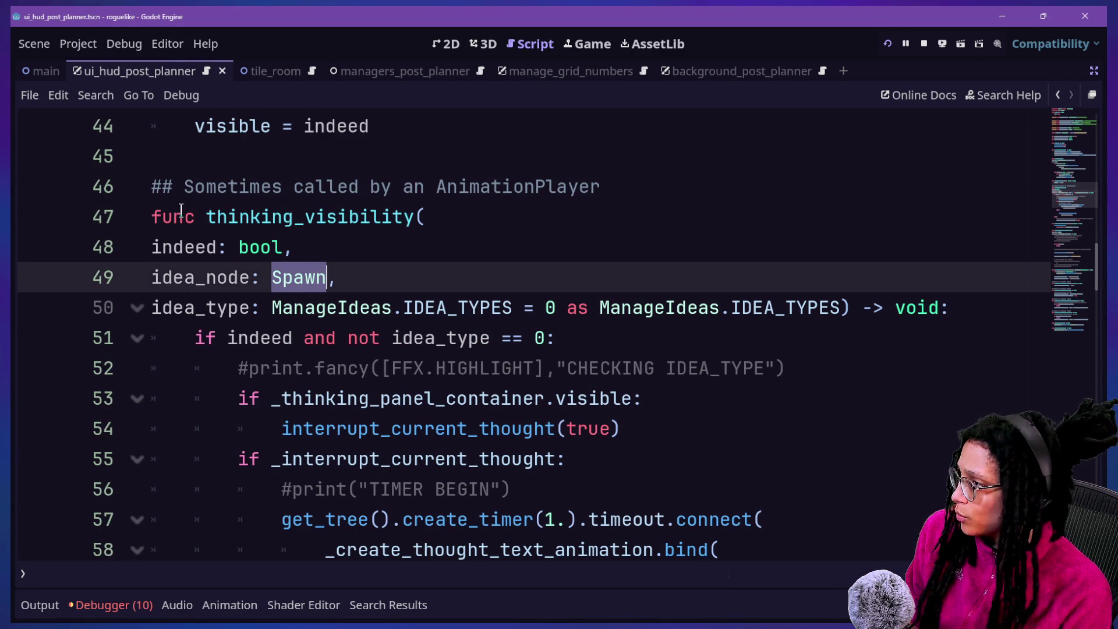
left_click_drag(207, 217, 414, 219)
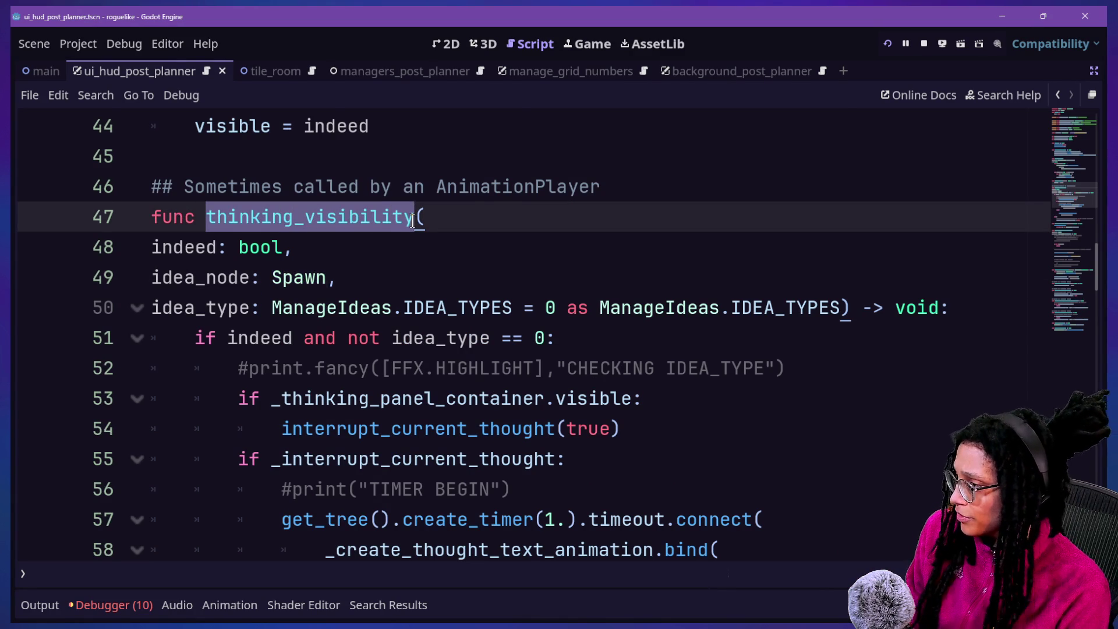
scroll(412, 220, "down", 6)
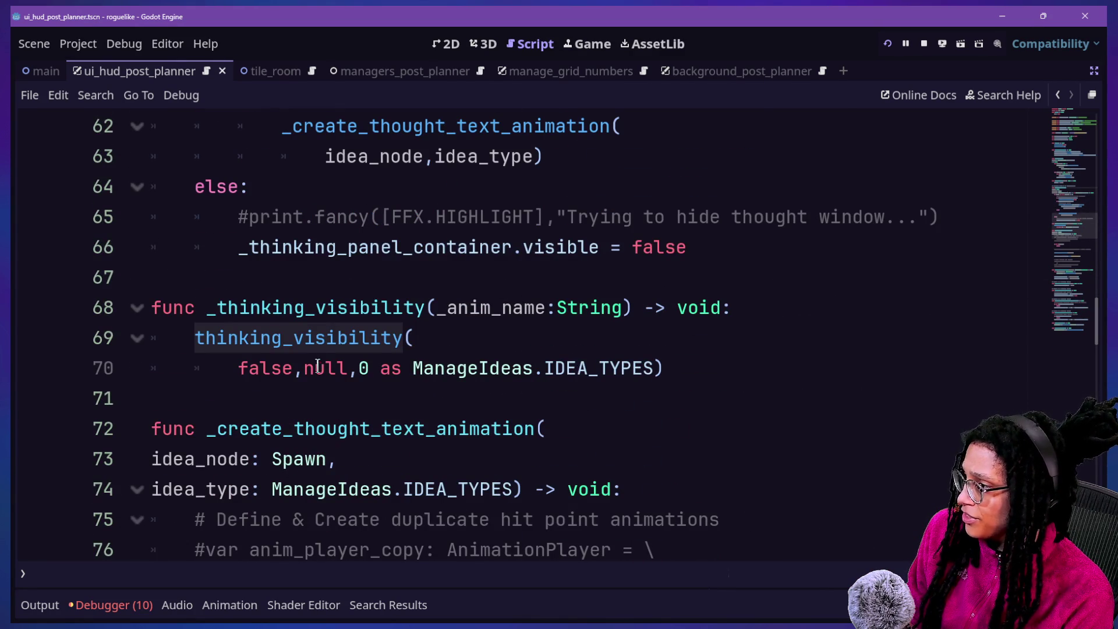
left_click_drag(304, 365, 354, 365)
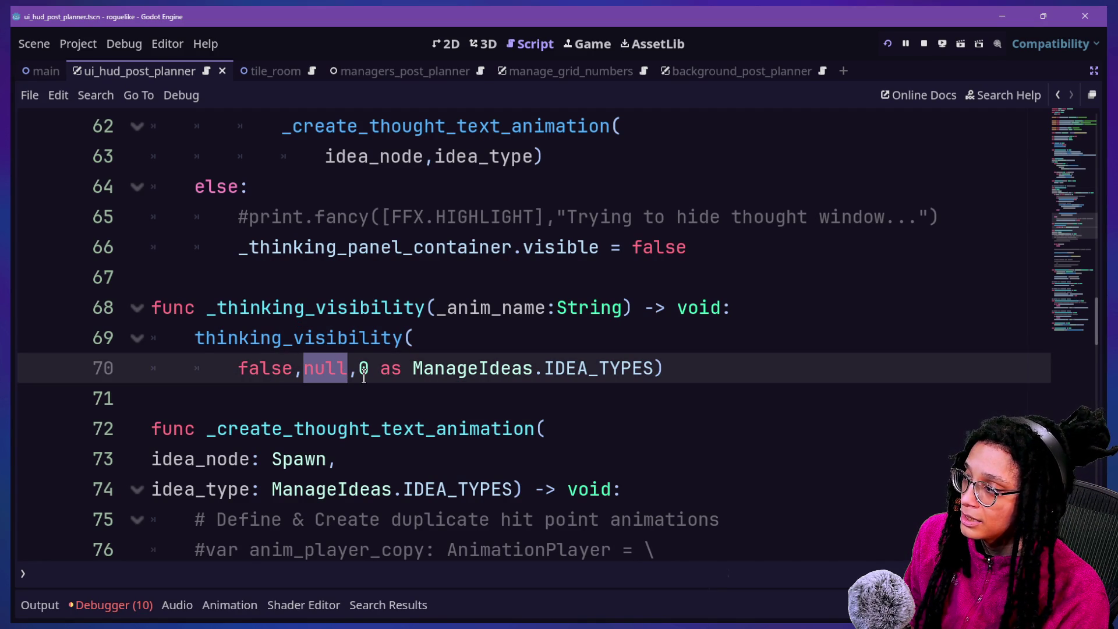
scroll(364, 377, "up", 5)
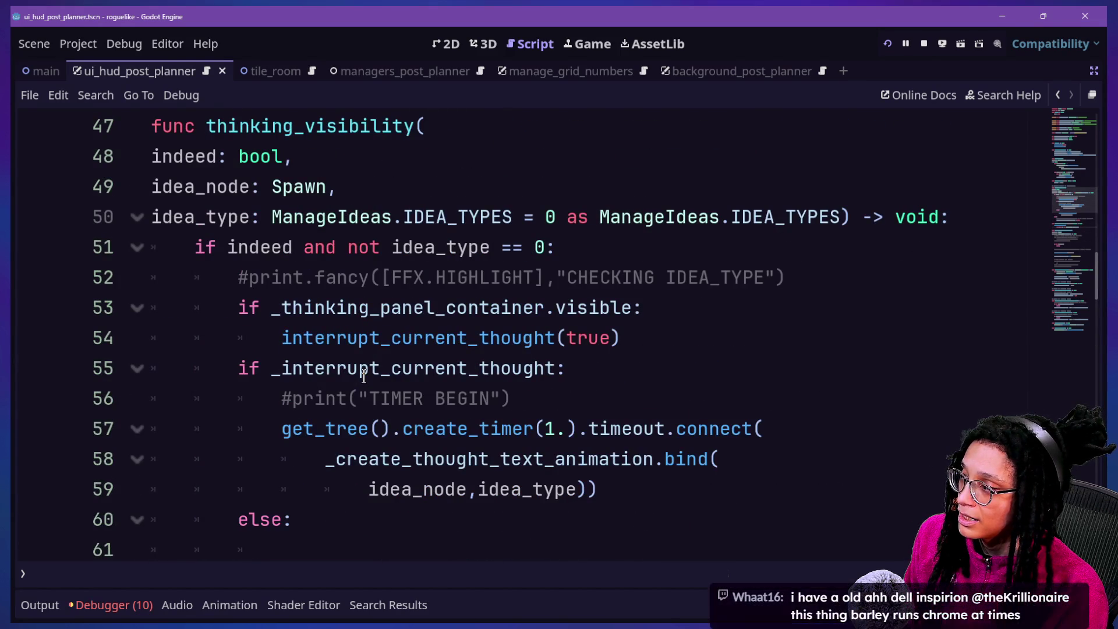
scroll(364, 376, "down", 2)
scroll(364, 376, "up", 3)
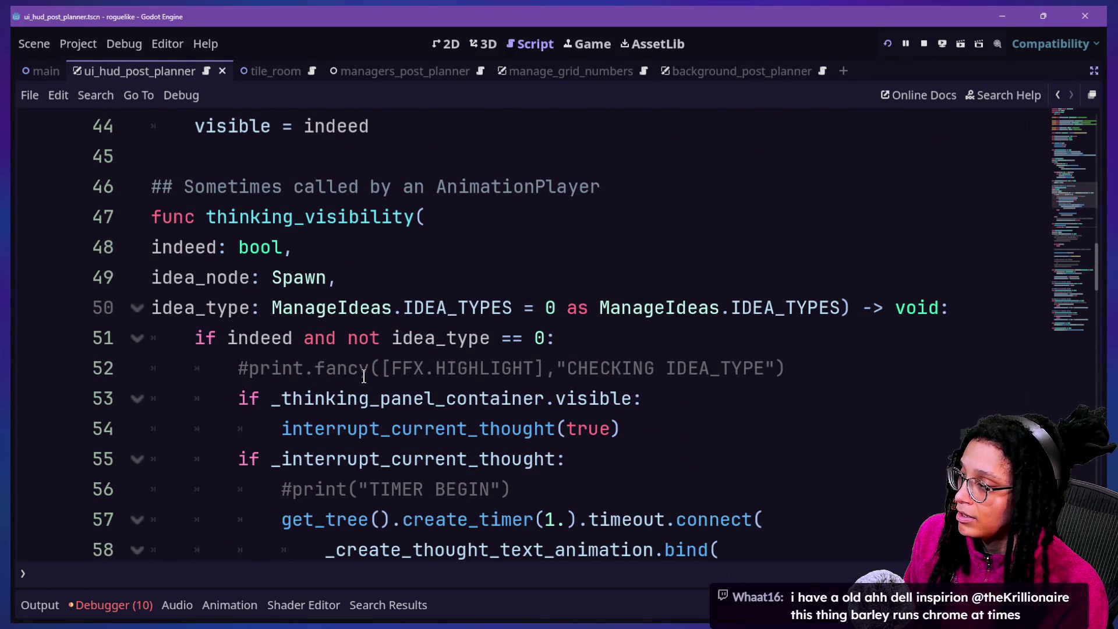
scroll(364, 377, "down", 5)
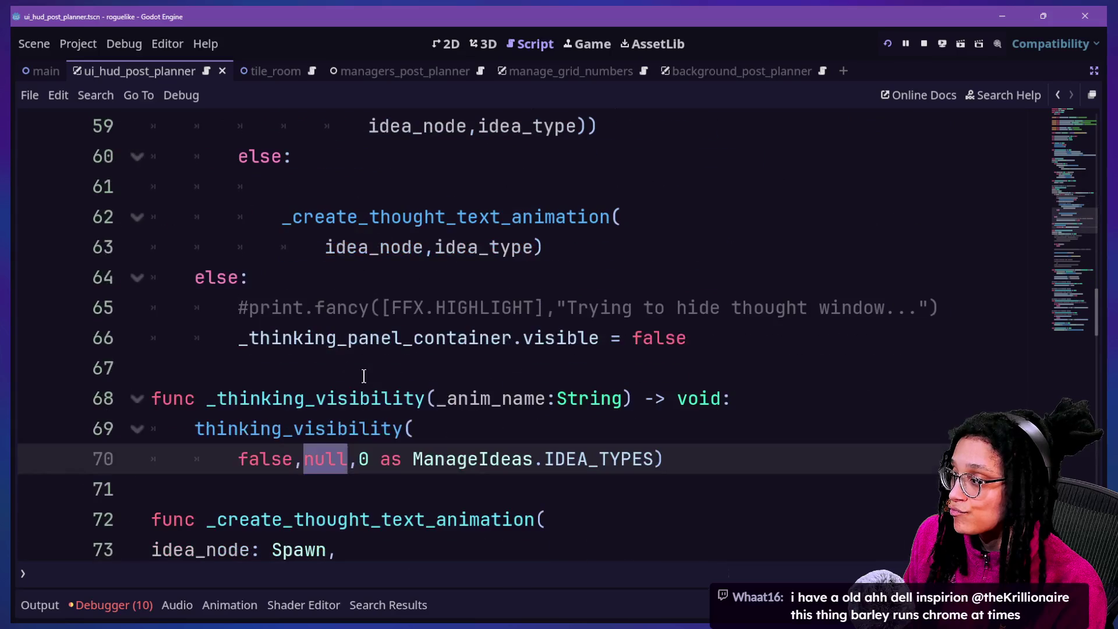
scroll(364, 376, "up", 6)
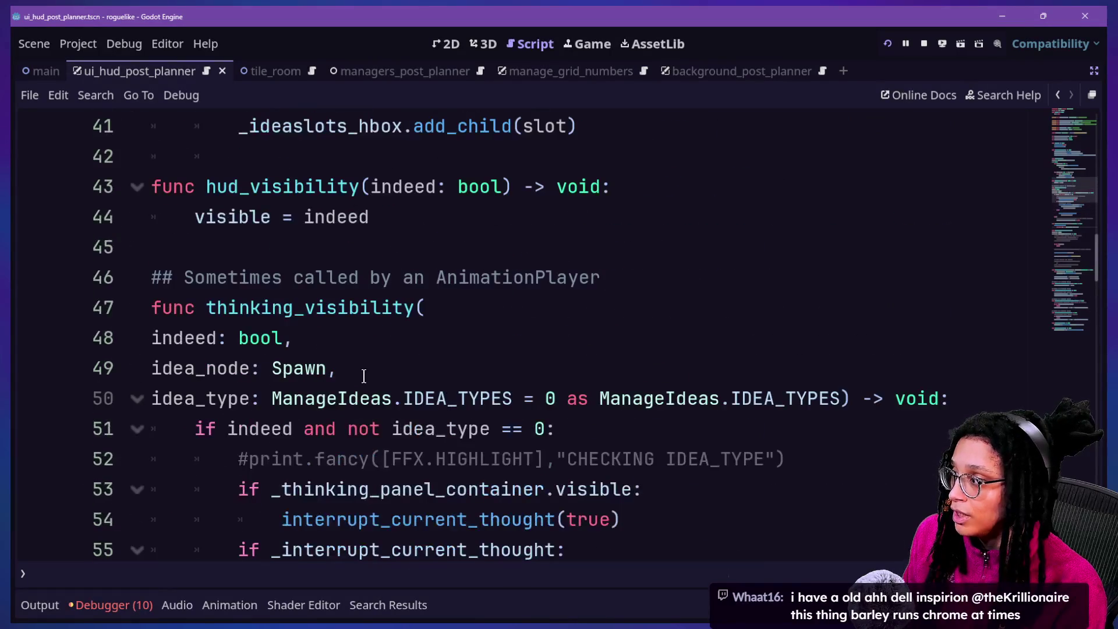
Change thinking_visibility's idea_node parameter type from Spawn to Idea.
double_click(333, 372)
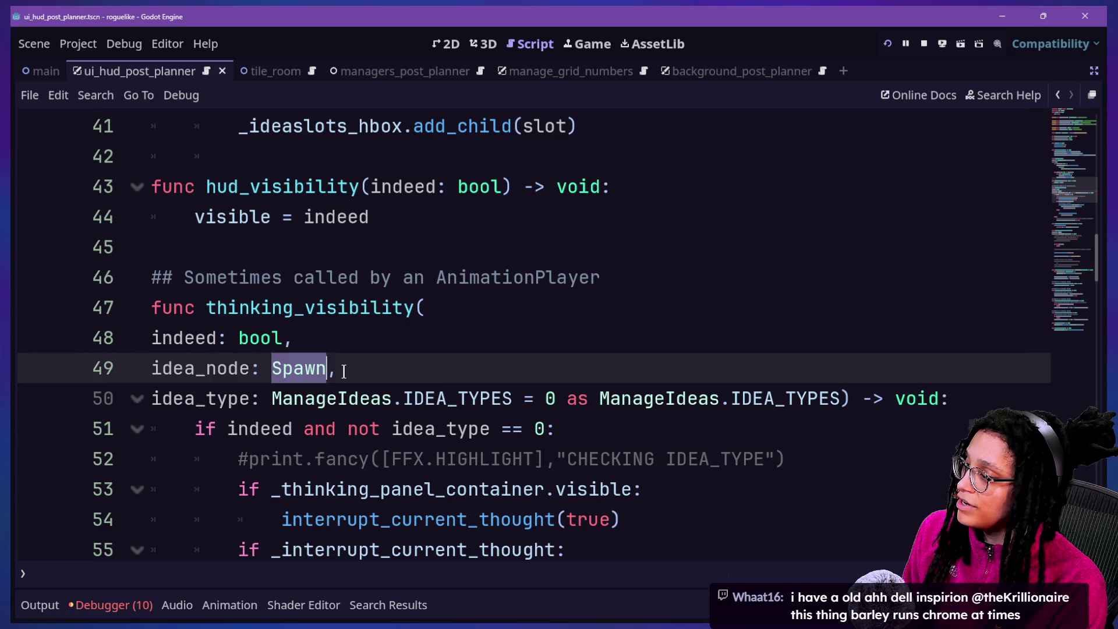
type("Ud")
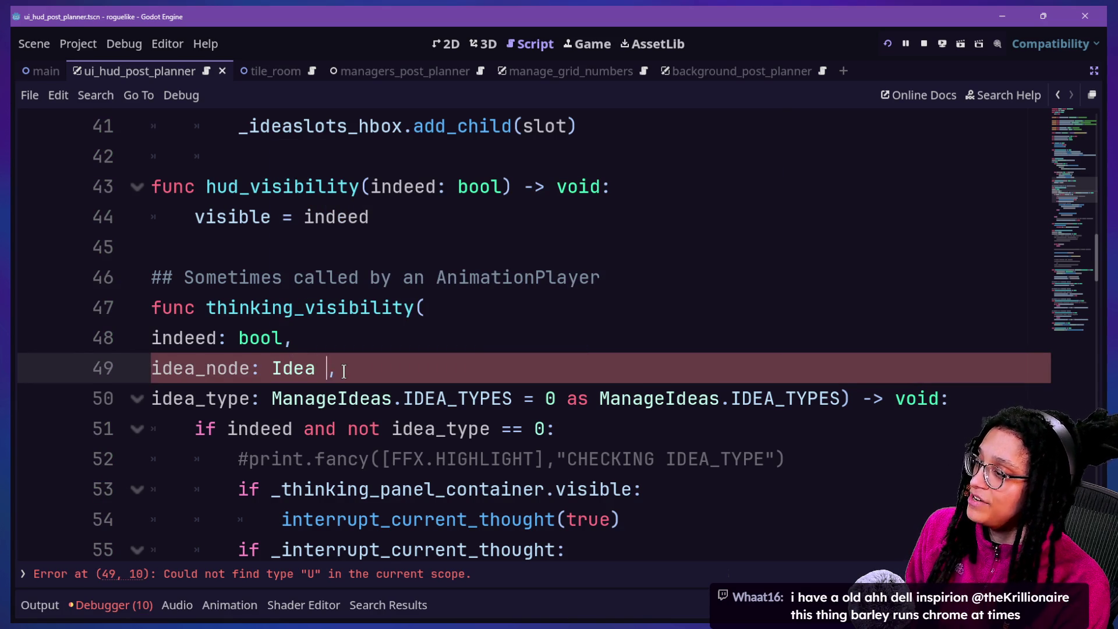
left_click(251, 287)
scroll(250, 292, "down", 5)
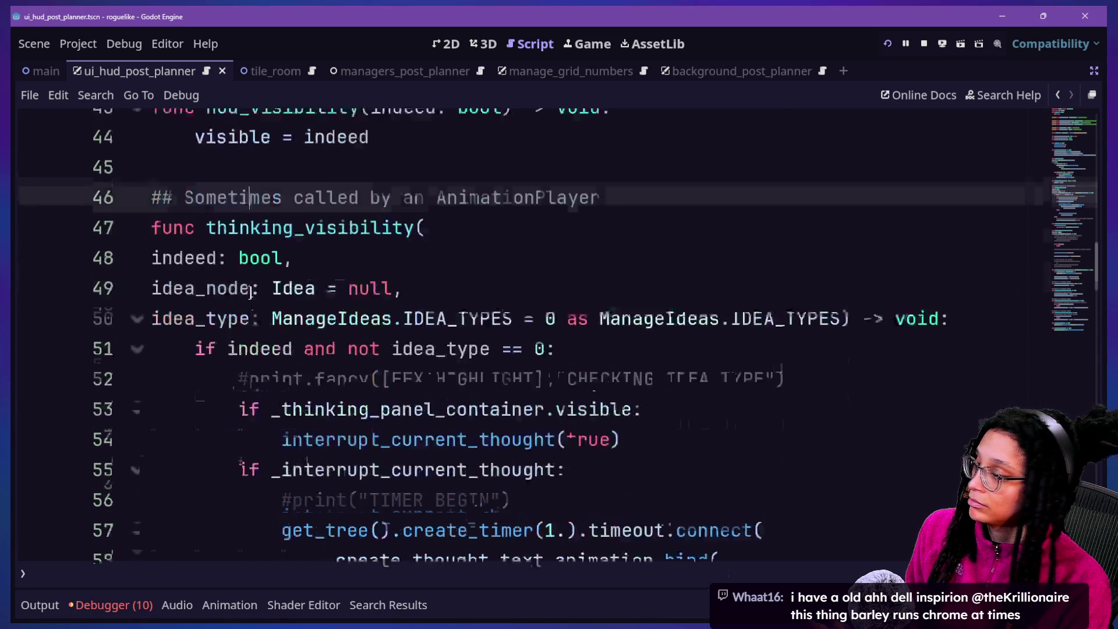
scroll(400, 461, "down", 13)
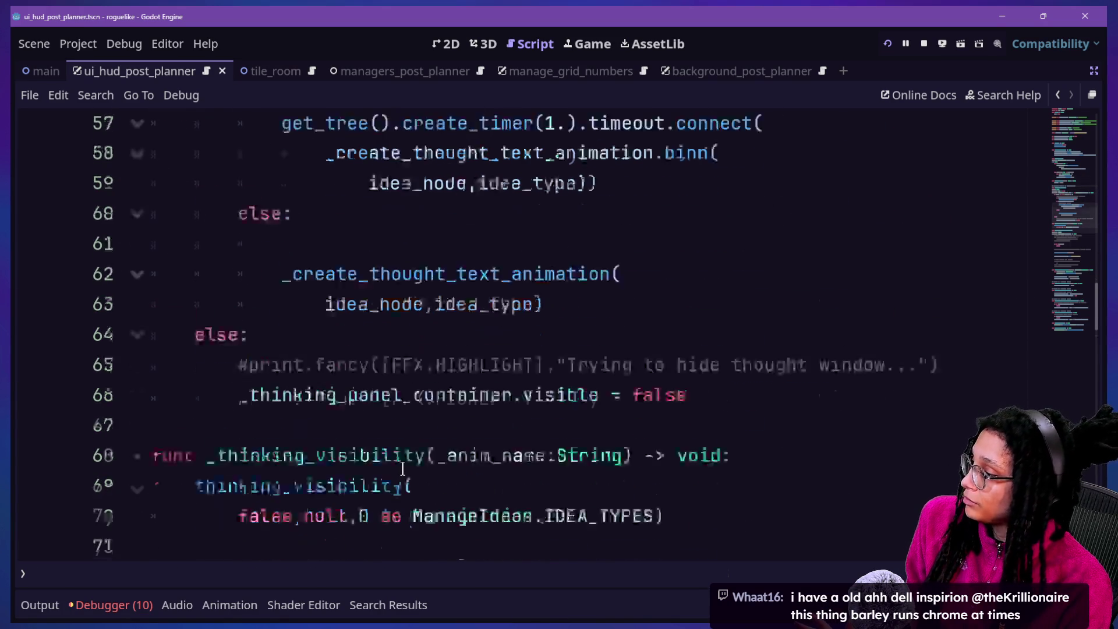
scroll(402, 466, "up", 16)
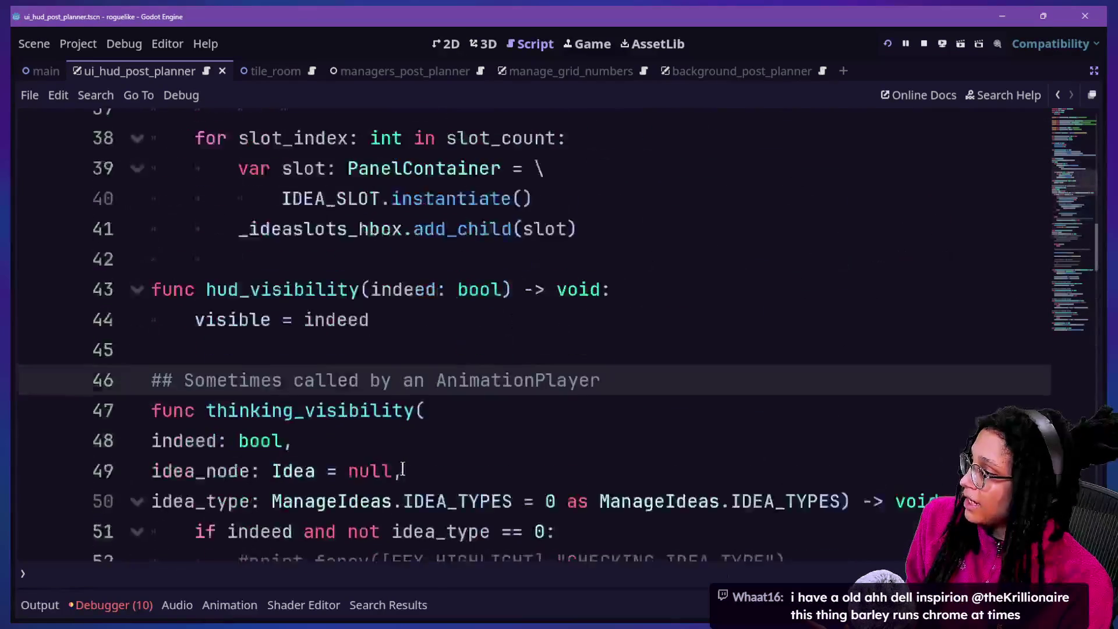
scroll(402, 468, "down", 8)
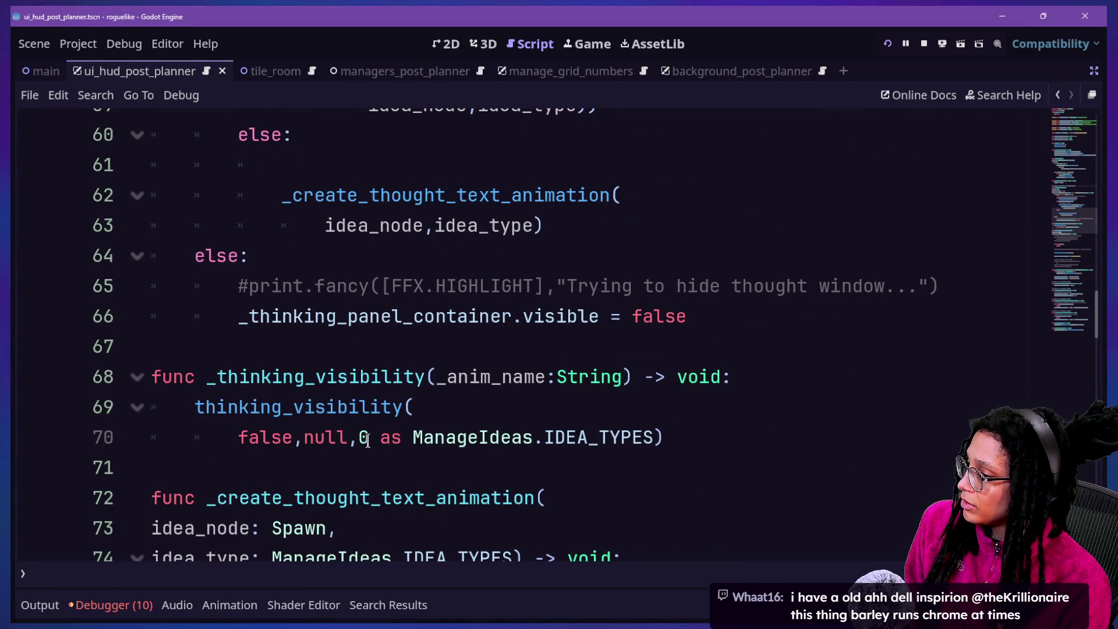
Delete the null and idea type arguments from the line 70 call, leaving only false.
left_click_drag(367, 441, 578, 446)
left_click(623, 441)
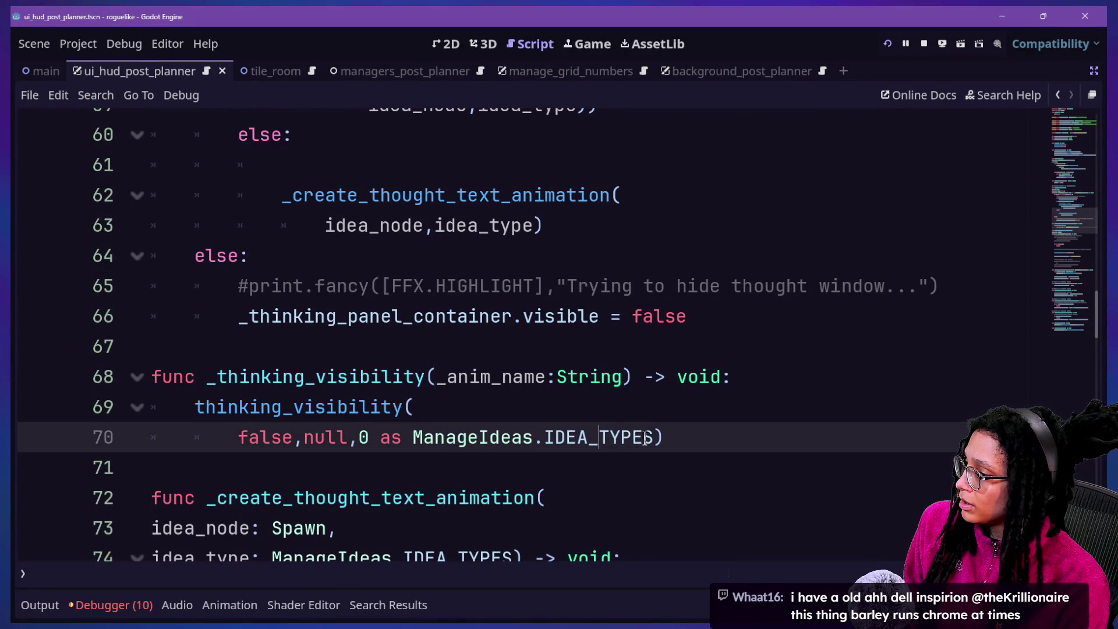
left_click_drag(653, 436, 291, 438)
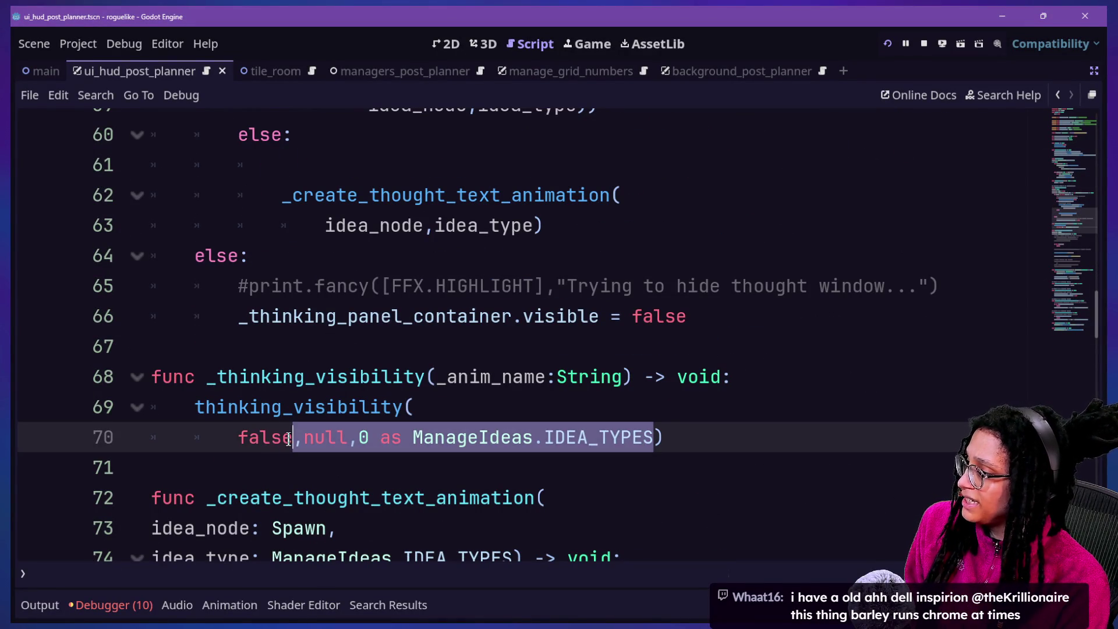
key("BackSpace")
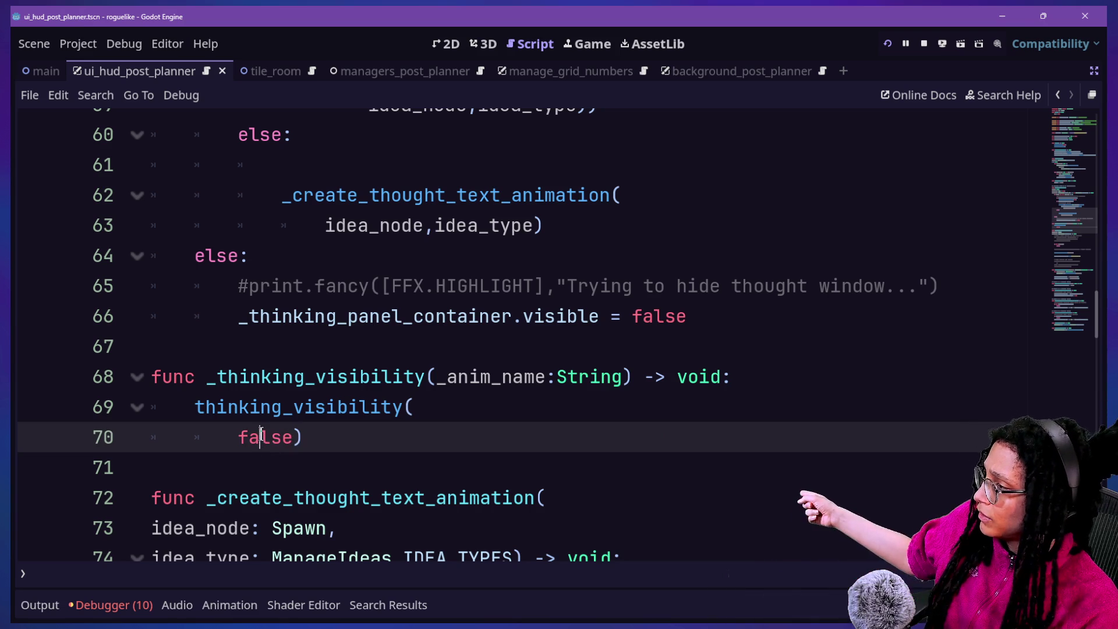
scroll(261, 434, "up", 2)
scroll(261, 434, "up", 4)
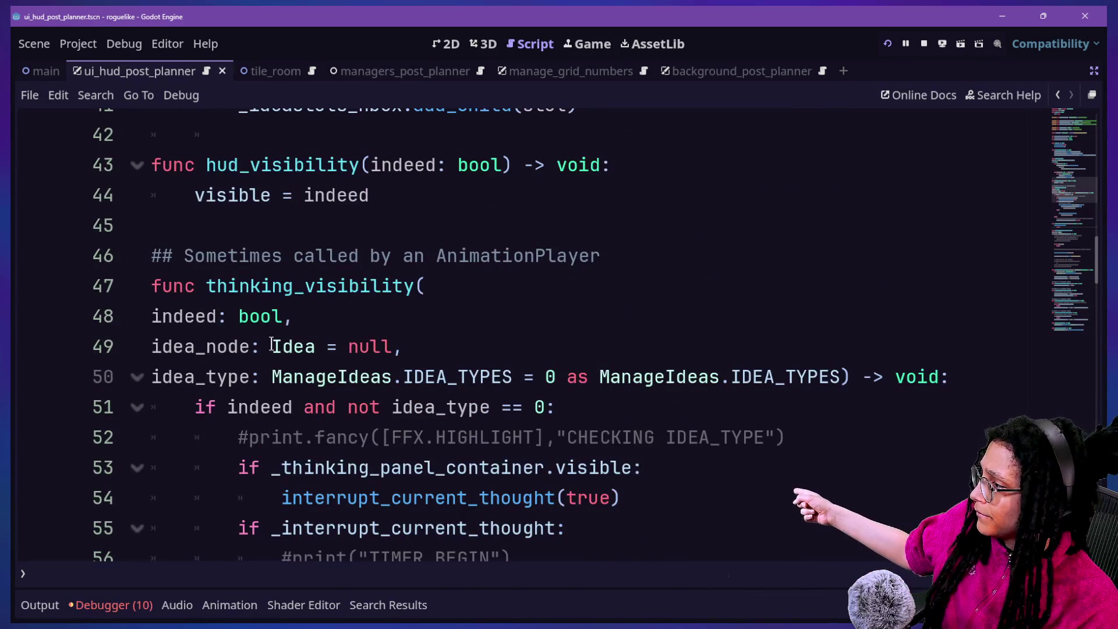
Select the indeed and idea_node parameter lines in the thinking_visibility signature.
left_click(313, 316)
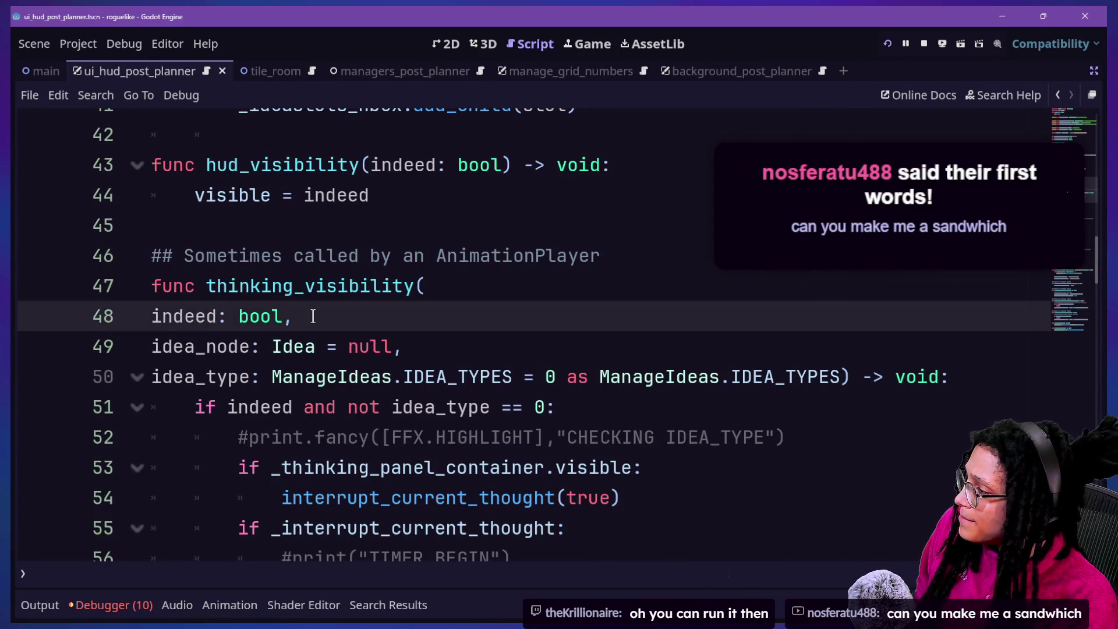
mouse_move(272, 346)
left_mouse_down()
mouse_move(429, 348)
mouse_move(408, 376)
mouse_move(710, 375)
left_mouse_up()
left_click(701, 378)
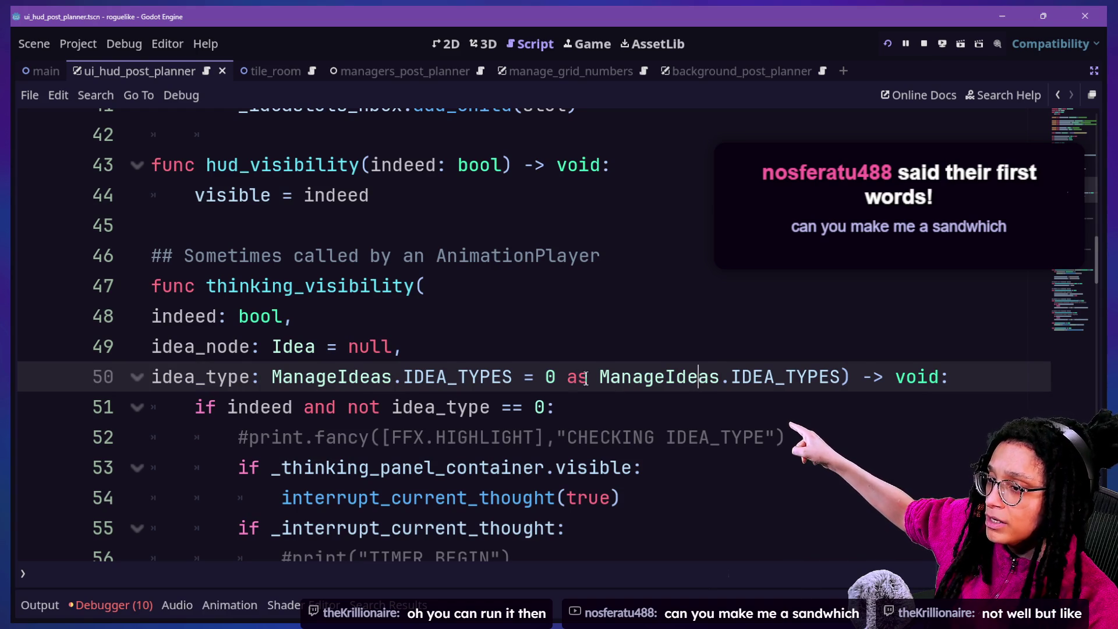
left_click(607, 352)
left_click_drag(608, 288, 620, 349)
left_click(620, 350)
left_click_drag(609, 288, 599, 332)
left_click(604, 349)
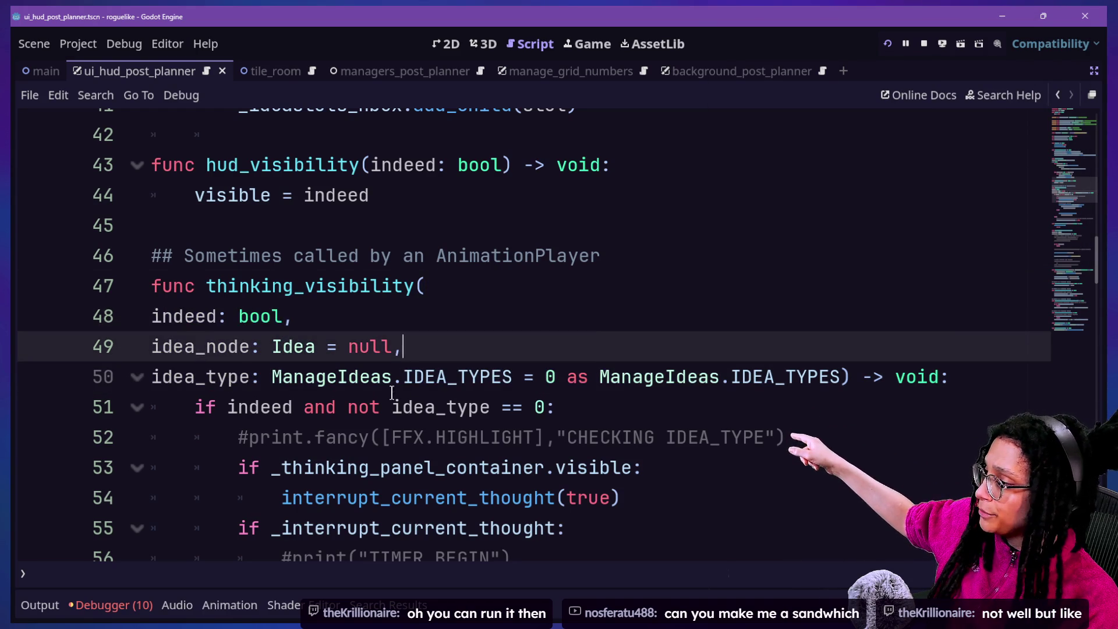
left_click(345, 328)
left_click(358, 347)
left_click(376, 363)
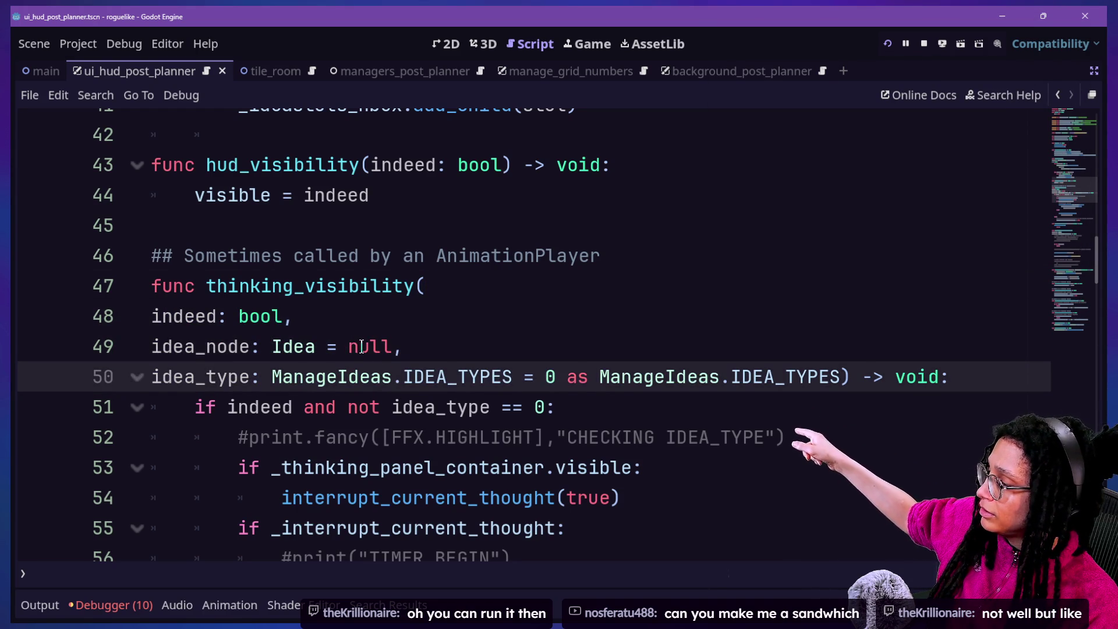
Edit the parameter so line 49 reads 'idea_node: Idea = null,' and review the script.
left_click(290, 316)
left_click(388, 373)
left_click(378, 347)
left_click_drag(250, 348, 271, 349)
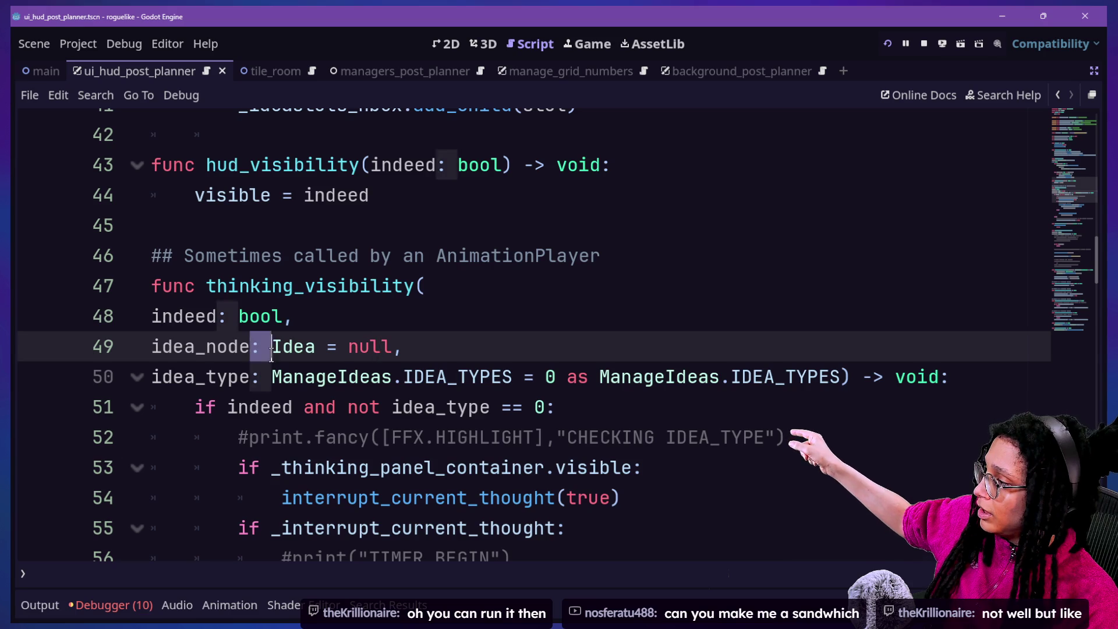
left_click(338, 350)
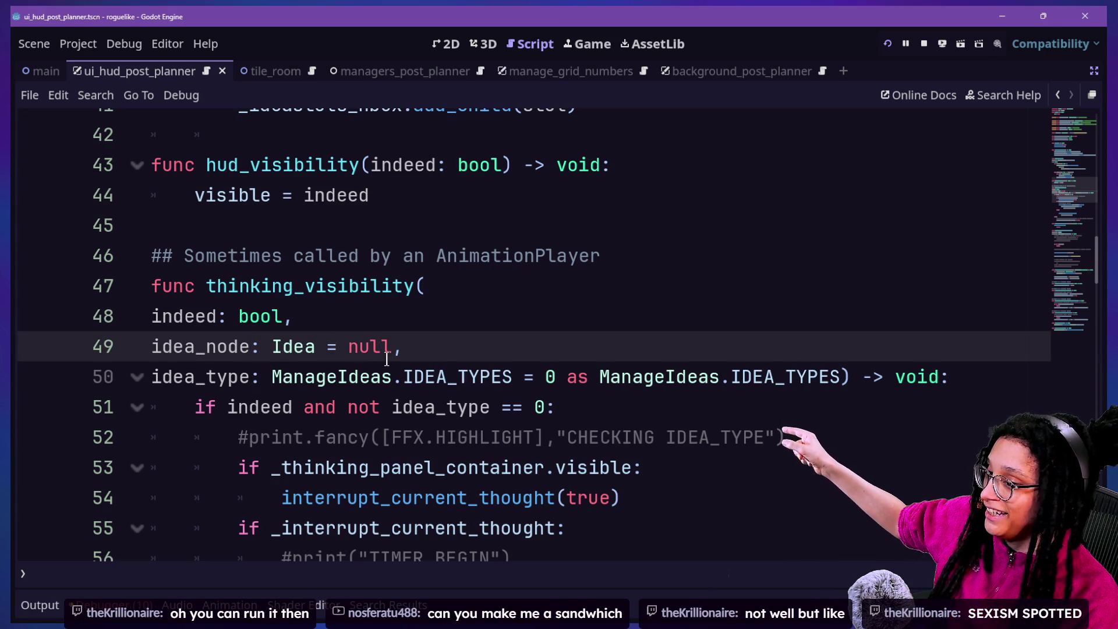
left_click(564, 339)
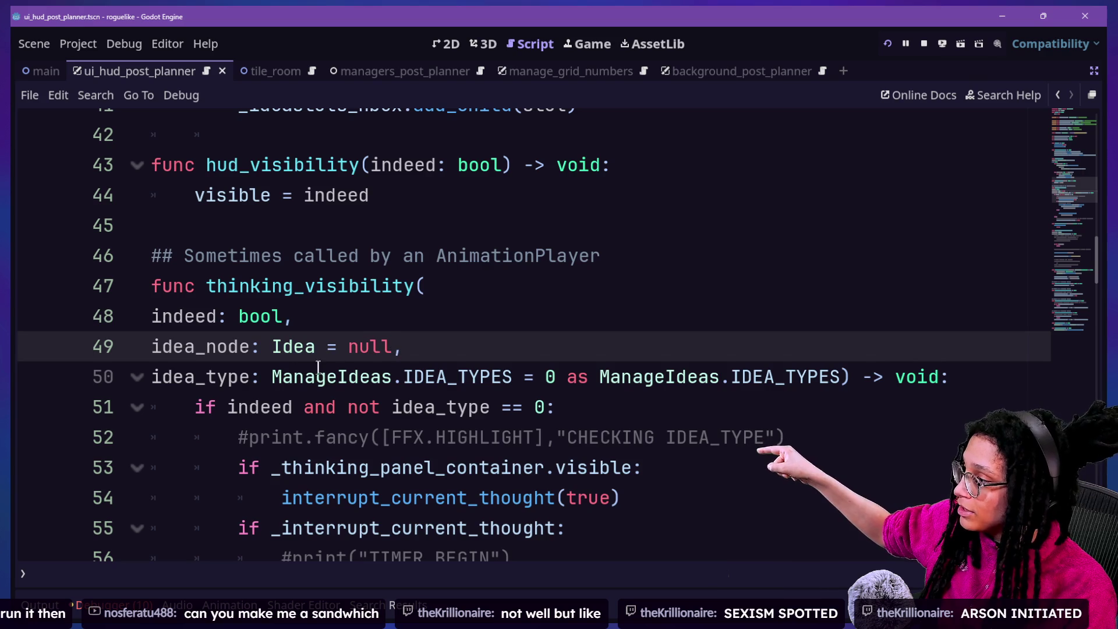
left_click(601, 372)
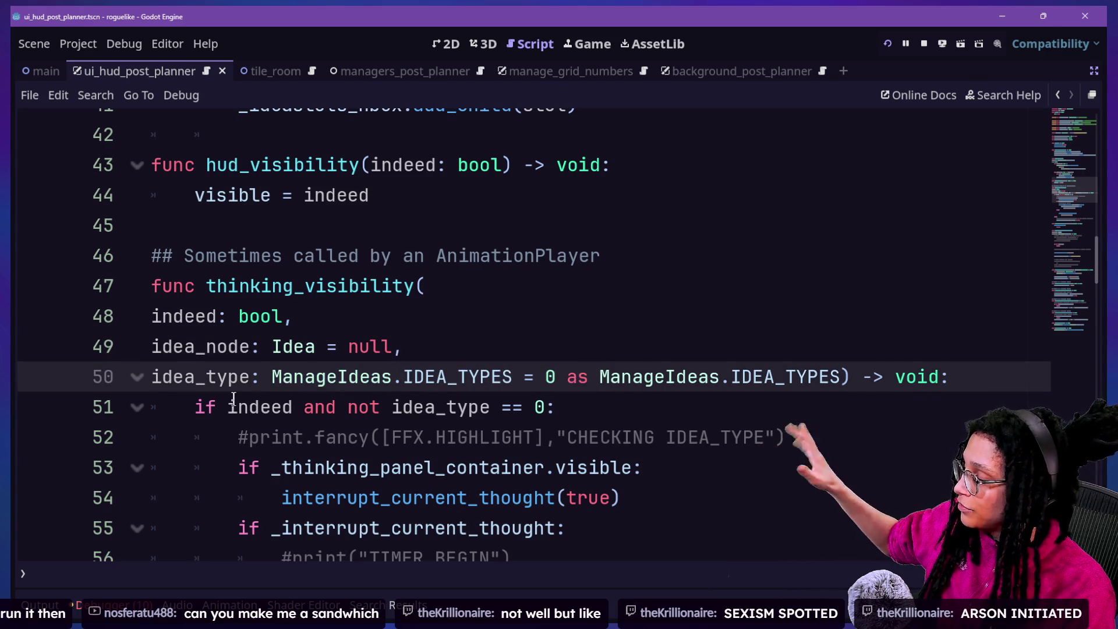
key("Down")
key("Down")
scroll(405, 369, "down", 3)
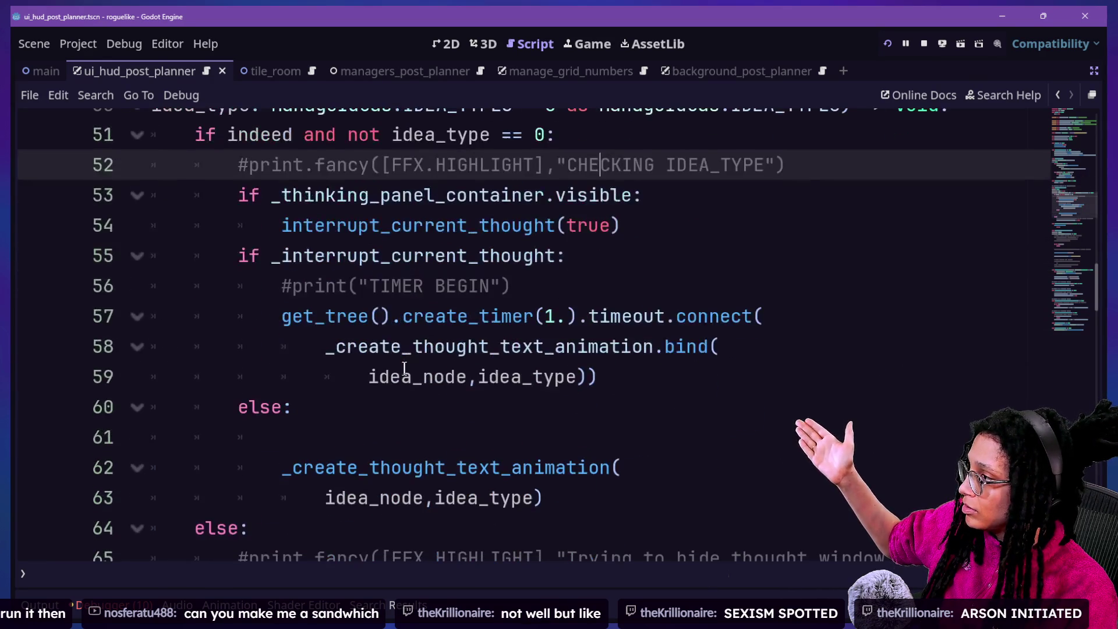
scroll(404, 368, "down", 9)
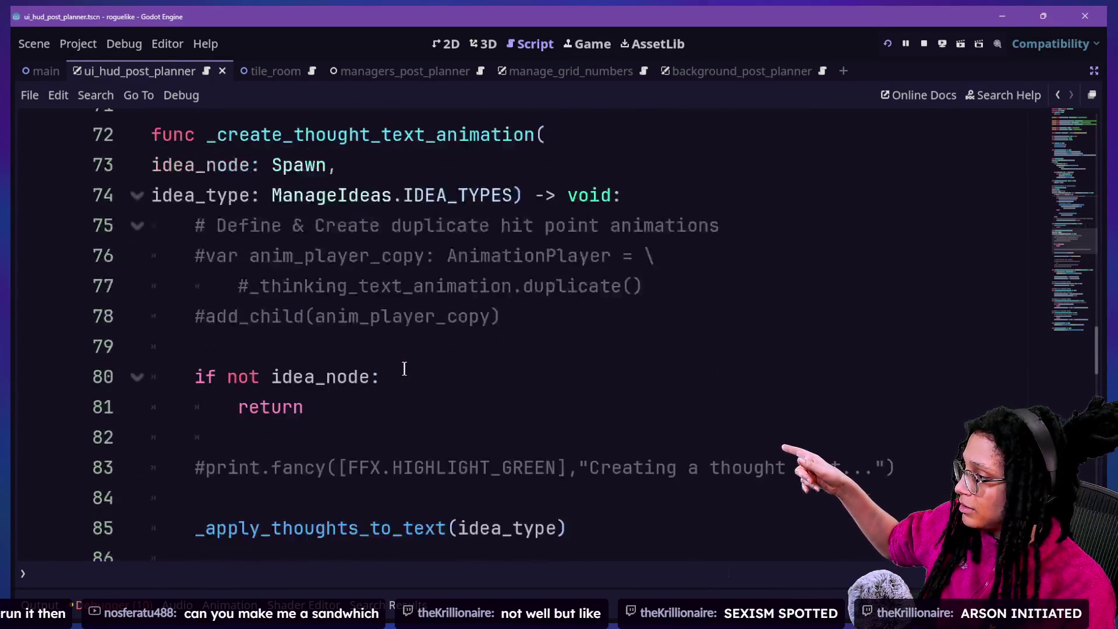
scroll(404, 368, "up", 3)
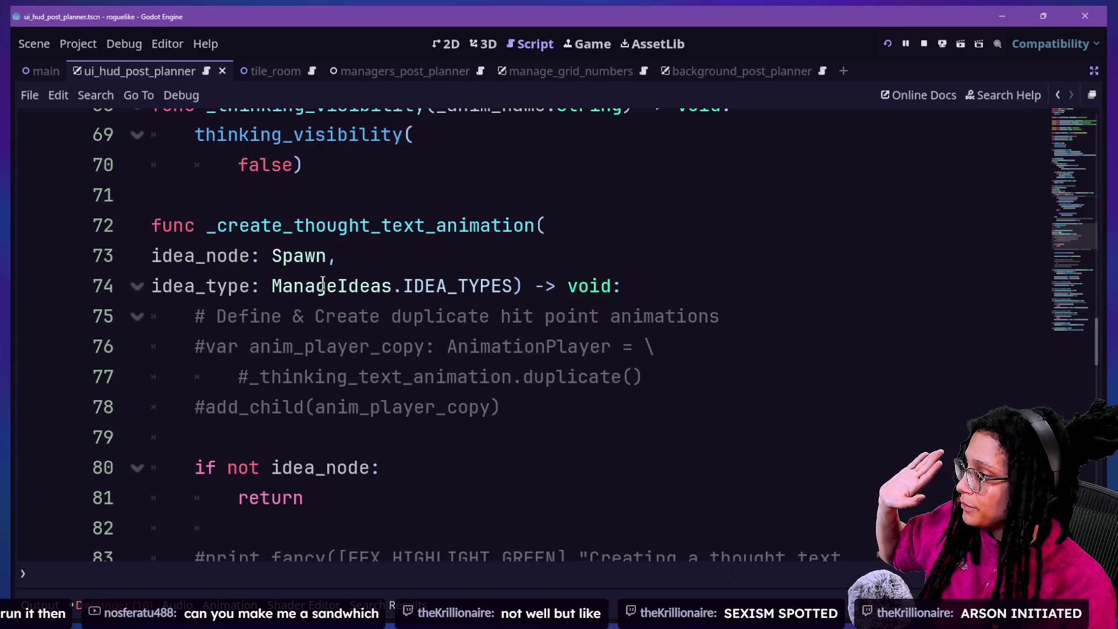
Change _create_thought_text_animation's idea_node type from Spawn to Idea.
double_click(304, 255)
type("U")
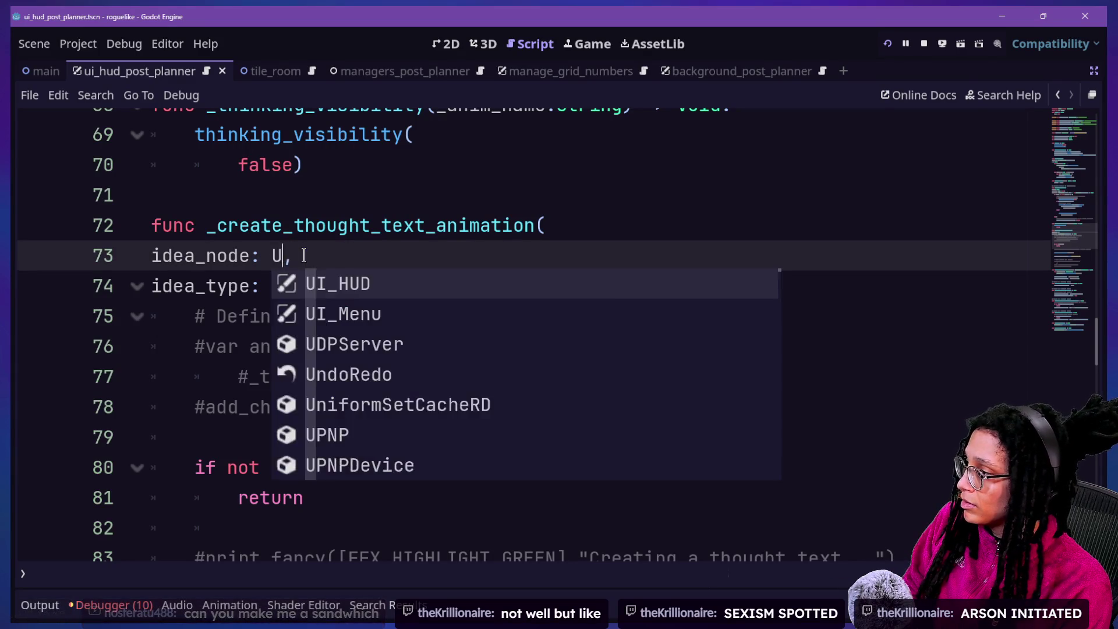
key("BackSpace")
type("Idea")
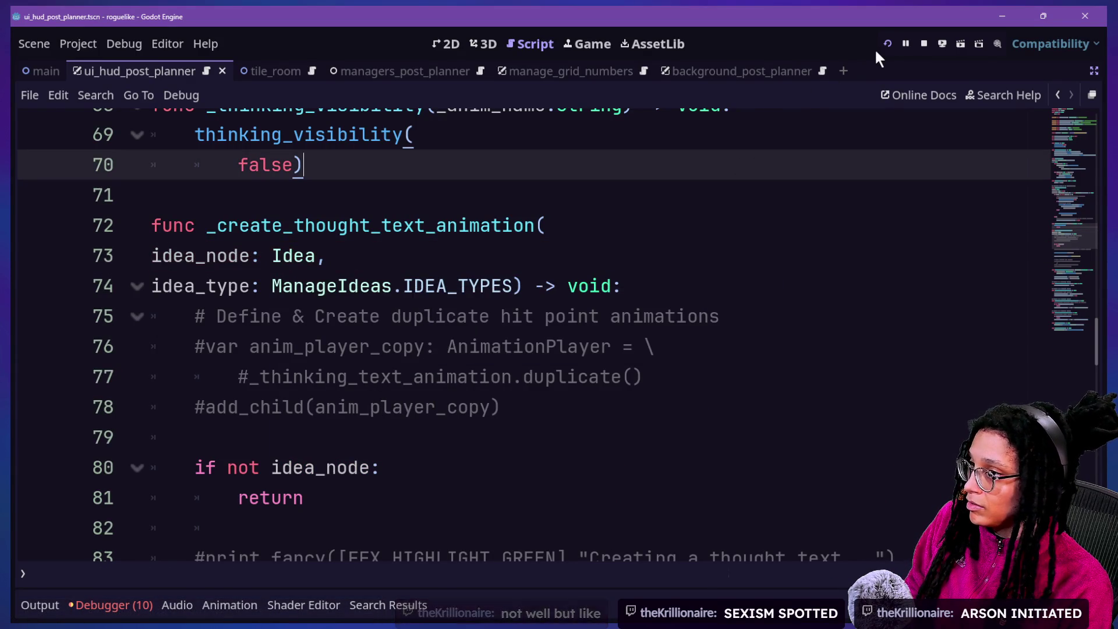
Run the game, start planning on the Mewsky platform, and show the debugger's seven errors.
left_click(888, 44)
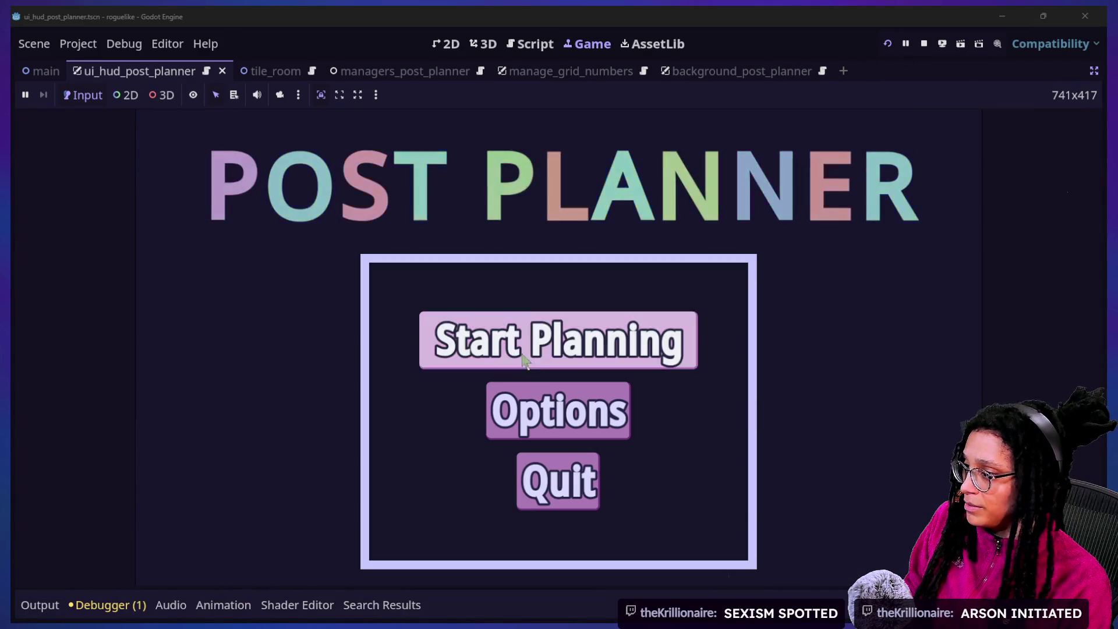
left_click(524, 360)
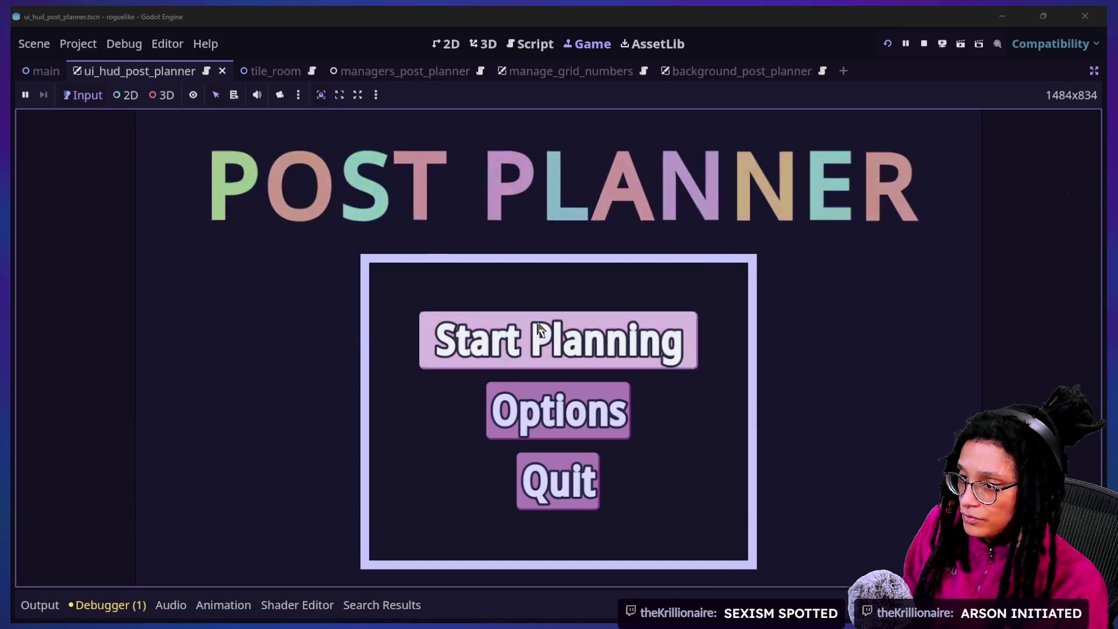
left_click(540, 348)
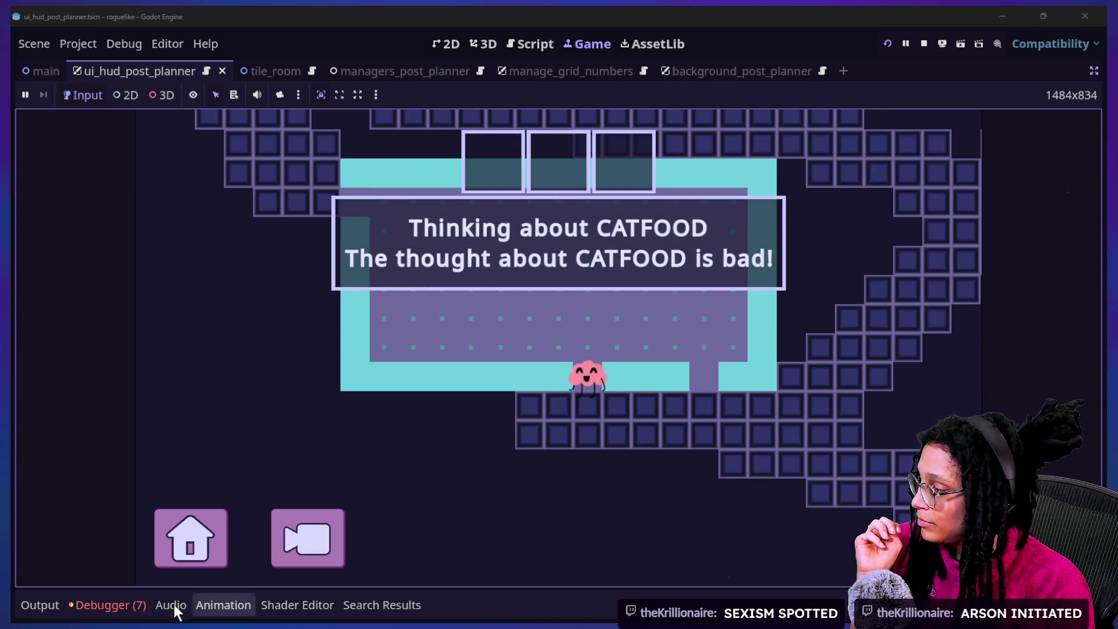
left_click(107, 605)
Search the HUD script for 'timeout' to find the timer connection on line 57.
left_click(411, 228)
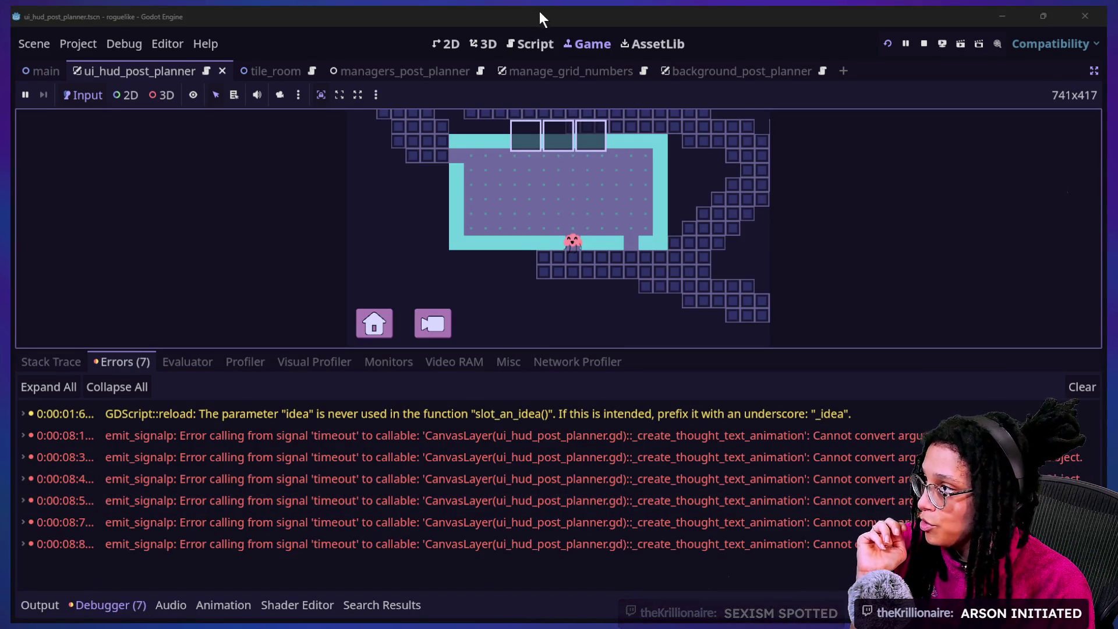
left_click(535, 45)
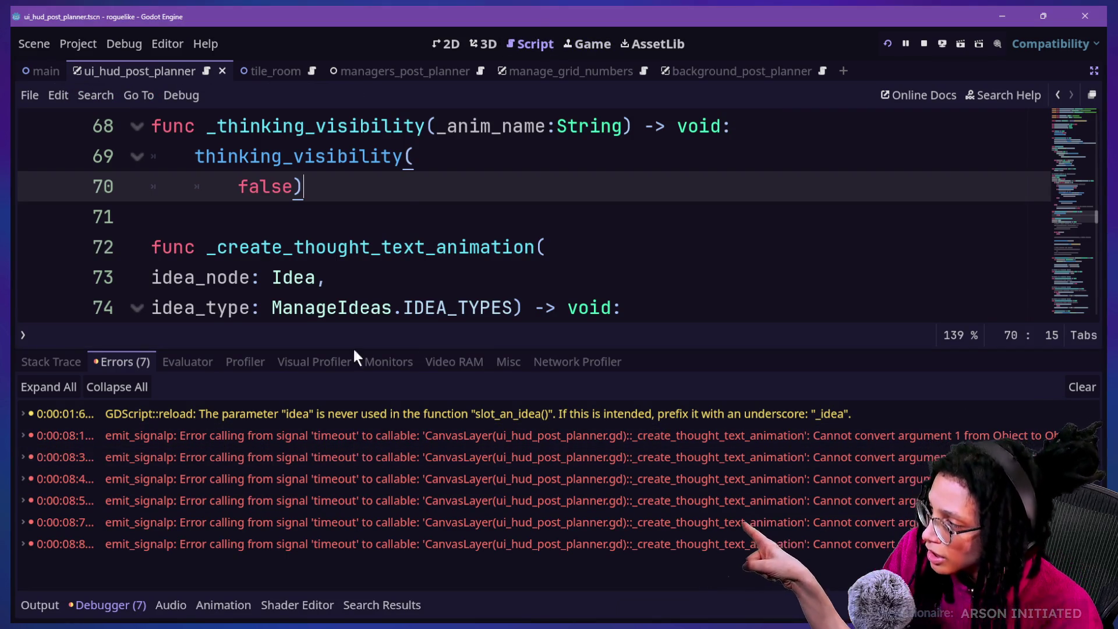
scroll(419, 207, "up", 2)
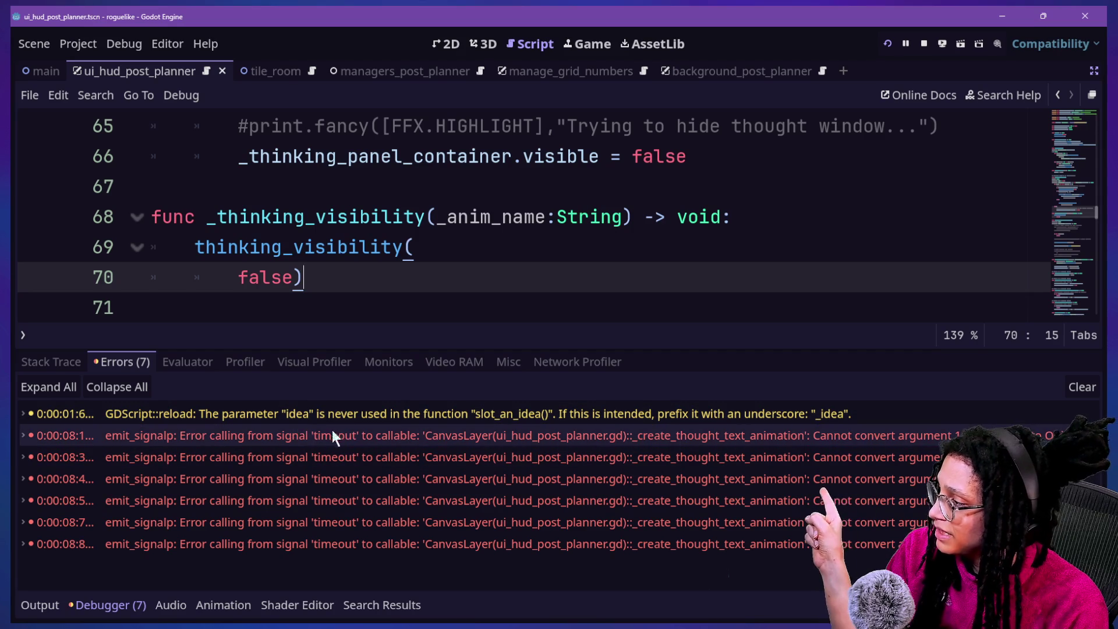
left_click(454, 184)
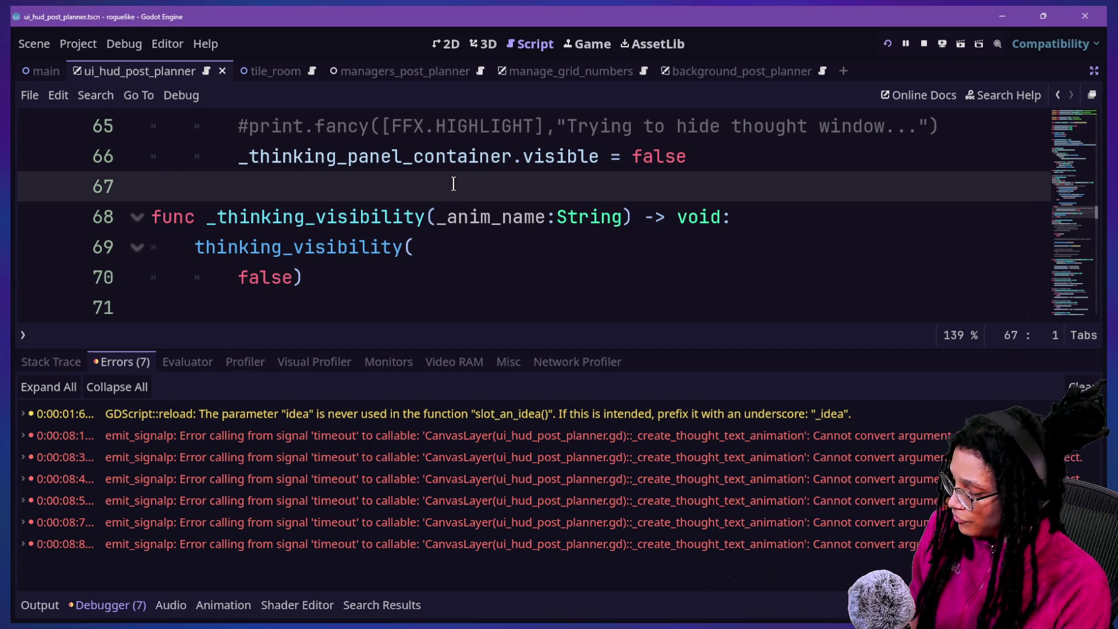
type("f")
key("BackSpace")
key("ctrl+f")
type("tim")
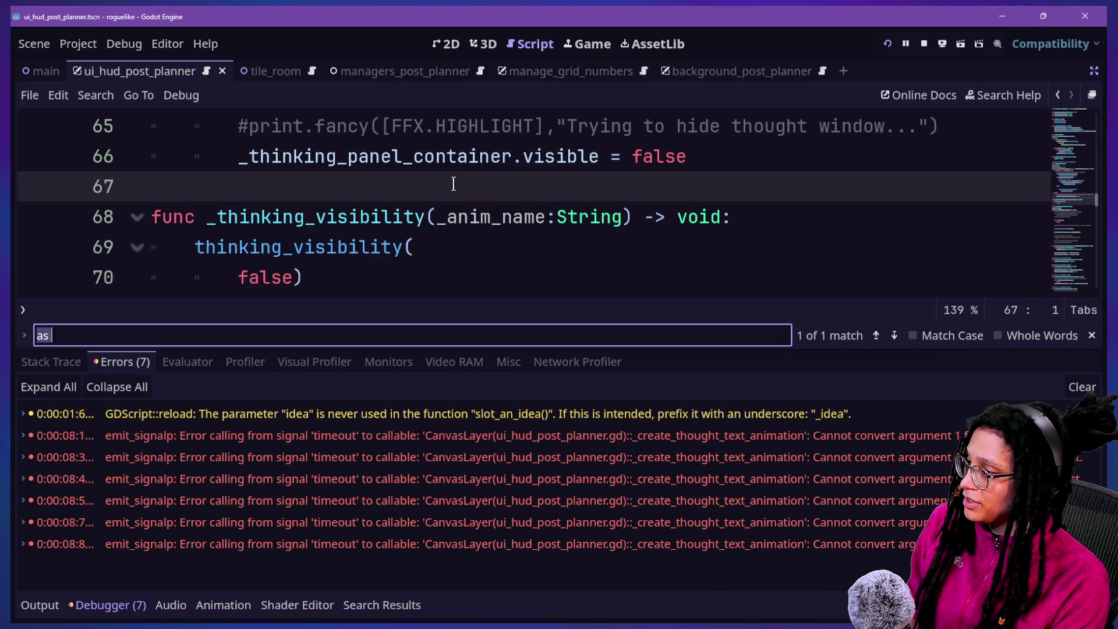
type("eout")
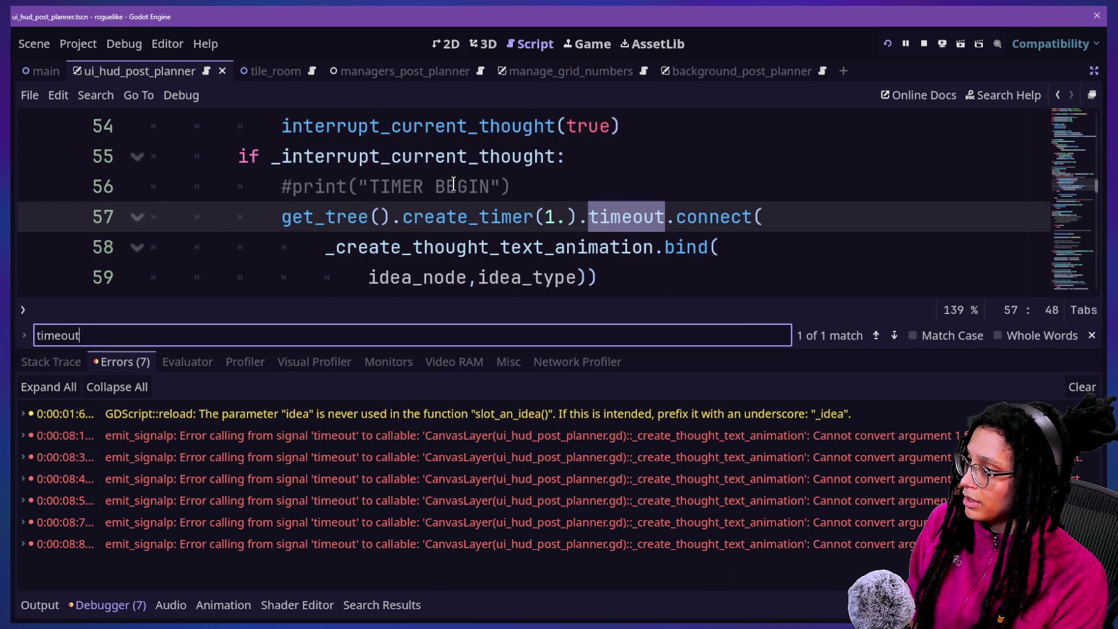
key("ctrl+j")
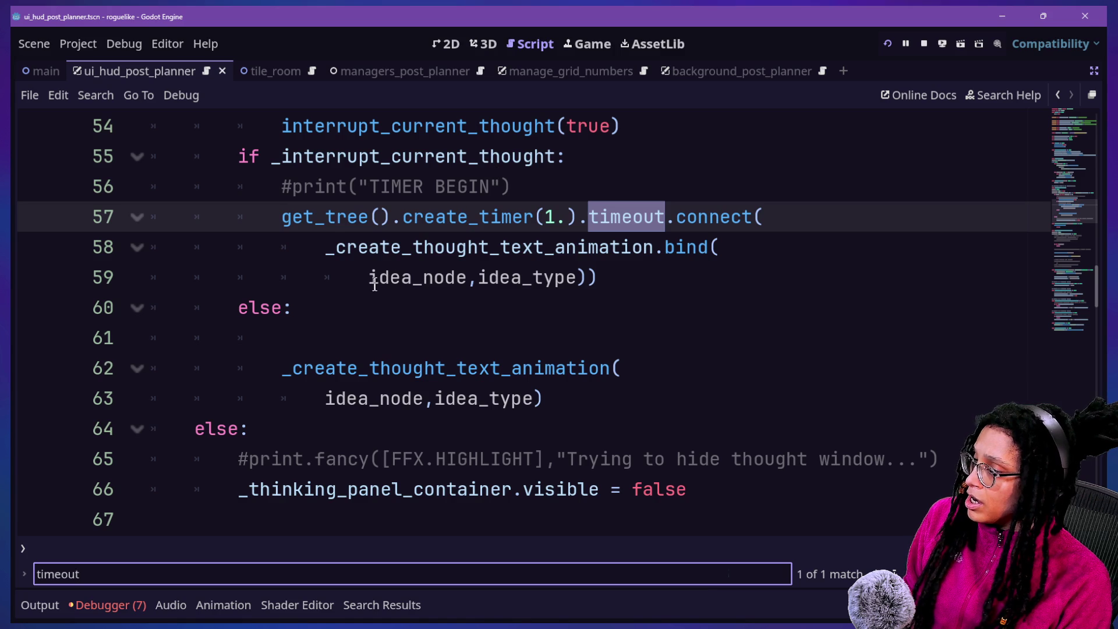
Compare the bound timer call with _create_thought_text_animation's Idea parameter and the seven errors.
left_click(374, 285)
left_click_drag(344, 250, 701, 308)
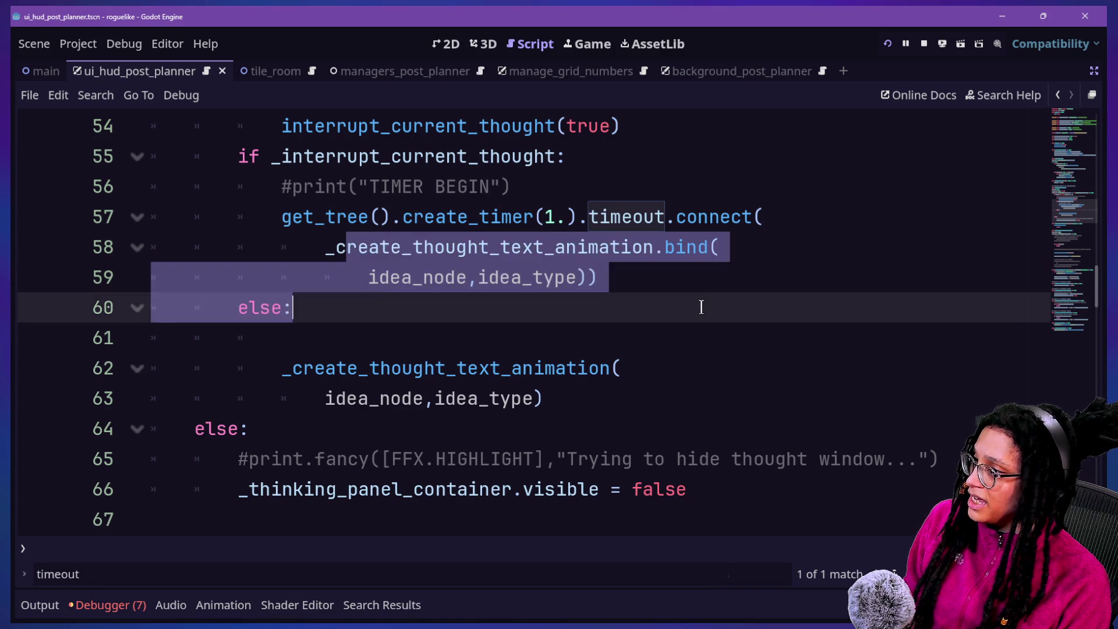
left_click(701, 308)
scroll(701, 308, "up", 2)
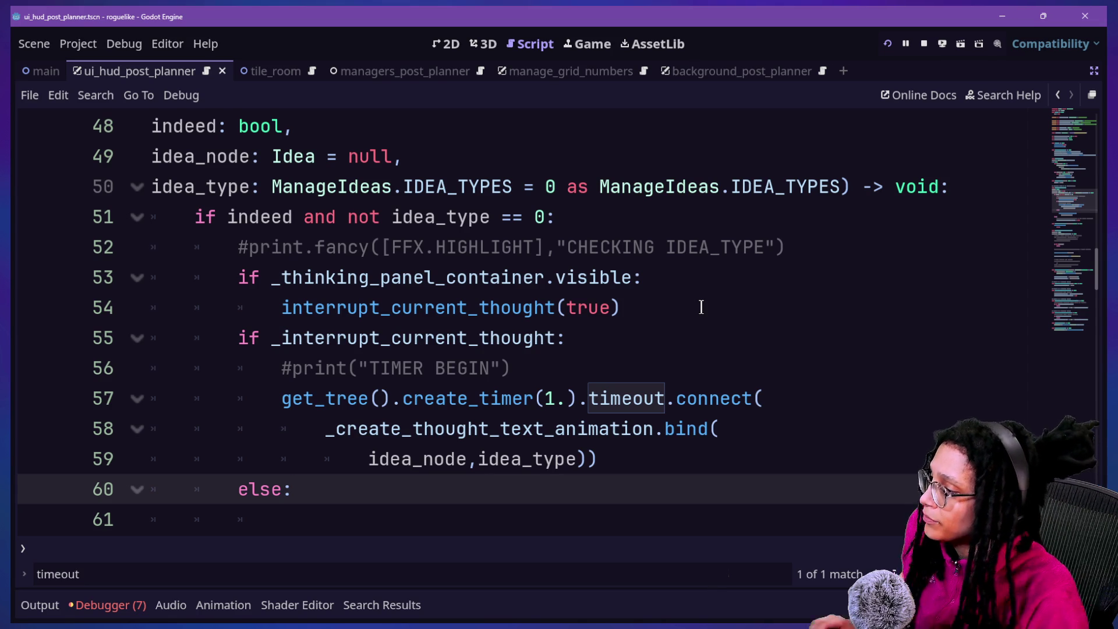
left_click(603, 431, "ctrl")
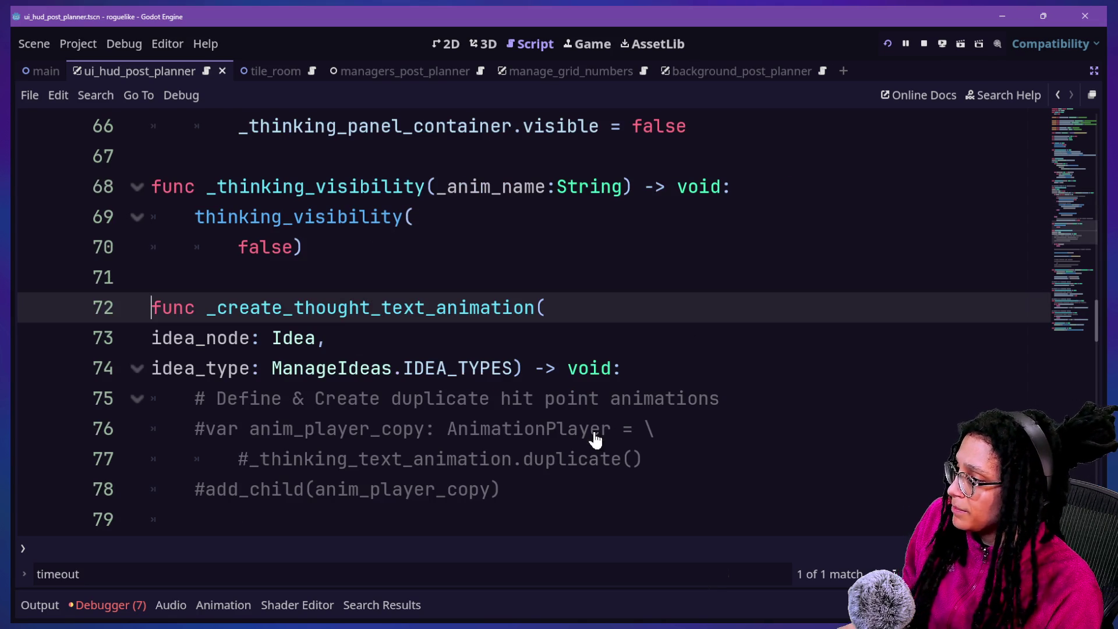
left_click(268, 343)
left_click(305, 339)
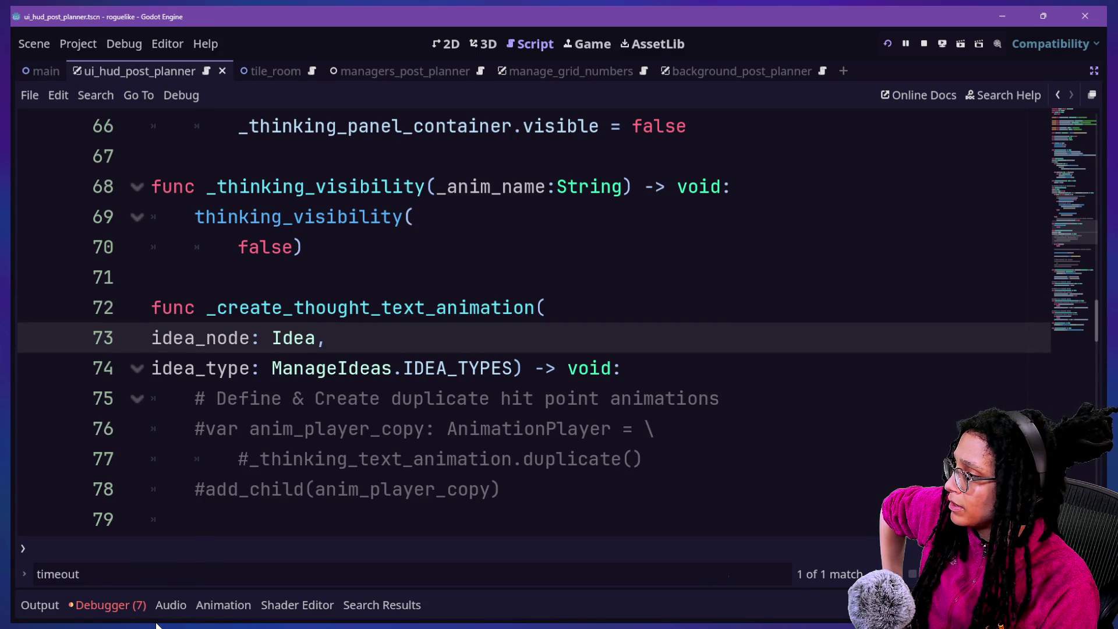
left_click(125, 602)
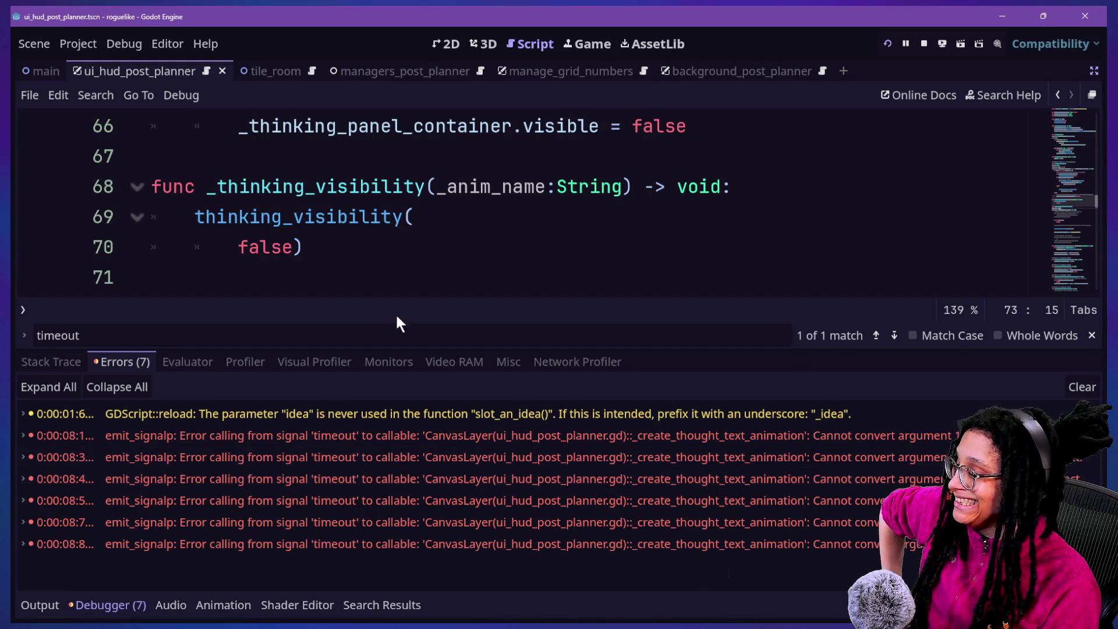
key("super+Tab")
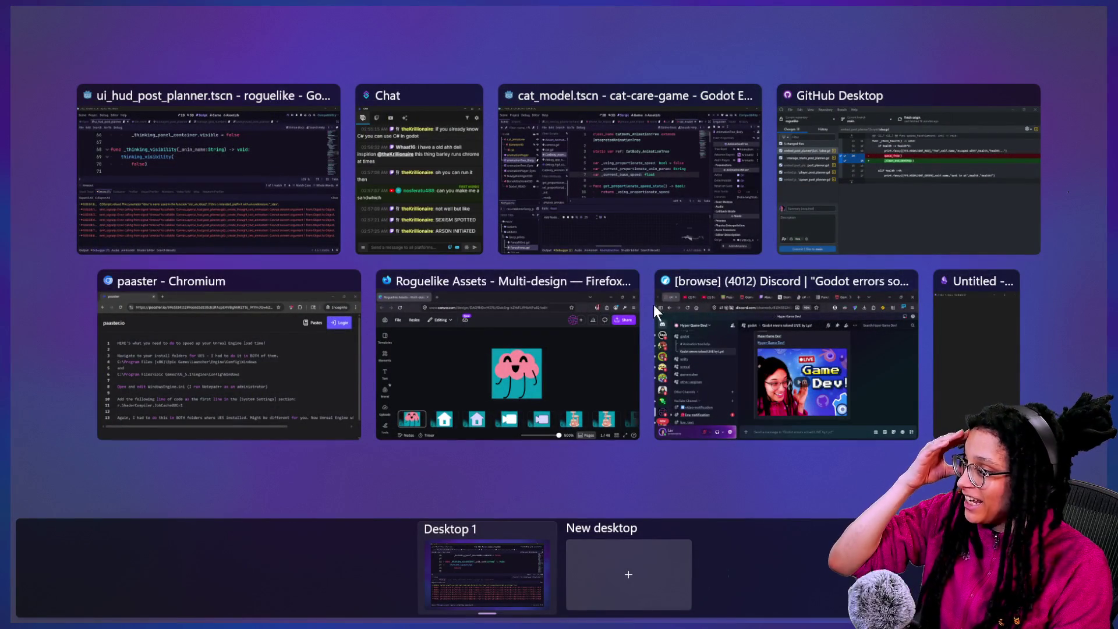
Rewind the YouTube devlog in Firefox to the signal connection code and pause there.
left_click(708, 313)
left_click(187, 24)
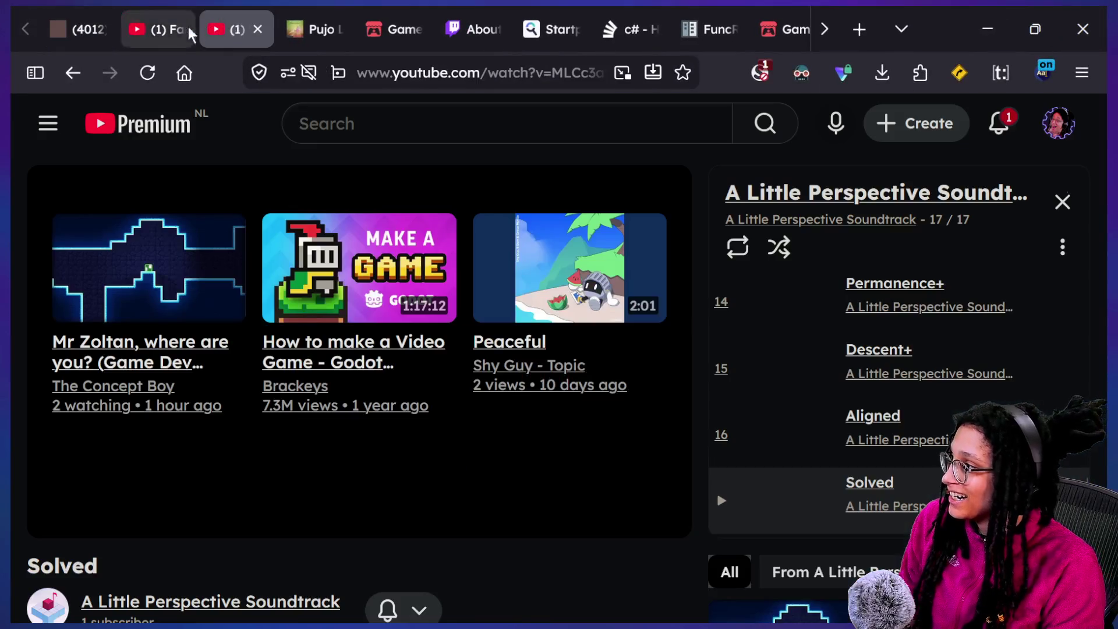
left_click(530, 369)
key("Left")
key("Left")
key("Left")
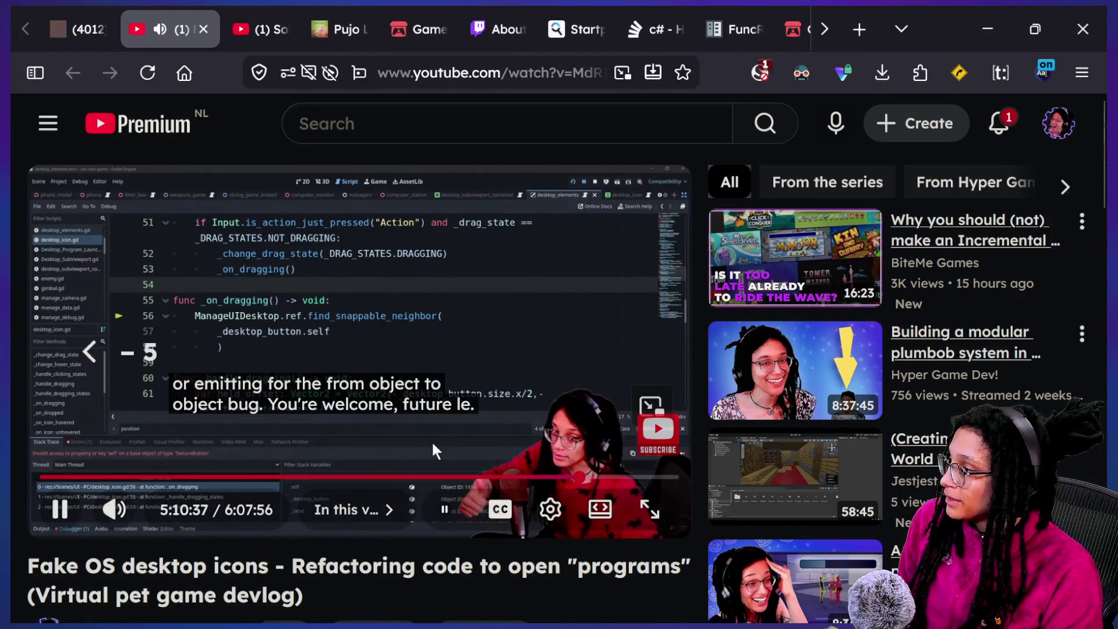
key("Left")
key("Left")
key("Left")
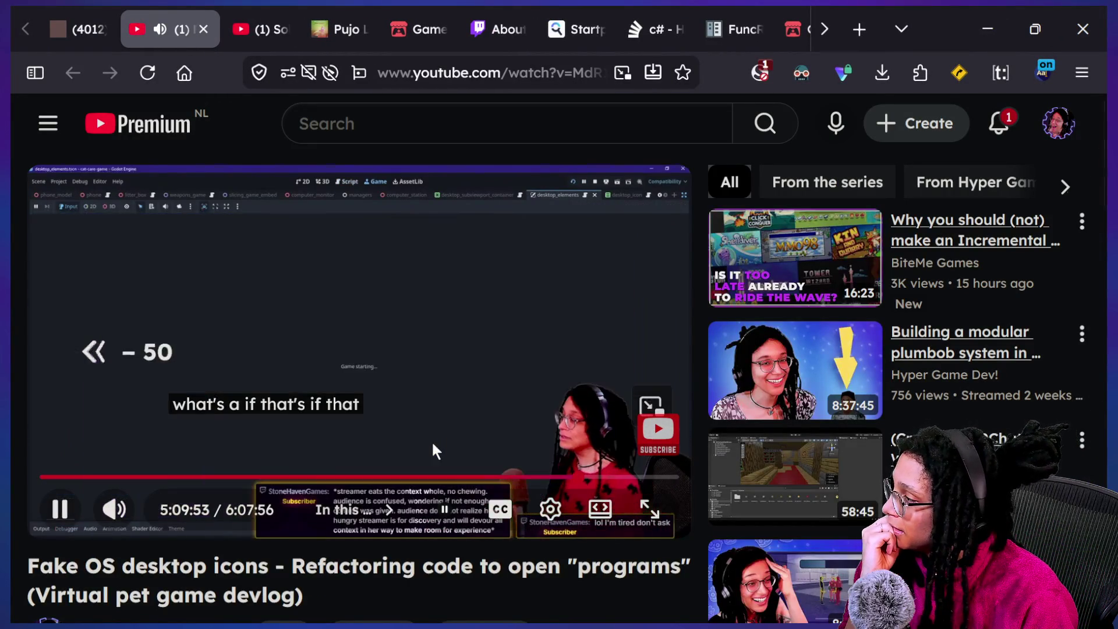
key("Left")
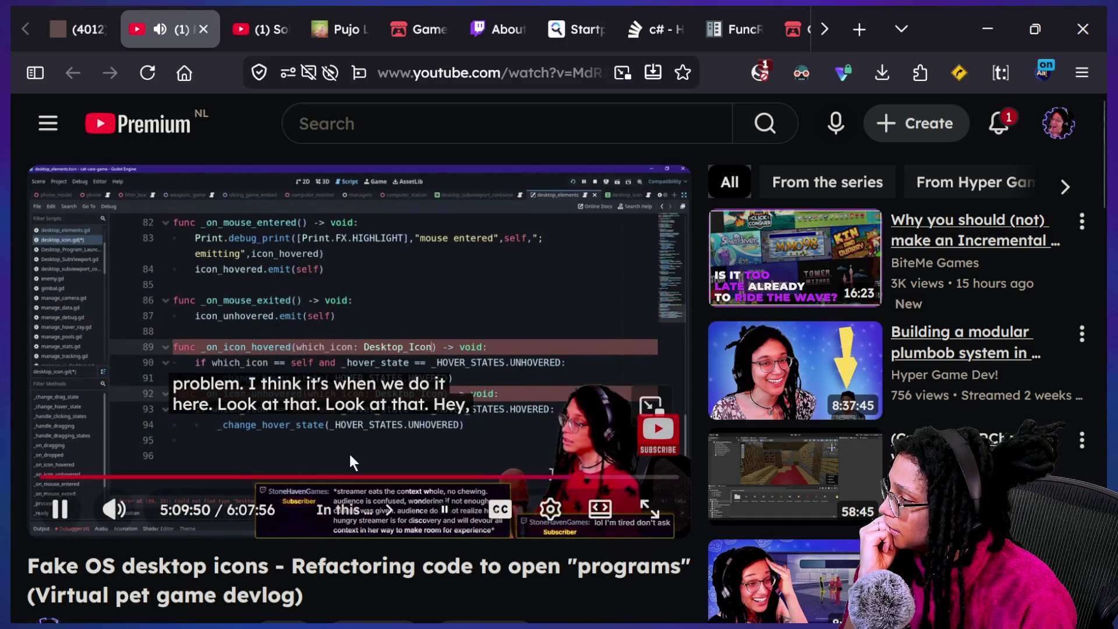
key("Left")
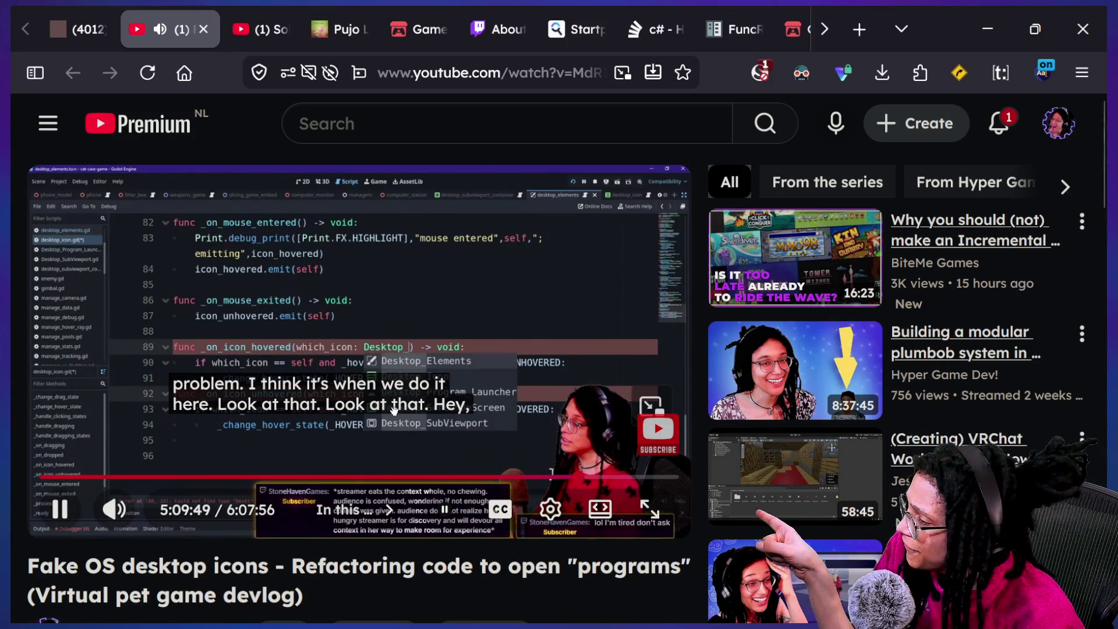
key("Left")
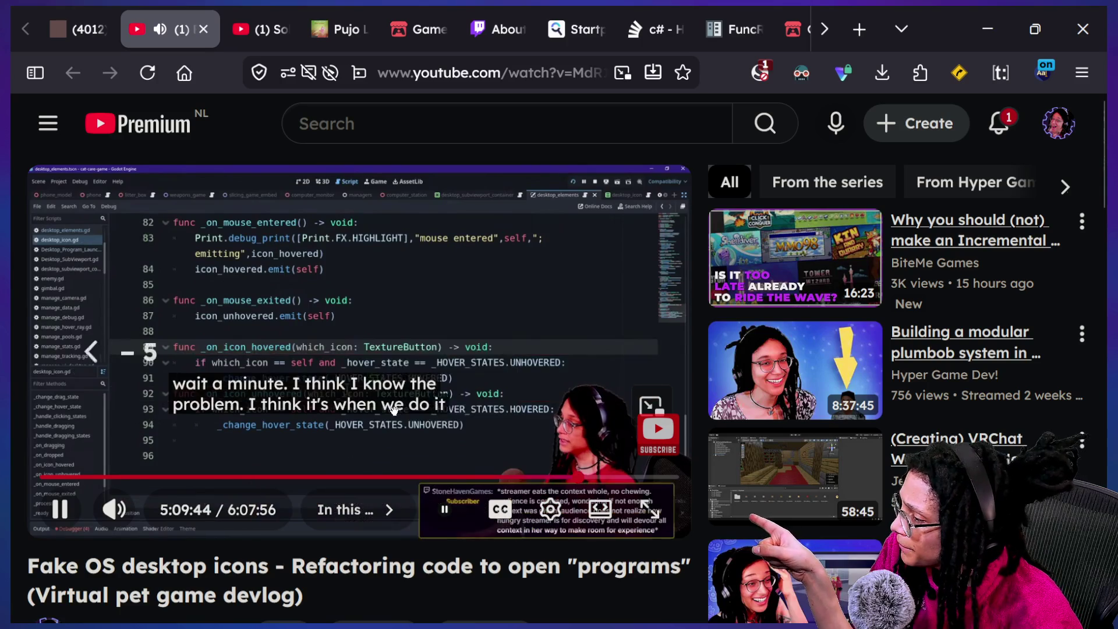
key("Left")
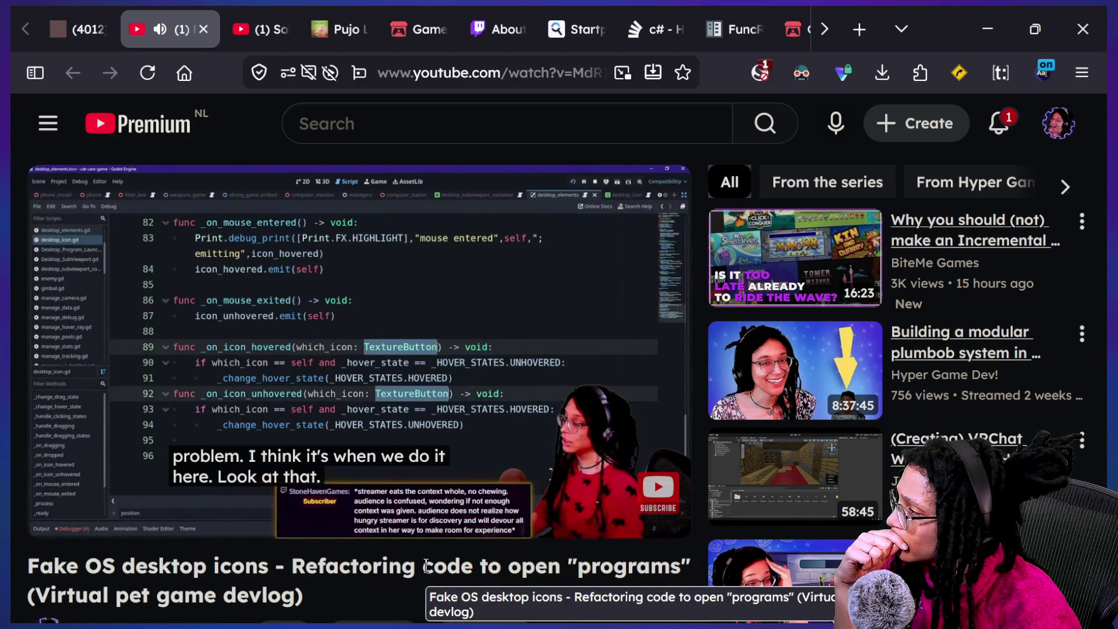
key("Left")
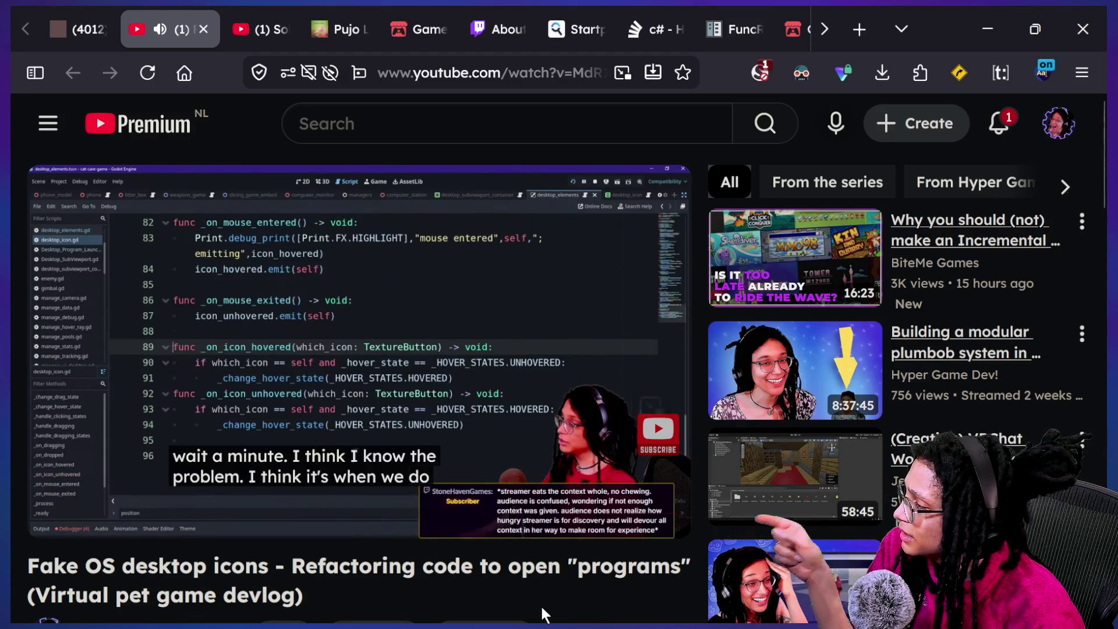
key("Left")
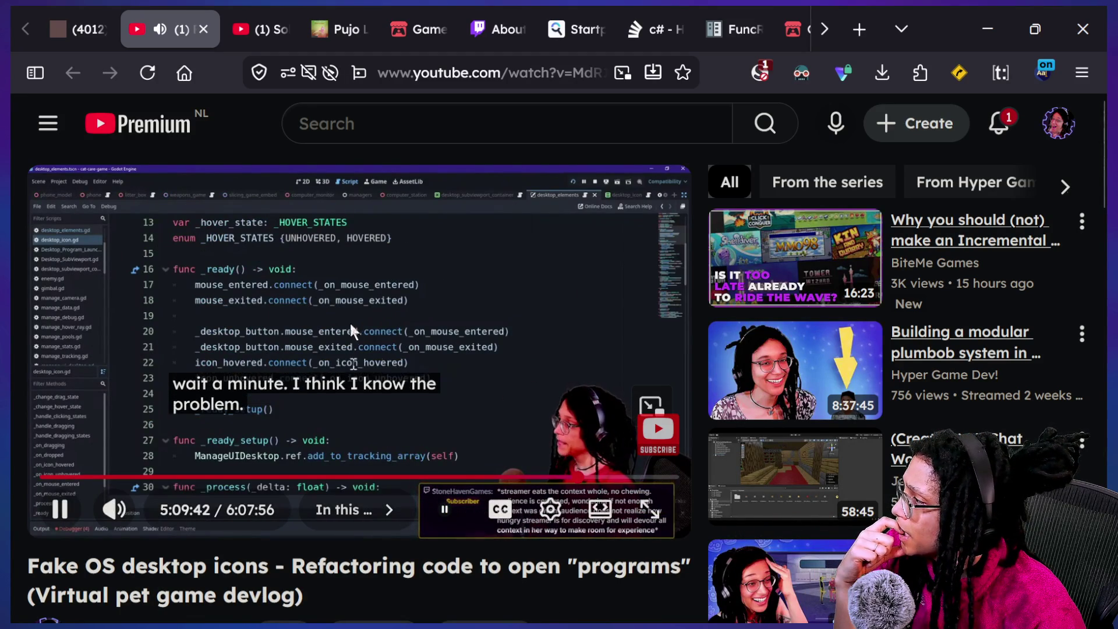
key("space")
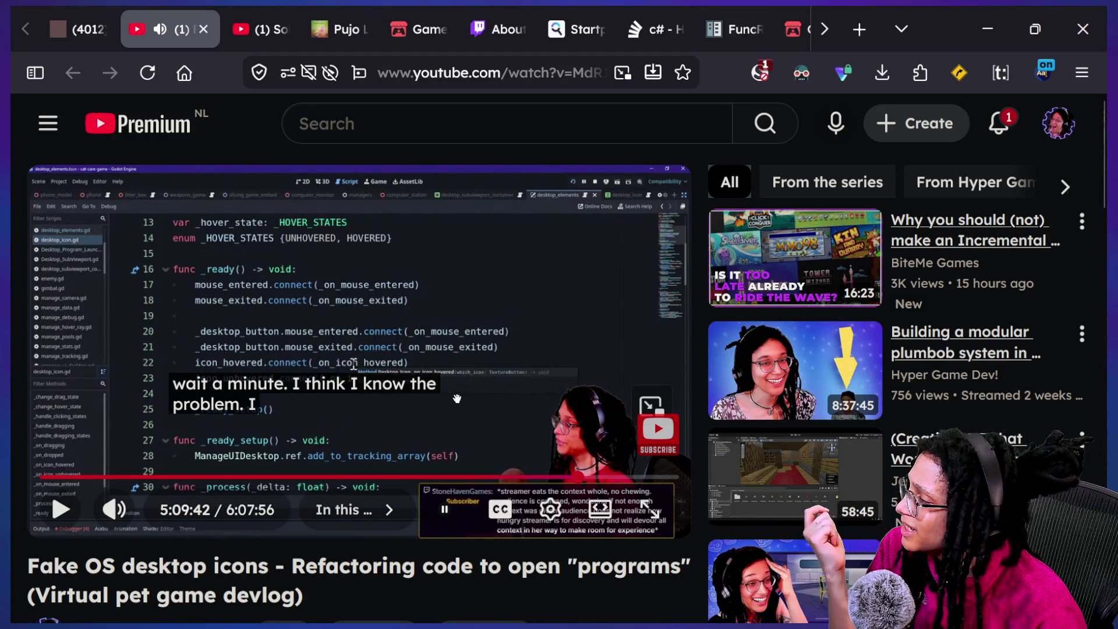
Skip ahead five seconds to the hover handlers, then return to the cat-care-game editor.
key("Right")
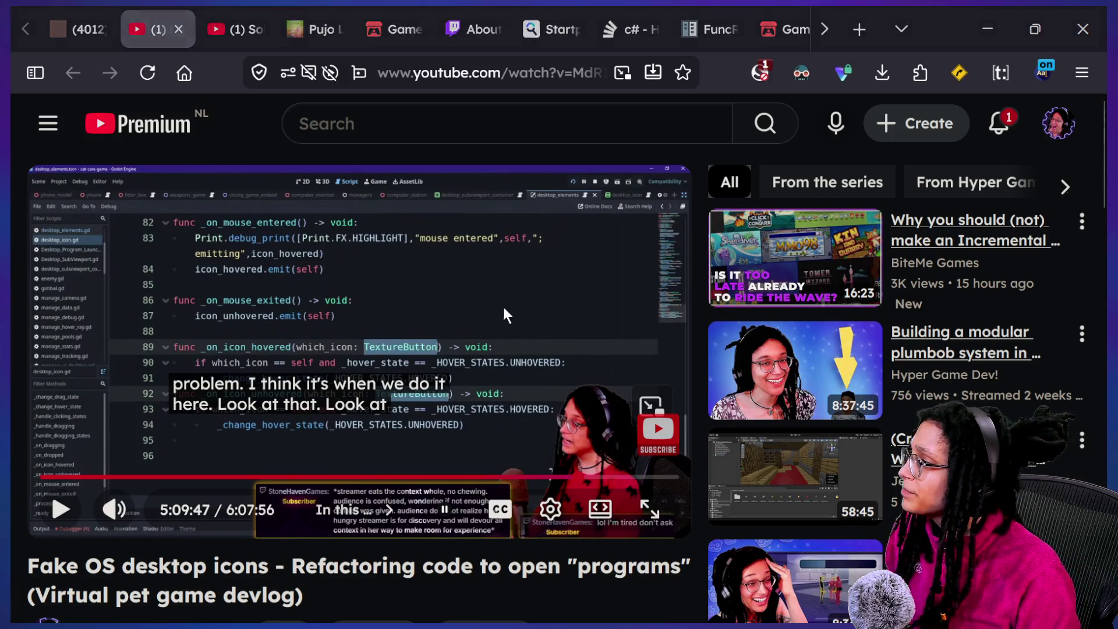
key("super+Tab")
left_click(841, 150)
Search all project scripts for icon_hovered.
left_click(543, 198)
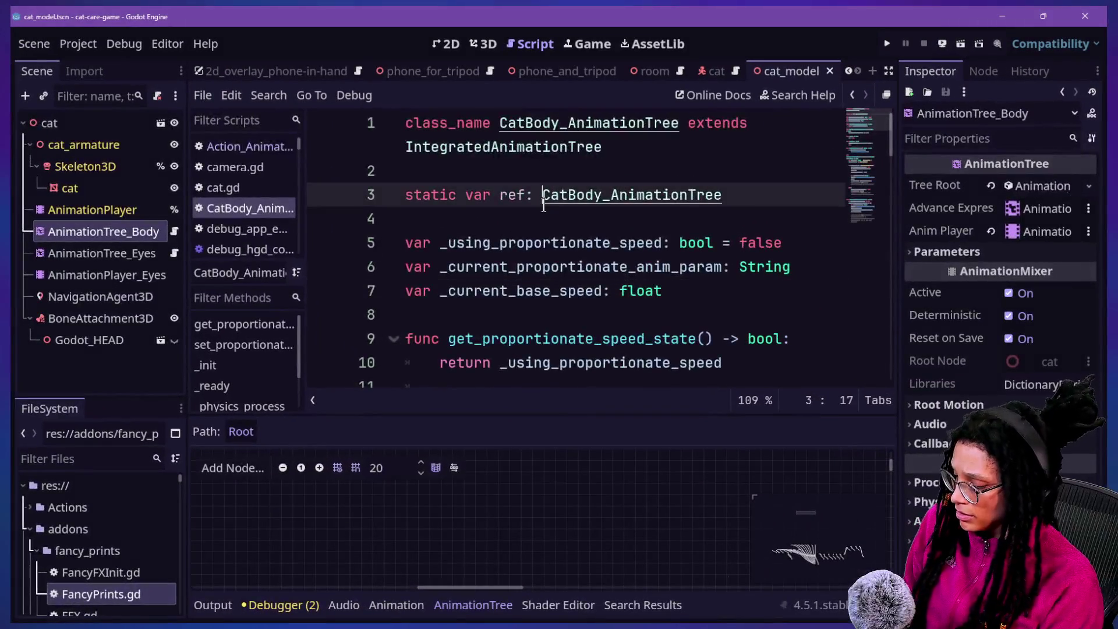
key("ctrl+shift+f")
type("u")
key("BackSpace")
key("BackSpace")
type("icon_hovered")
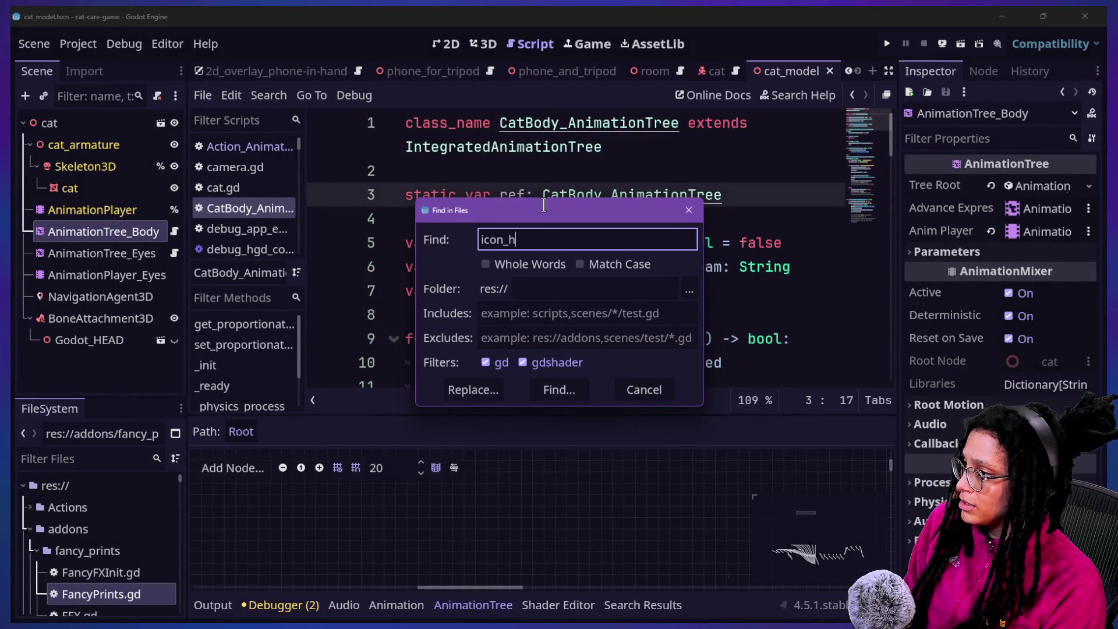
key("Return")
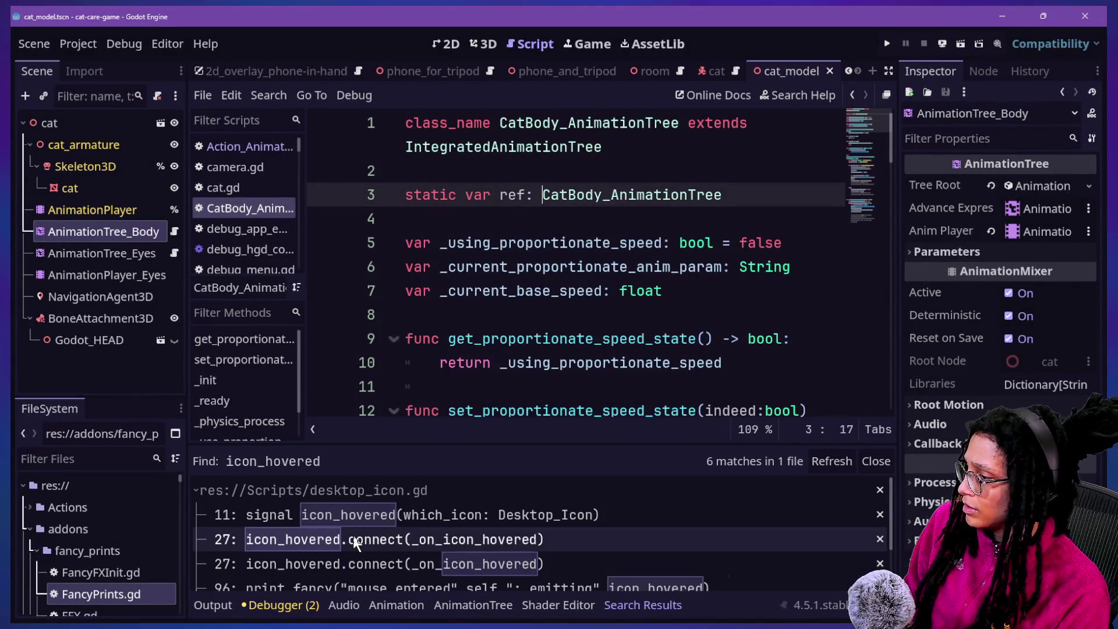
Trace icon_hovered to its declaration in desktop_icon.gd, select Desktop_Icon on line 11, and show all windows.
left_click(355, 539)
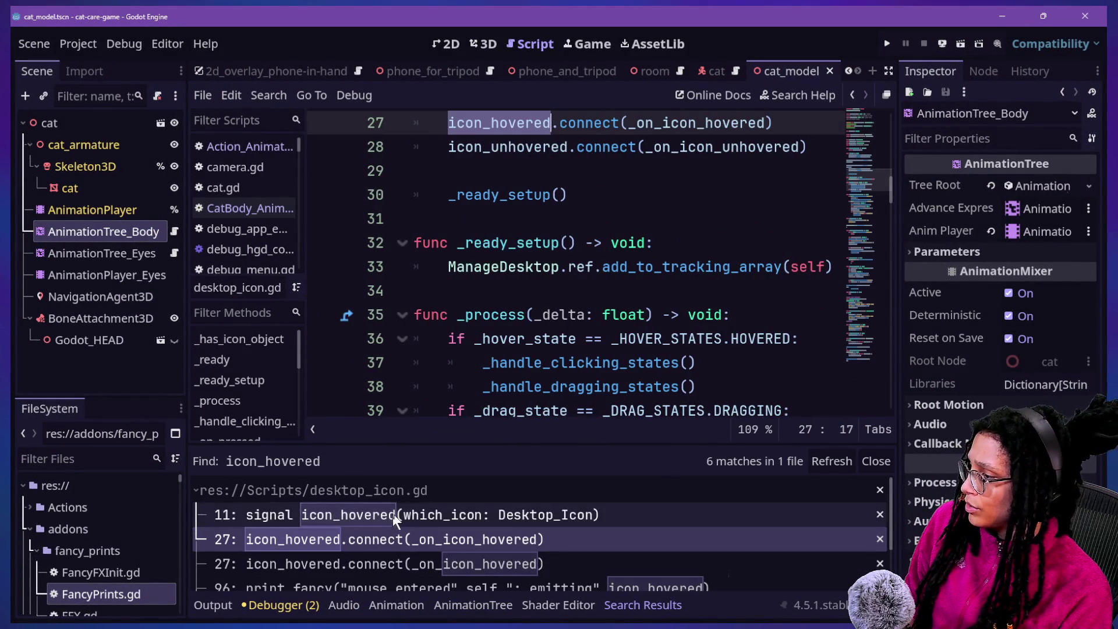
left_click(523, 515)
scroll(628, 161, "up", 1)
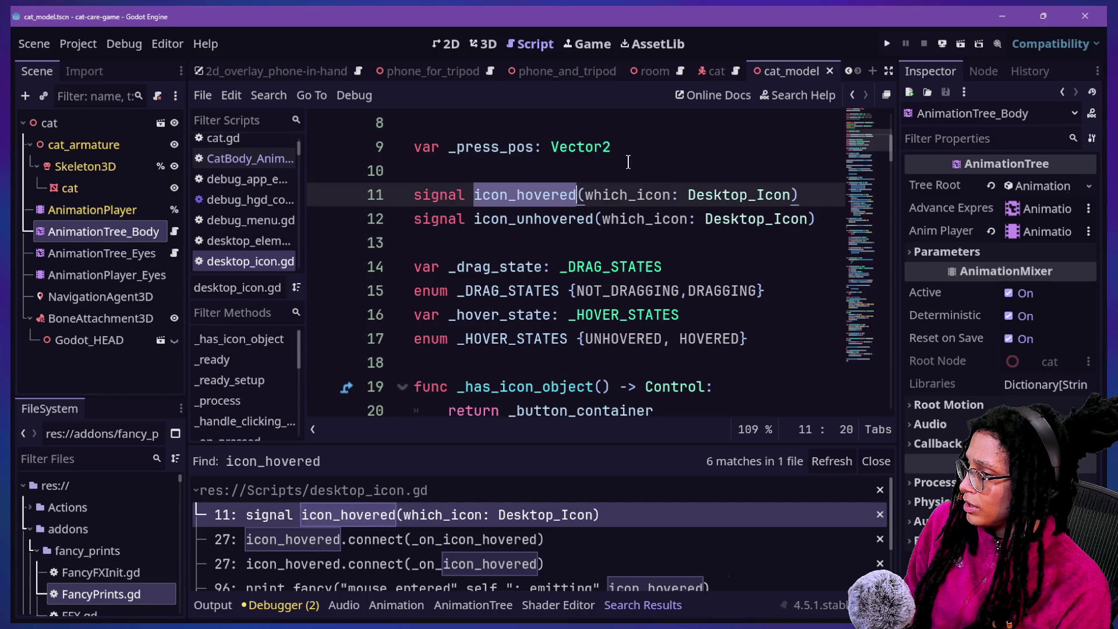
double_click(694, 194)
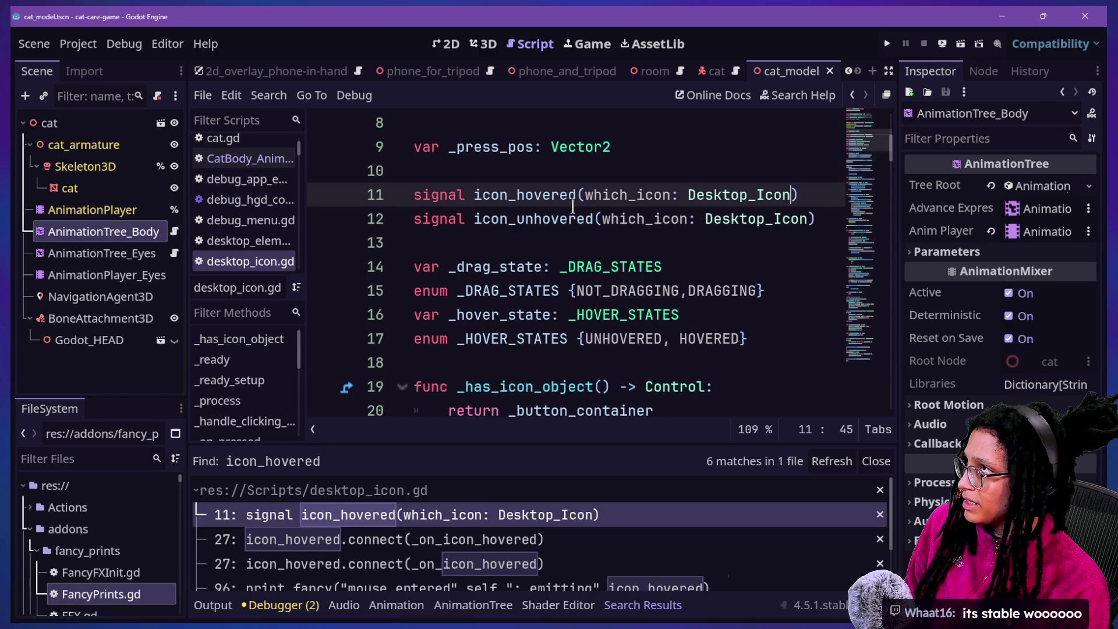
key("super+Tab")
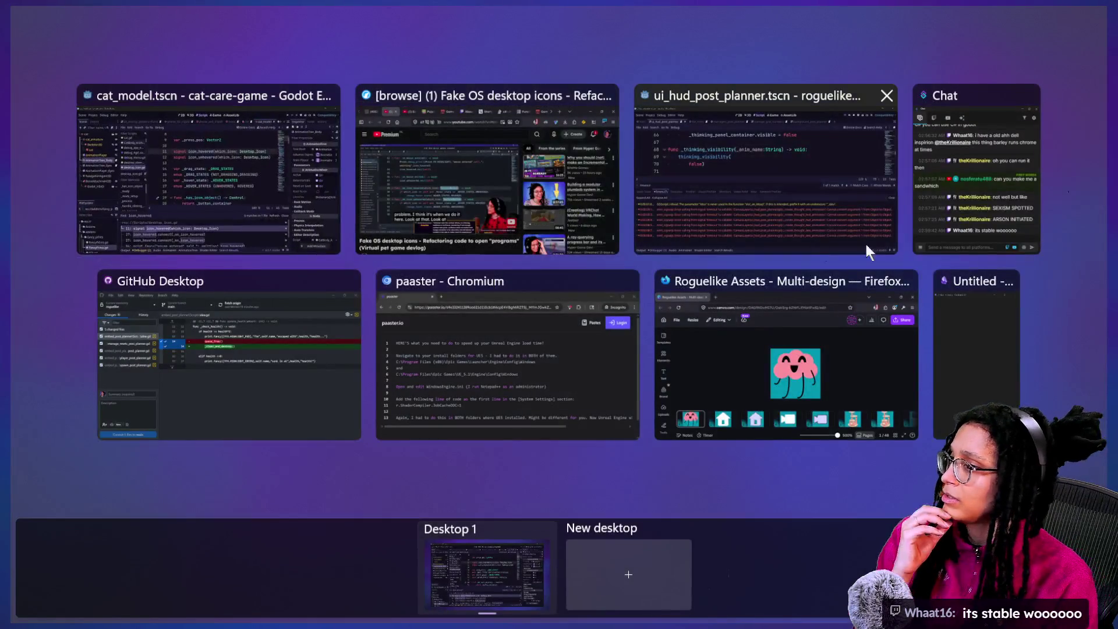
Bring the roguelike project forward, hide the bottom panel, and scroll the HUD script down to the timer code.
left_click(810, 225)
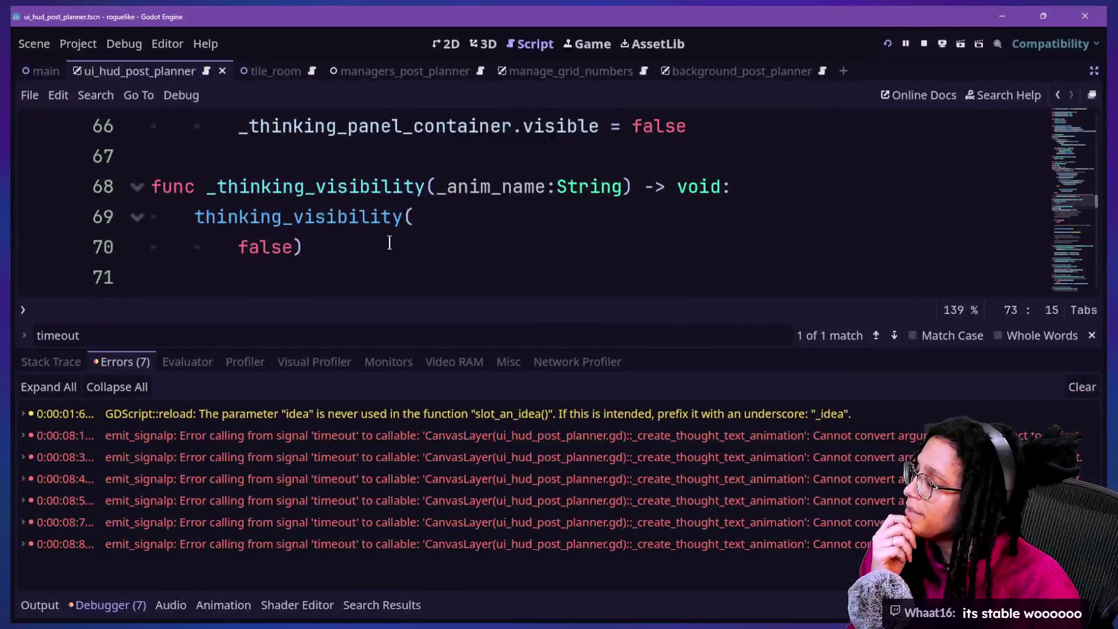
key("alt+o")
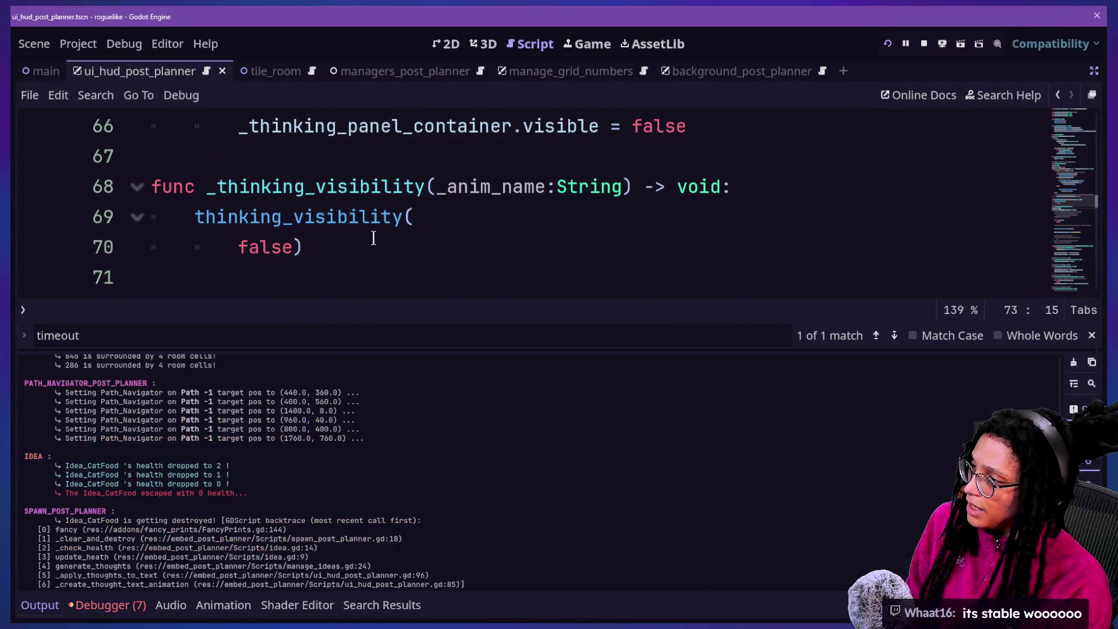
key("alt+o")
scroll(374, 238, "up", 15)
scroll(374, 238, "down", 2)
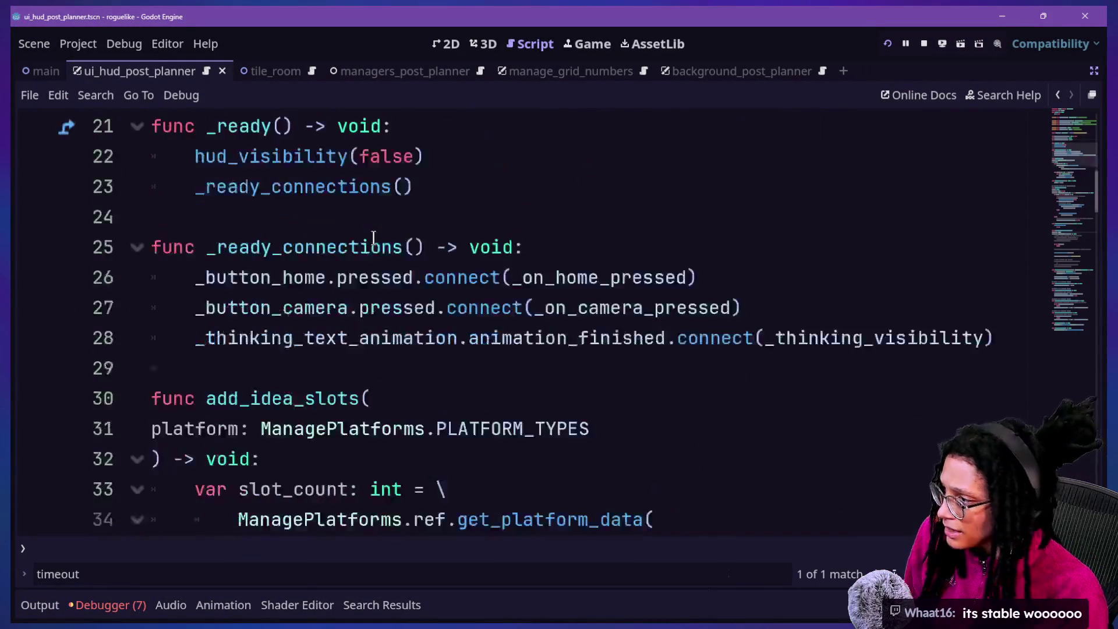
scroll(373, 238, "down", 3)
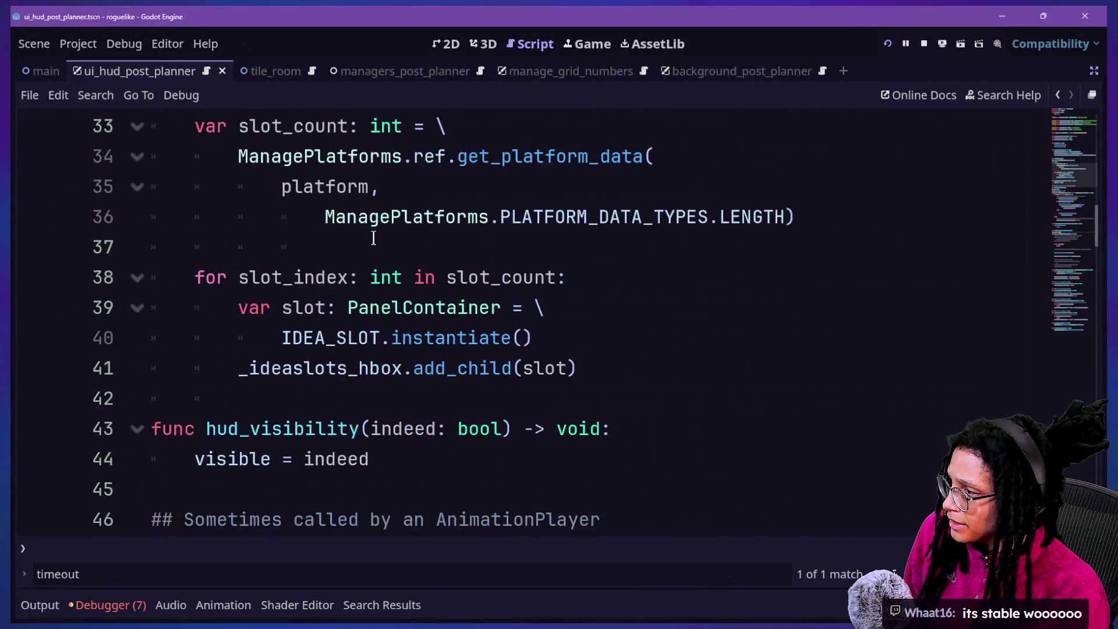
scroll(492, 262, "down", 2)
mouse_move(492, 262)
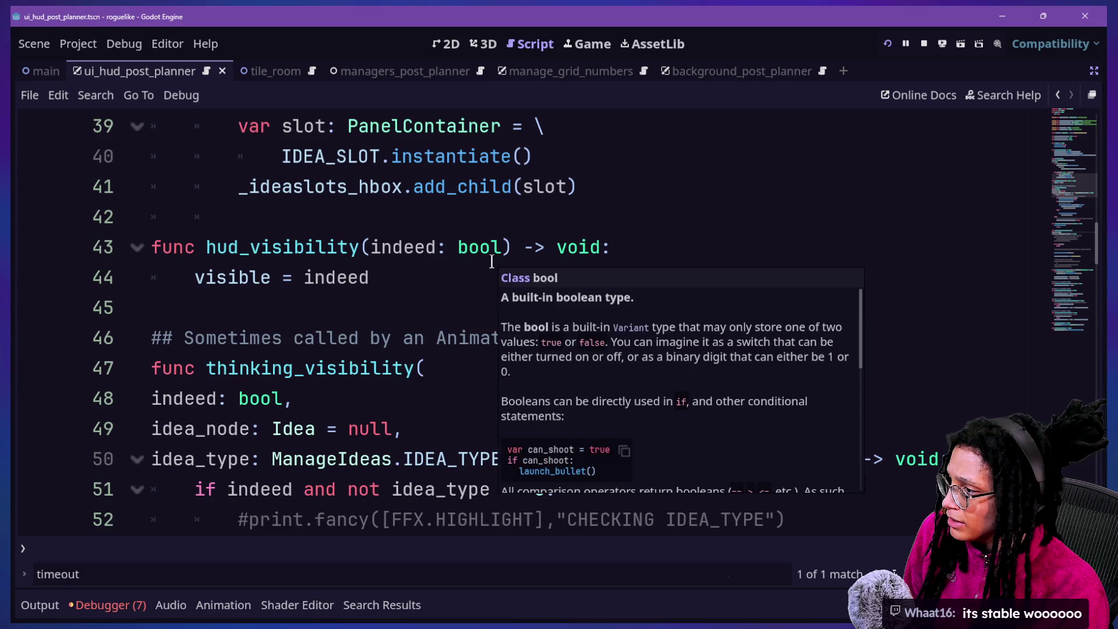
scroll(491, 261, "down", 4)
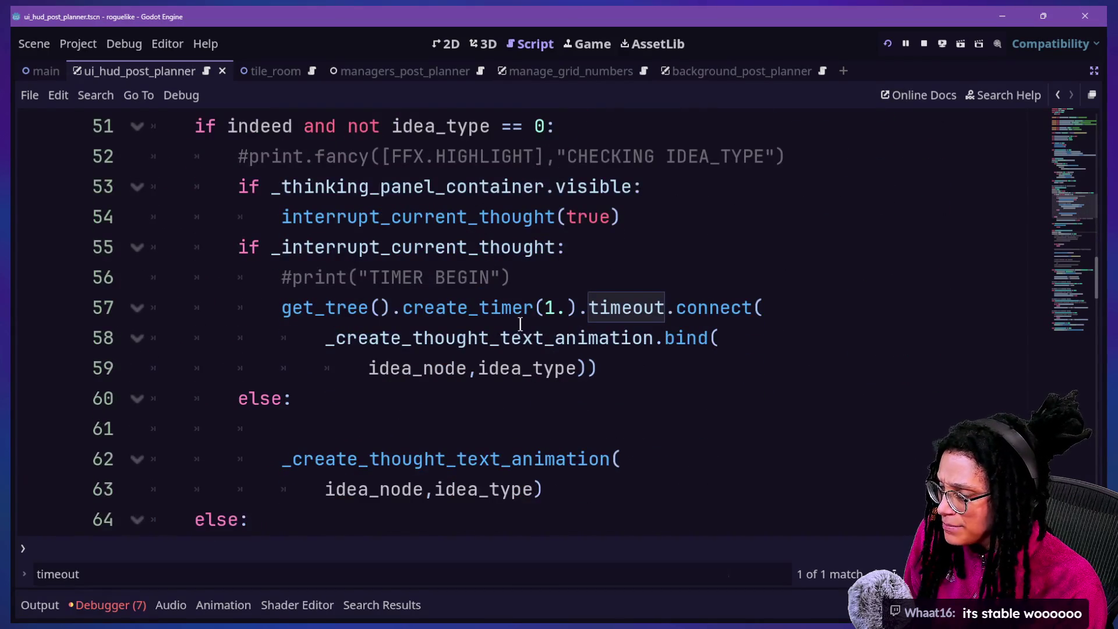
Inspect the line-57 create_timer timeout connection bound to _create_thought_text_animation.
left_click(527, 327)
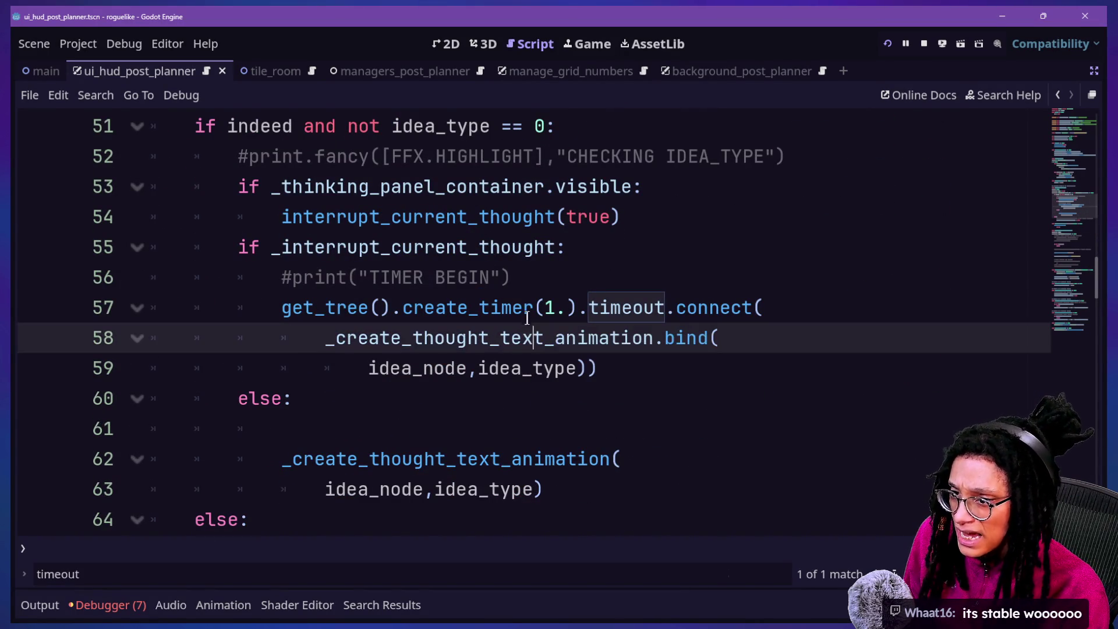
left_click(526, 301)
mouse_move(549, 336)
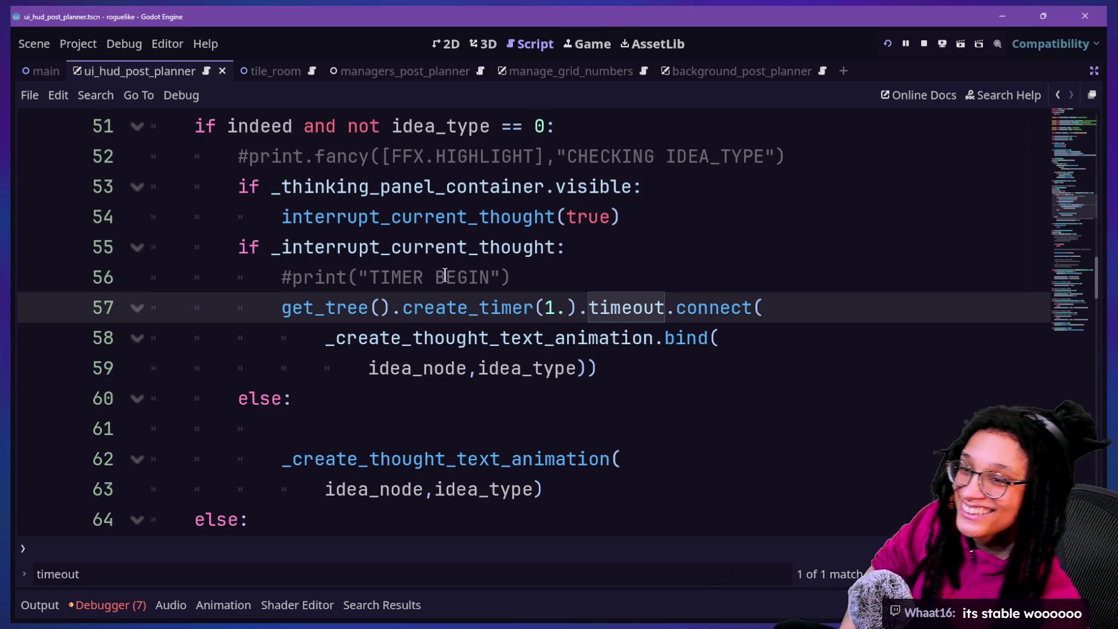
left_click(479, 341)
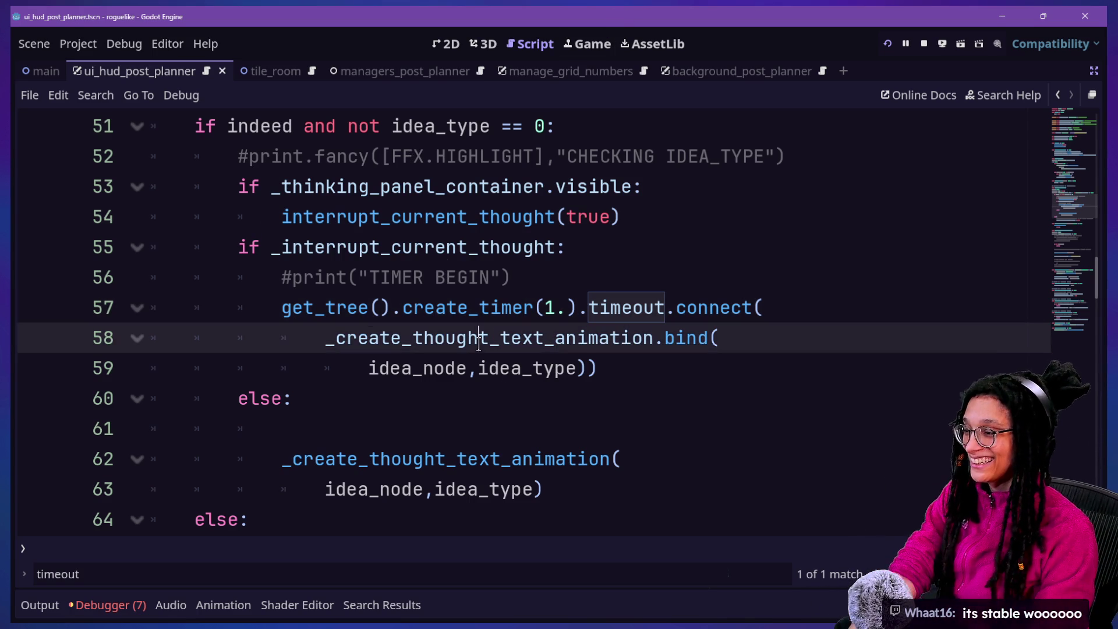
left_click(490, 307)
left_click(656, 368)
left_click(634, 329)
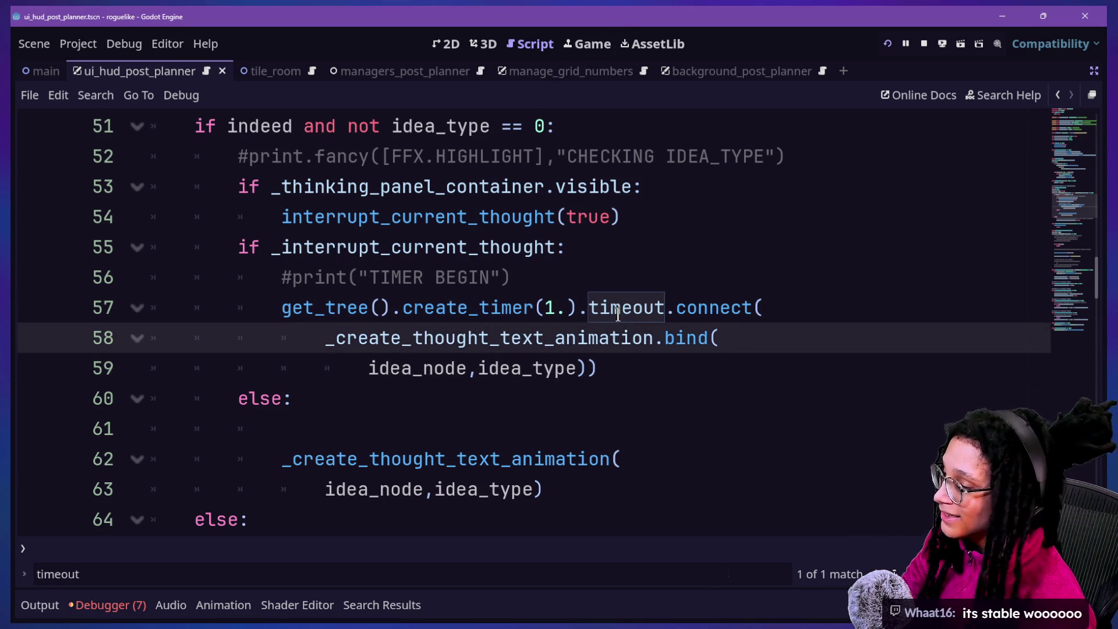
mouse_move(619, 314)
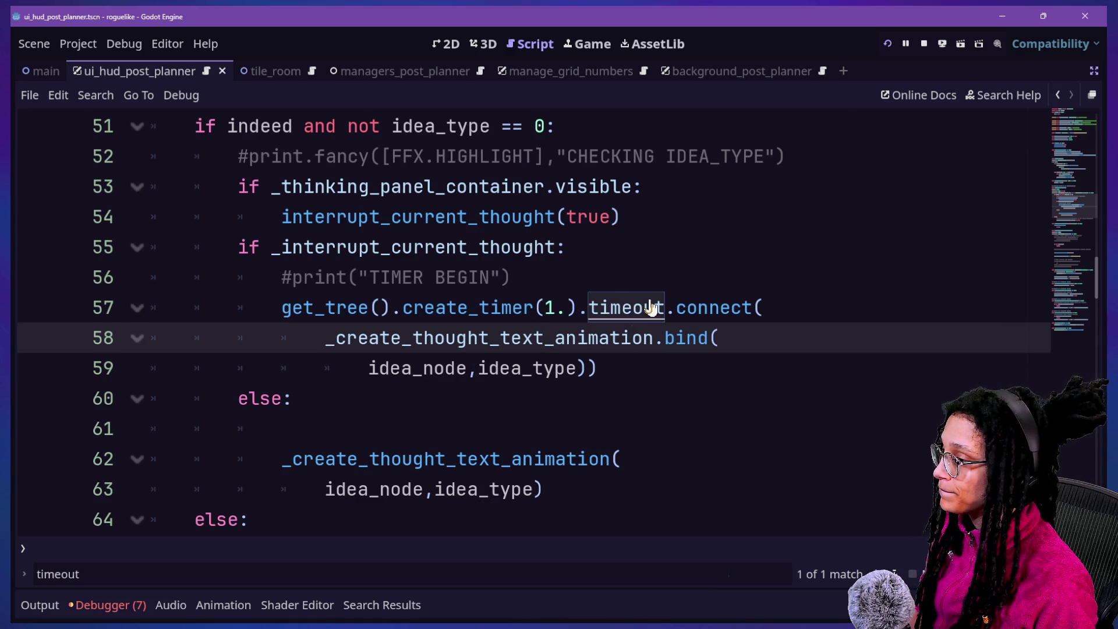
left_click(622, 317, "ctrl")
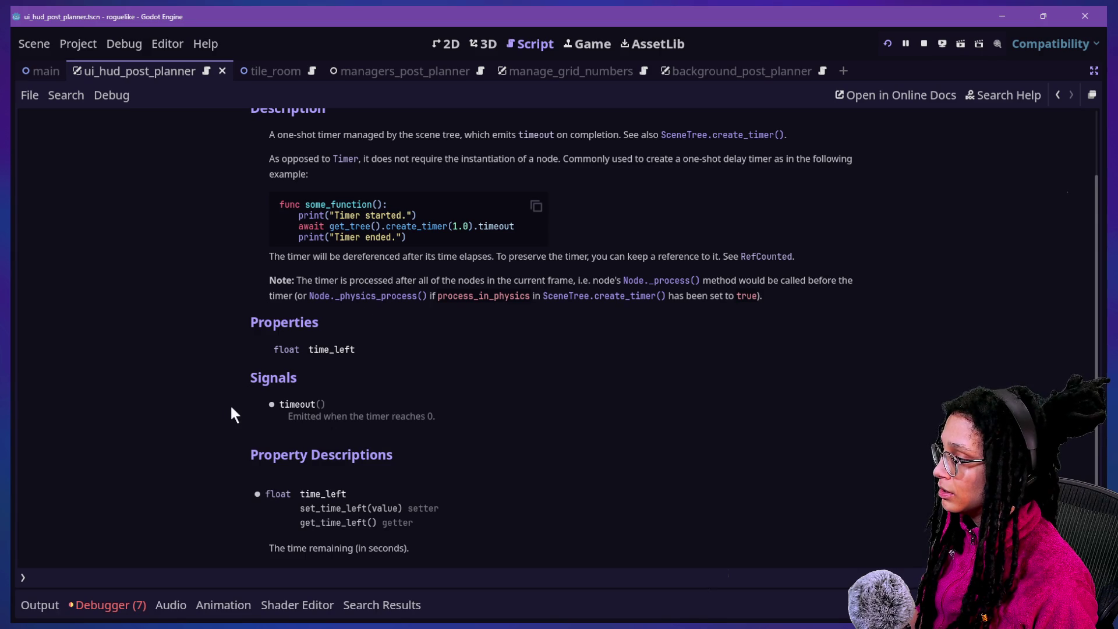
left_click_drag(352, 417, 454, 418)
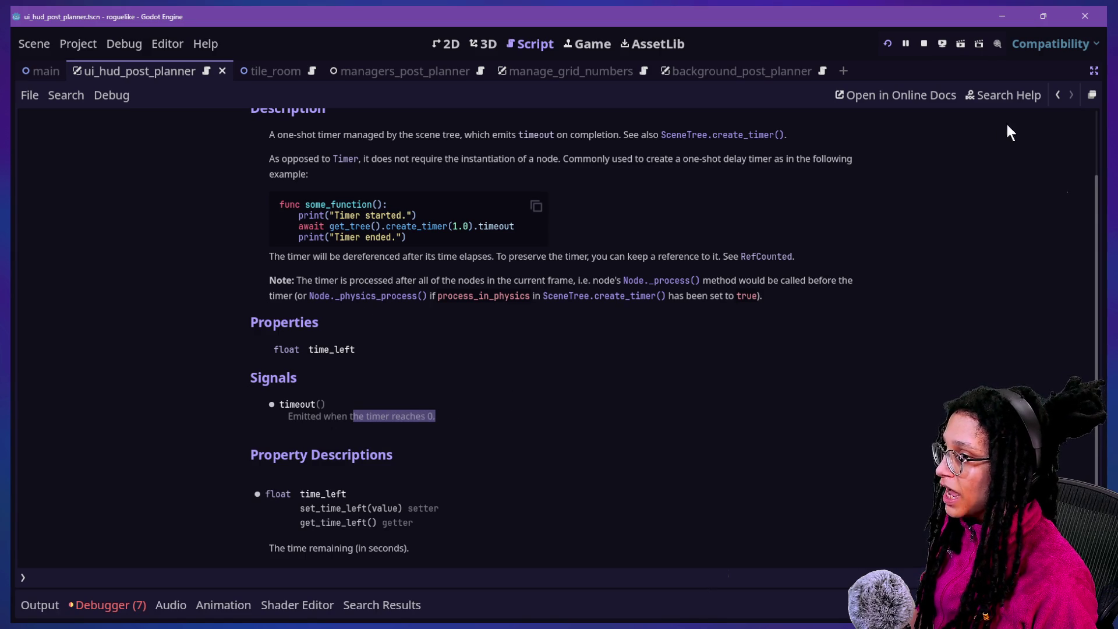
left_click(1053, 92)
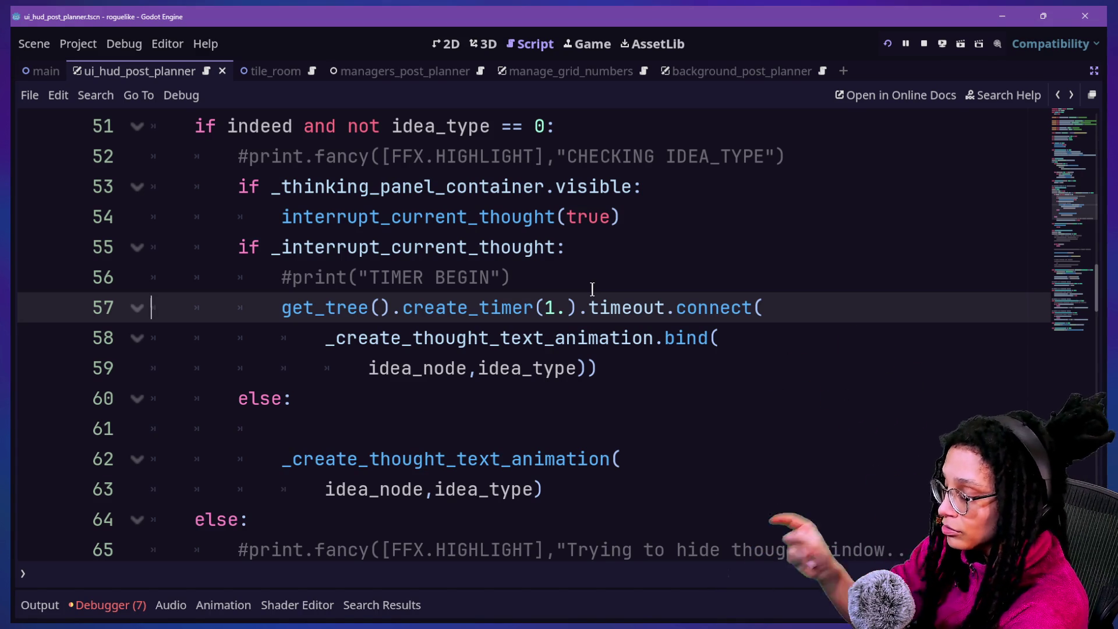
left_click(698, 338)
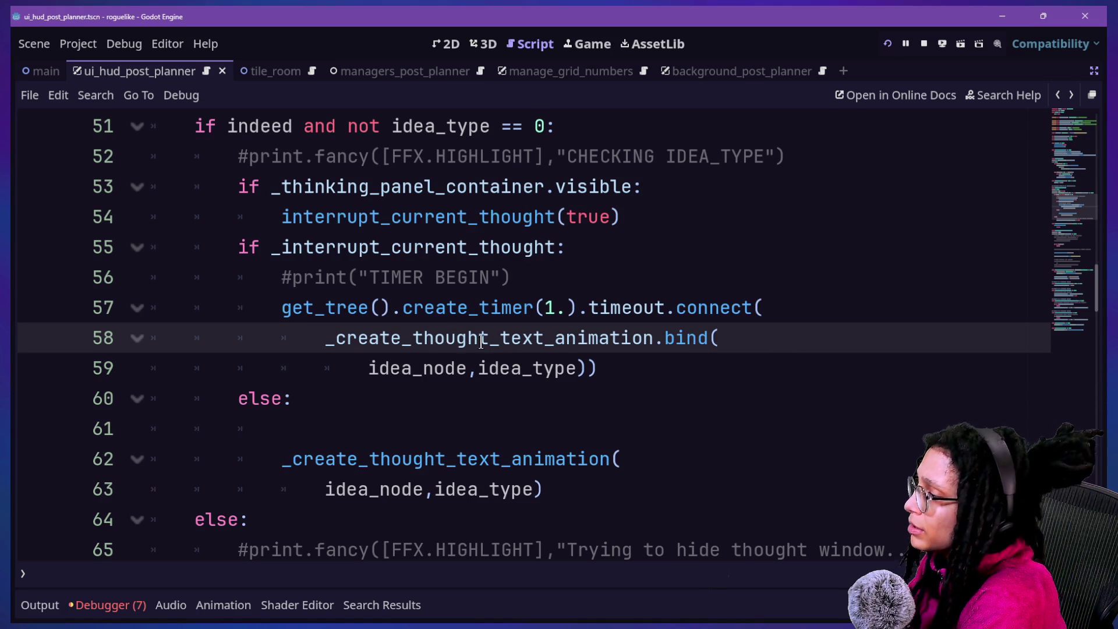
mouse_move(511, 354)
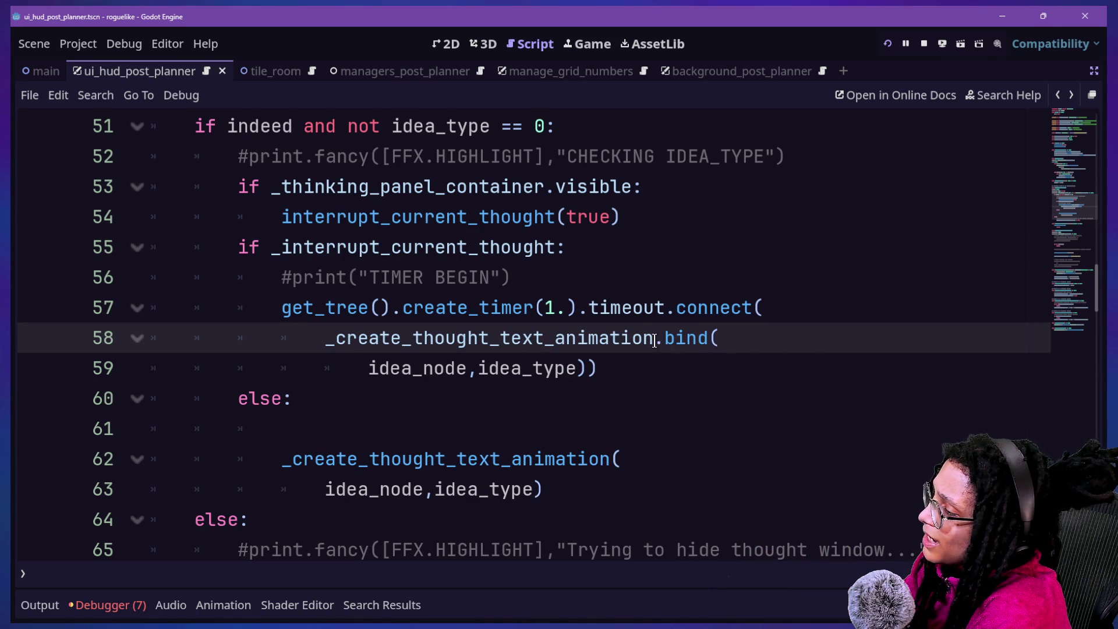
left_click_drag(657, 340, 585, 359)
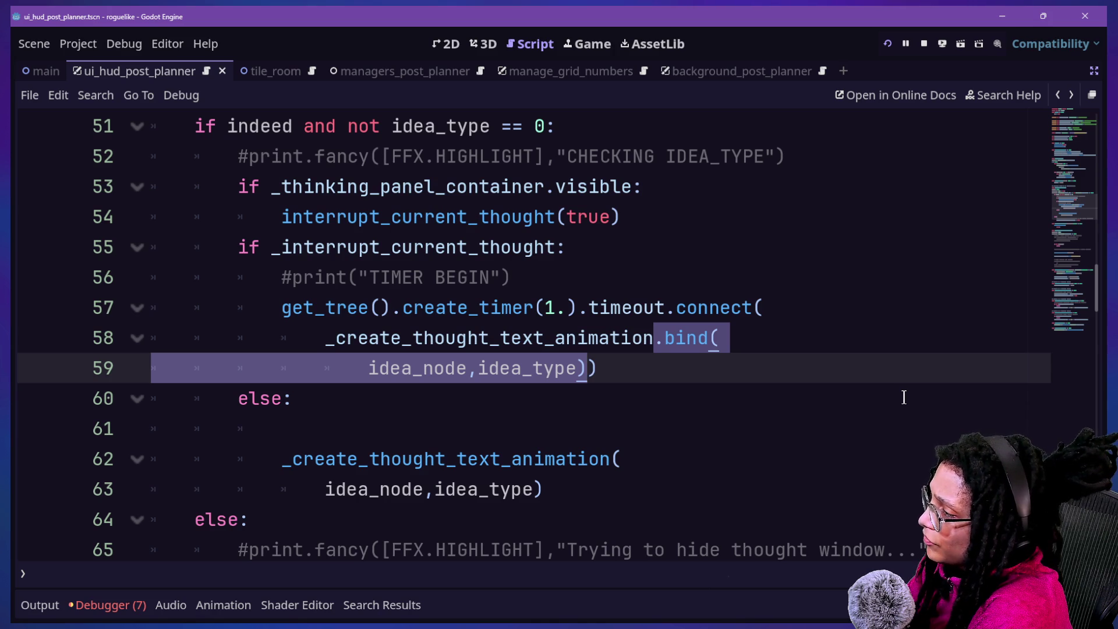
scroll(904, 397, "down", 1)
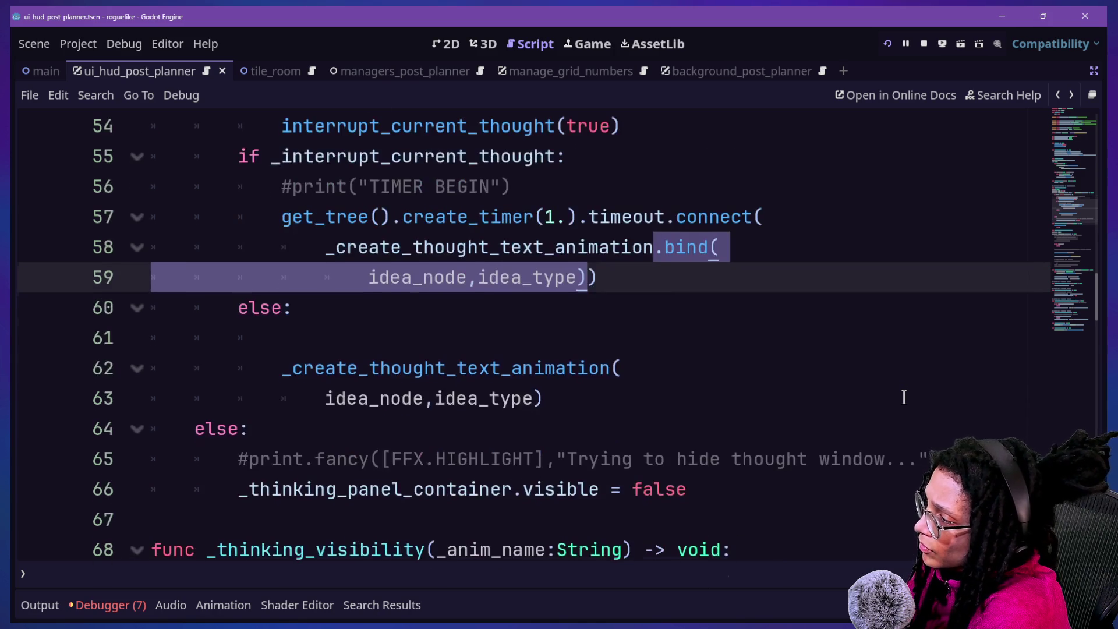
scroll(903, 397, "down", 4)
scroll(904, 397, "up", 6)
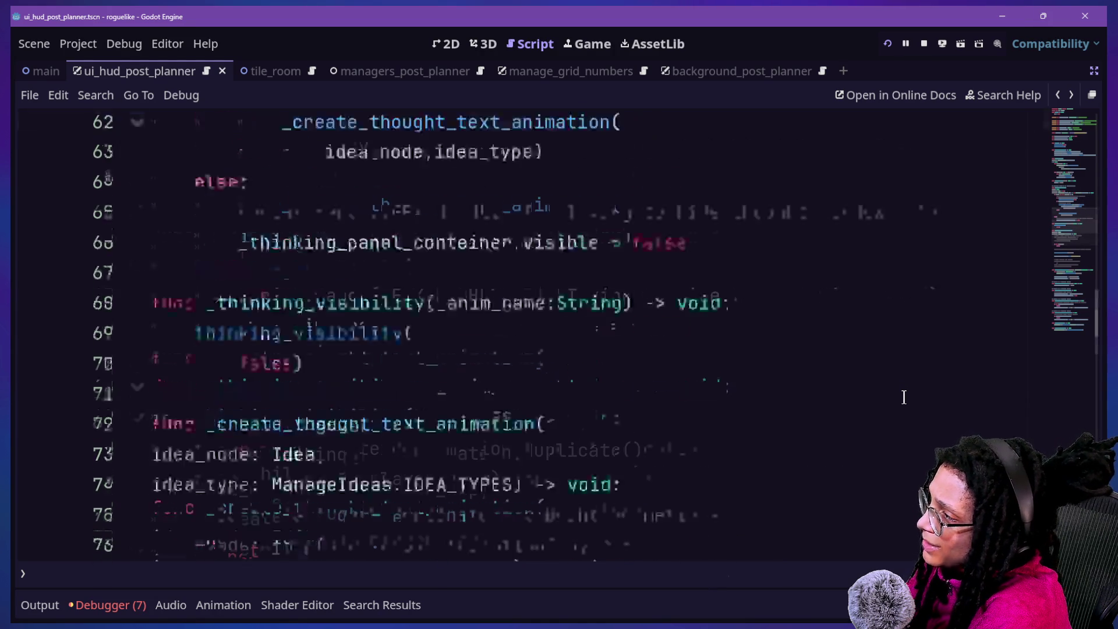
scroll(903, 397, "down", 1)
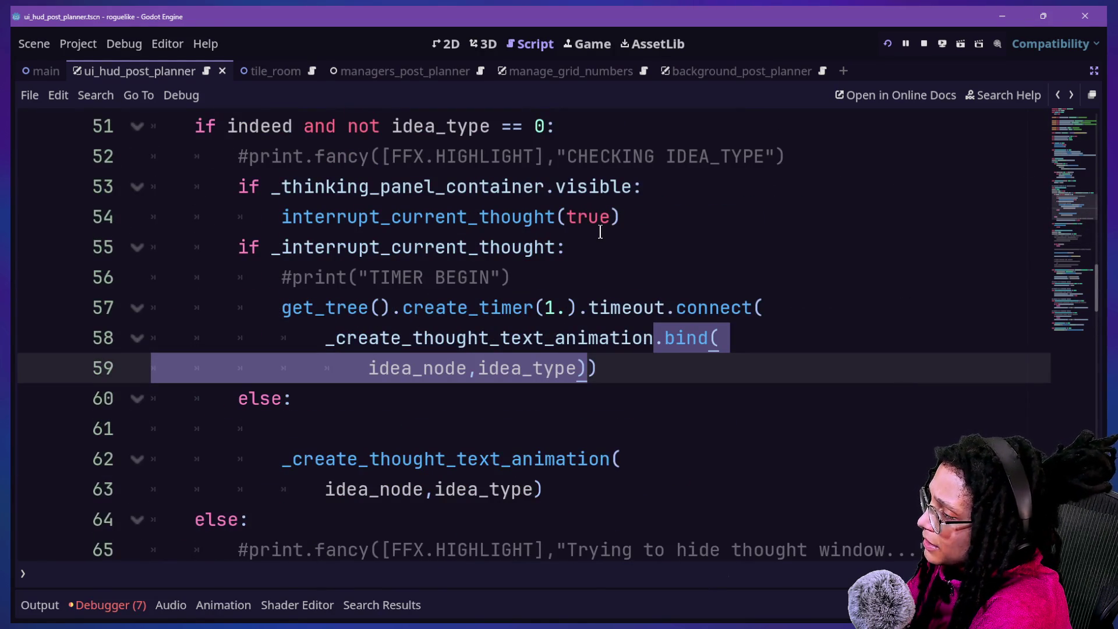
scroll(599, 232, "up", 2)
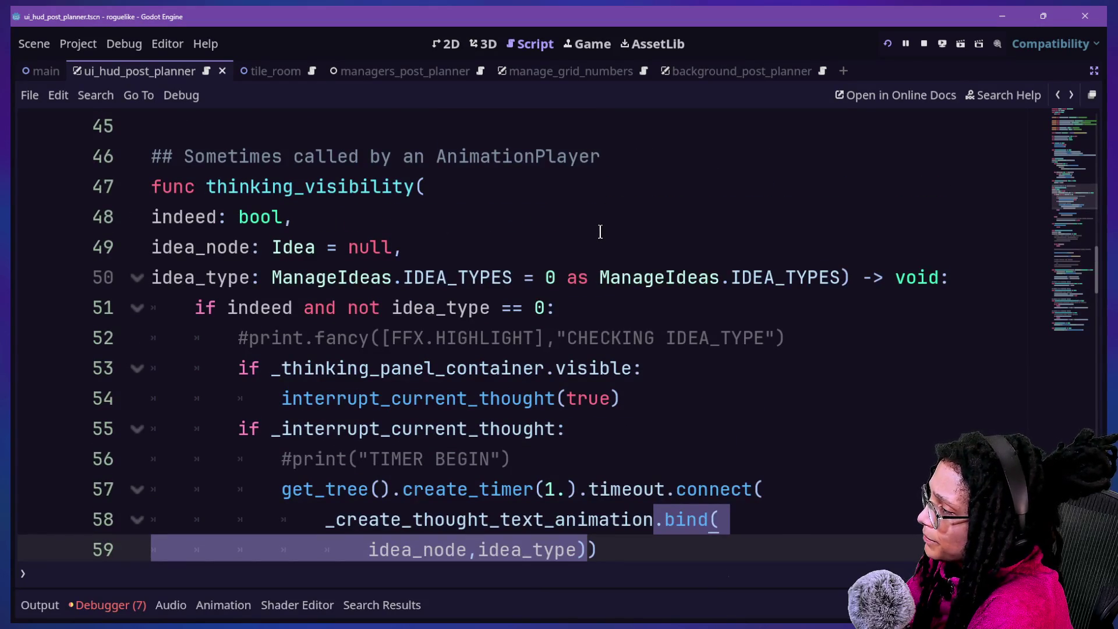
scroll(600, 231, "down", 2)
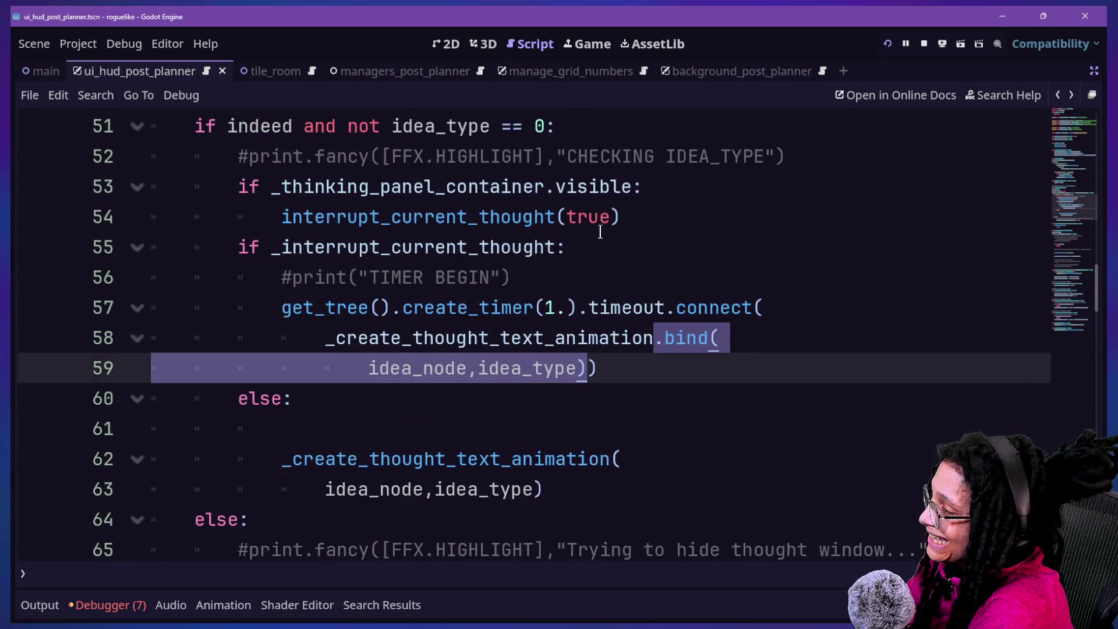
scroll(600, 231, "down", 1)
scroll(600, 231, "down", 1)
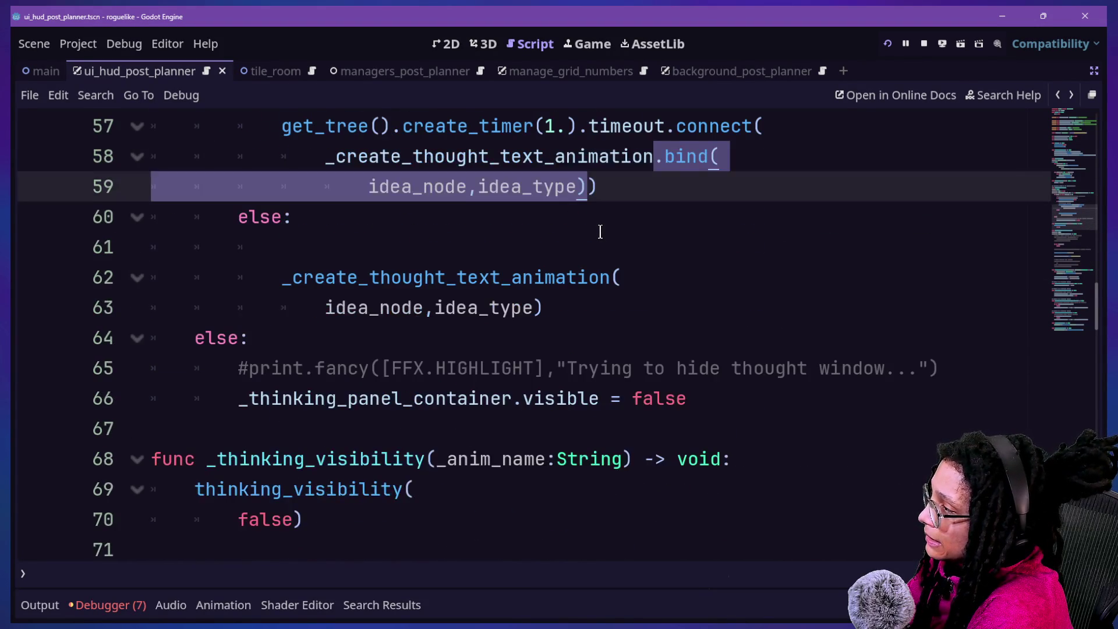
scroll(599, 231, "down", 2)
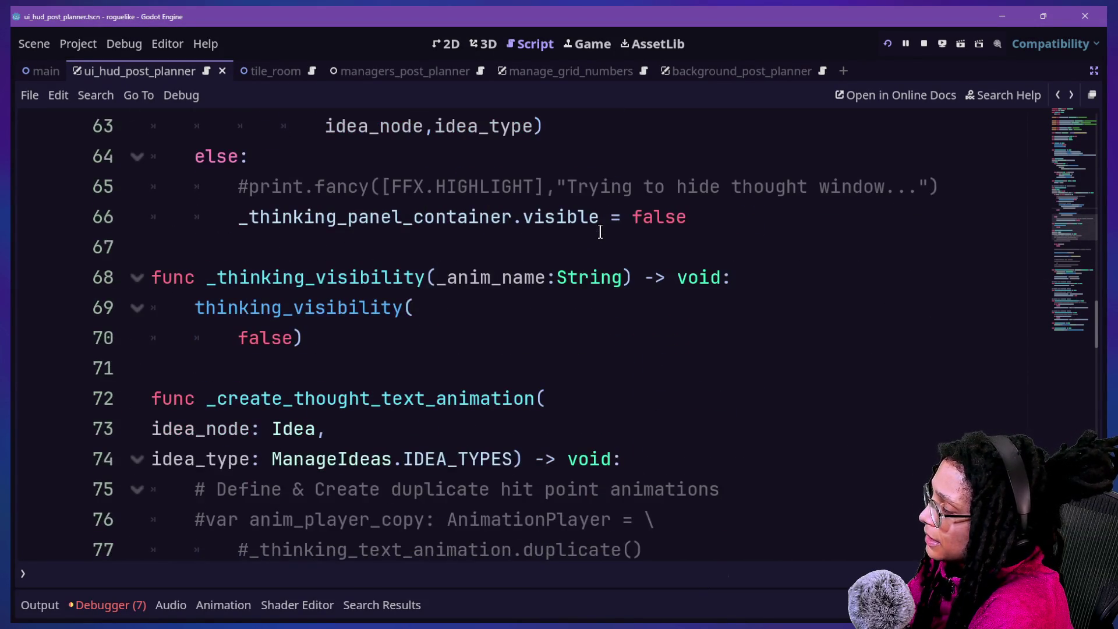
scroll(600, 231, "up", 1)
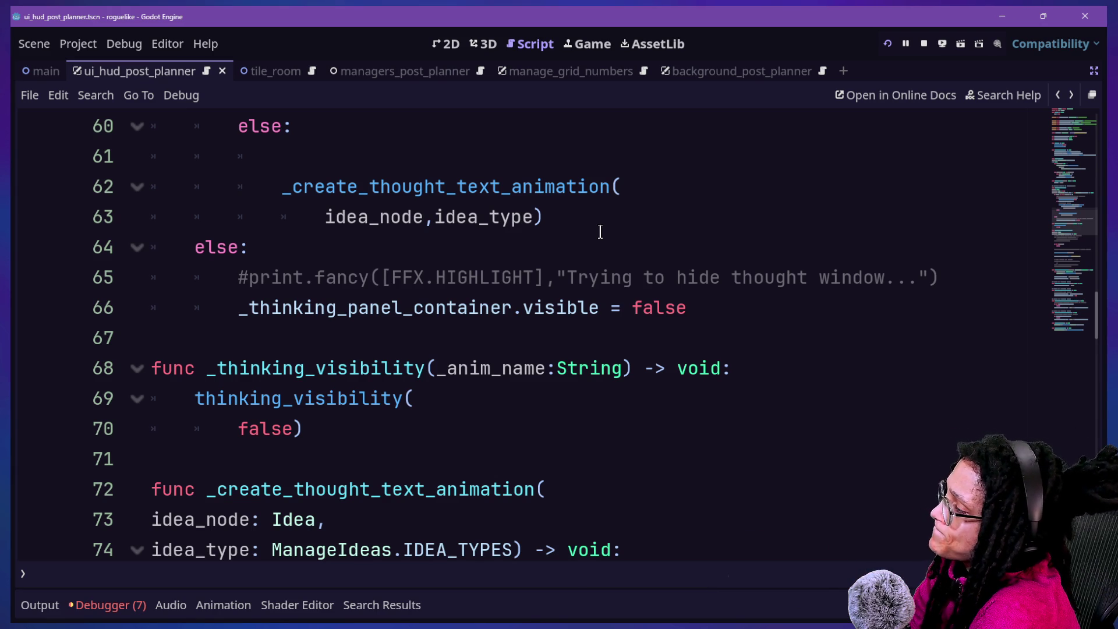
scroll(600, 232, "down", 2)
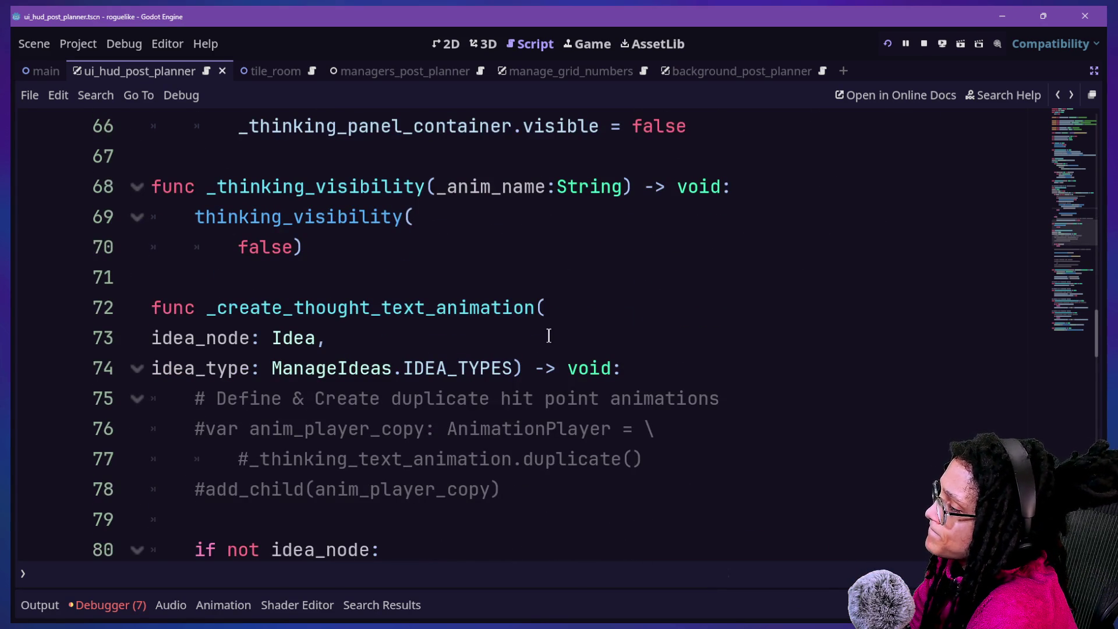
scroll(548, 335, "down", 1)
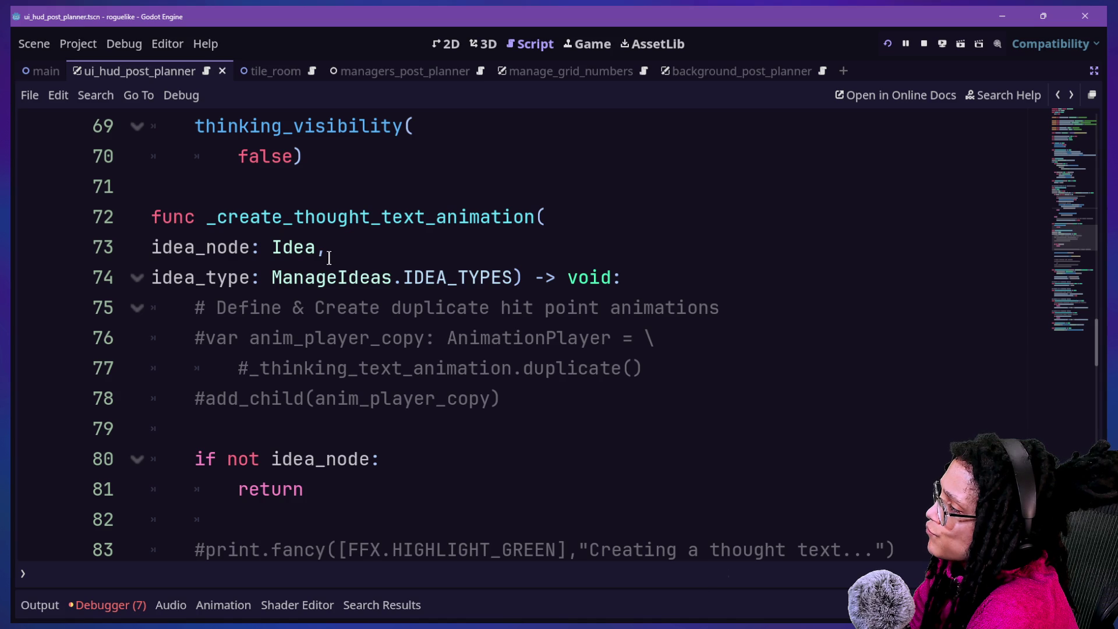
left_click_drag(314, 247, 276, 251)
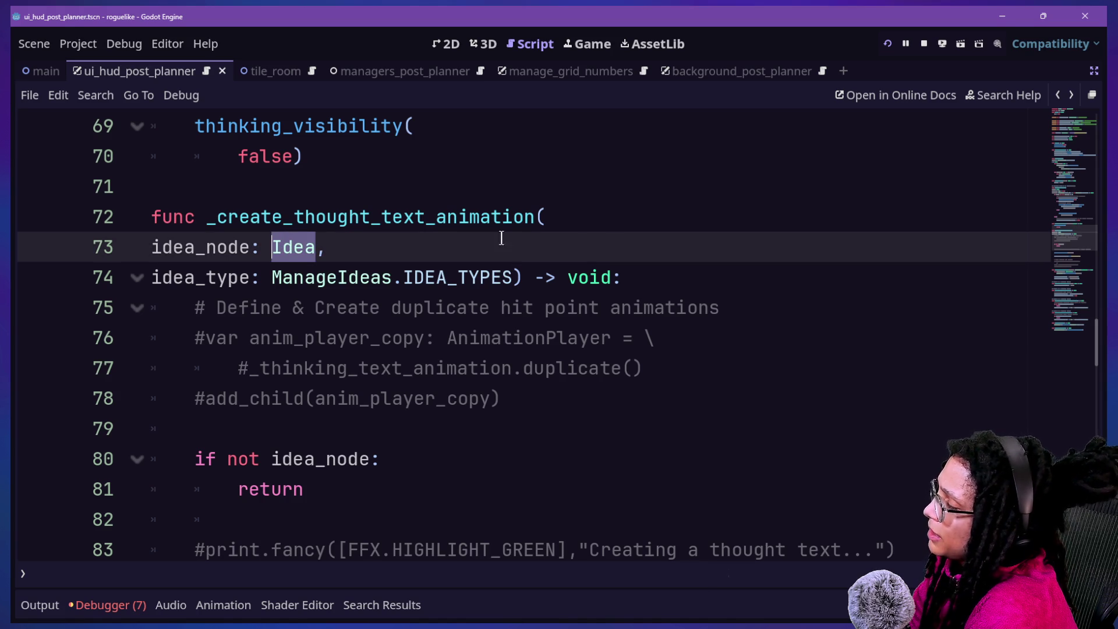
scroll(608, 243, "up", 6)
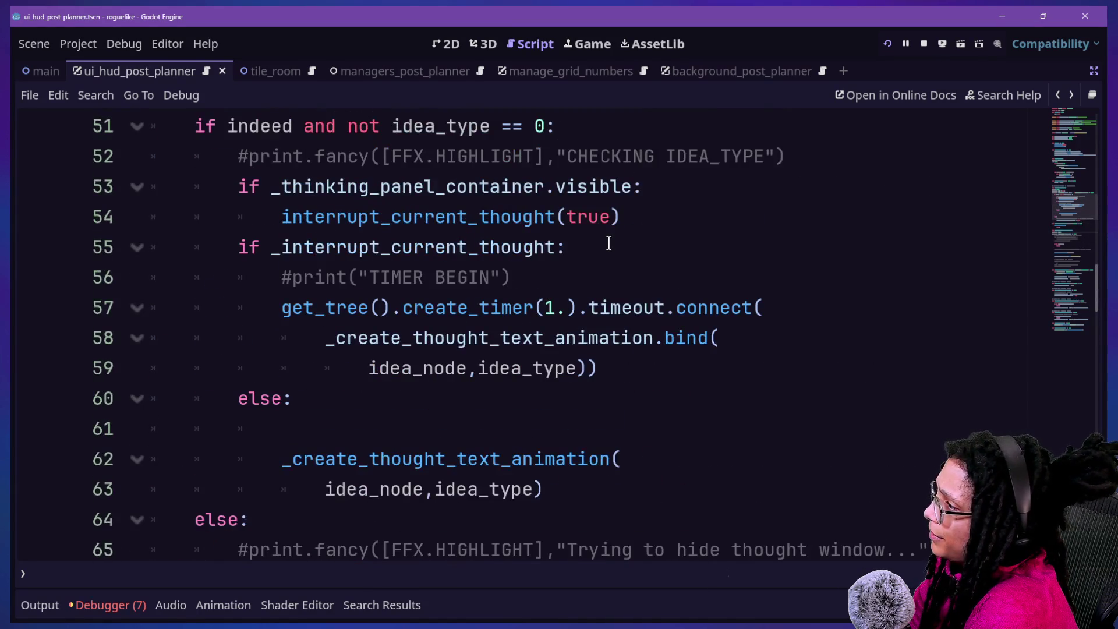
Show the Debugger's seven timeout errors for _create_thought_text_animation.
left_click(100, 606)
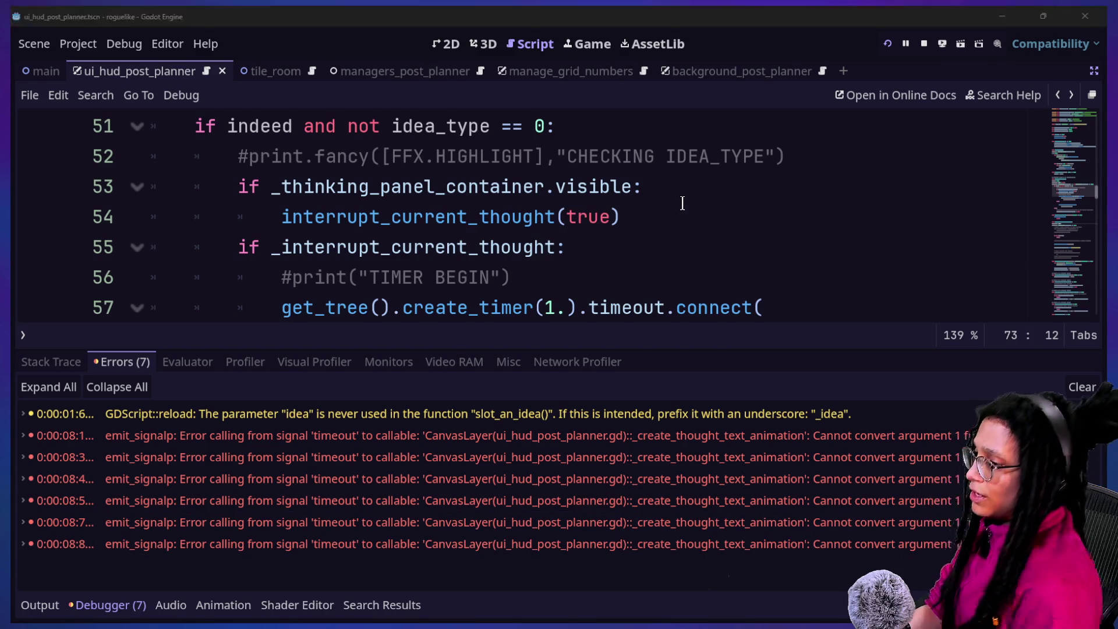
key("super+Tab")
key("Escape")
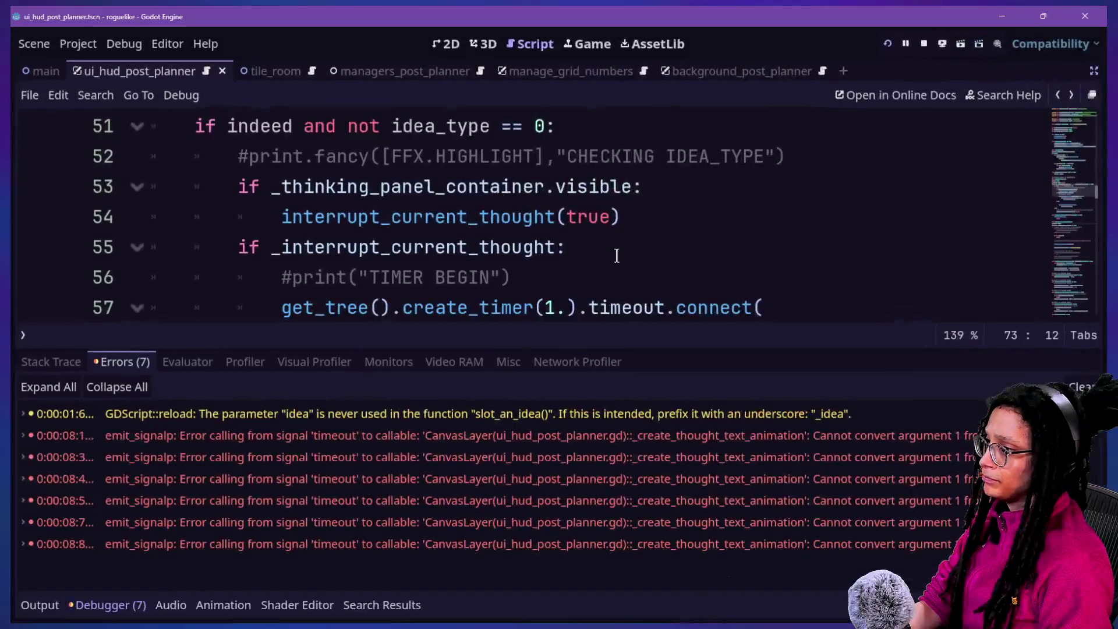
scroll(616, 254, "up", 2)
scroll(616, 255, "down", 3)
Review the commented print line and surrounding script around lines 51–63.
left_click(615, 259)
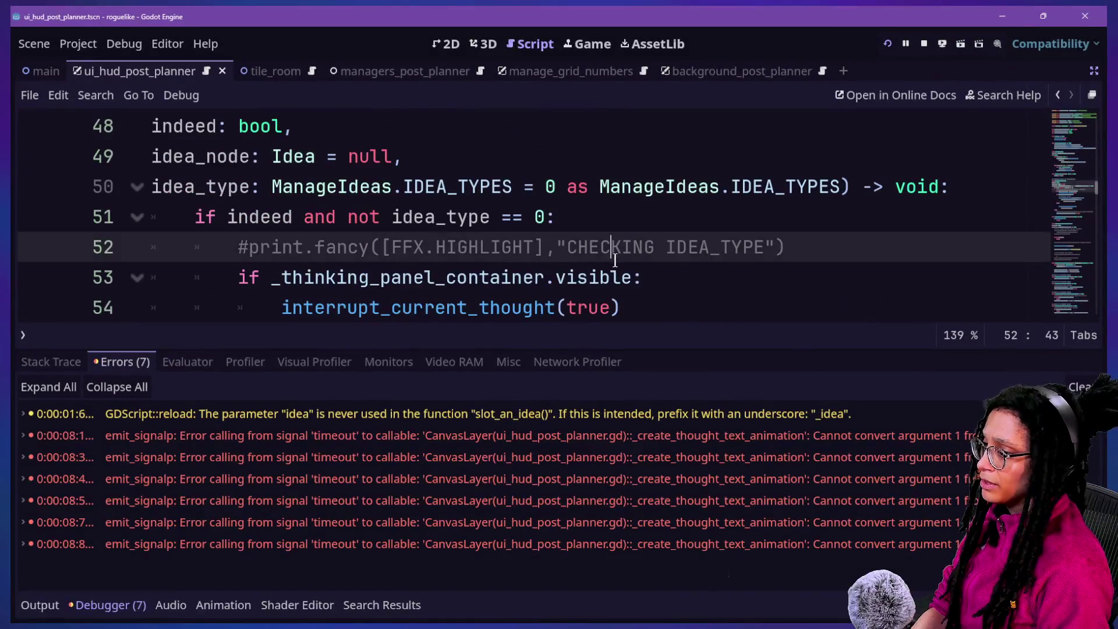
key("ctrl+f")
key("Escape")
scroll(615, 260, "down", 3)
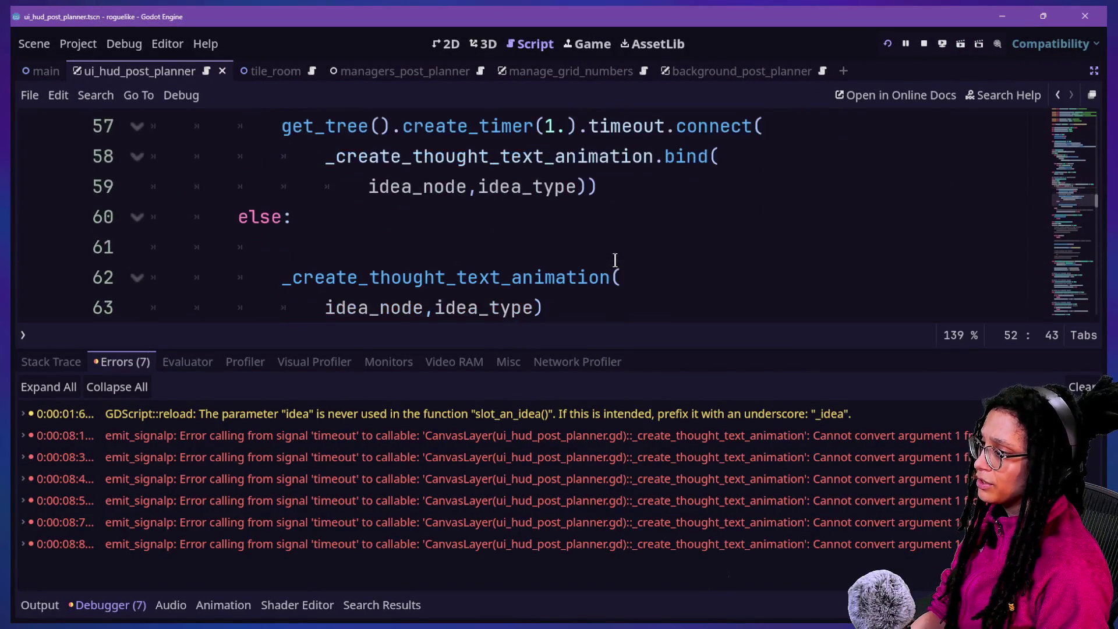
scroll(614, 260, "down", 3)
scroll(615, 260, "up", 4)
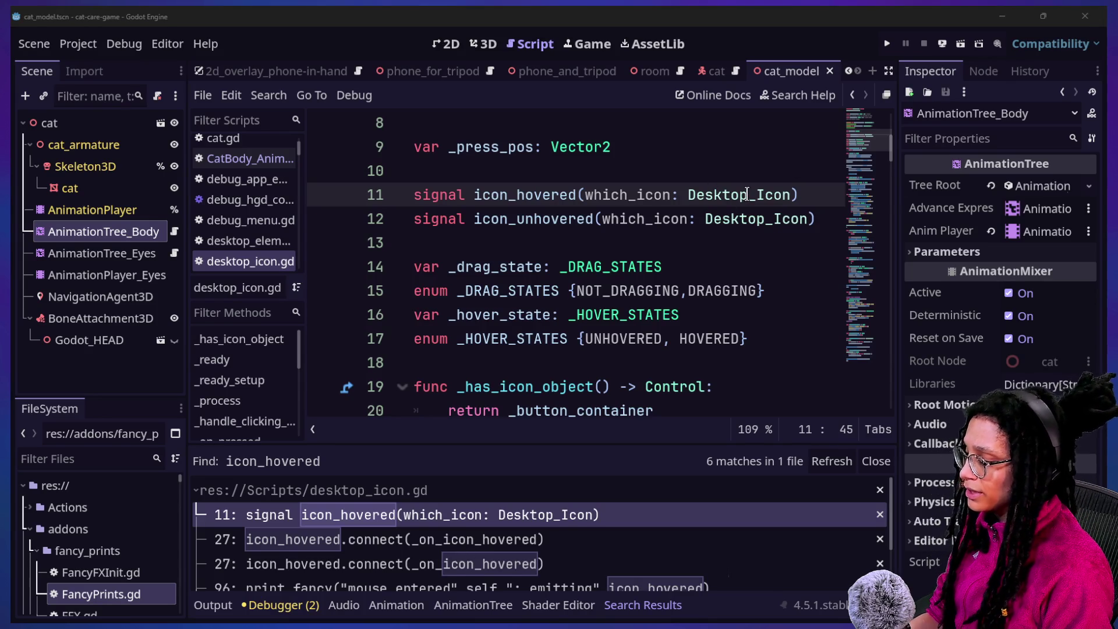
Switch to the Roguelike Assets design window, then bring up the window overview again.
key("super+Tab")
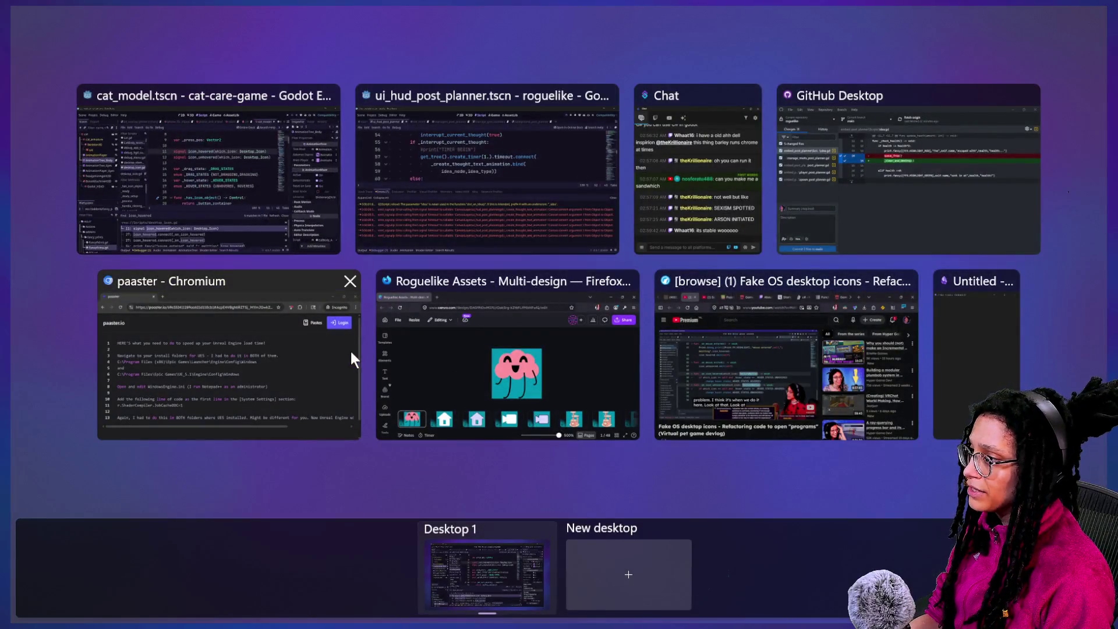
left_click(484, 354)
key("super+Tab")
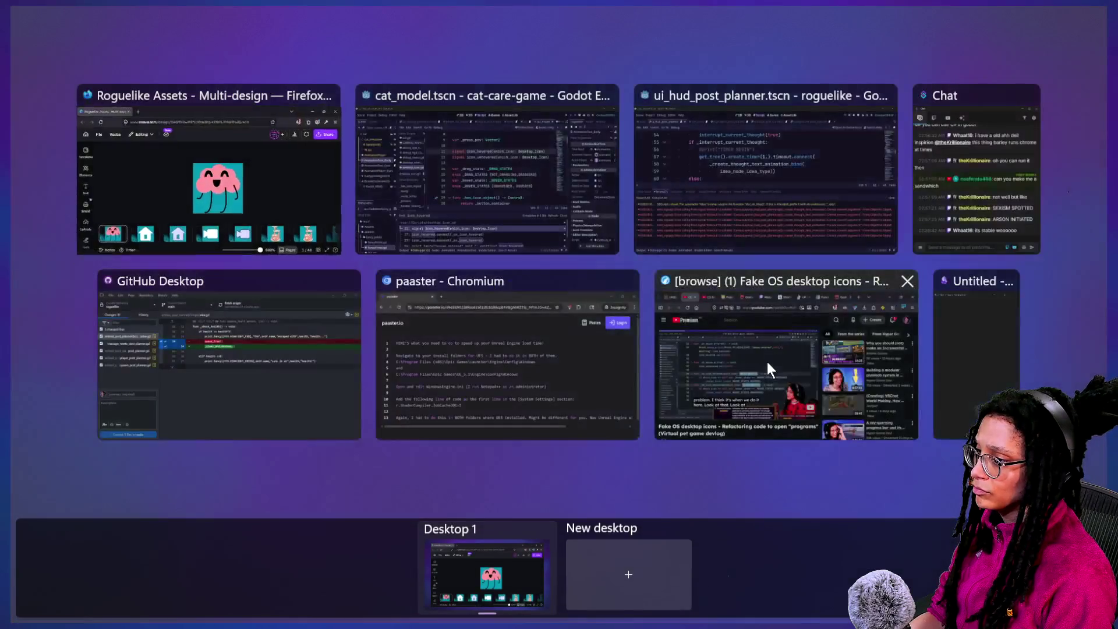
Search the web in Firefox for the exact phrase "cannot convert object to object".
left_click(761, 362)
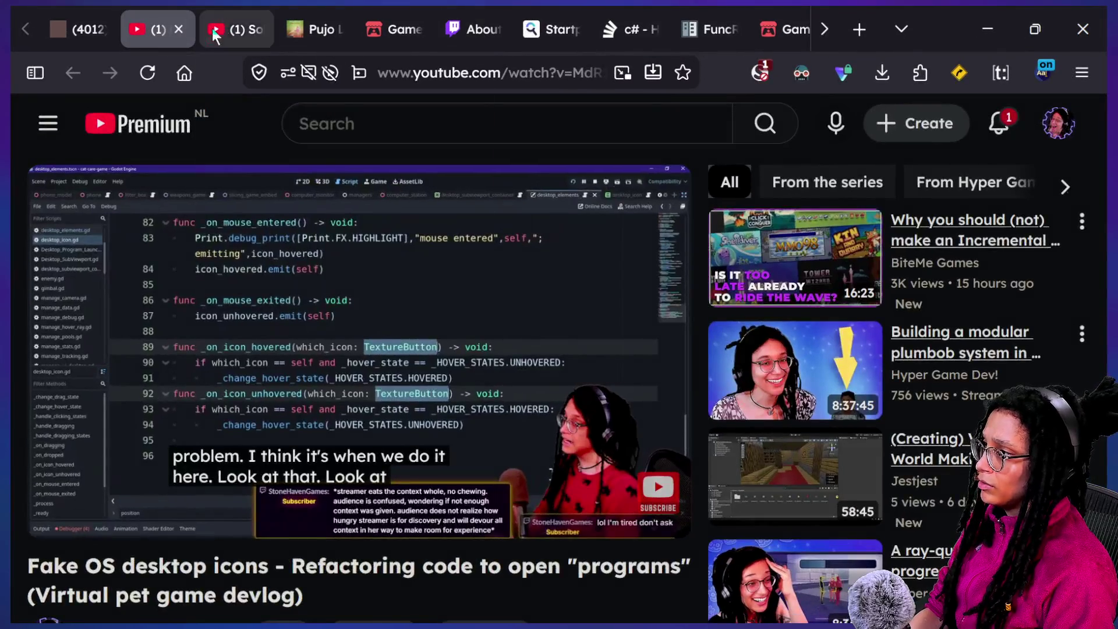
left_click(232, 29)
left_click(419, 89)
type("can")
key("BackSpace")
key("BackSpace")
key("BackSpace")
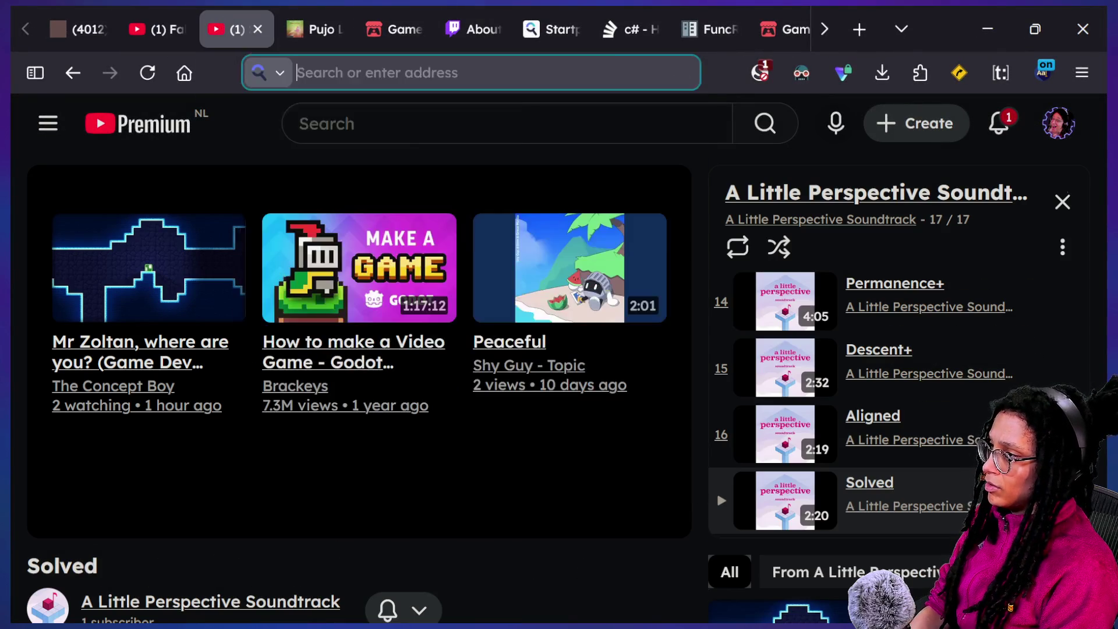
type("\"casnnot")
key("BackSpace")
key("BackSpace")
key("BackSpace")
type("n")
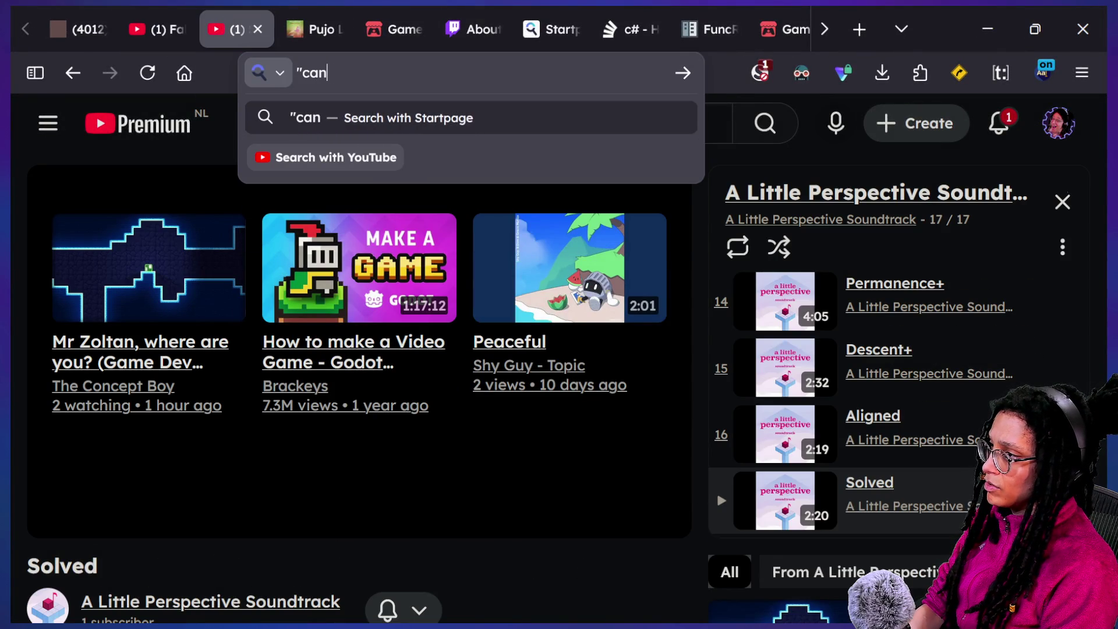
type("not convert obje")
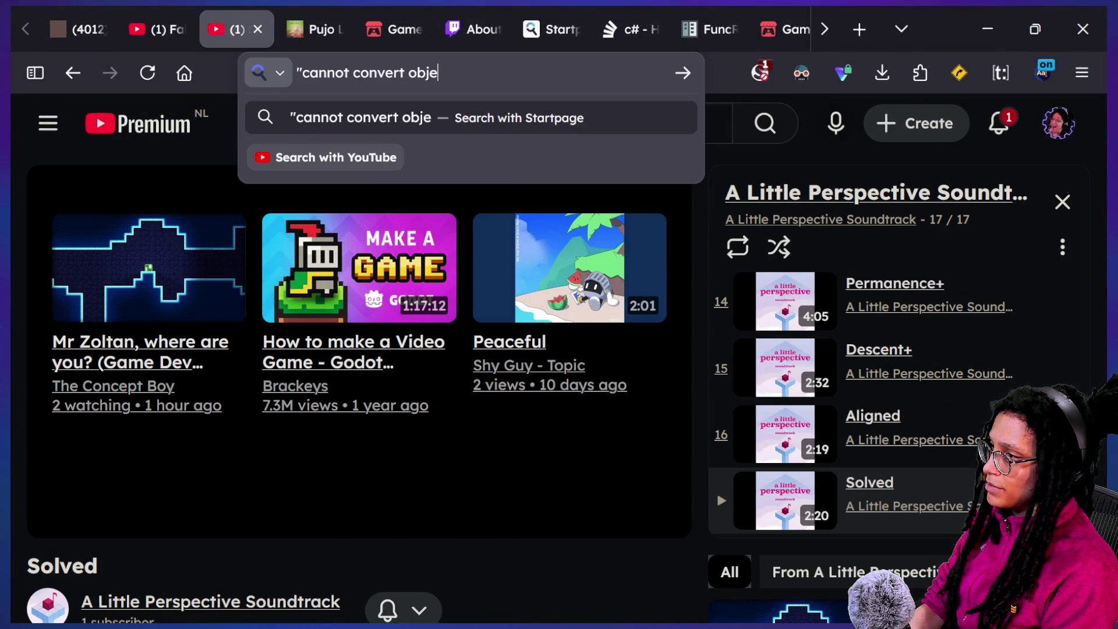
type("ct to object\"")
key("Return")
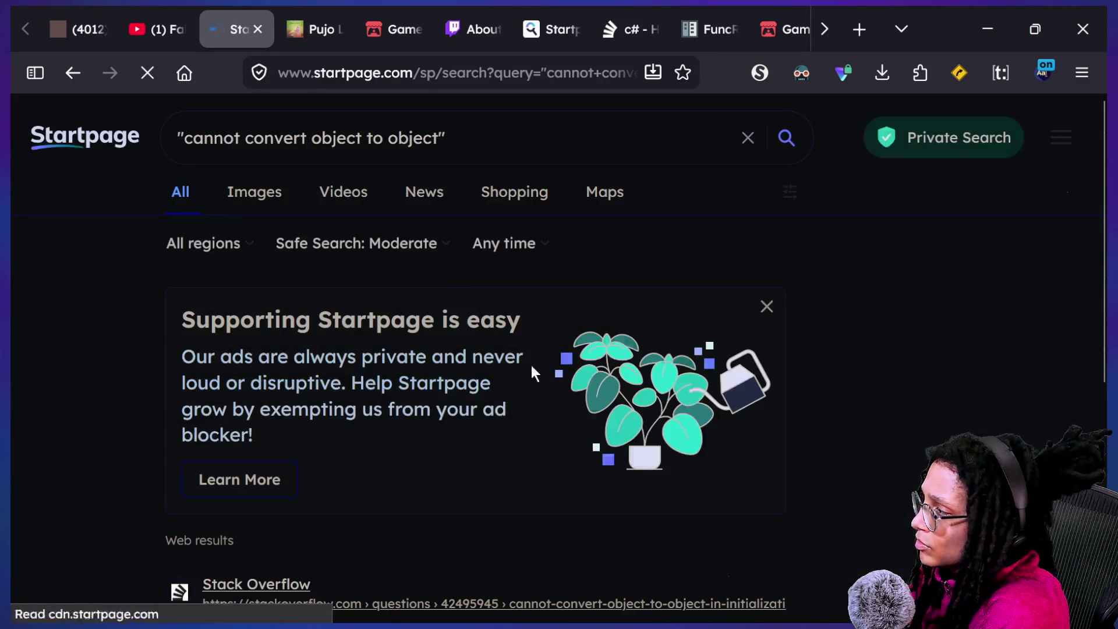
Check the cat_model and roguelike Godot windows, then return to the Startpage results.
scroll(539, 375, "down", 3)
scroll(539, 375, "down", 1)
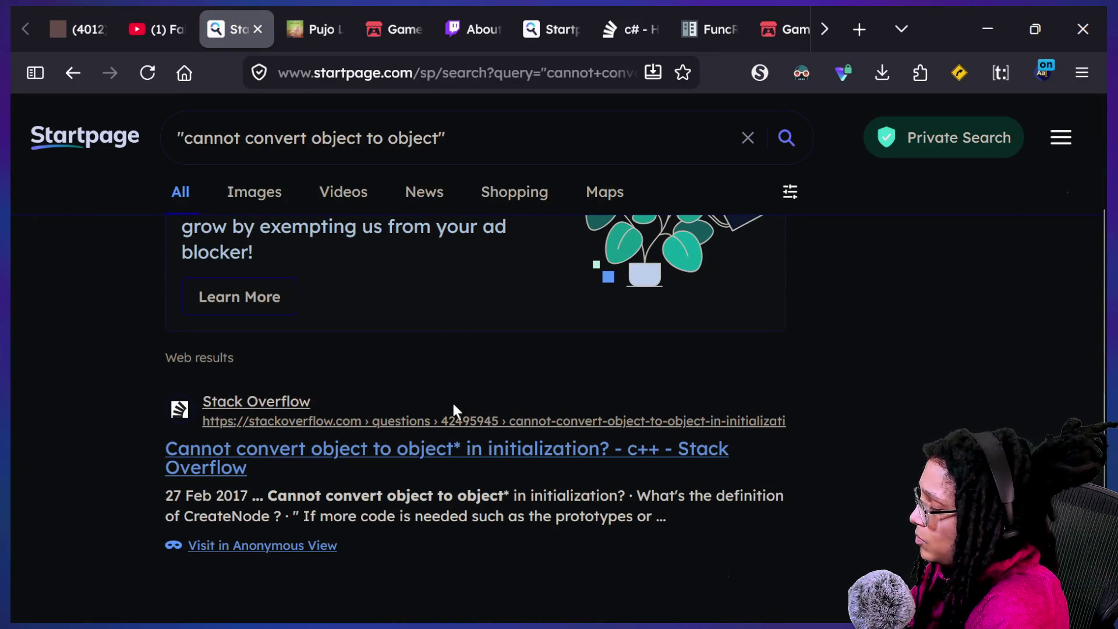
key("super+Tab")
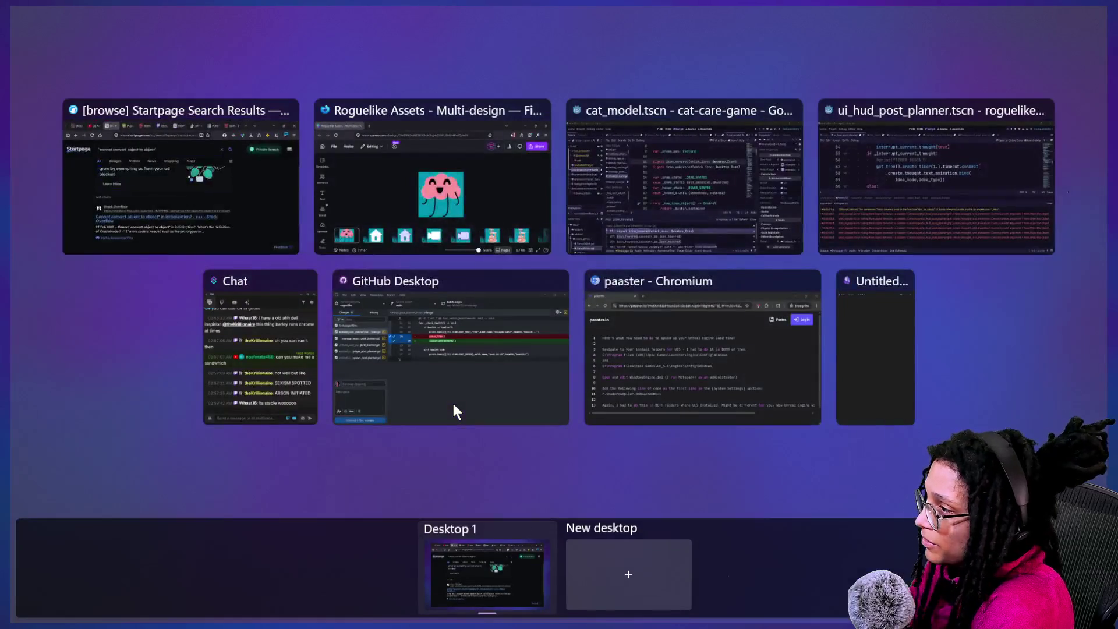
left_click(707, 163)
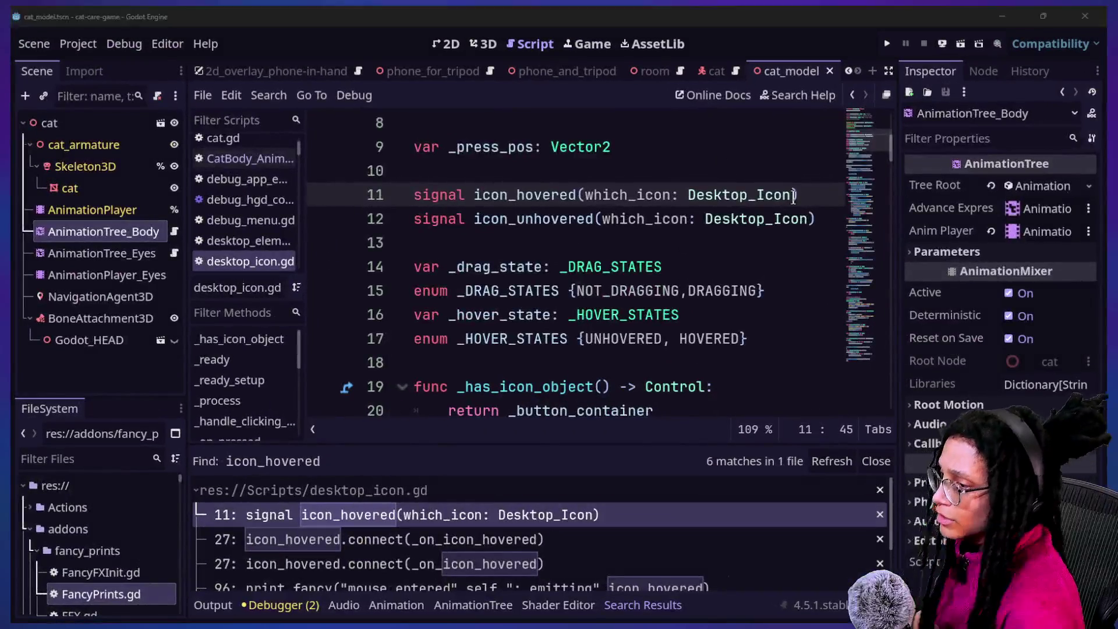
key("super+Tab")
left_click(835, 201)
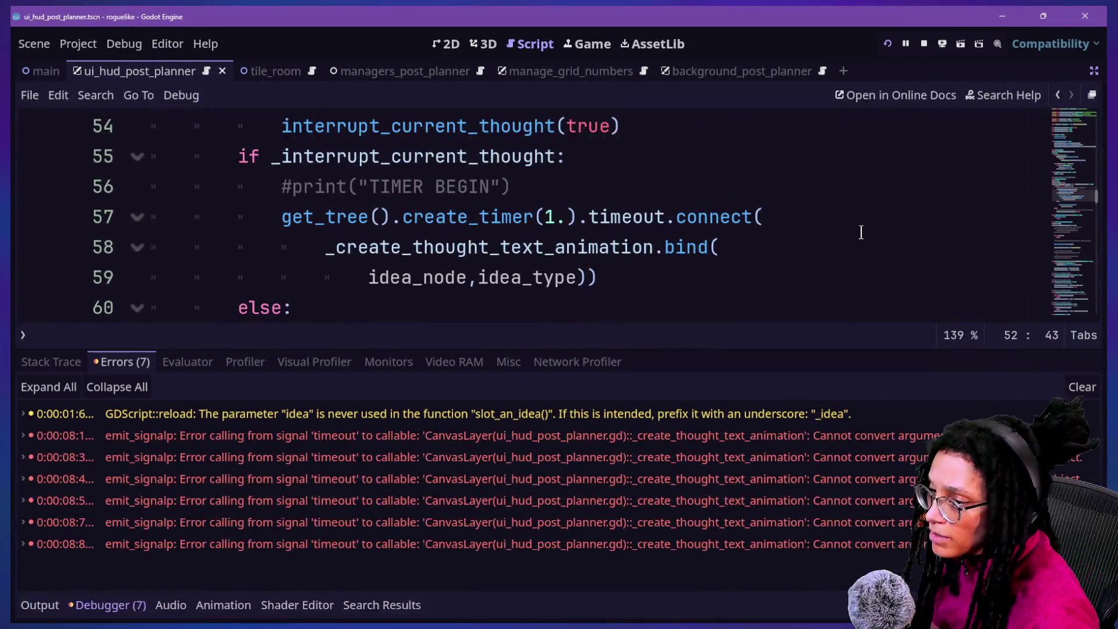
key("super+Tab")
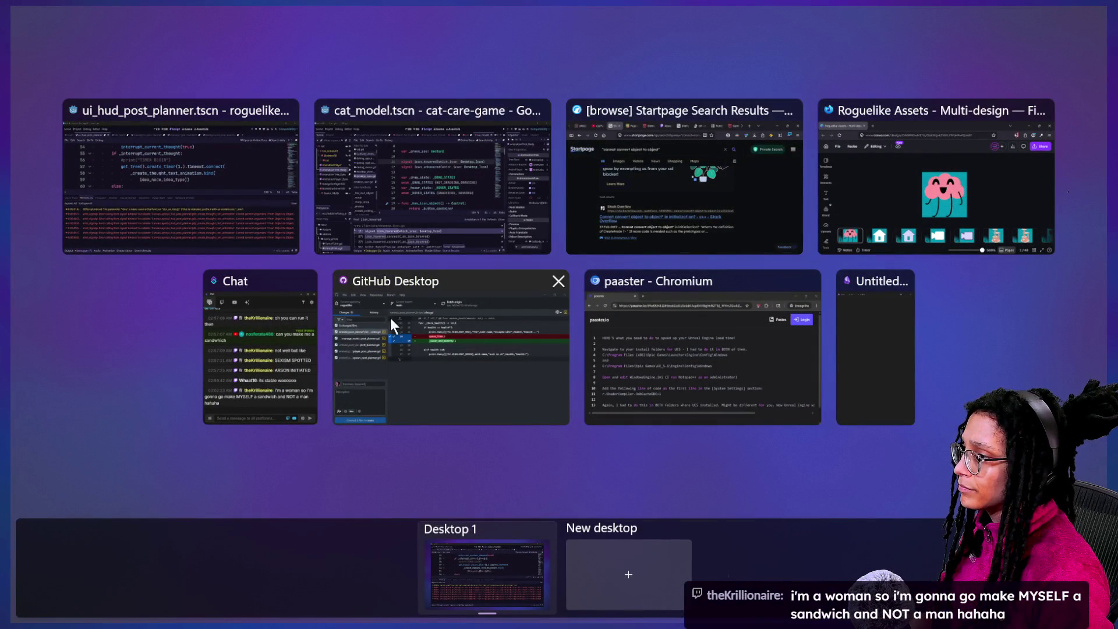
left_click(631, 173)
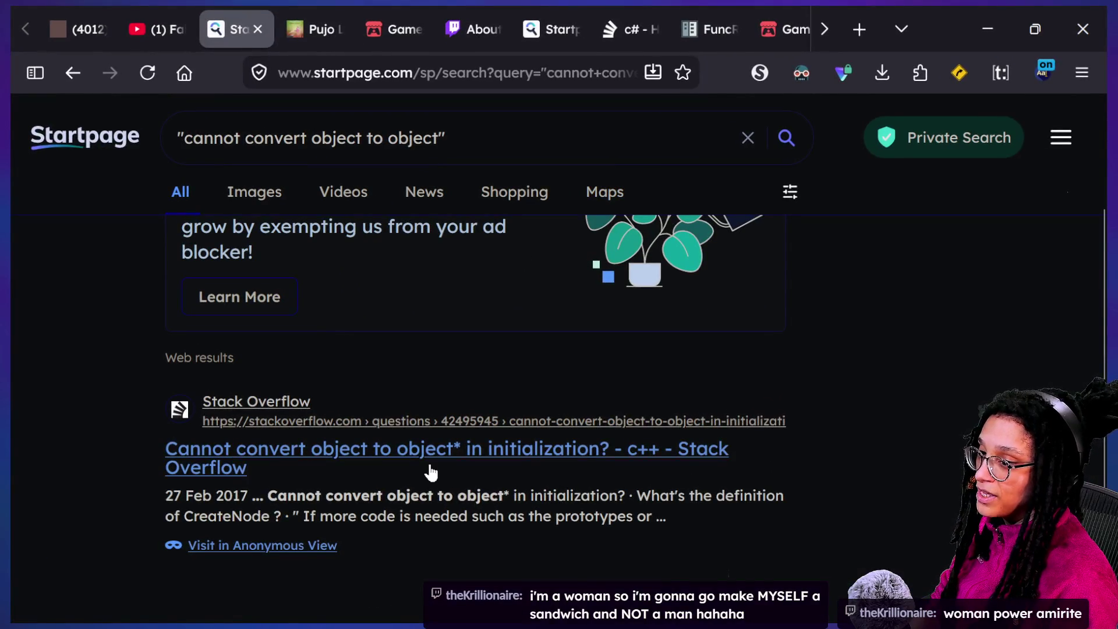
Highlight "Cannot convert object" in a snippet and open the Stack Overflow result's context menu.
left_click_drag(268, 496, 429, 496)
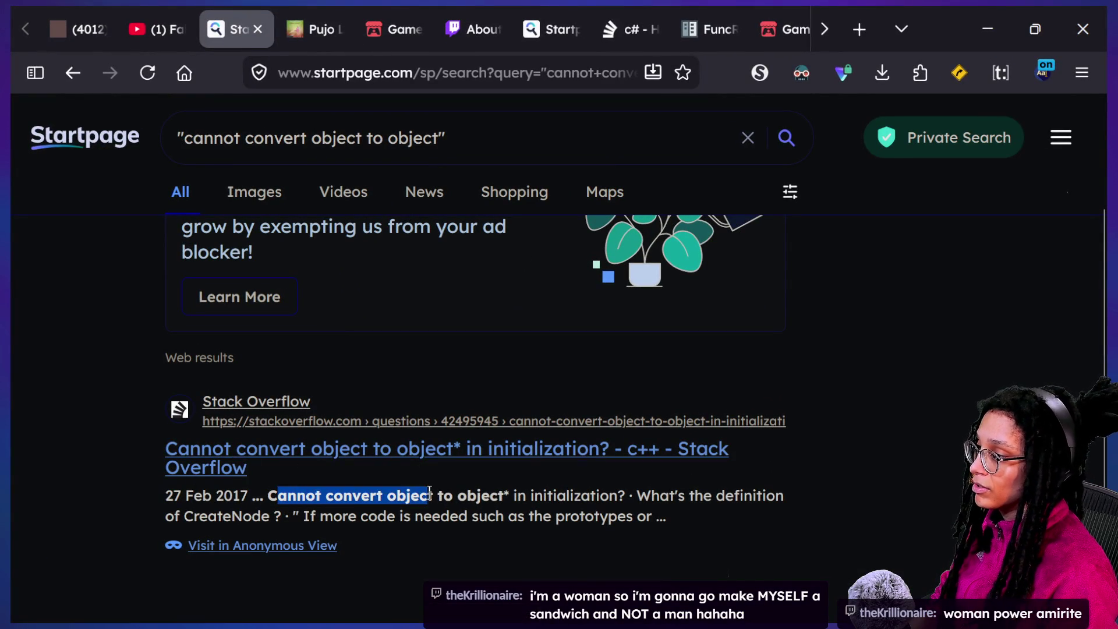
left_click(430, 492)
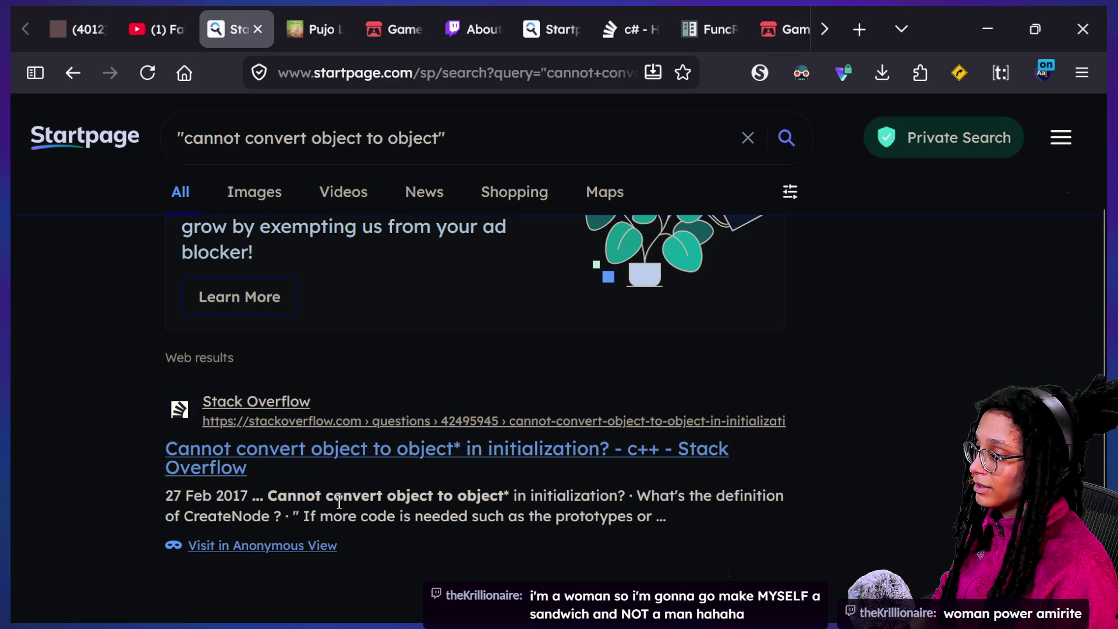
right_click(287, 460)
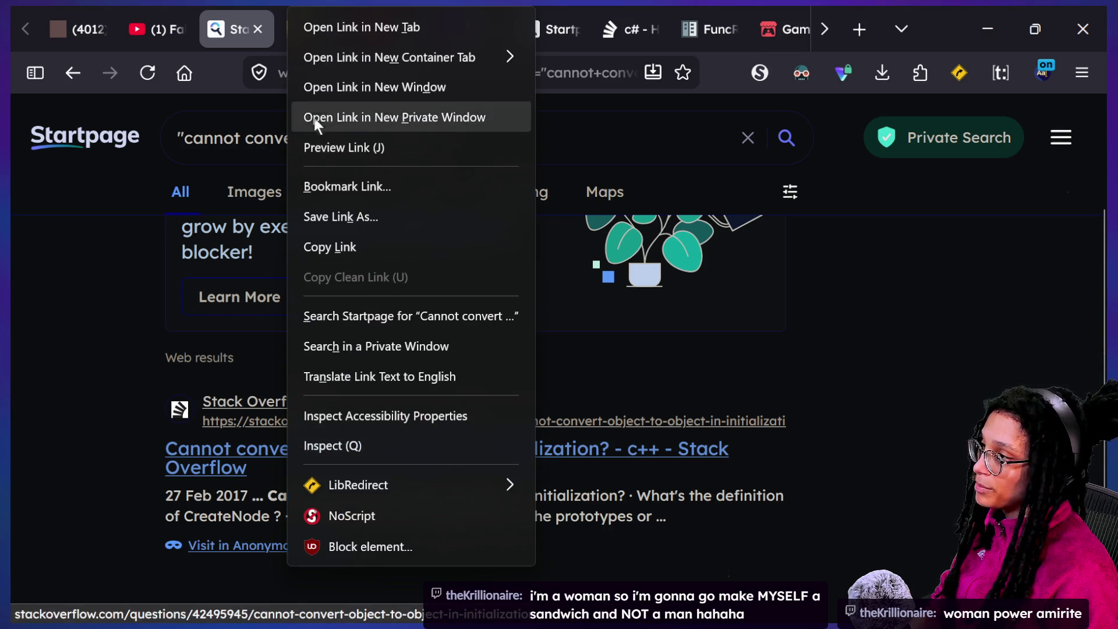
Open the Stack Overflow question in a new tab and start reading it.
left_click(316, 28)
left_click(312, 30)
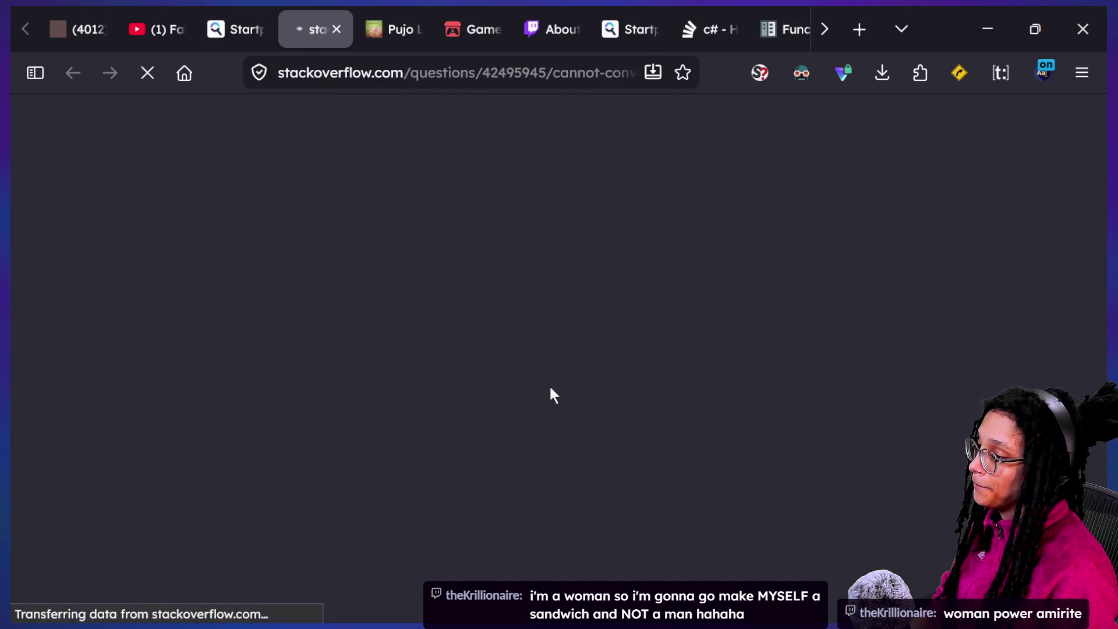
scroll(549, 382, "down", 2)
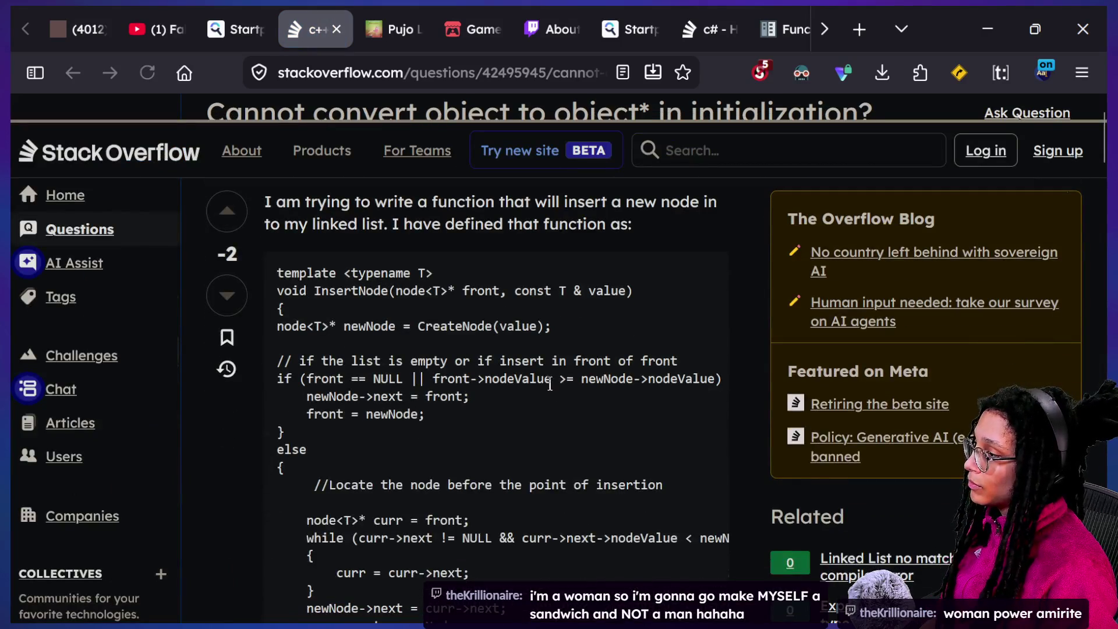
scroll(550, 385, "down", 7)
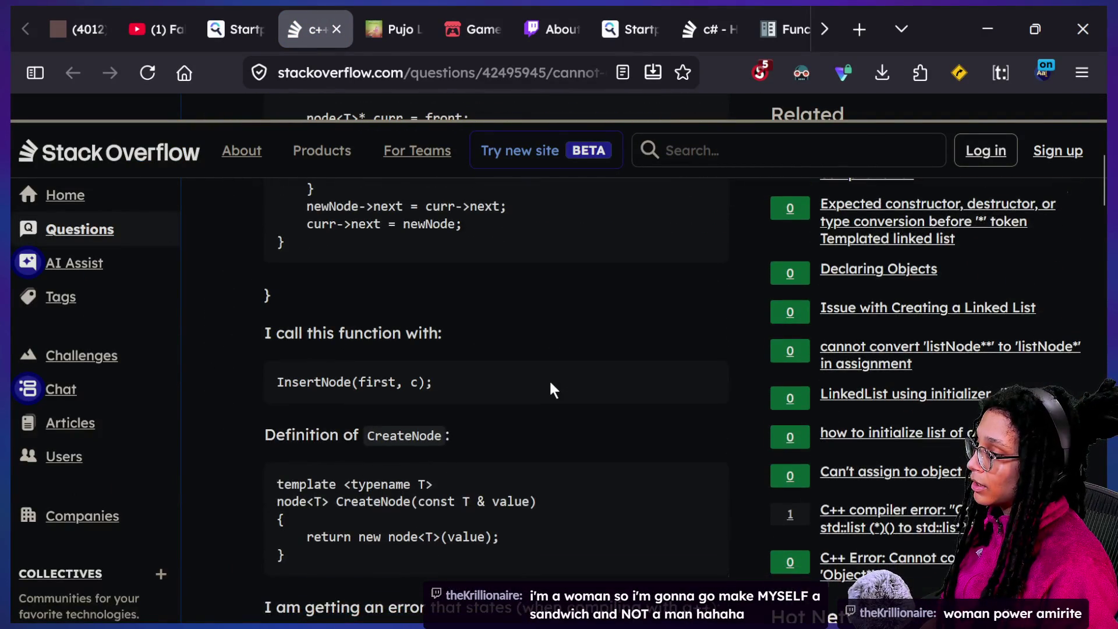
Find "object to" on the Stack Overflow page.
key("ctrl+f")
type("cibvewr")
key("BackSpace")
key("BackSpace")
key("BackSpace")
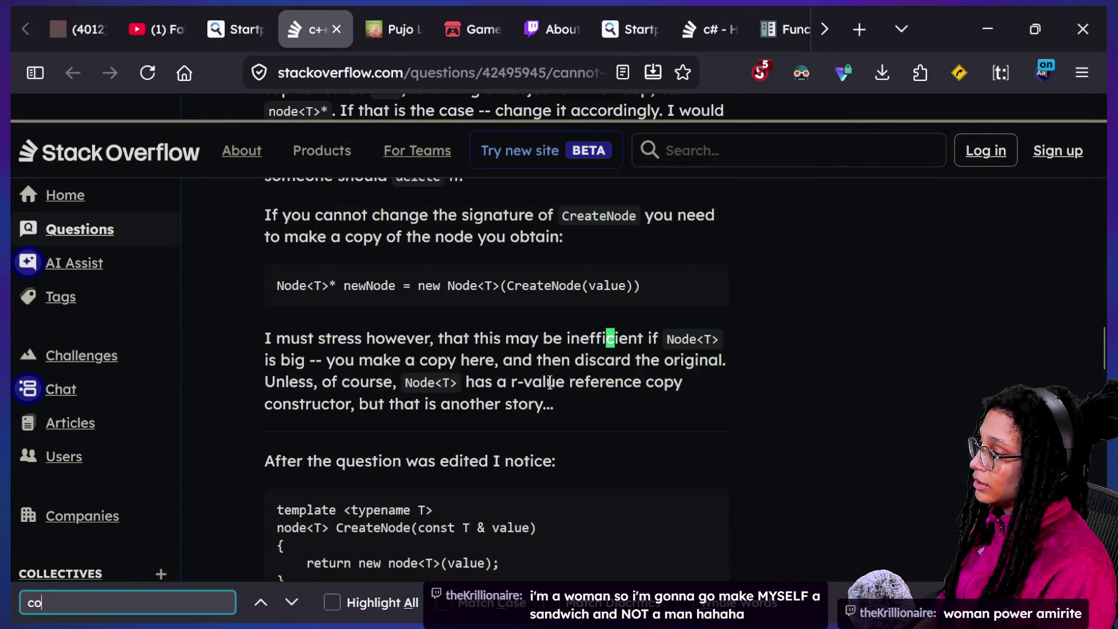
type("onvert to")
key("BackSpace")
key("BackSpace")
key("BackSpace")
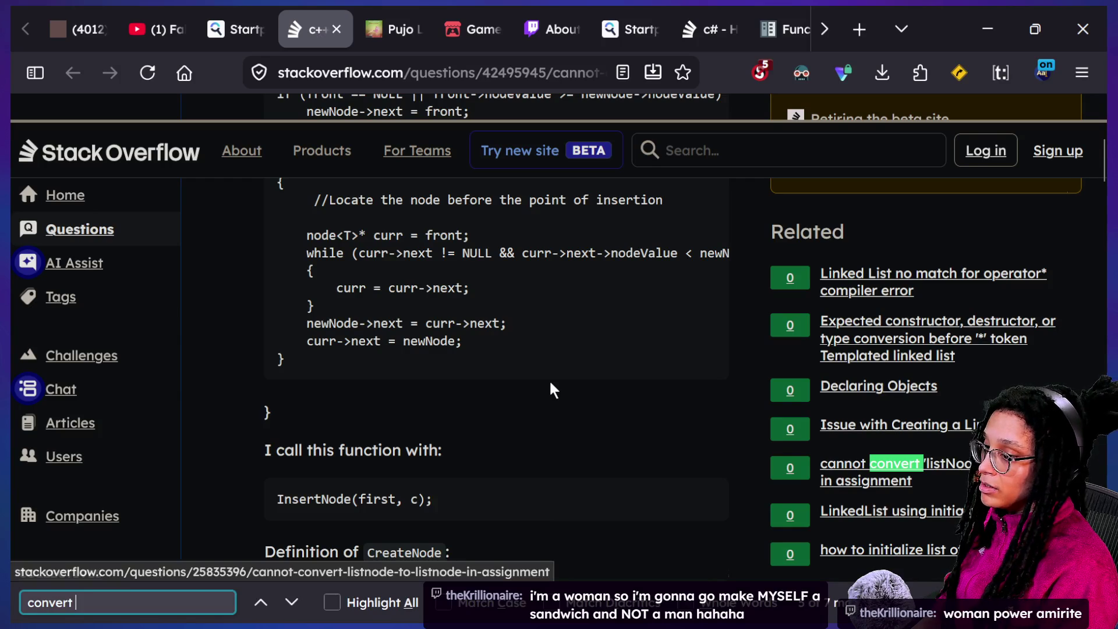
key("ctrl+BackSpace")
type("ibv")
key("BackSpace")
key("BackSpace")
key("BackSpace")
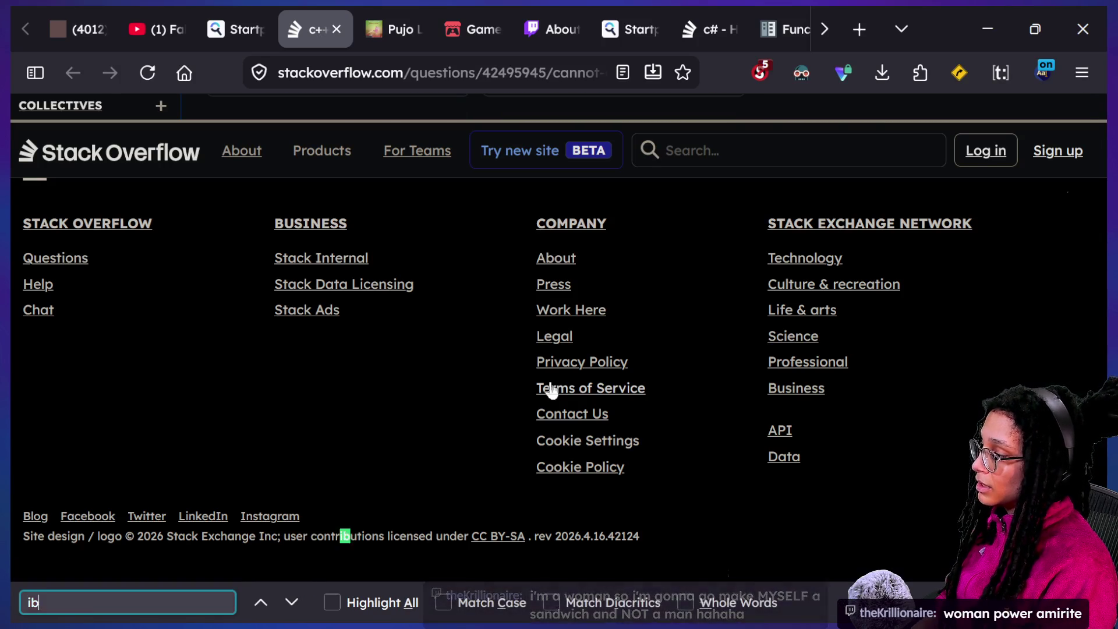
type("object to")
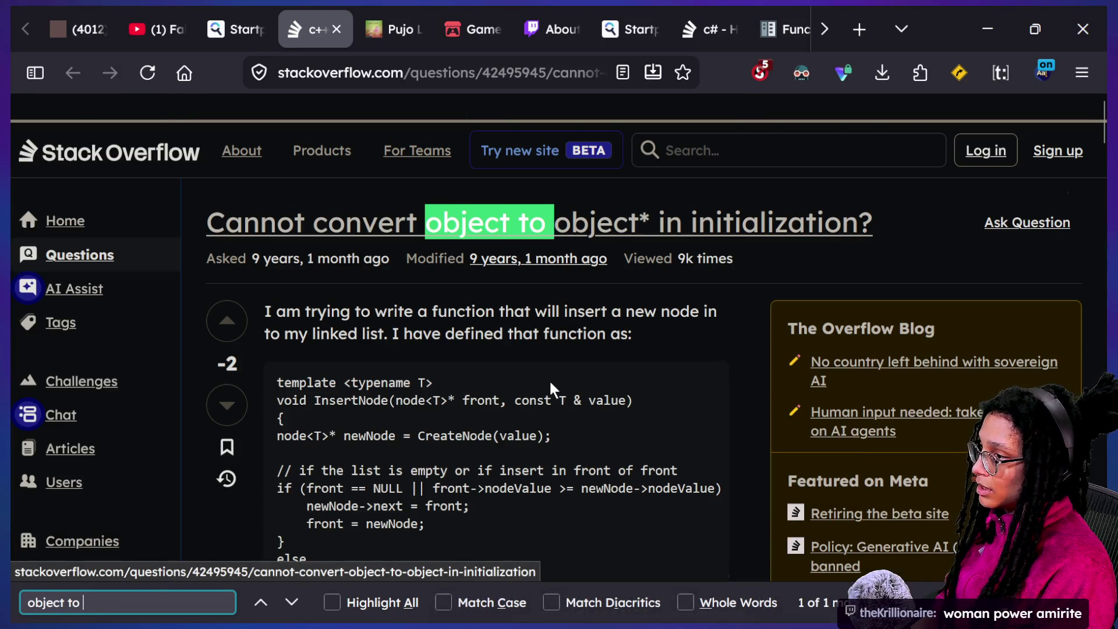
Read through the CreateNode answer, then go back to the Startpage tab.
scroll(522, 380, "down", 15)
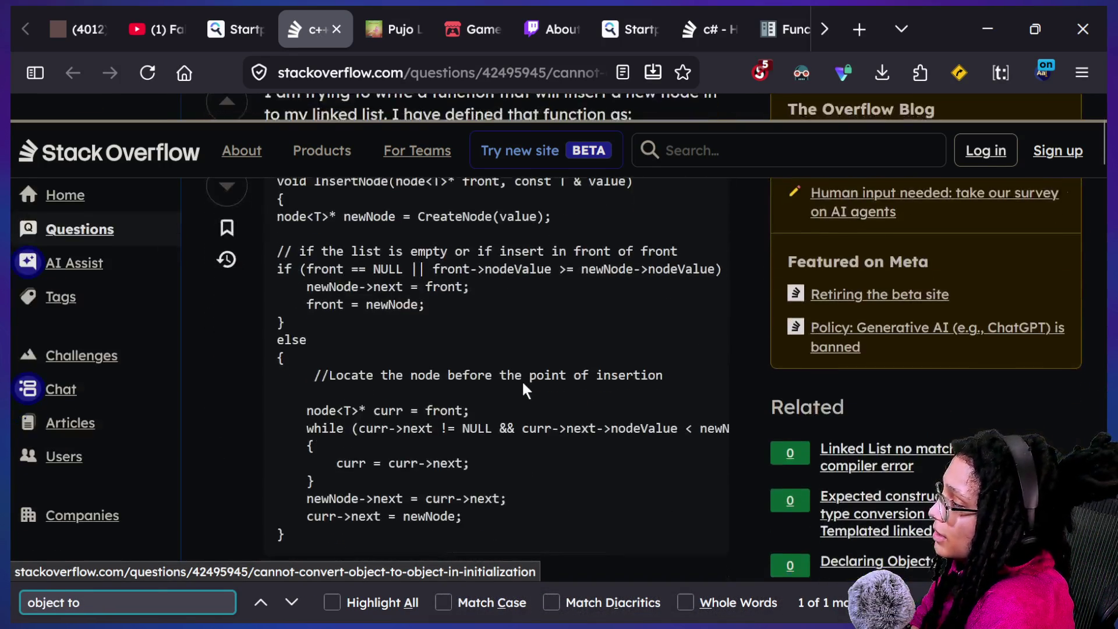
scroll(522, 383, "down", 10)
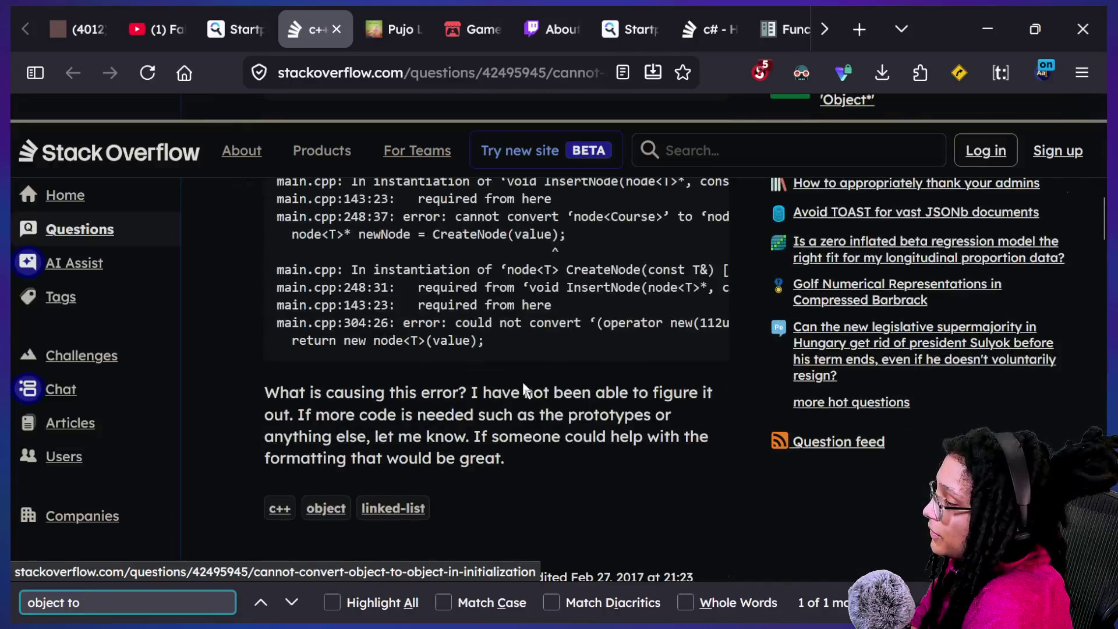
scroll(522, 382, "down", 6)
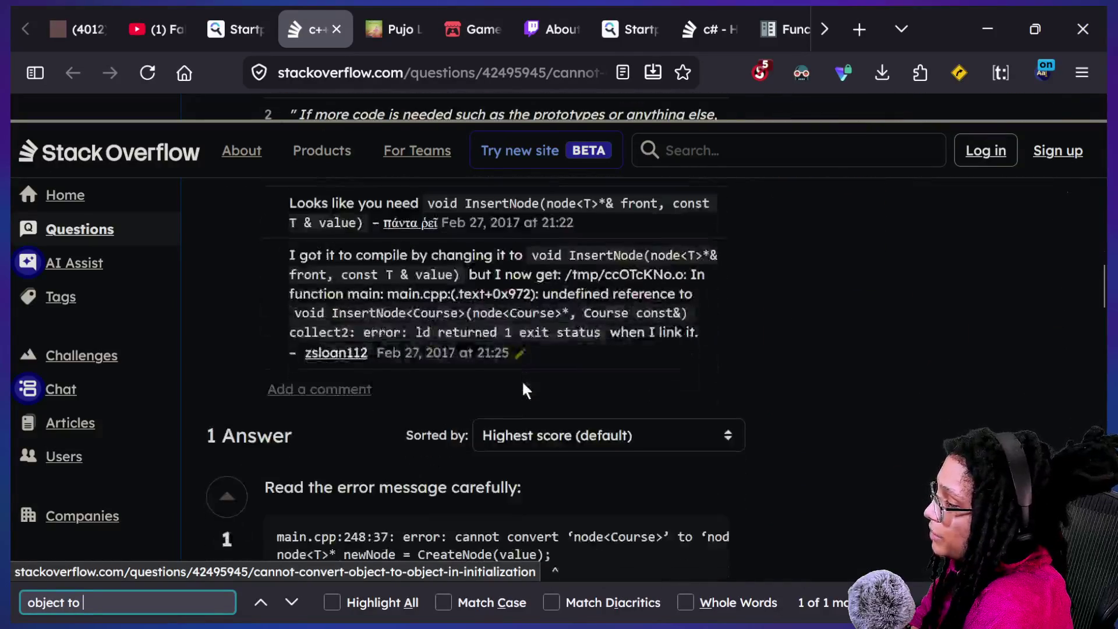
scroll(522, 382, "down", 1)
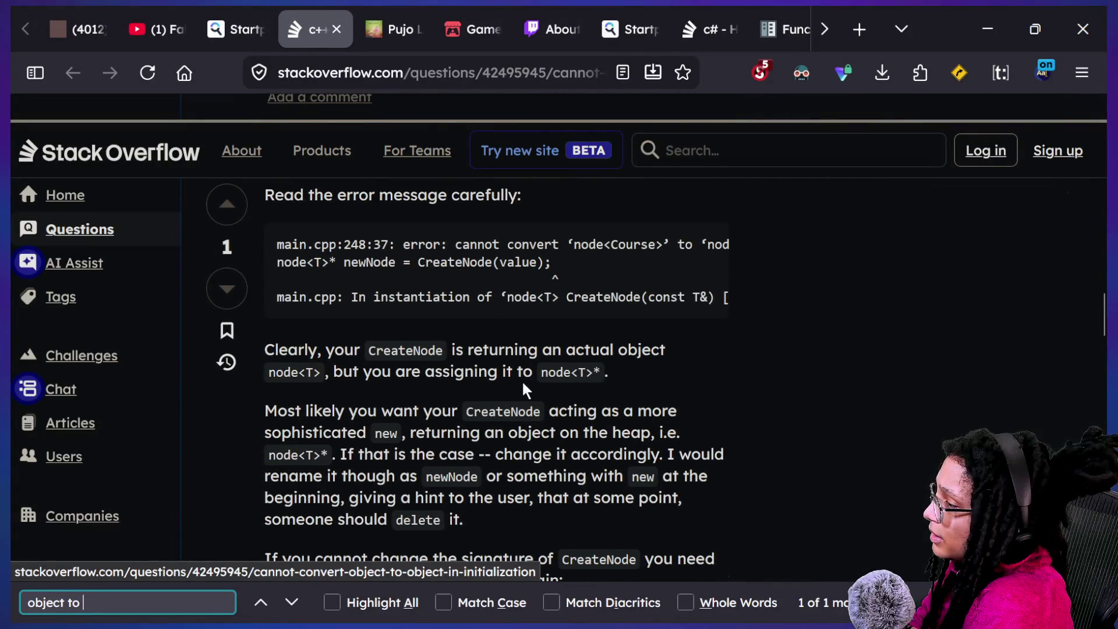
scroll(515, 390, "down", 2)
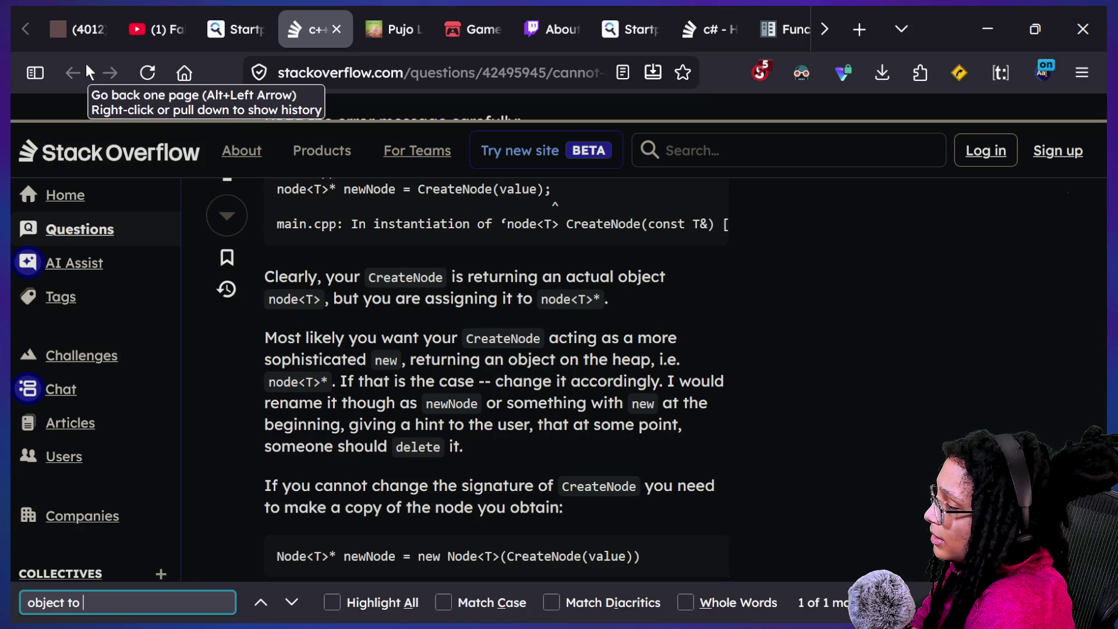
left_click(265, 18)
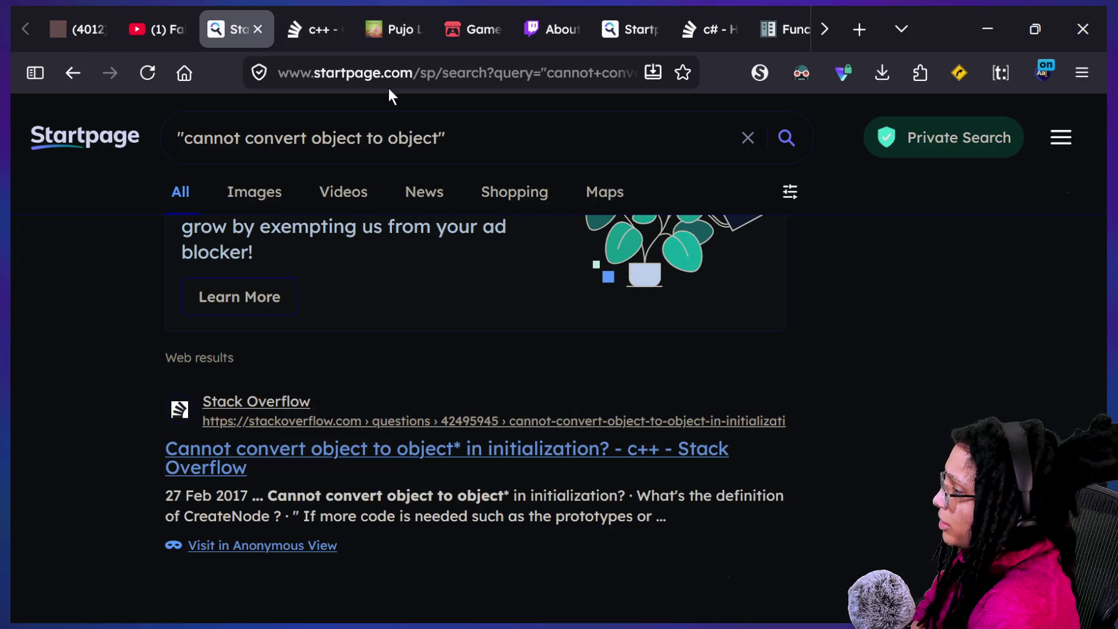
Revise the query to "cannot convert from object to object" and rerun it.
left_click(321, 132)
type("from")
key("Return")
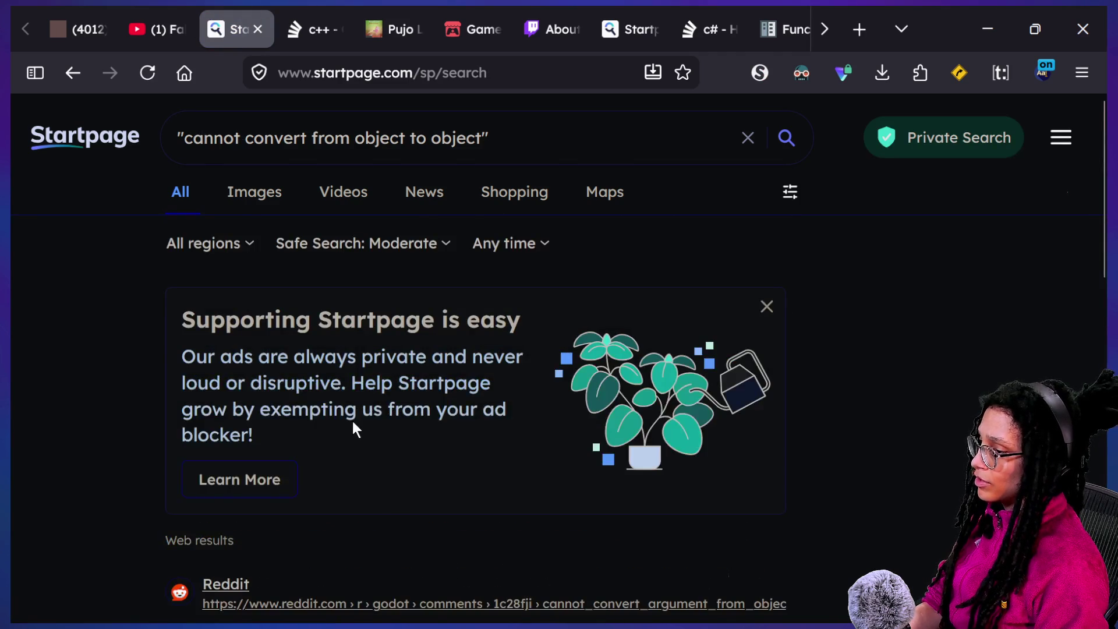
Scan the results, highlight the Reddit snippet, and open the r/godot thread.
scroll(356, 429, "down", 2)
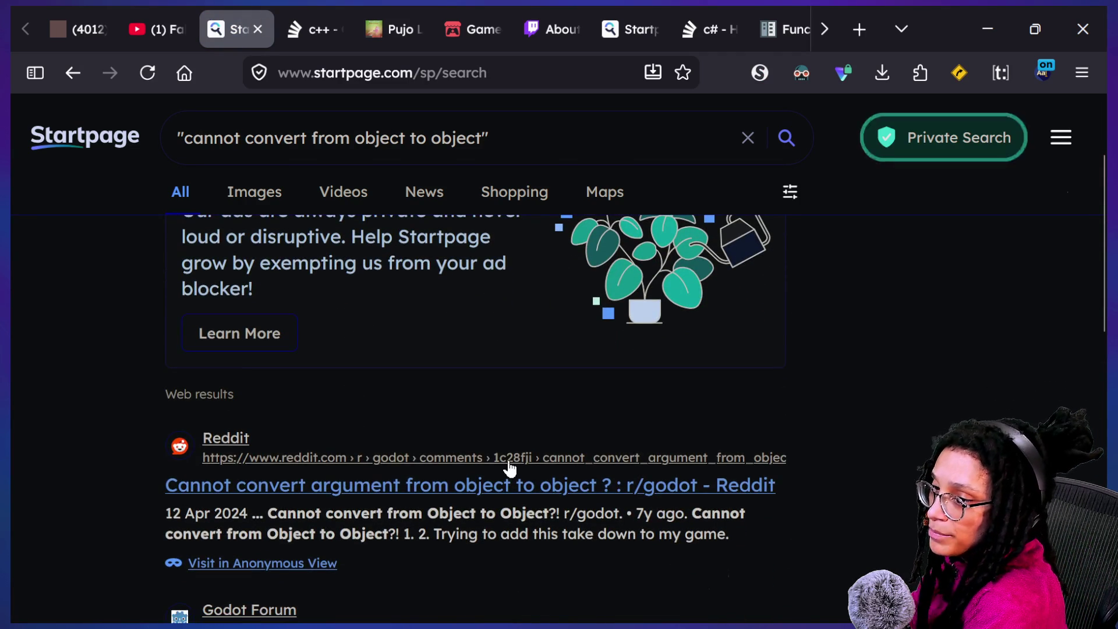
scroll(508, 460, "down", 1)
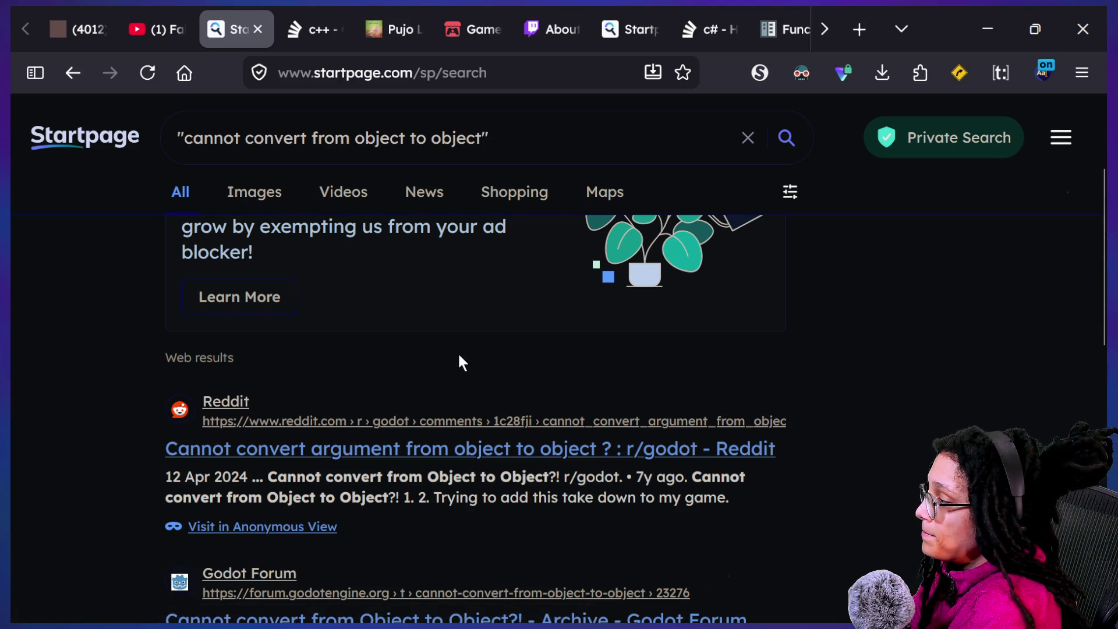
scroll(310, 424, "down", 1)
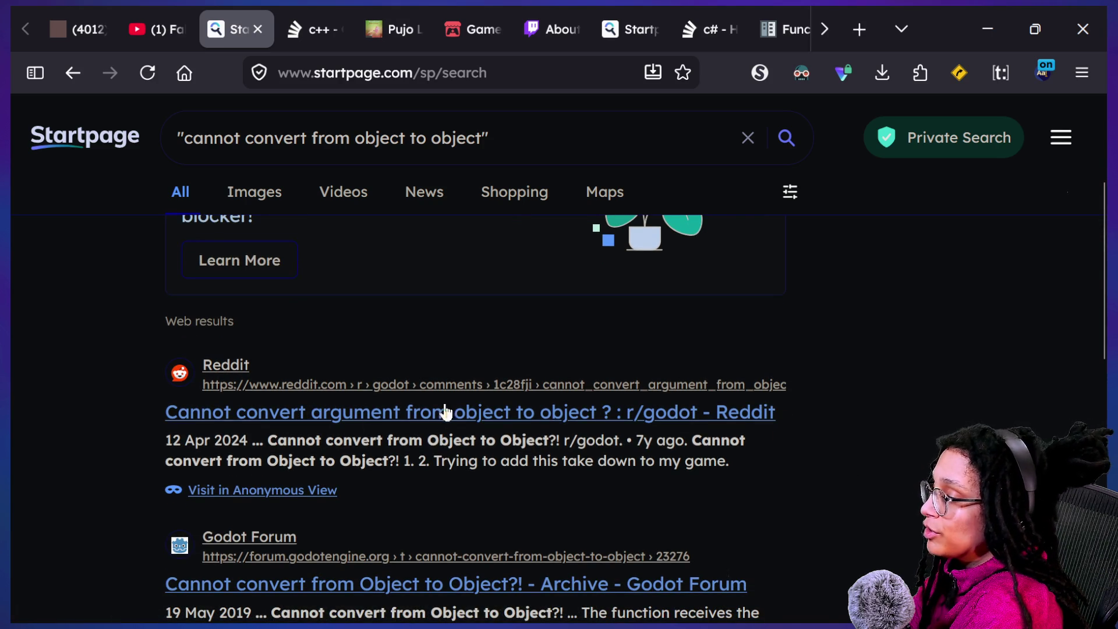
scroll(412, 429, "down", 1)
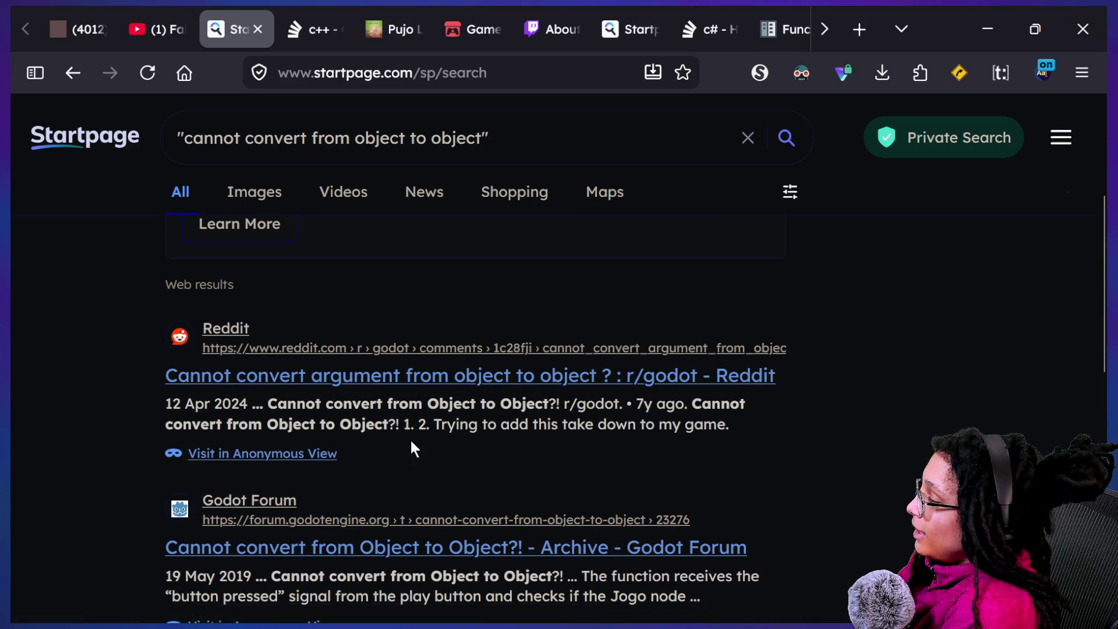
left_click_drag(319, 400, 470, 423)
left_click(483, 409)
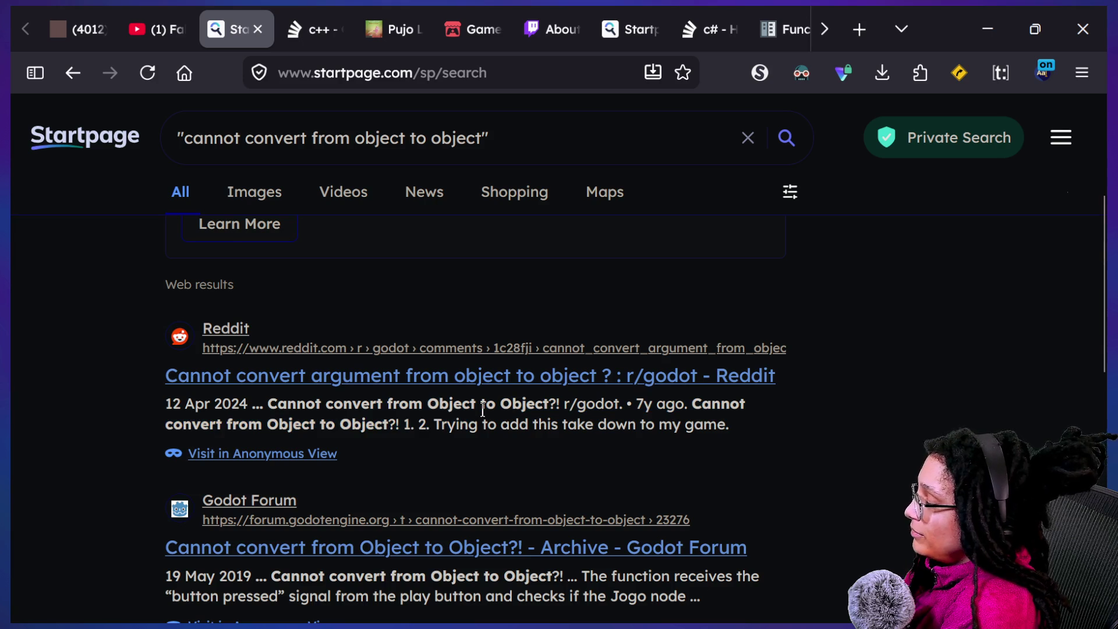
scroll(483, 409, "down", 3)
scroll(483, 413, "up", 1)
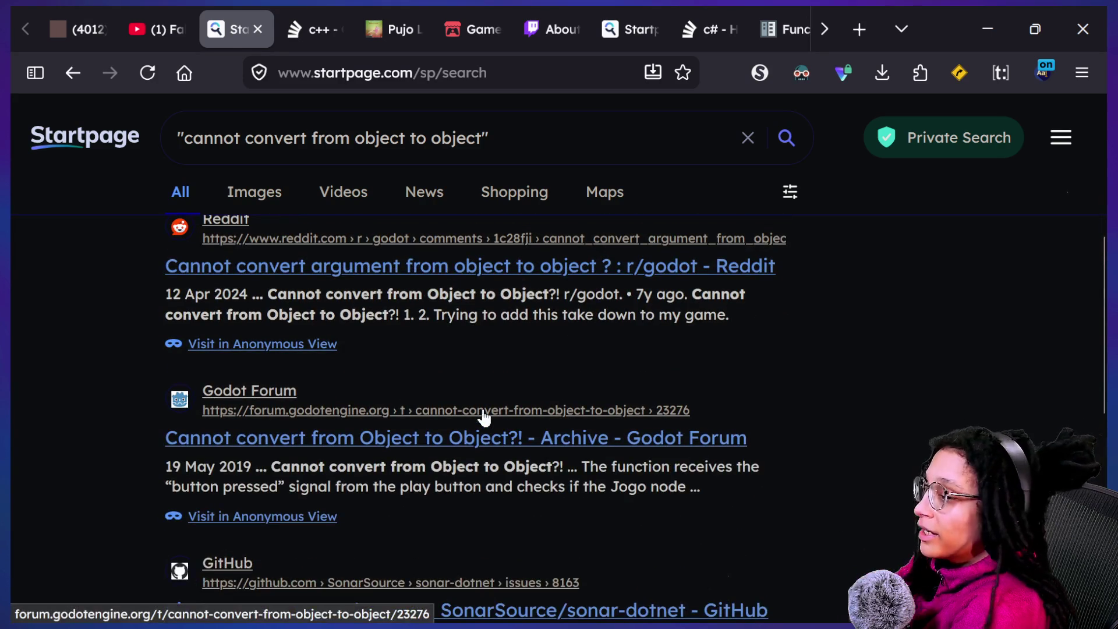
left_click(293, 271)
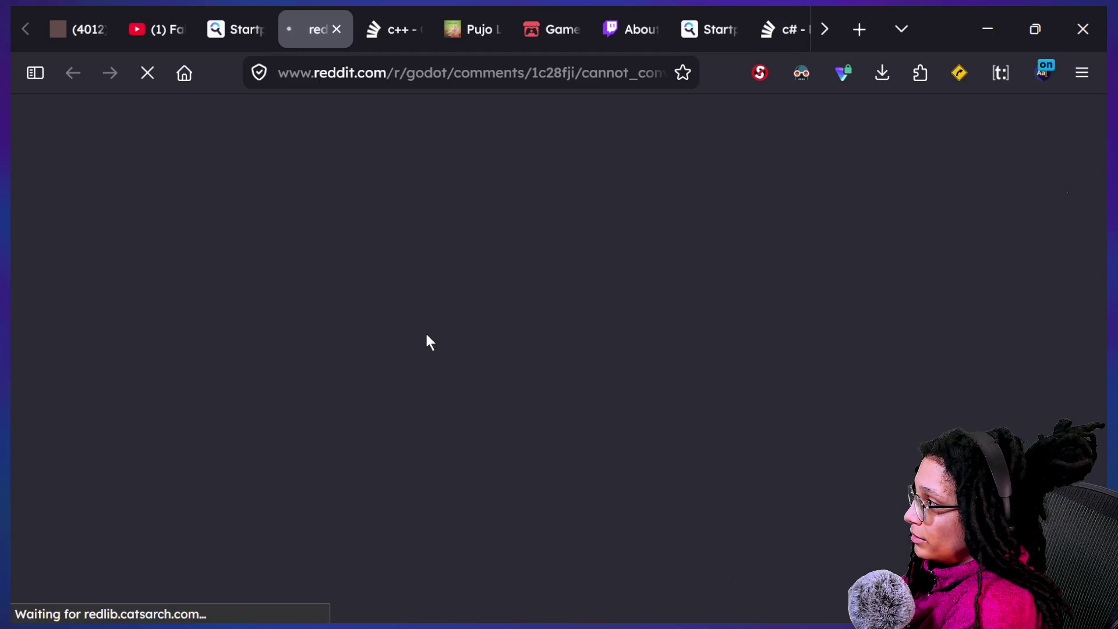
Read through the r/godot post's code, selecting a line of it.
scroll(419, 377, "down", 5)
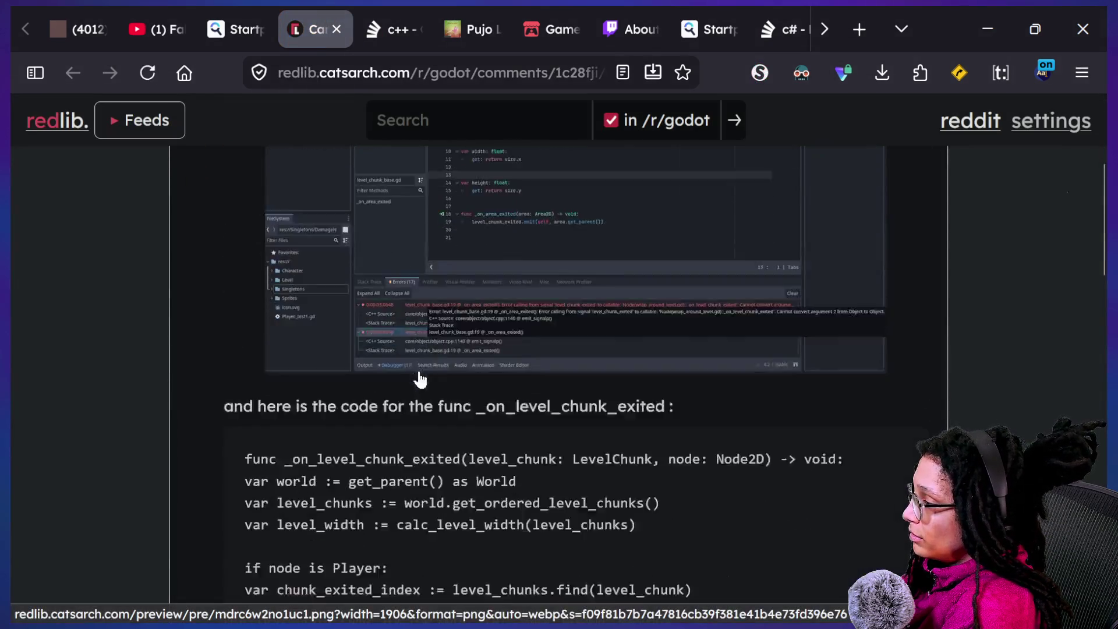
scroll(419, 379, "down", 10)
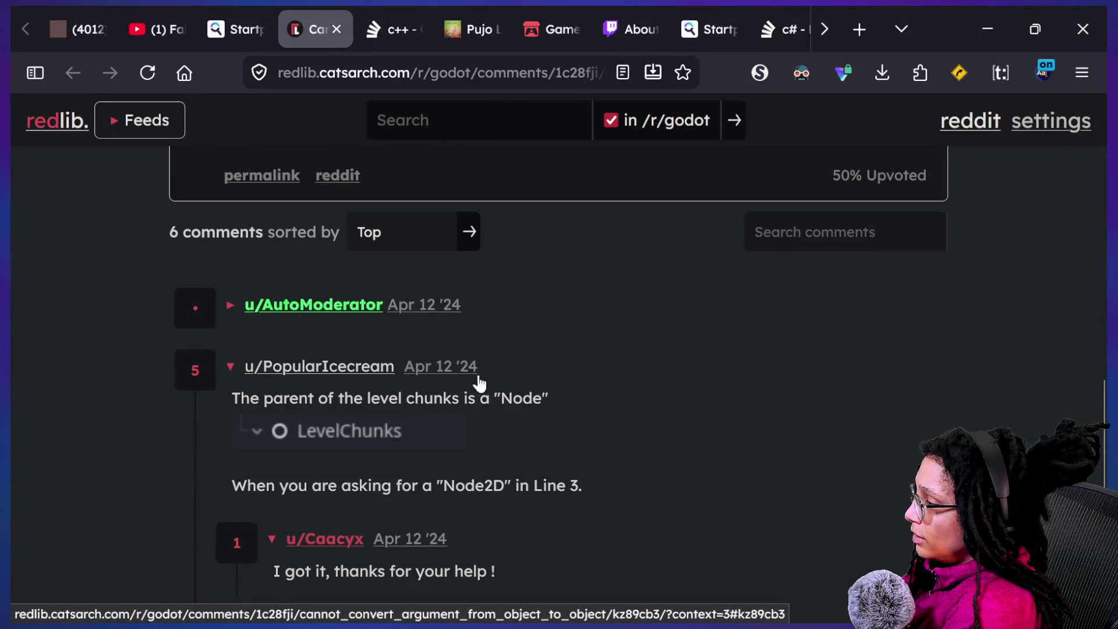
scroll(596, 460, "down", 2)
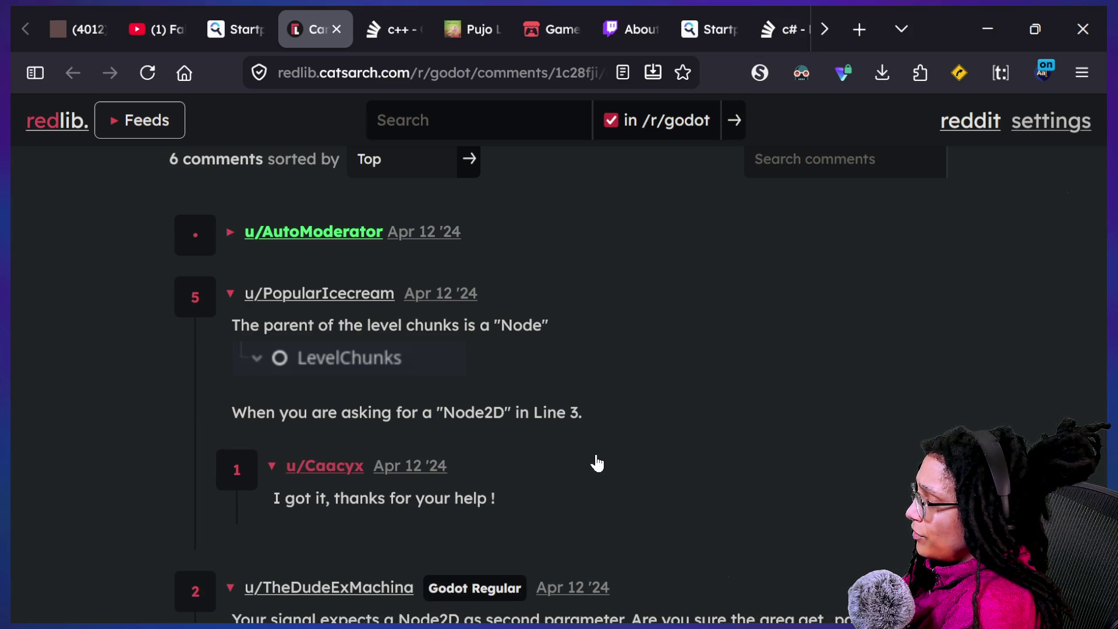
scroll(596, 463, "up", 10)
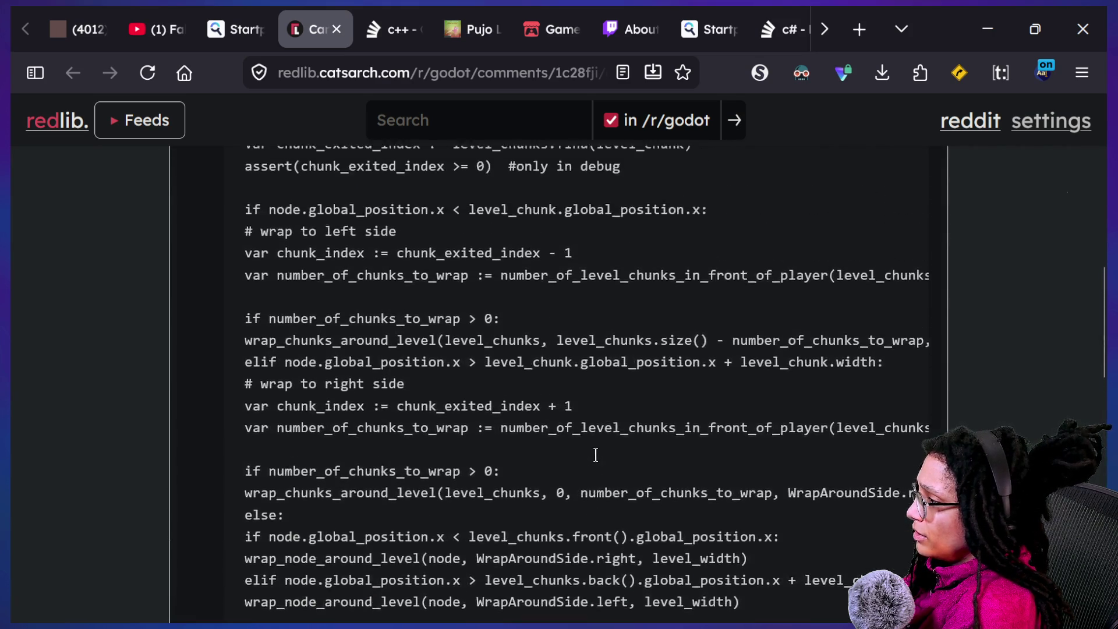
scroll(595, 454, "up", 5)
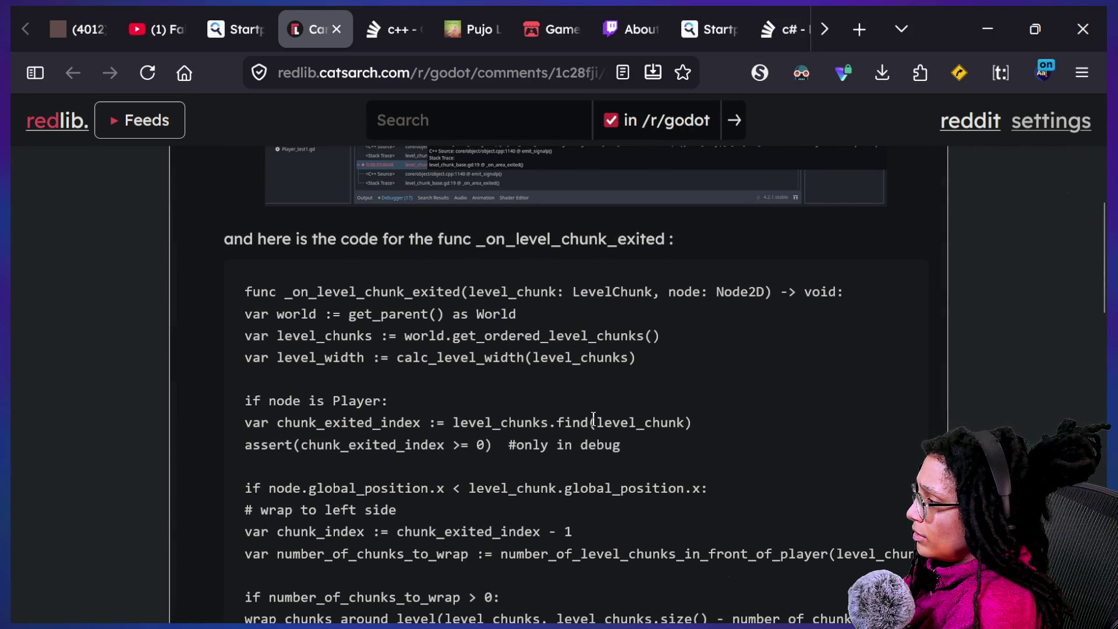
left_click_drag(354, 339, 428, 340)
scroll(487, 440, "down", 6)
scroll(487, 440, "down", 10)
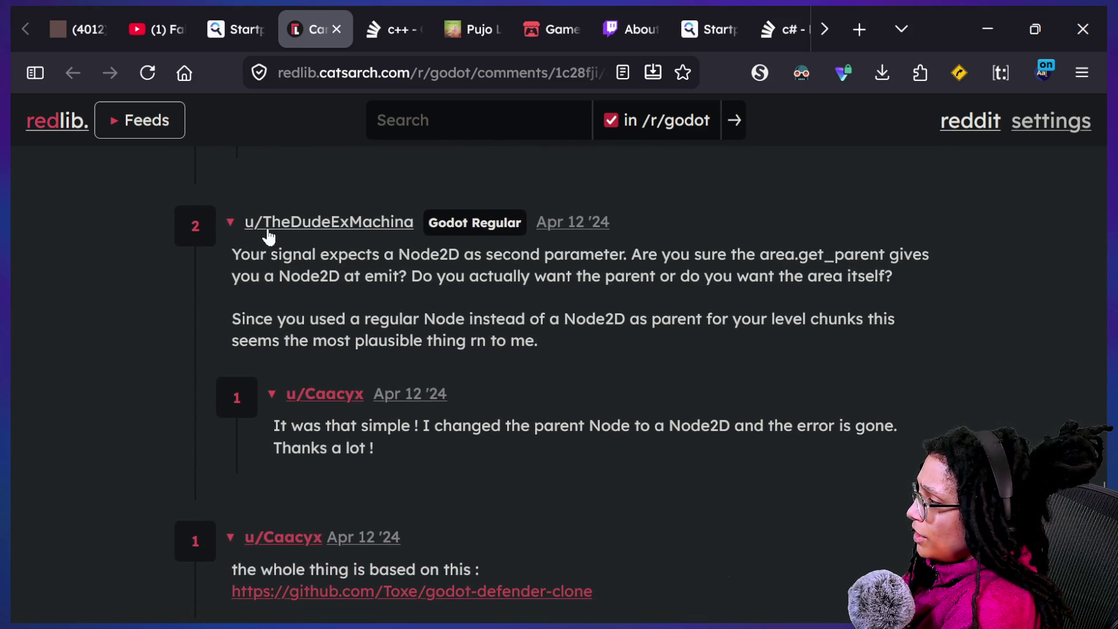
Highlight the replies about changing the parent to Node2D, then return to Startpage.
left_click_drag(250, 254, 554, 257)
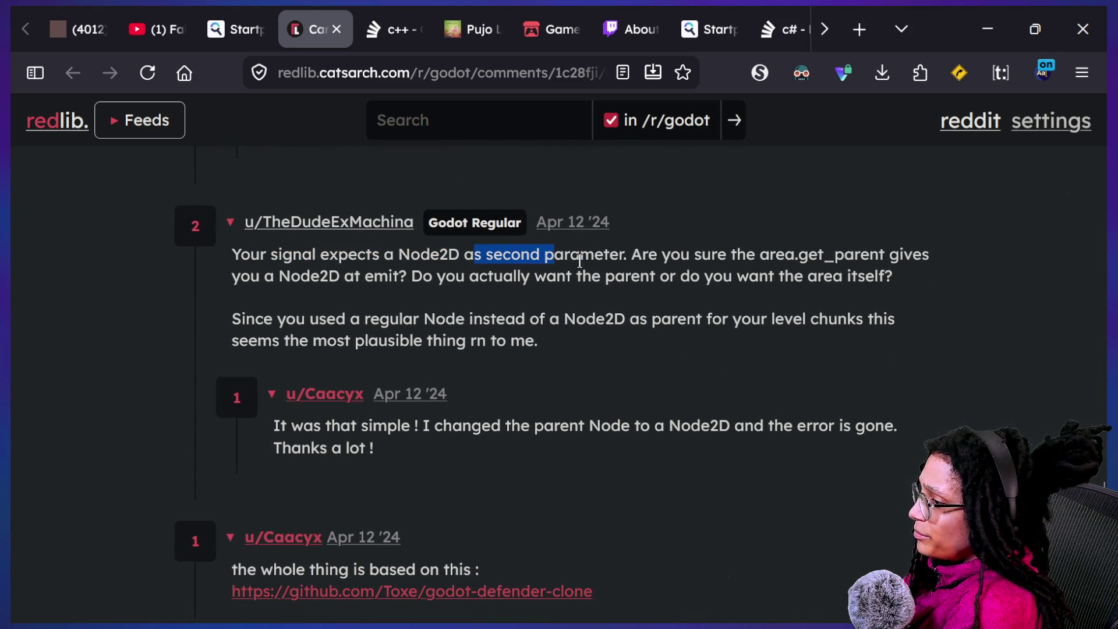
left_click(610, 267)
scroll(438, 337, "down", 2)
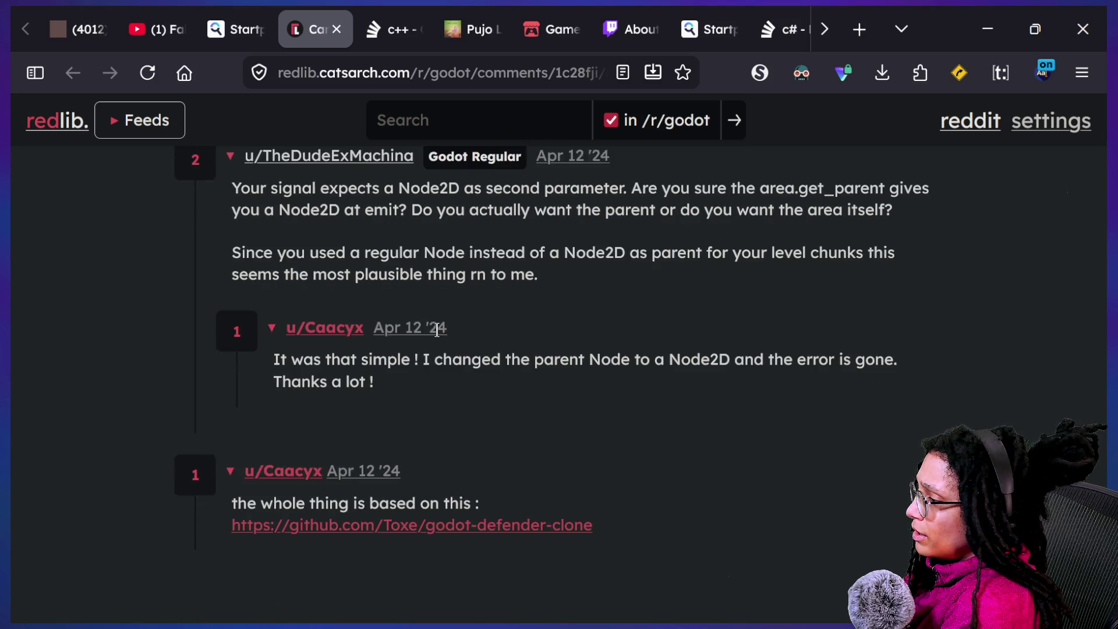
left_click_drag(423, 352, 603, 384)
left_click(660, 381)
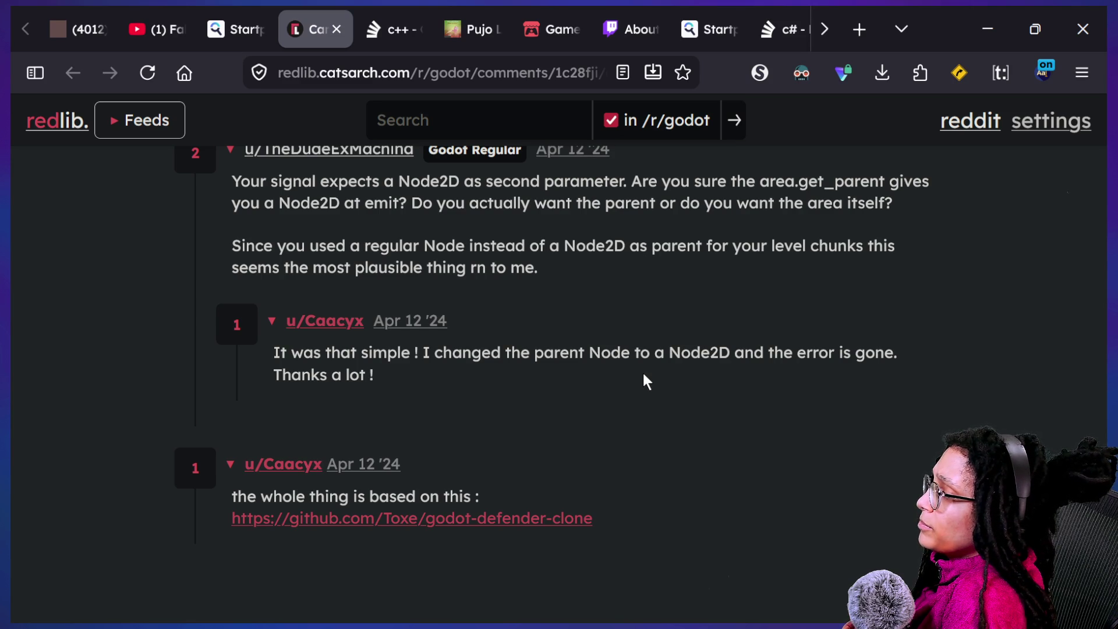
scroll(645, 381, "down", 1)
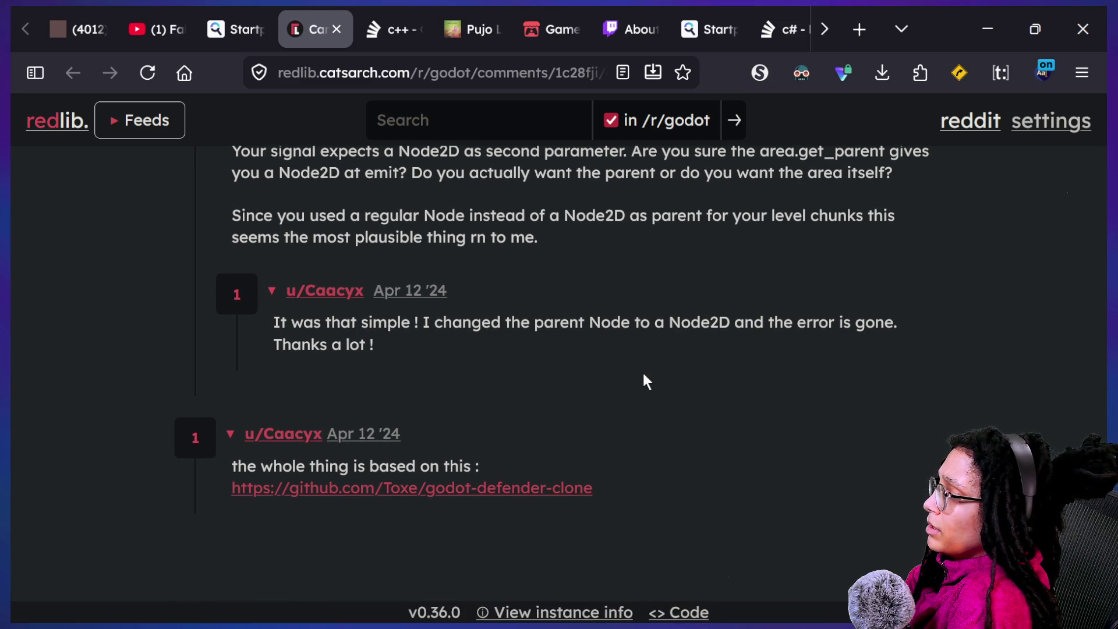
left_click(217, 28)
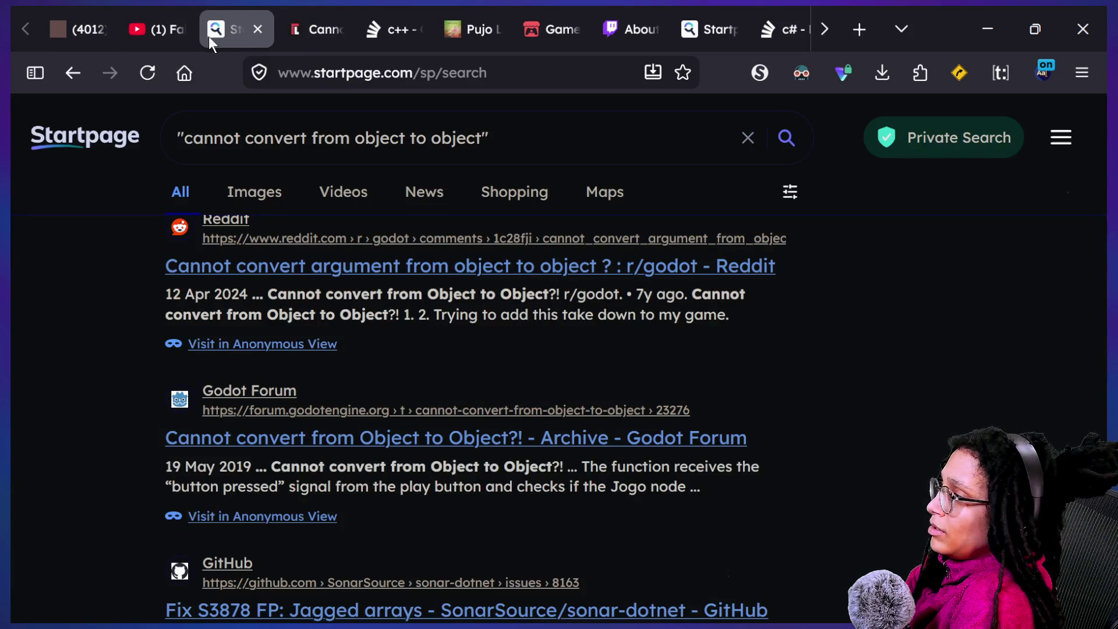
Open the Godot Forum "Cannot convert from Object to Object?!" thread and read its error message.
left_click(428, 448)
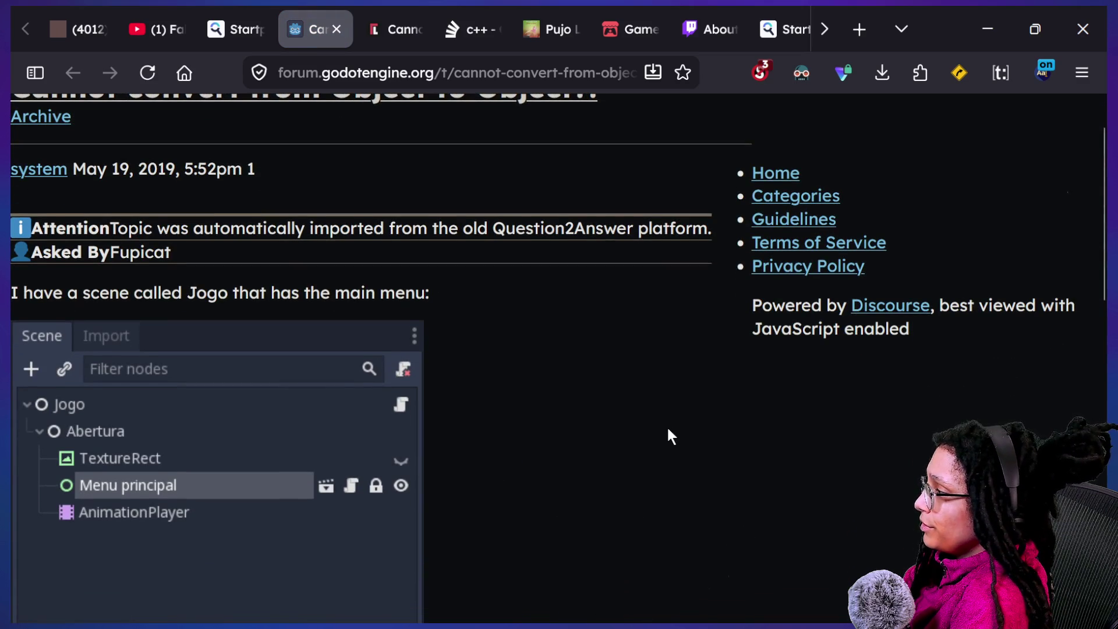
scroll(669, 429, "down", 6)
scroll(670, 435, "down", 2)
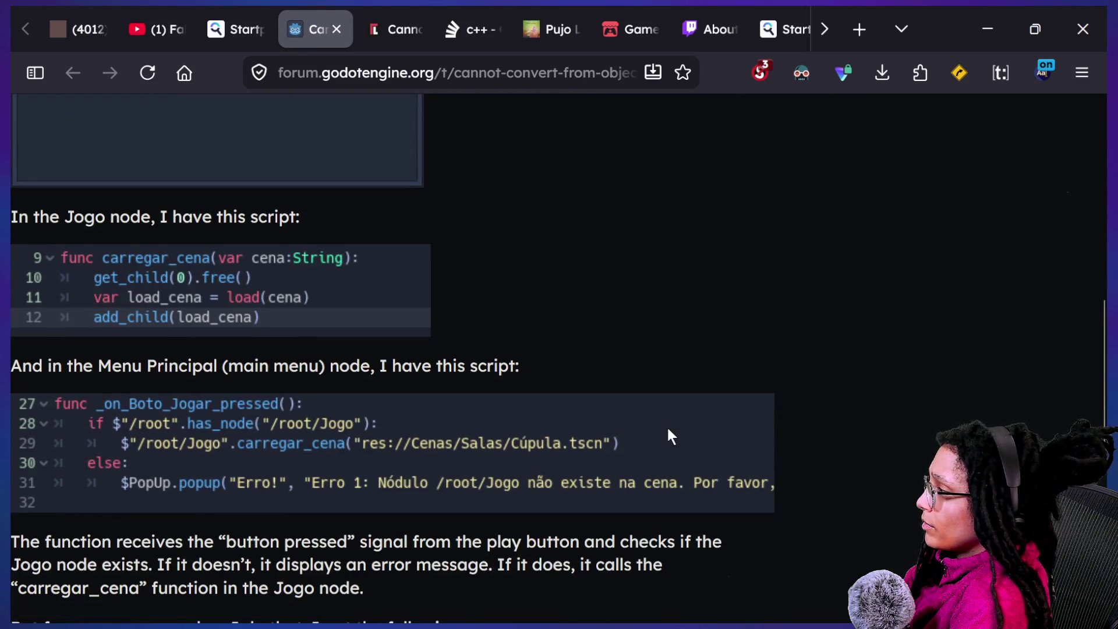
scroll(671, 436, "down", 4)
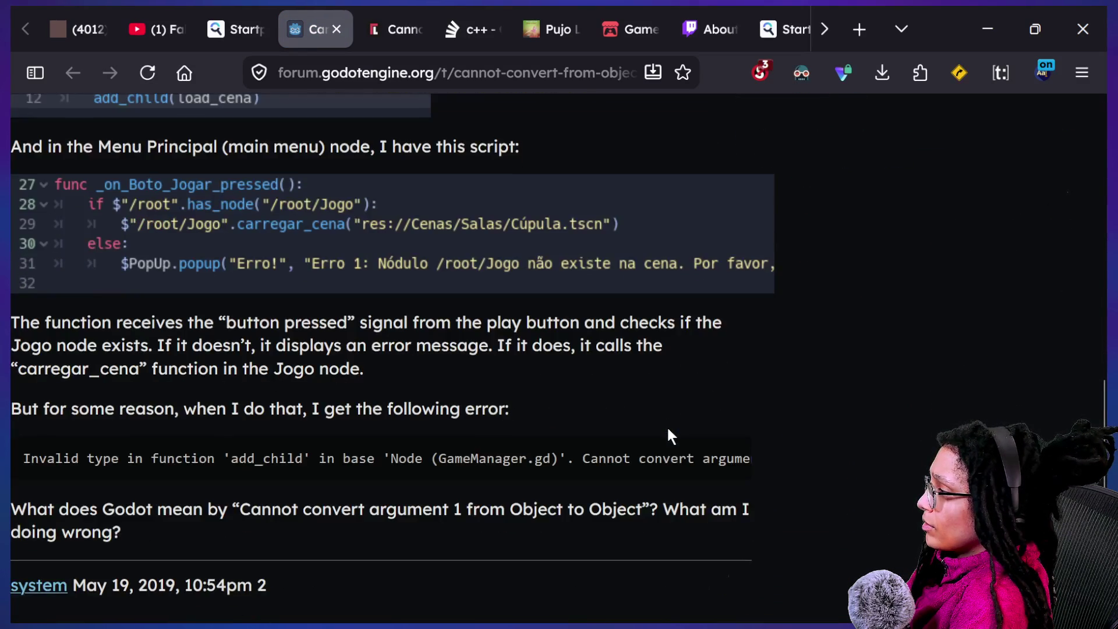
scroll(668, 431, "down", 3)
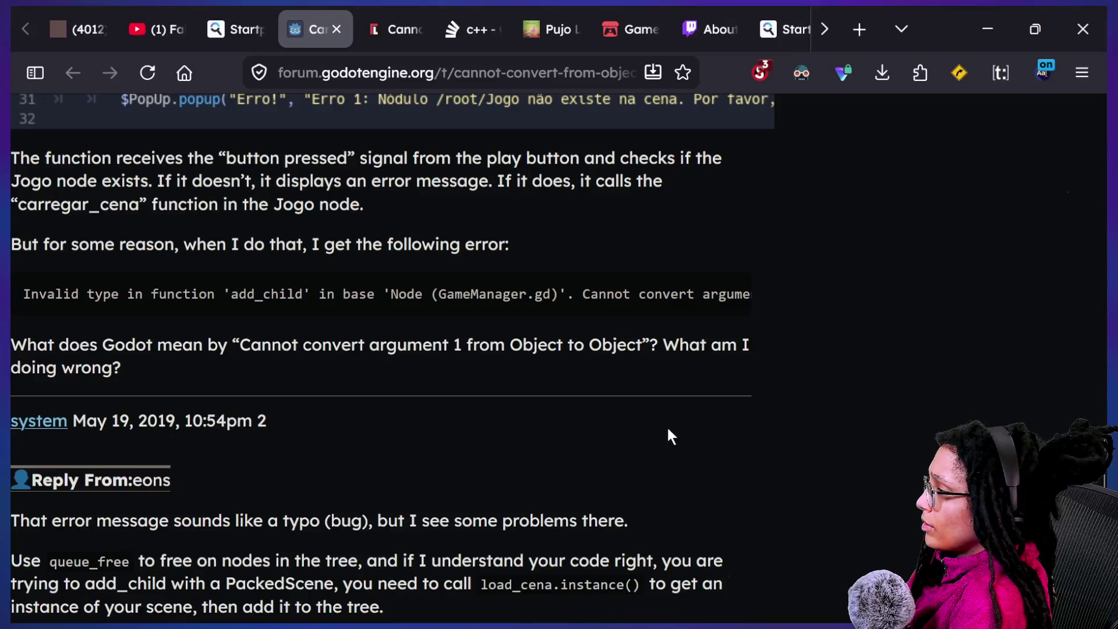
left_click_drag(247, 294, 617, 309)
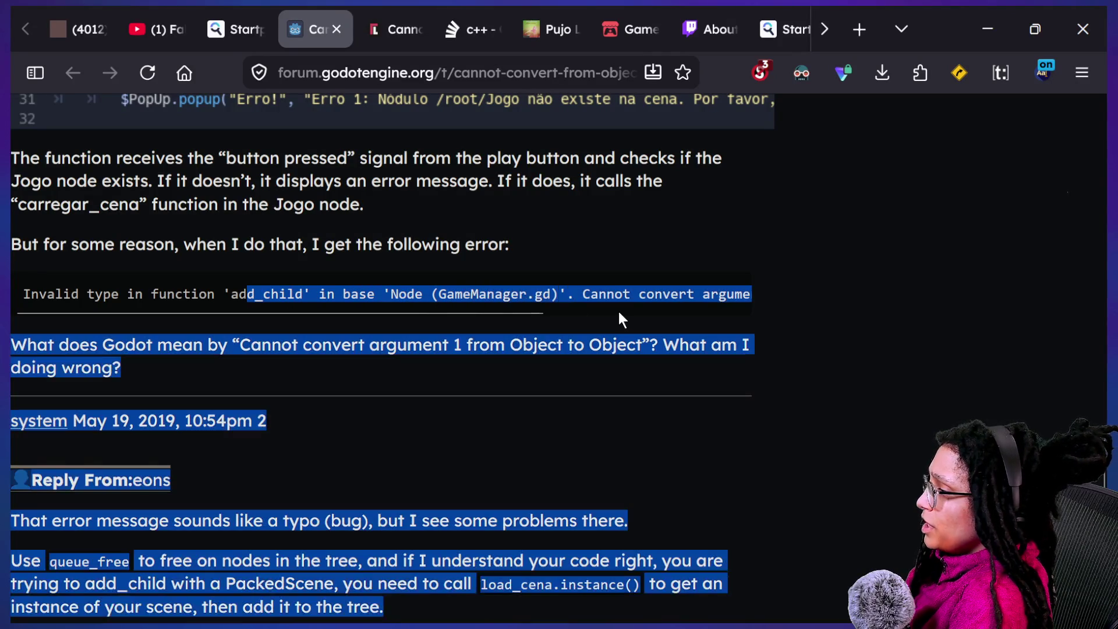
left_click(617, 311)
left_click(607, 344)
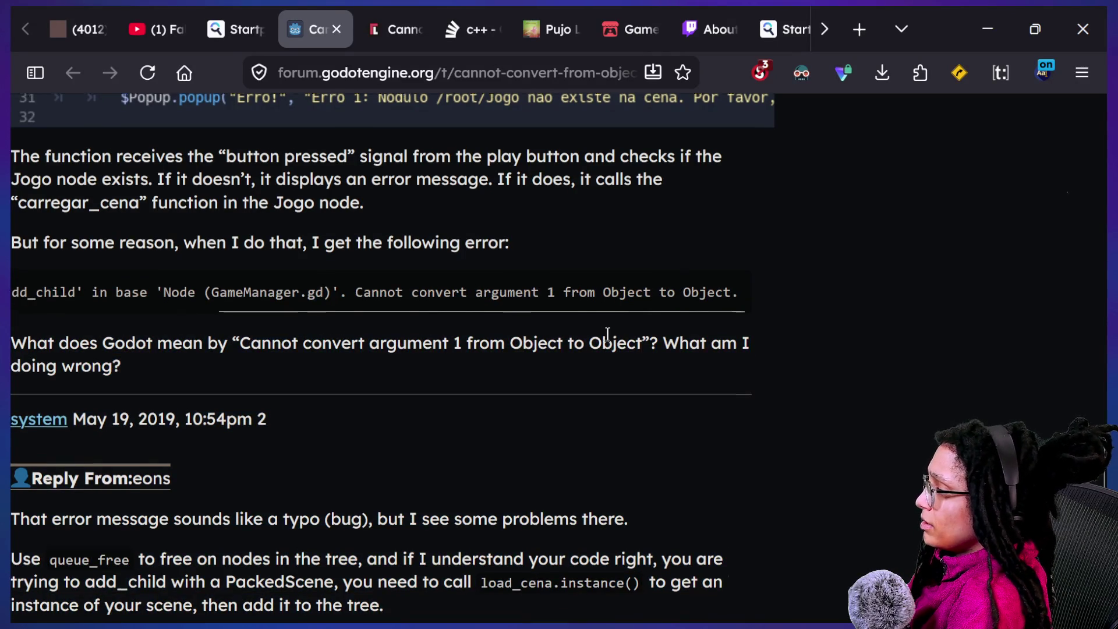
Highlight the reply advising load_cena.instance() and queue_free before add_child.
scroll(606, 344, "down", 1)
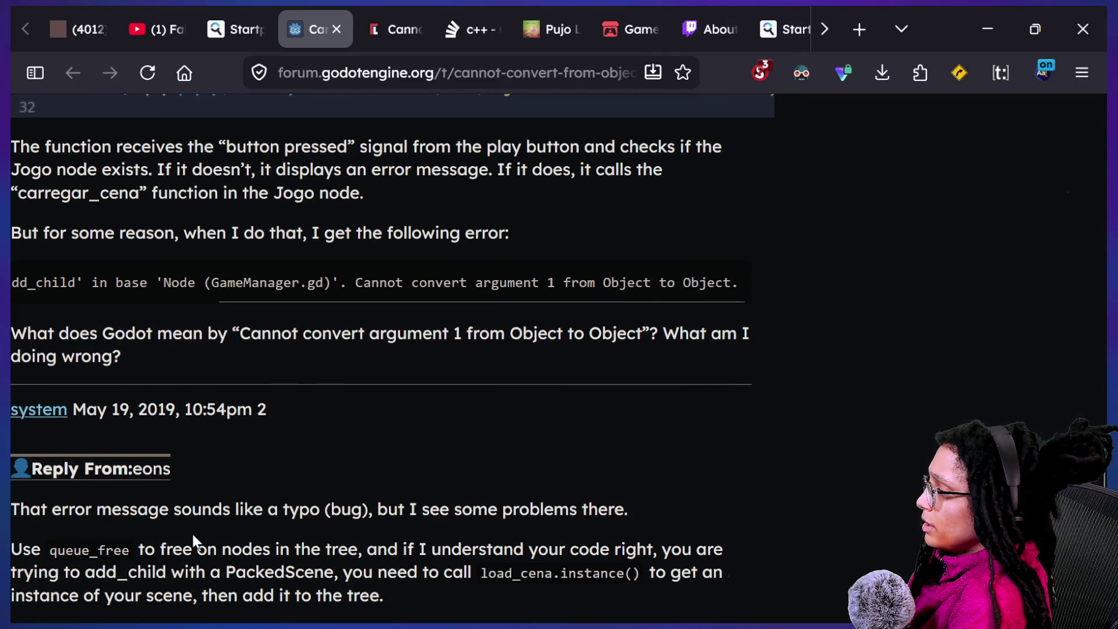
left_click_drag(156, 548, 428, 576)
left_click(431, 581)
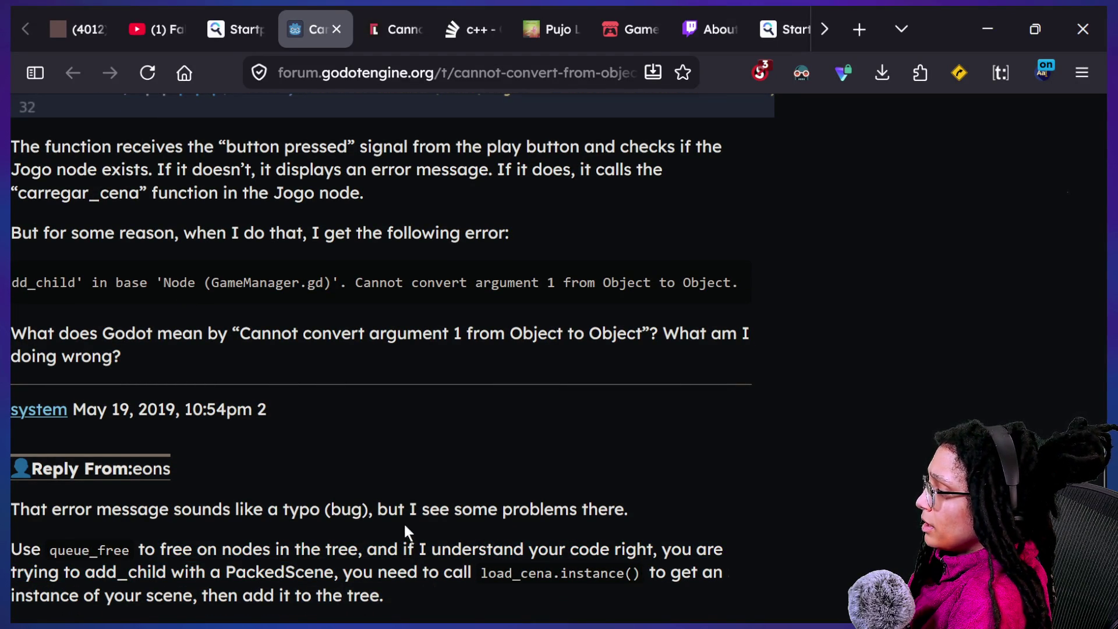
Append "signal" to the Startpage query and rerun the search.
left_click(233, 29)
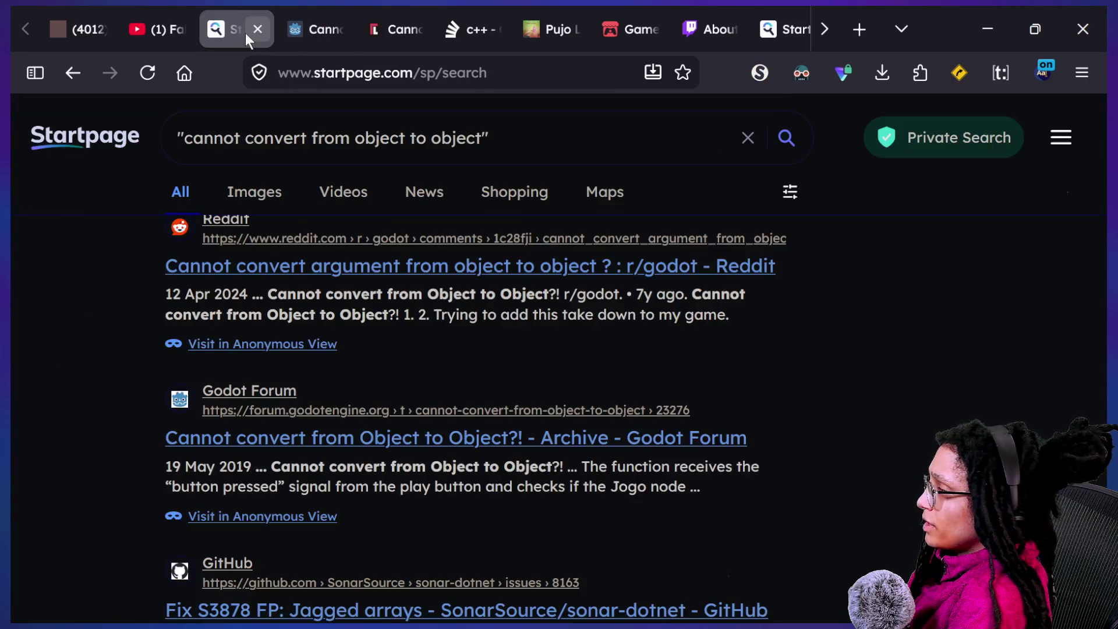
scroll(494, 550, "down", 3)
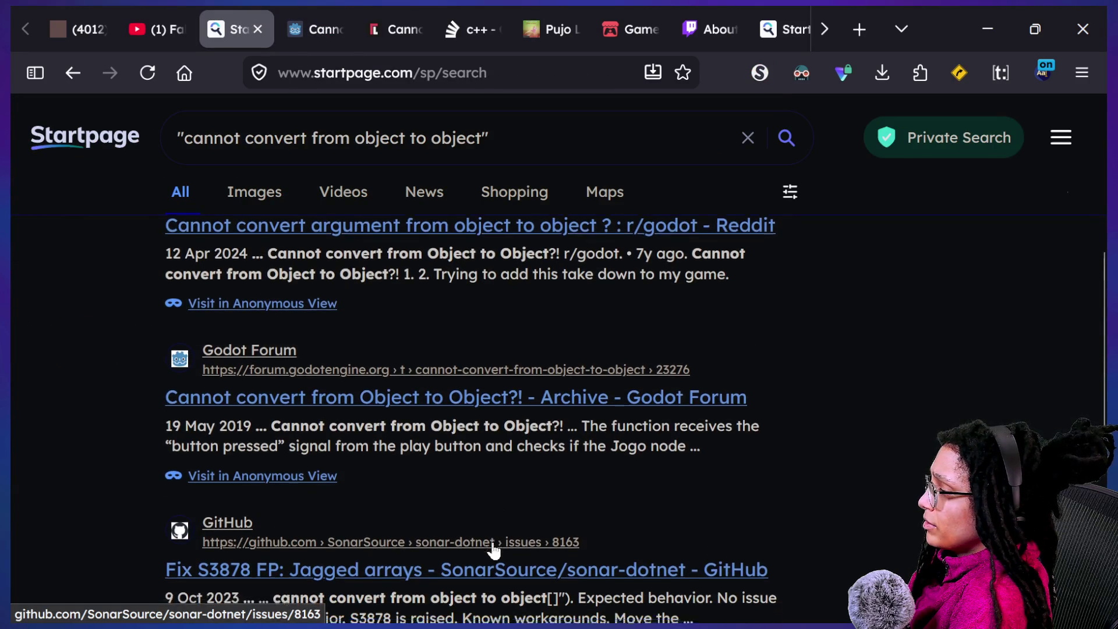
left_click(494, 140)
type("\"signal")
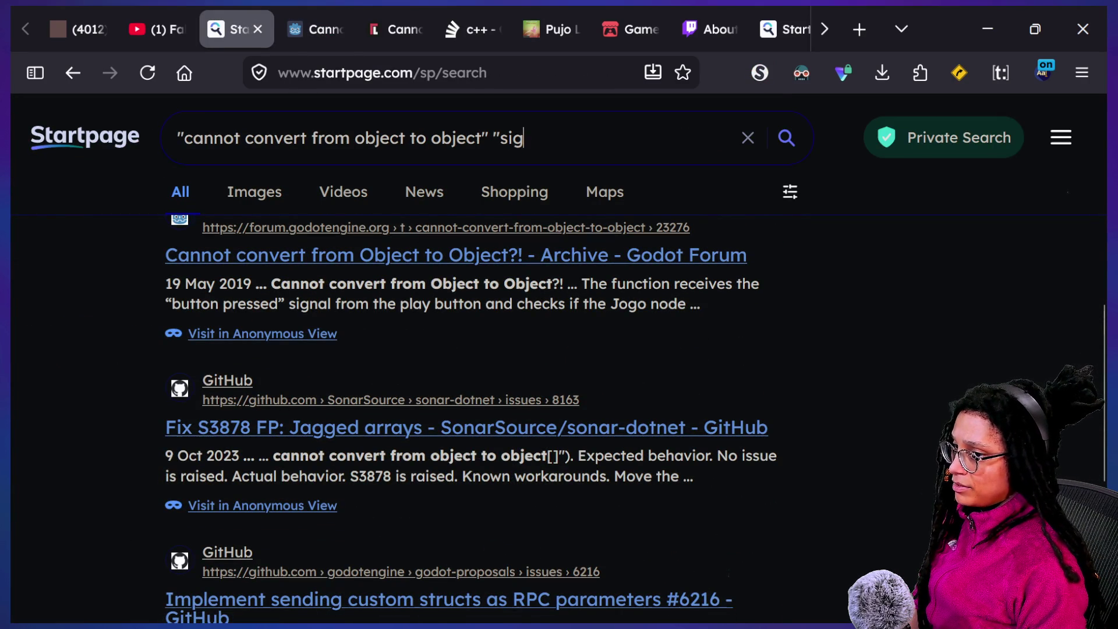
type("\"")
key("Return")
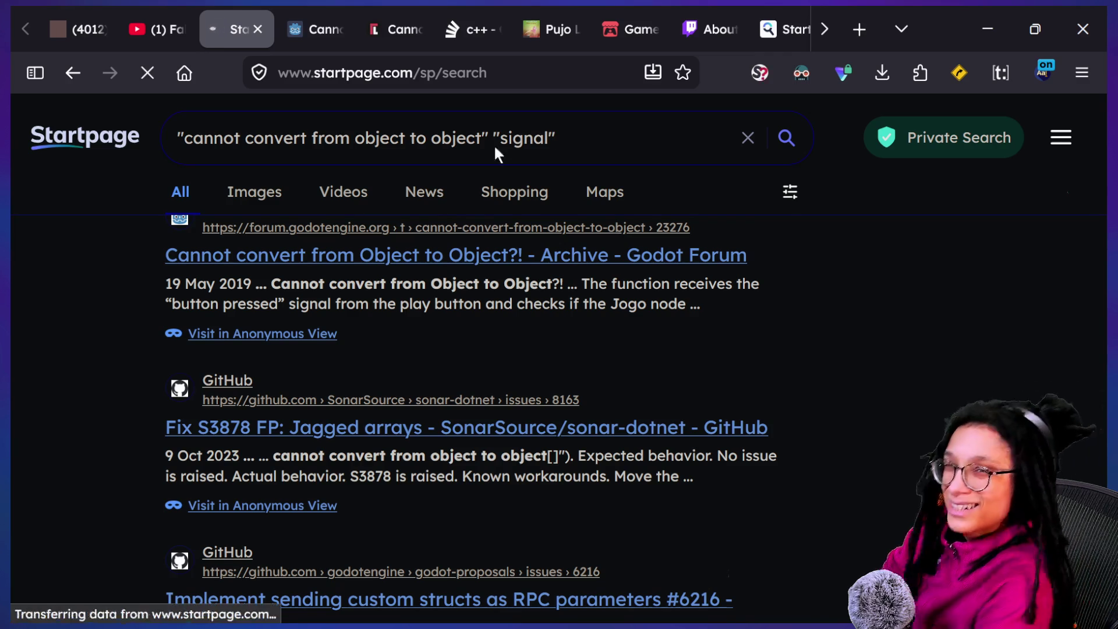
Scroll through the Reddit and Godot Forum results, then show all open windows.
scroll(394, 253, "down", 4)
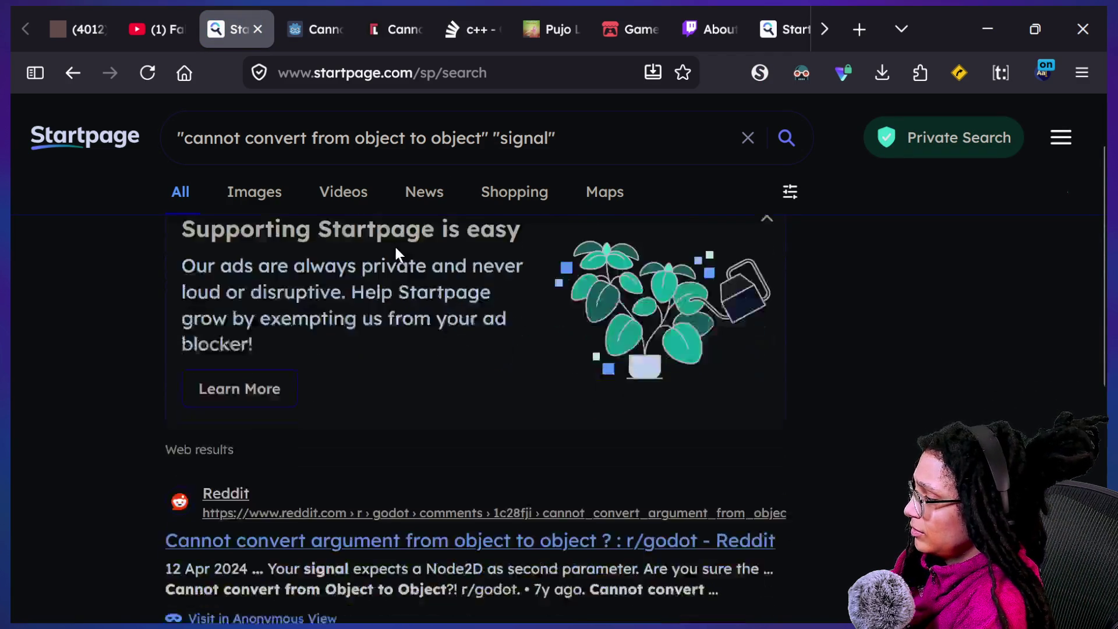
scroll(524, 429, "down", 2)
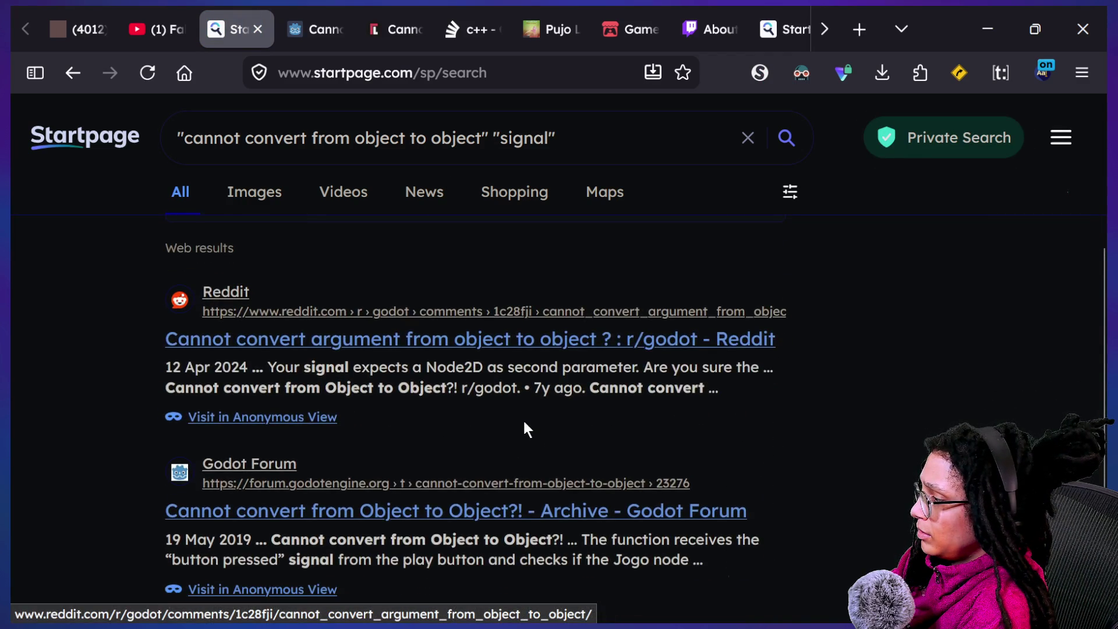
scroll(524, 429, "down", 2)
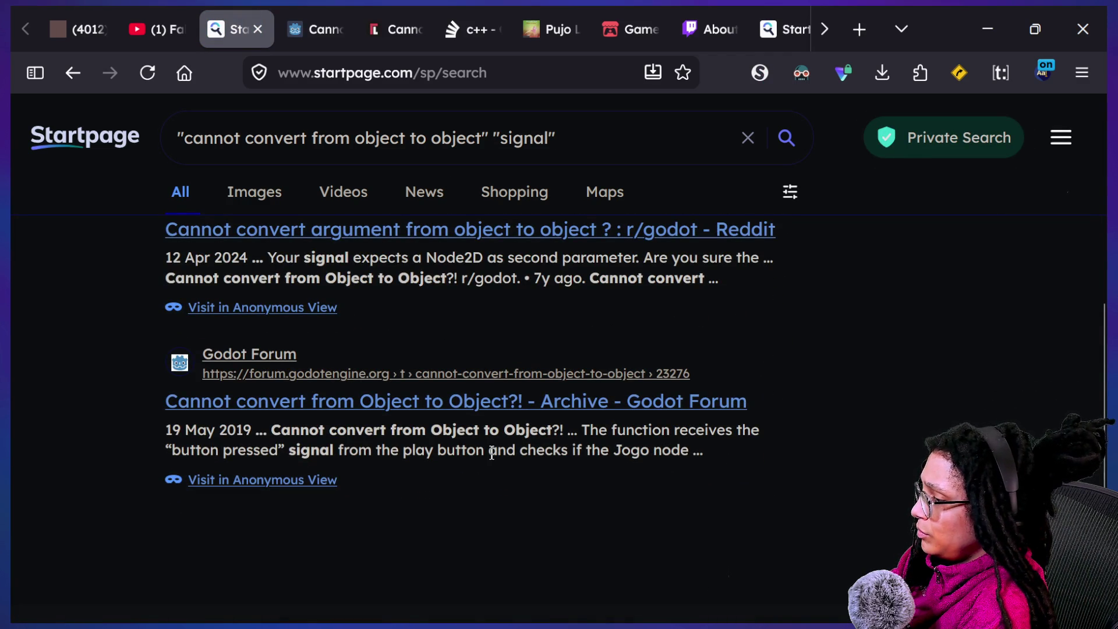
scroll(484, 294, "up", 7)
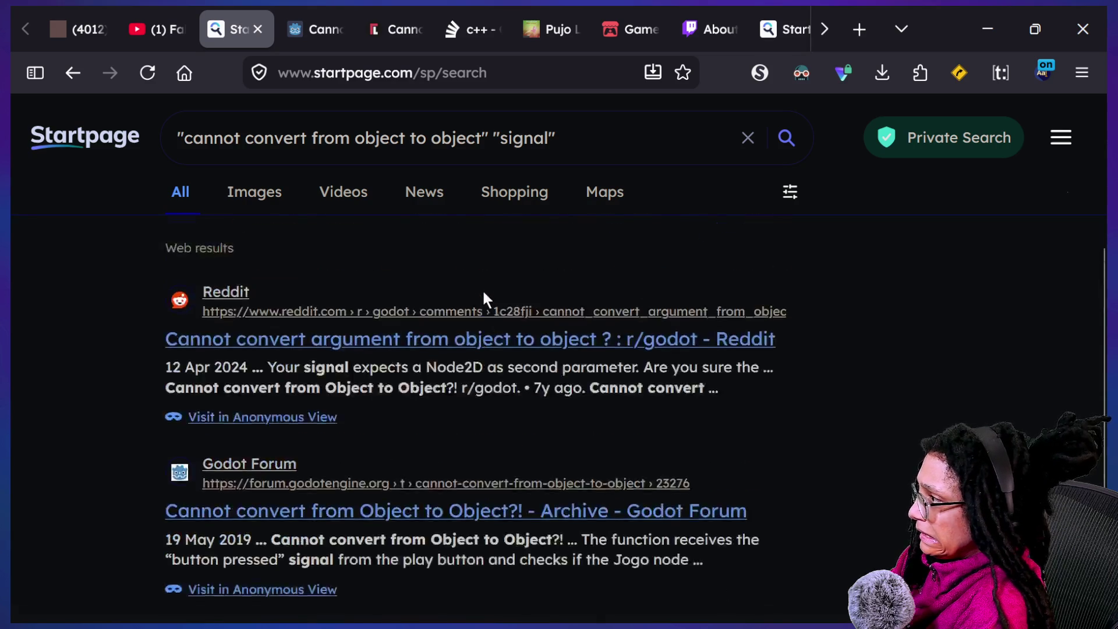
key("super+Tab")
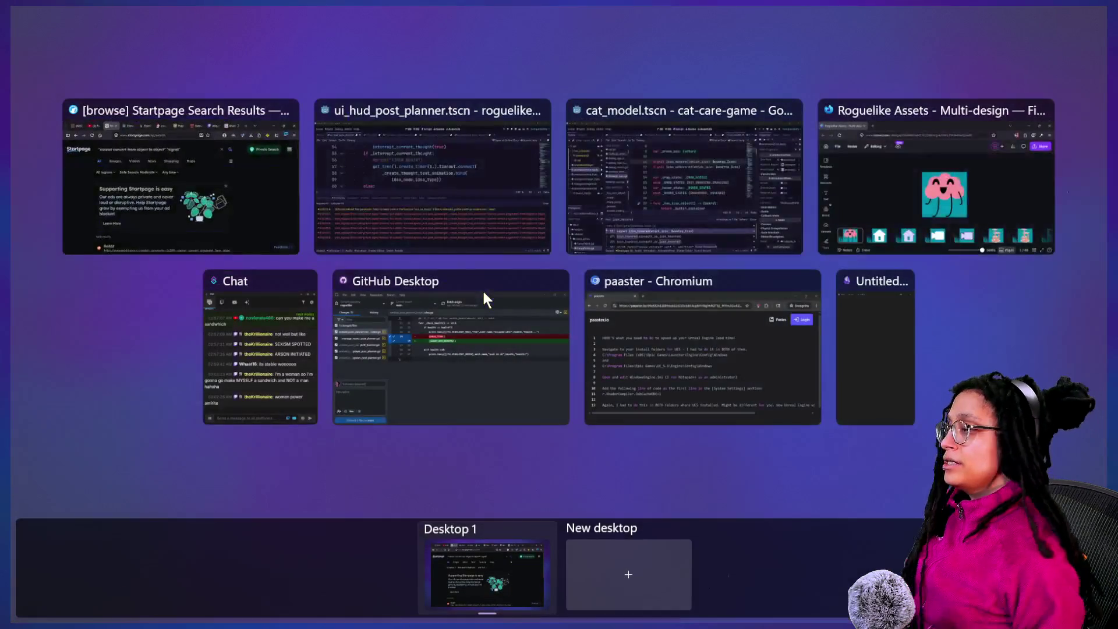
Bring the Godot HUD script back to the front and collapse the Debugger panel.
left_click(480, 236)
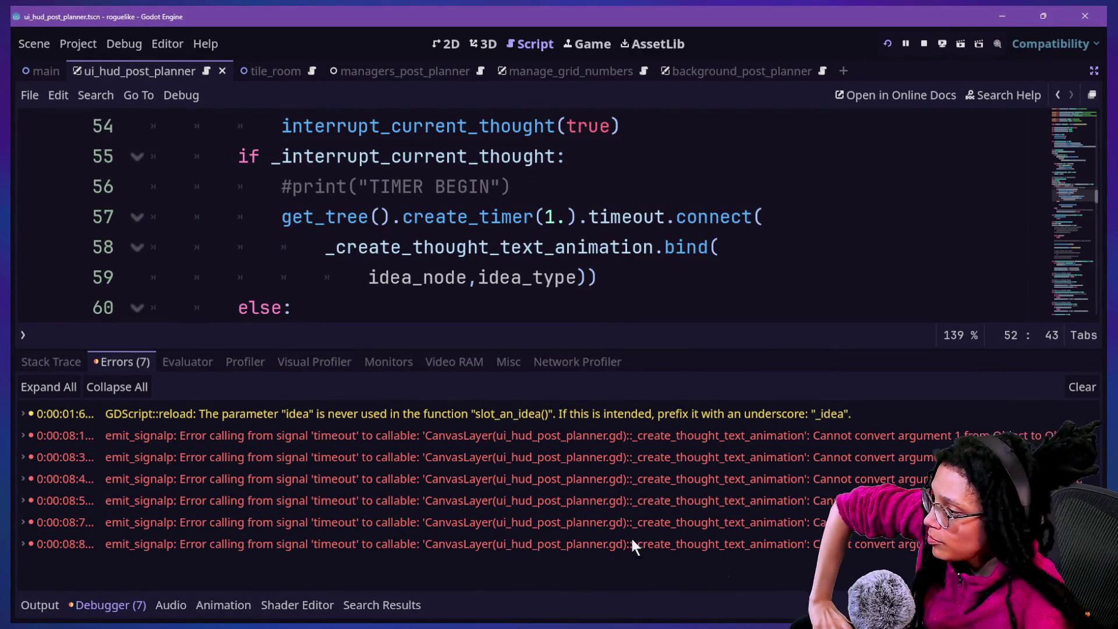
left_click(602, 202)
key("ctrl+j")
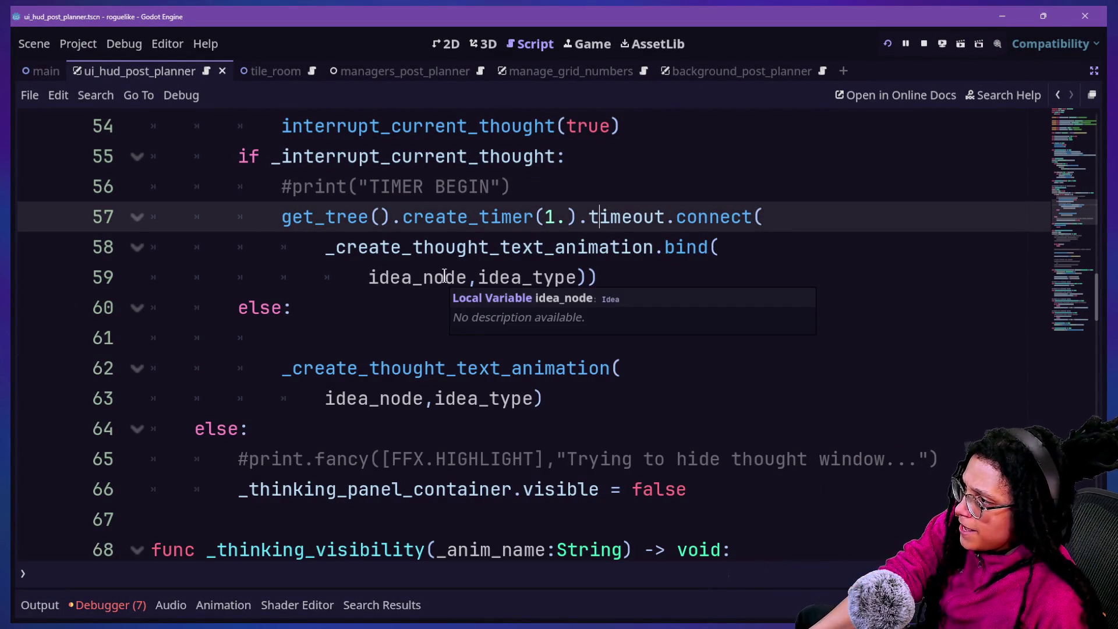
scroll(446, 266, "up", 1)
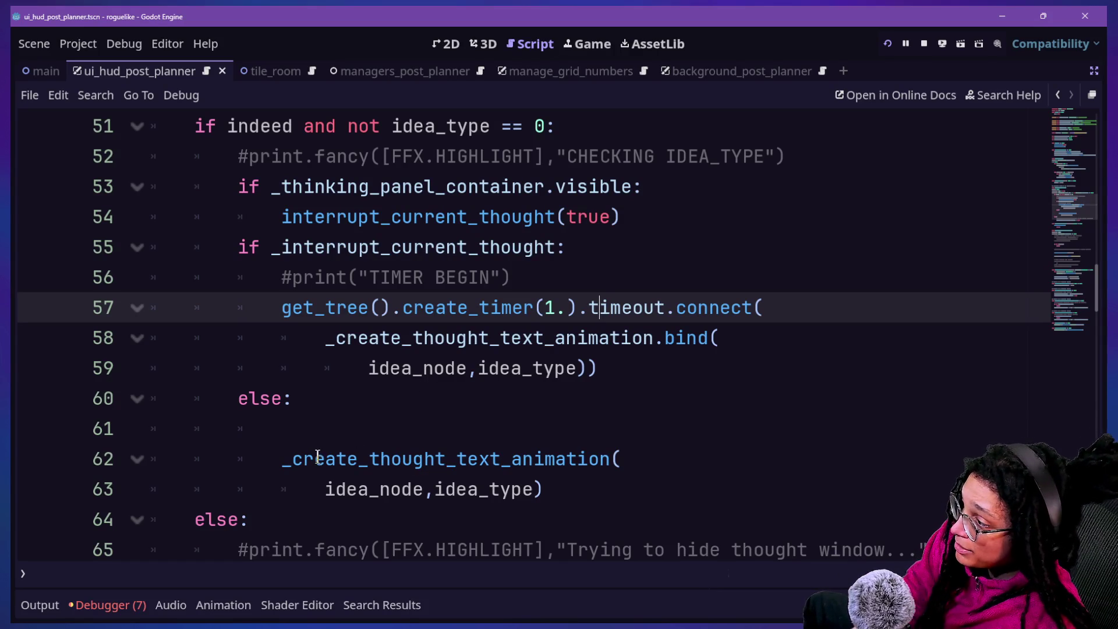
Review the calls on lines 57–63, leaving the caret right after connect( on line 57.
left_click_drag(282, 459, 543, 489)
key("Right")
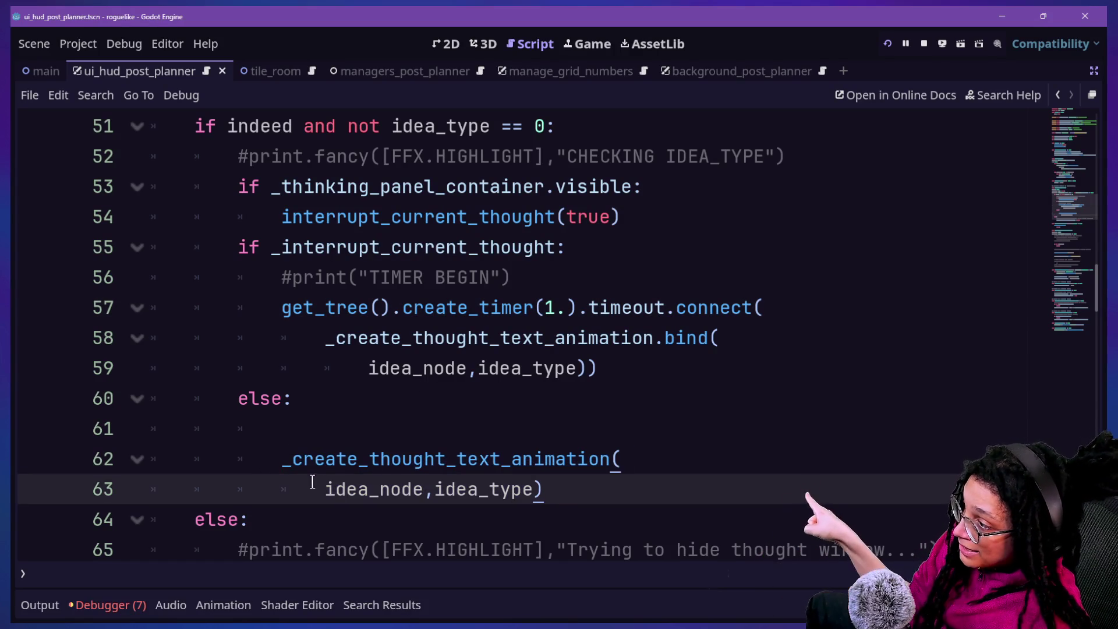
left_click_drag(325, 489, 426, 489)
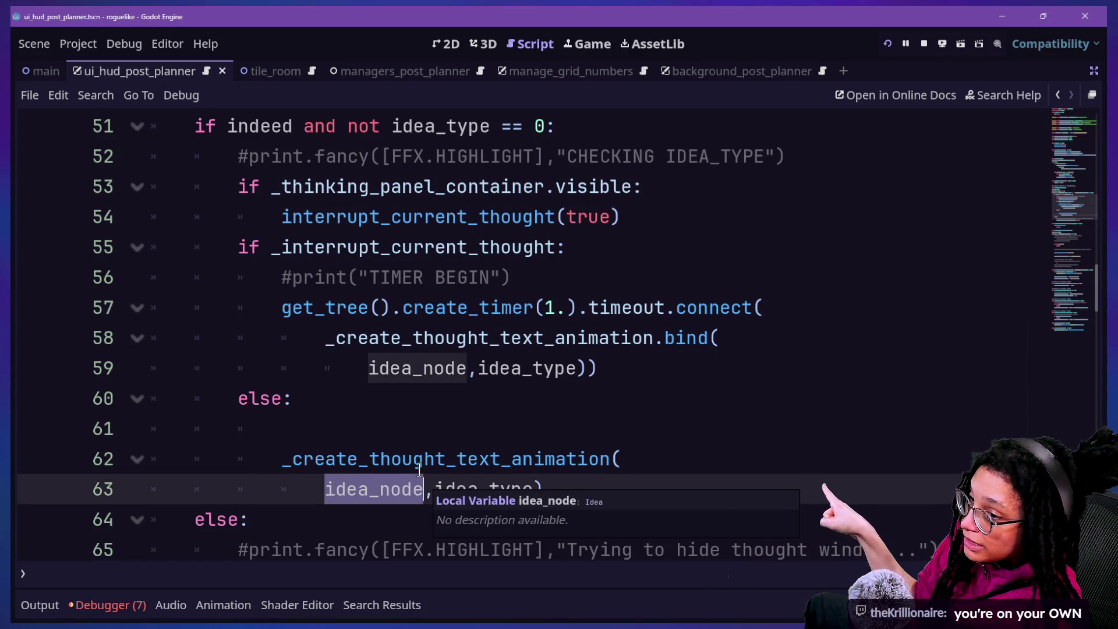
left_click(356, 489)
left_click_drag(325, 489, 425, 489)
left_click(283, 459)
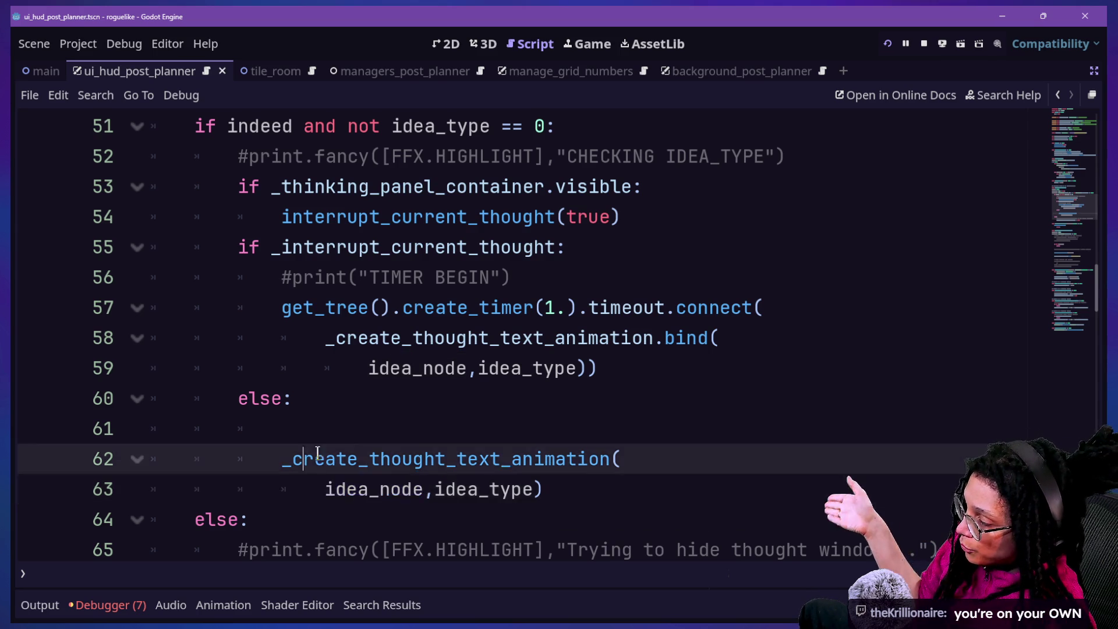
left_click(543, 489, "shift")
left_click(501, 399)
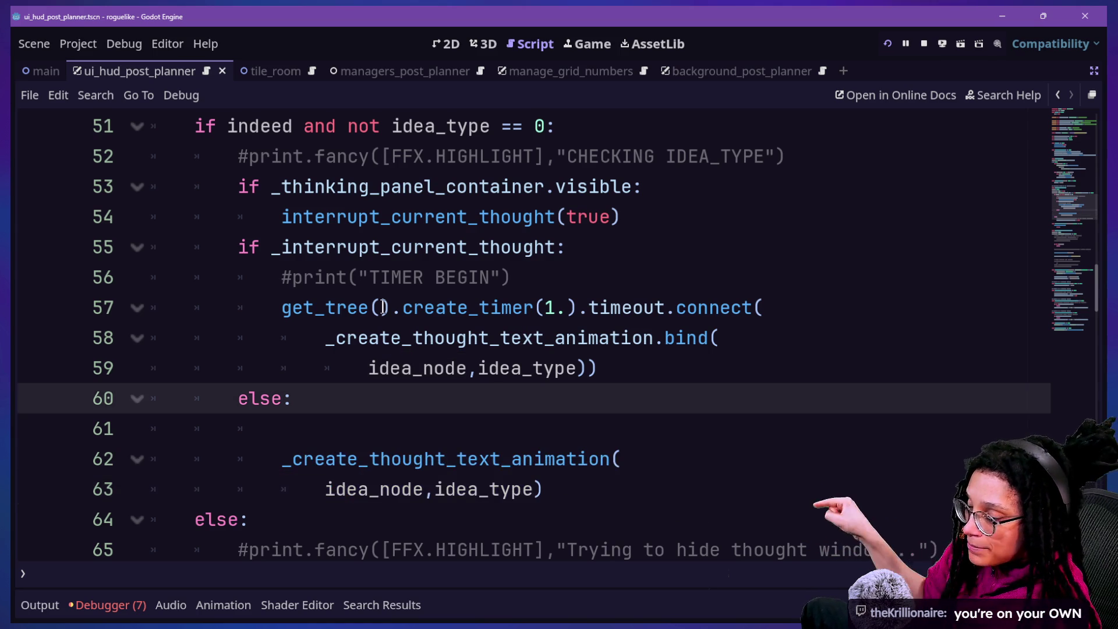
left_click_drag(381, 307, 778, 300)
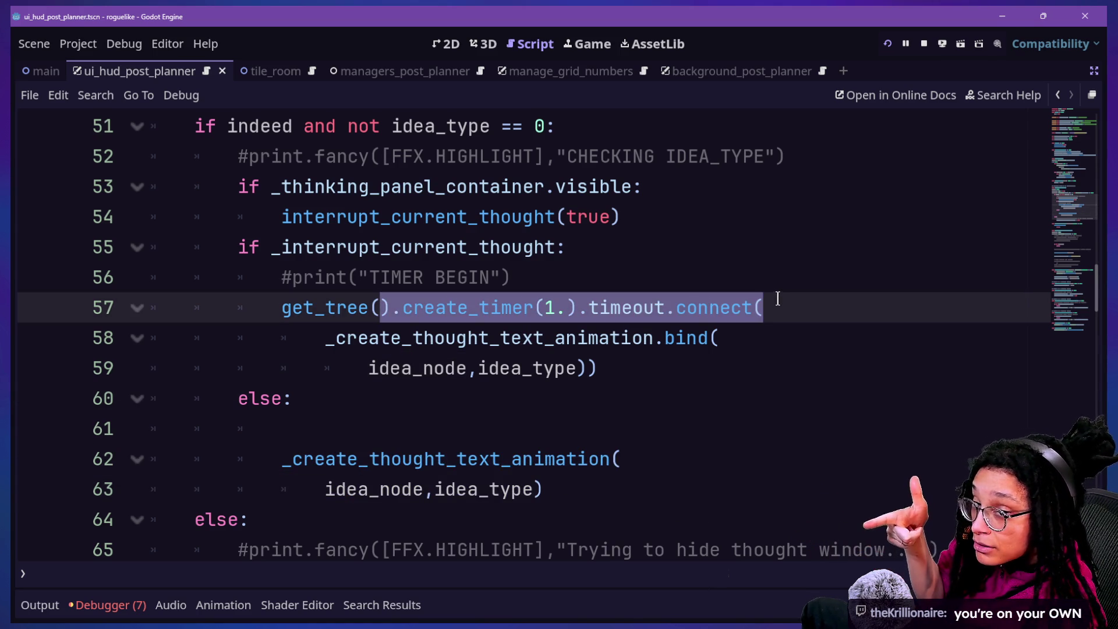
left_click(761, 300)
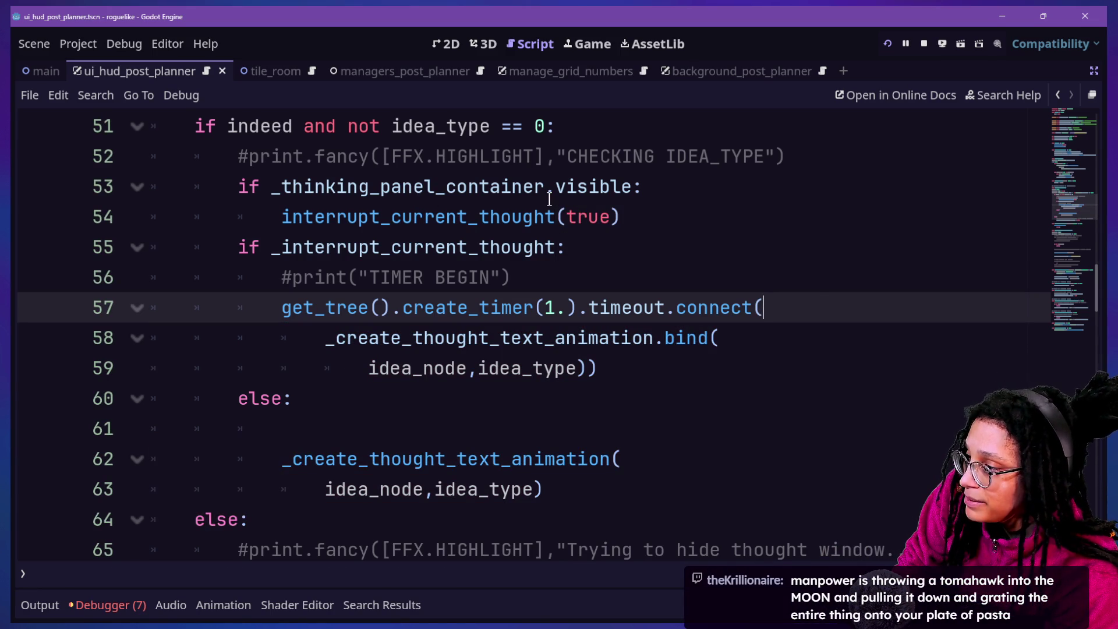
Type _interruption_ready as the timeout callback after connect( on line 57.
type("_c")
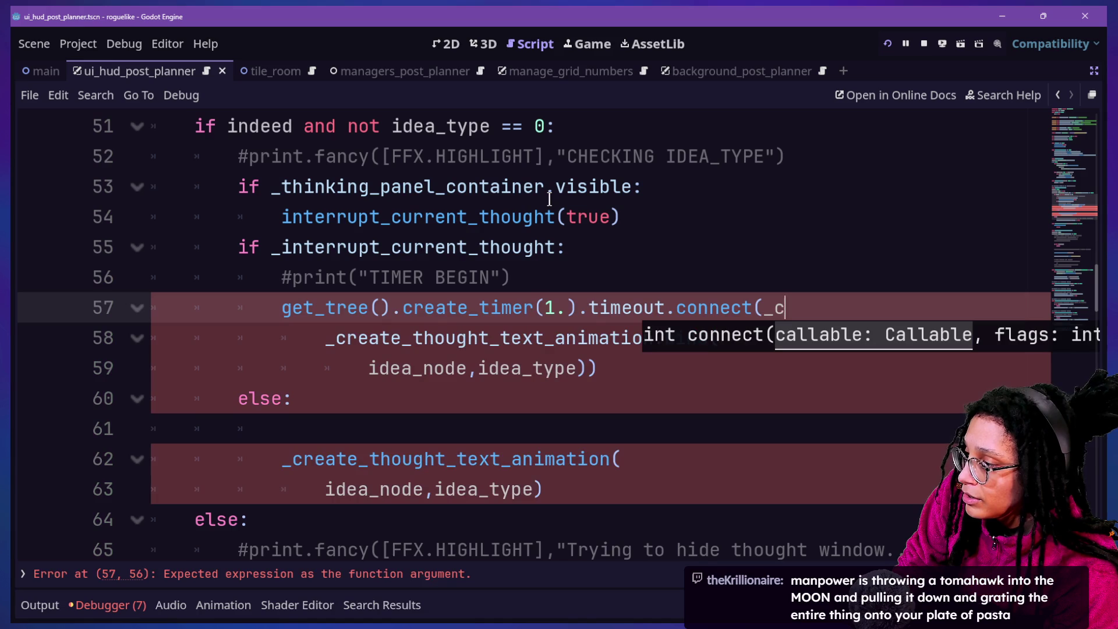
type("reat")
key("BackSpace")
key("BackSpace")
key("BackSpace")
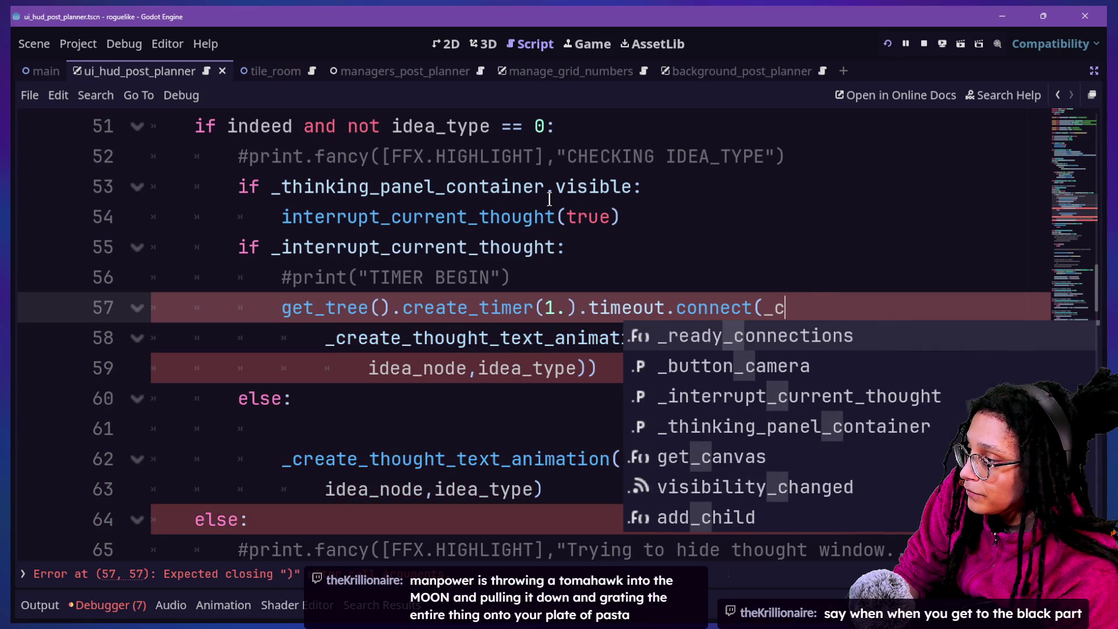
key("BackSpace")
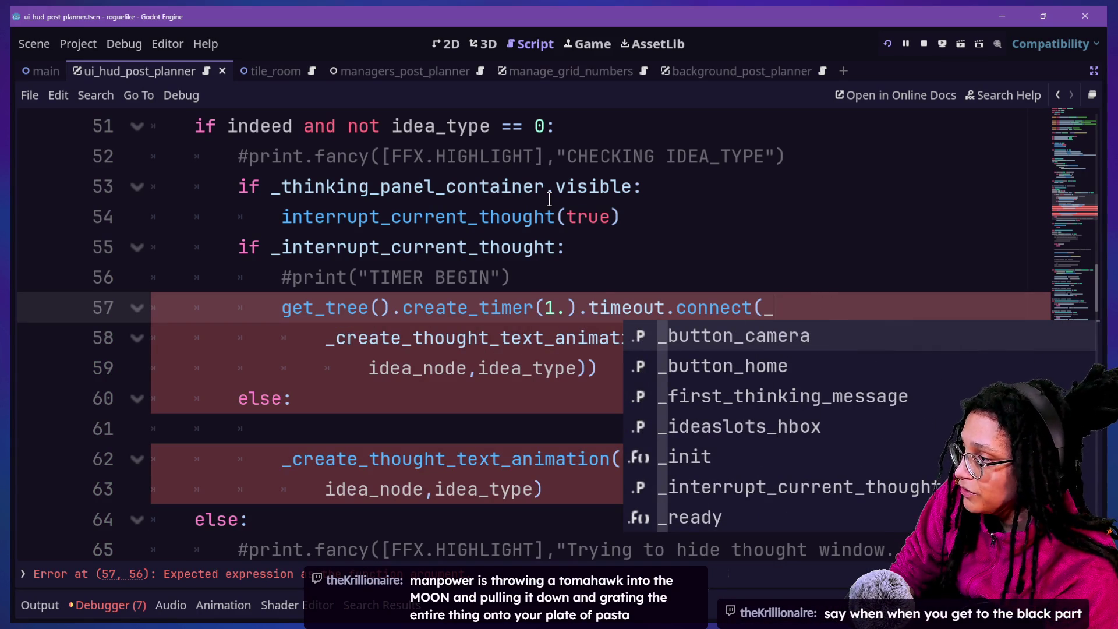
type("interru")
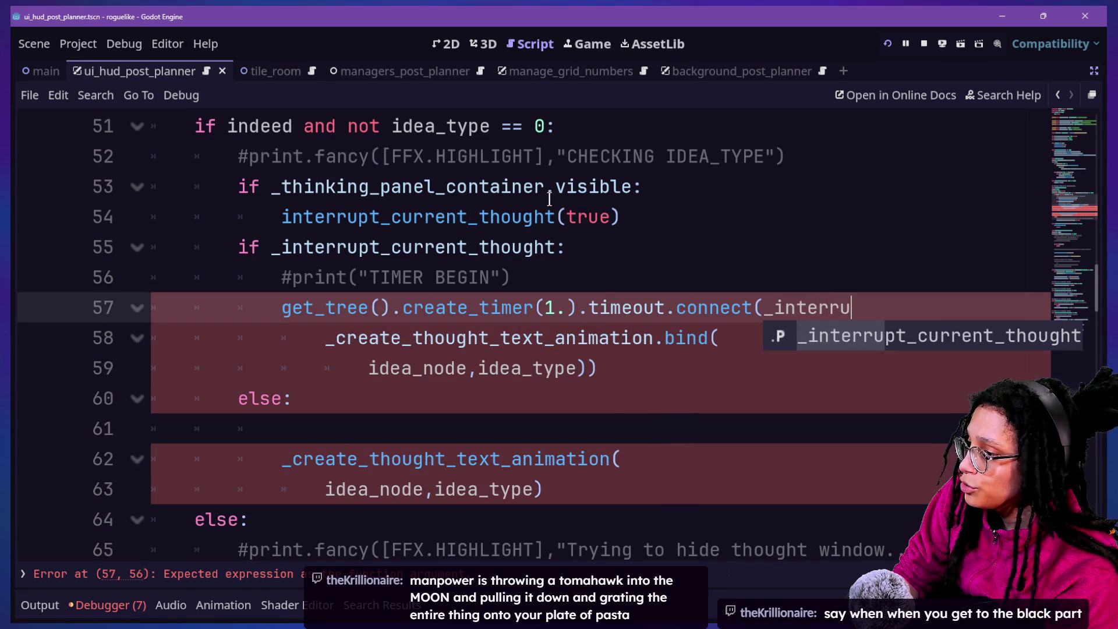
type("ption_ready")
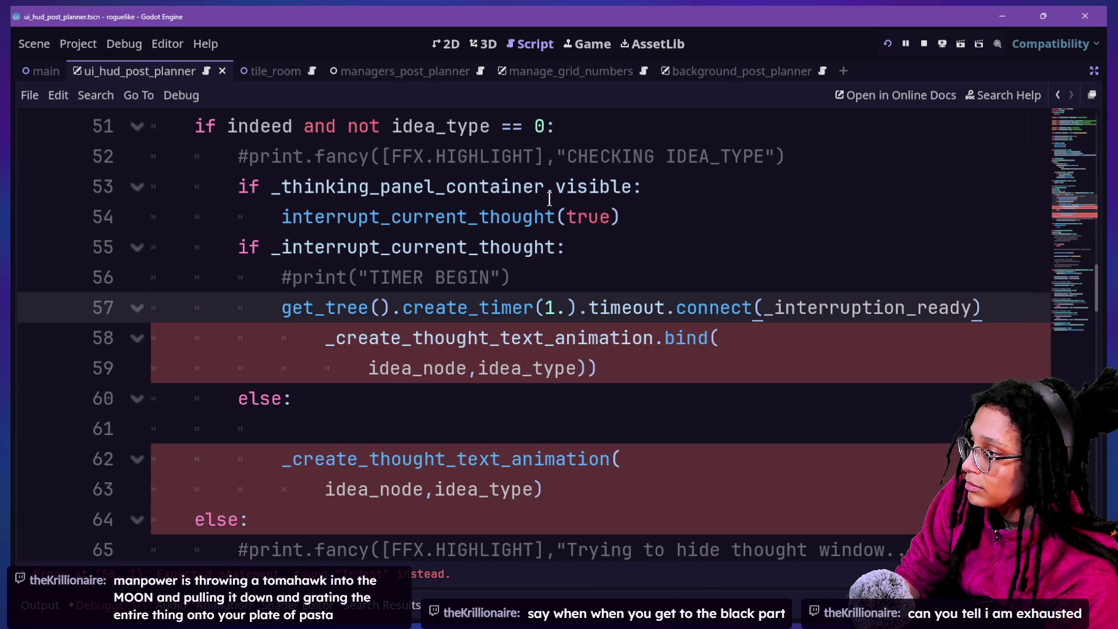
key("Return")
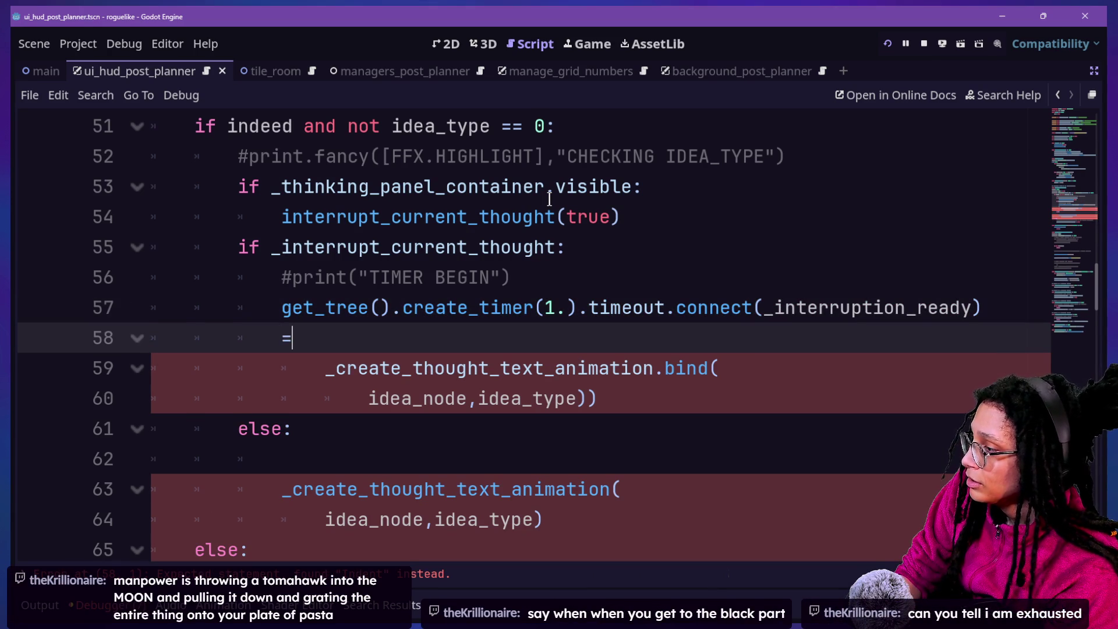
key("BackSpace")
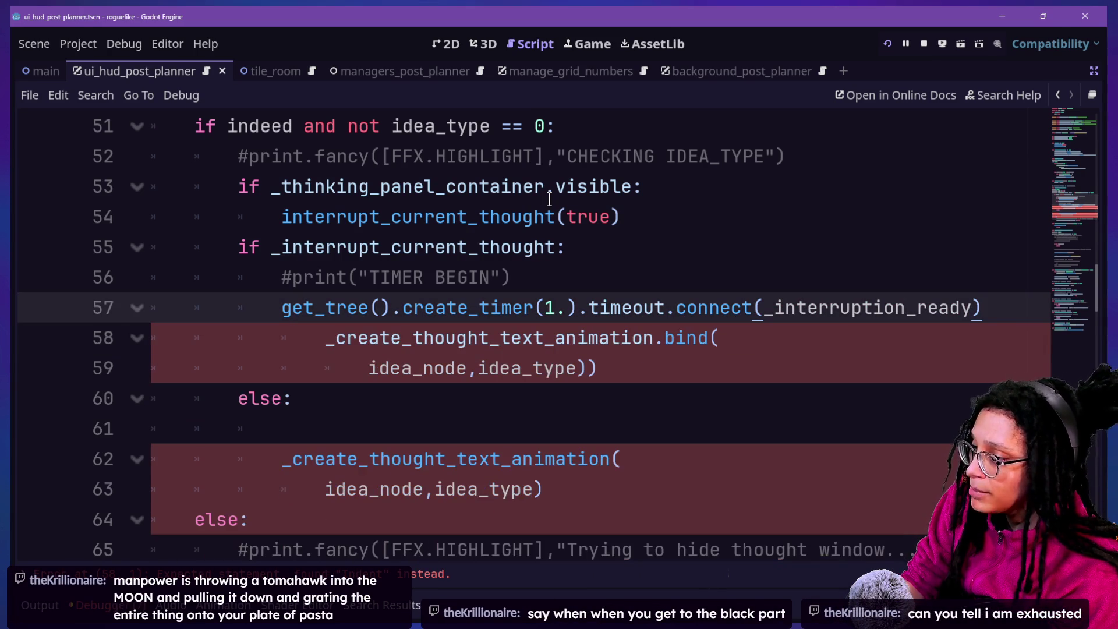
Delete the leftover .bind(idea_node,idea_type) call on lines 58–59.
left_click_drag(739, 378, 1009, 301)
key("ctrl+c")
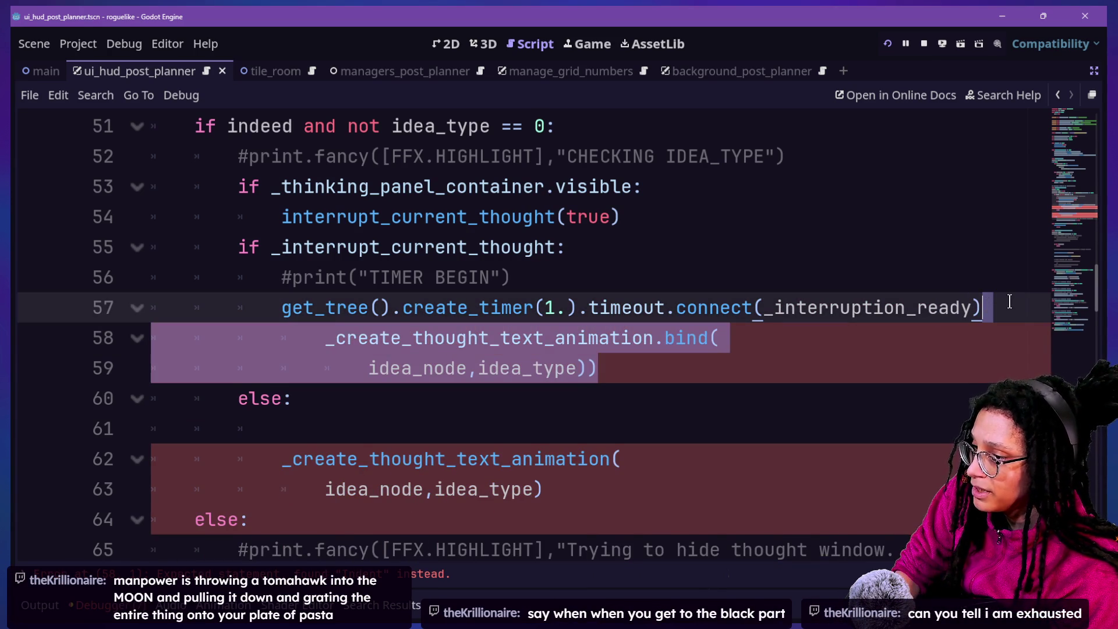
key("BackSpace")
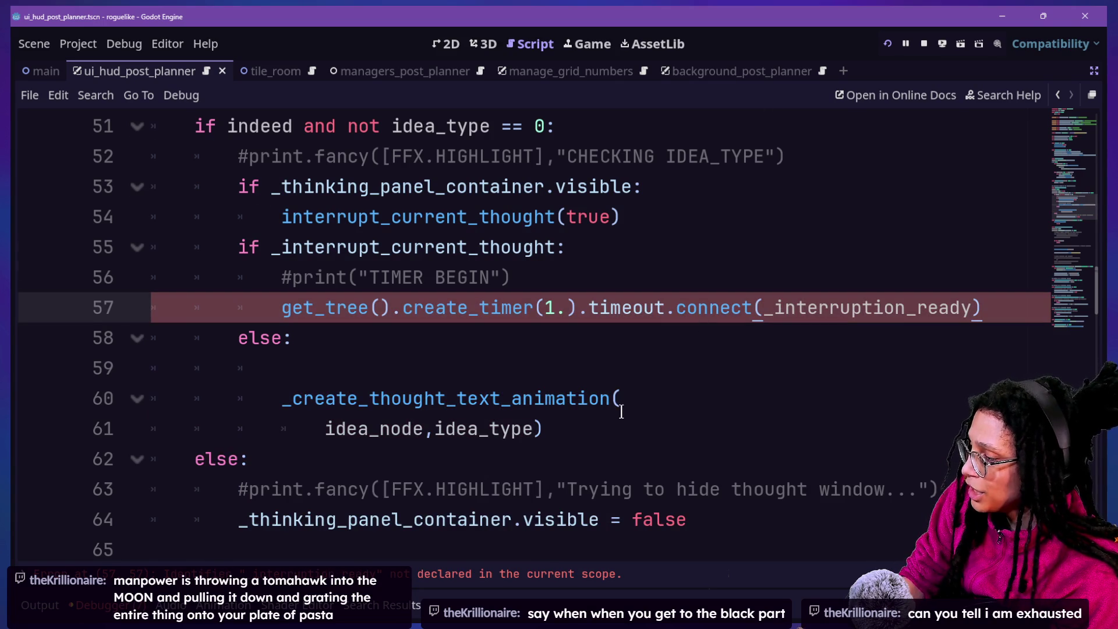
scroll(621, 411, "down", 3)
left_click(720, 251)
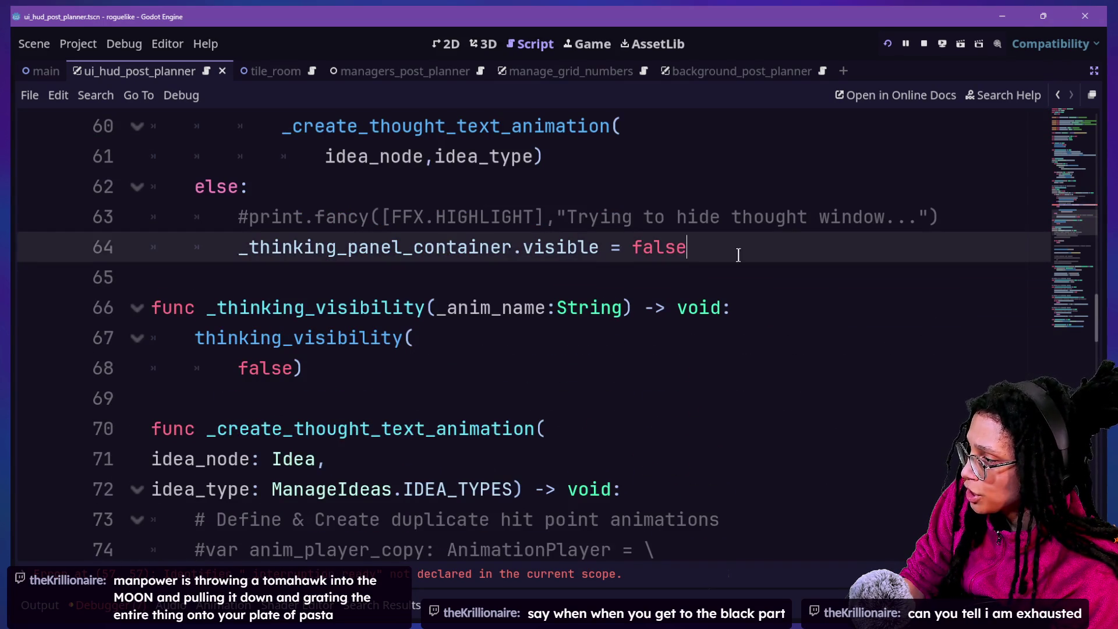
Add a new function func _interruption_ready() -> void: below _thinking_visibility.
left_click(733, 364)
key("Return")
key("Return")
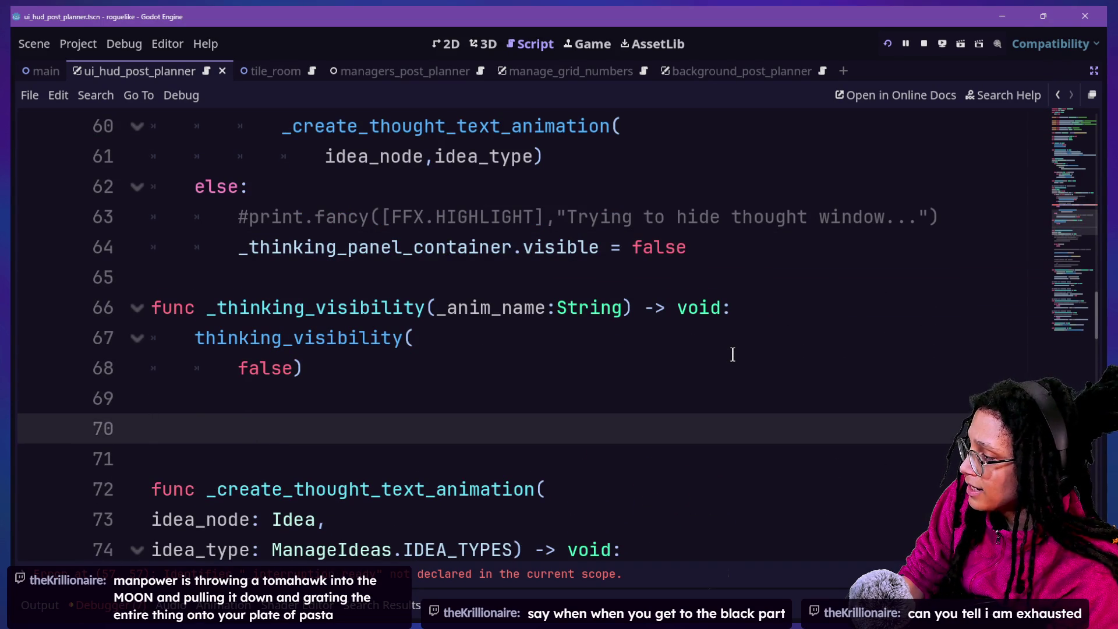
type("func _inter")
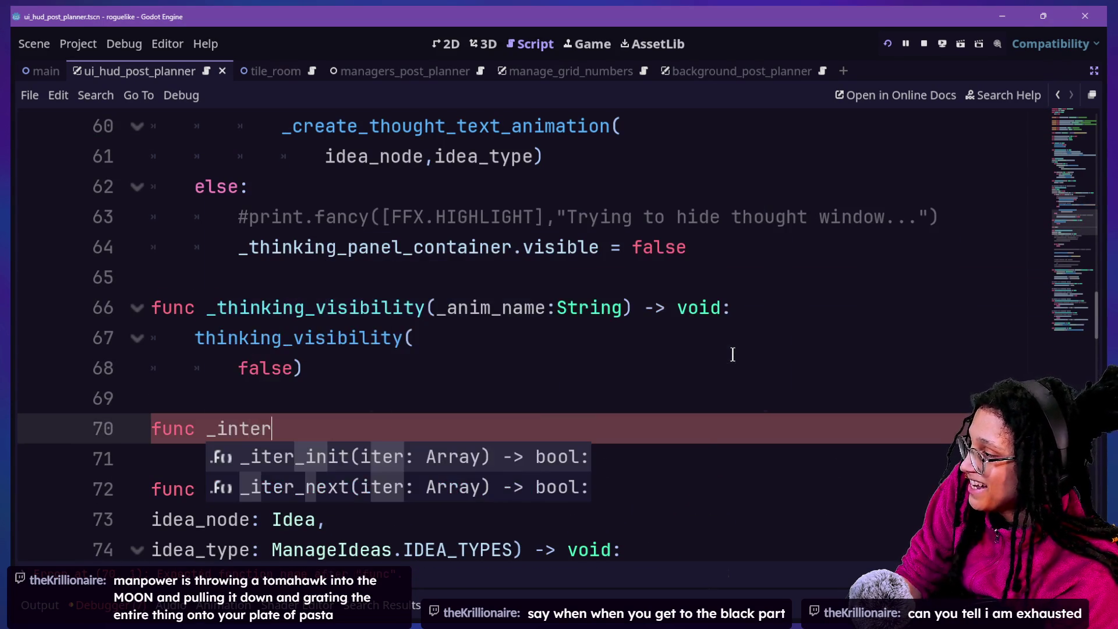
type("ruption_ready() -> ")
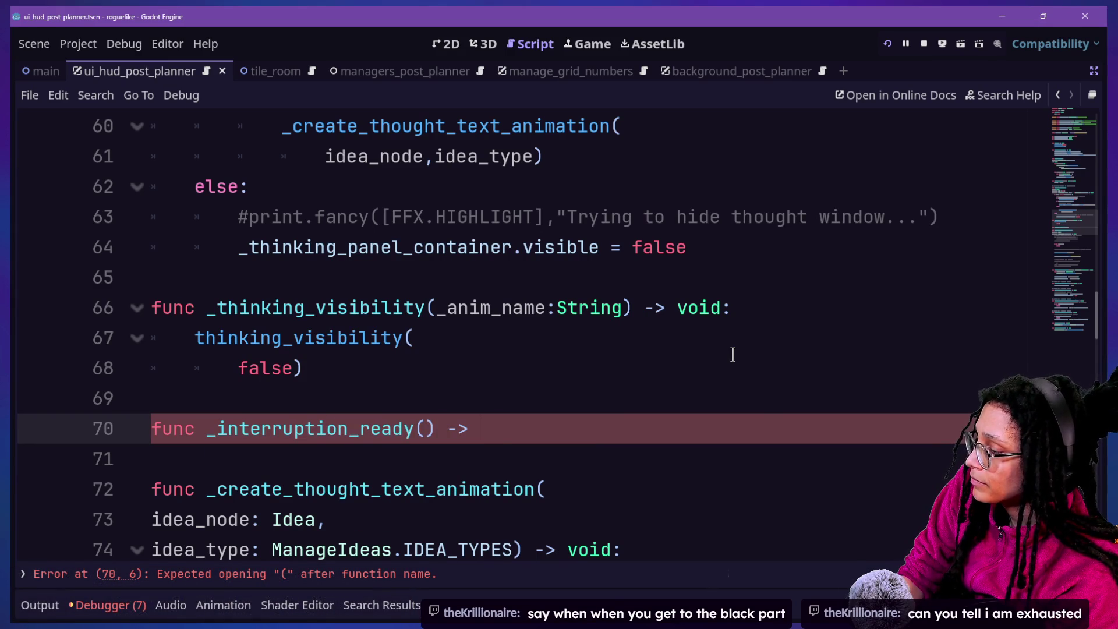
type("void:")
key("Return")
Paste the bound animation call into its body, dedent it and remove the blank line above.
scroll(911, 232, "up", 1)
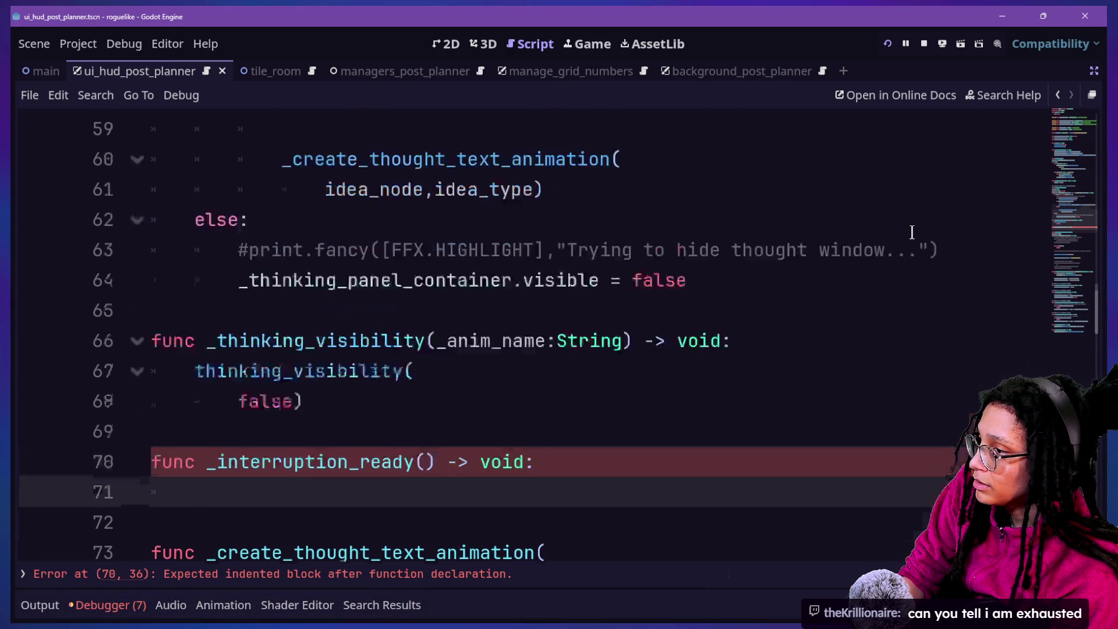
scroll(912, 232, "up", 2)
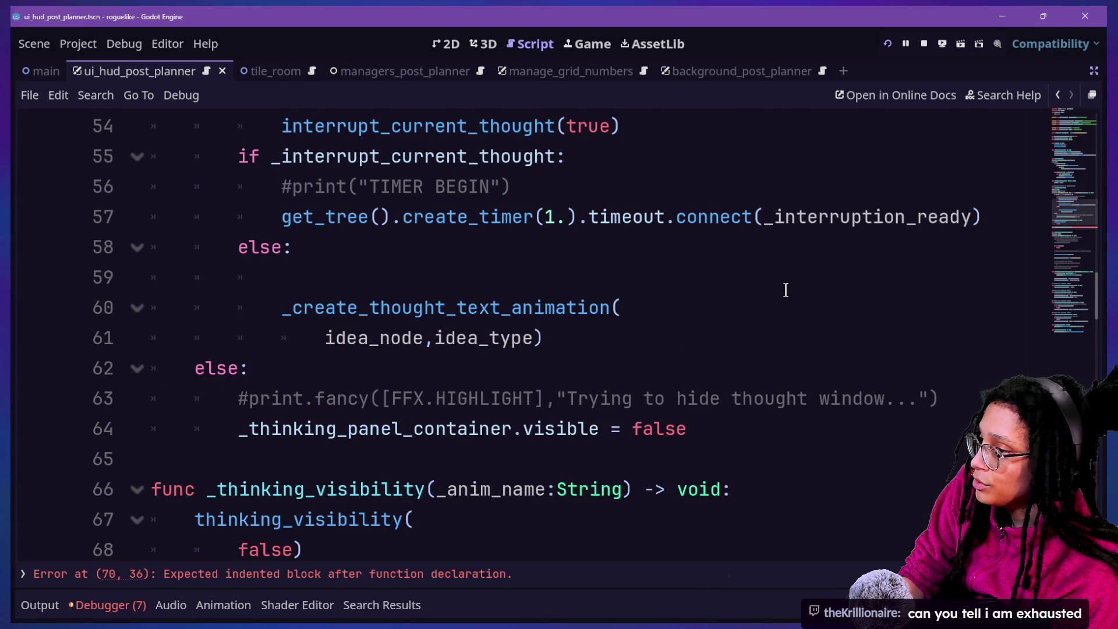
scroll(785, 290, "down", 4)
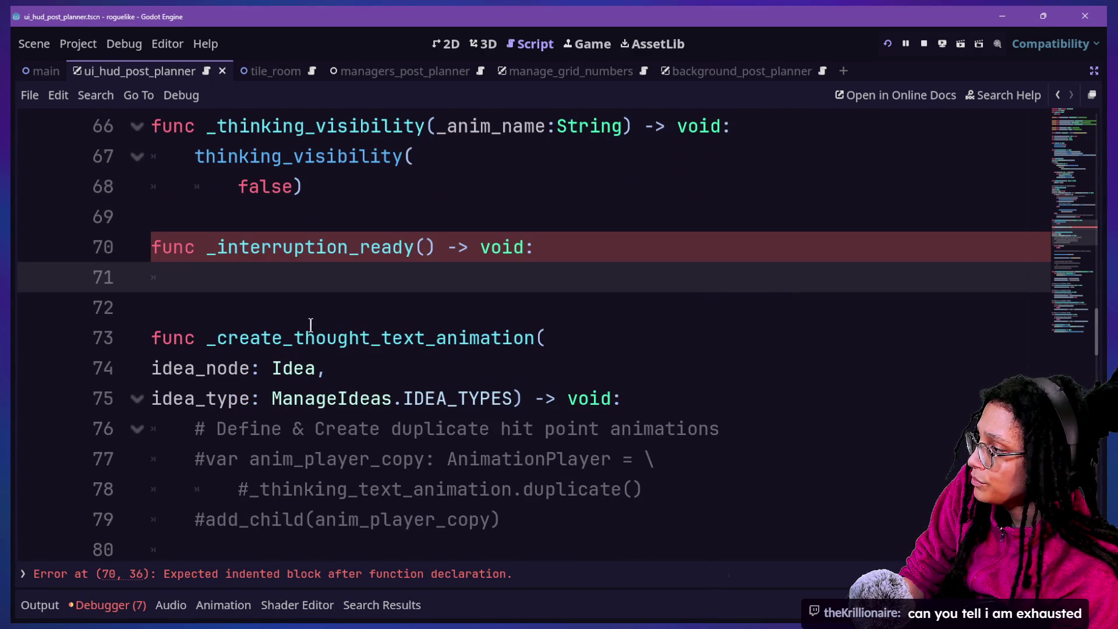
key("ctrl+v")
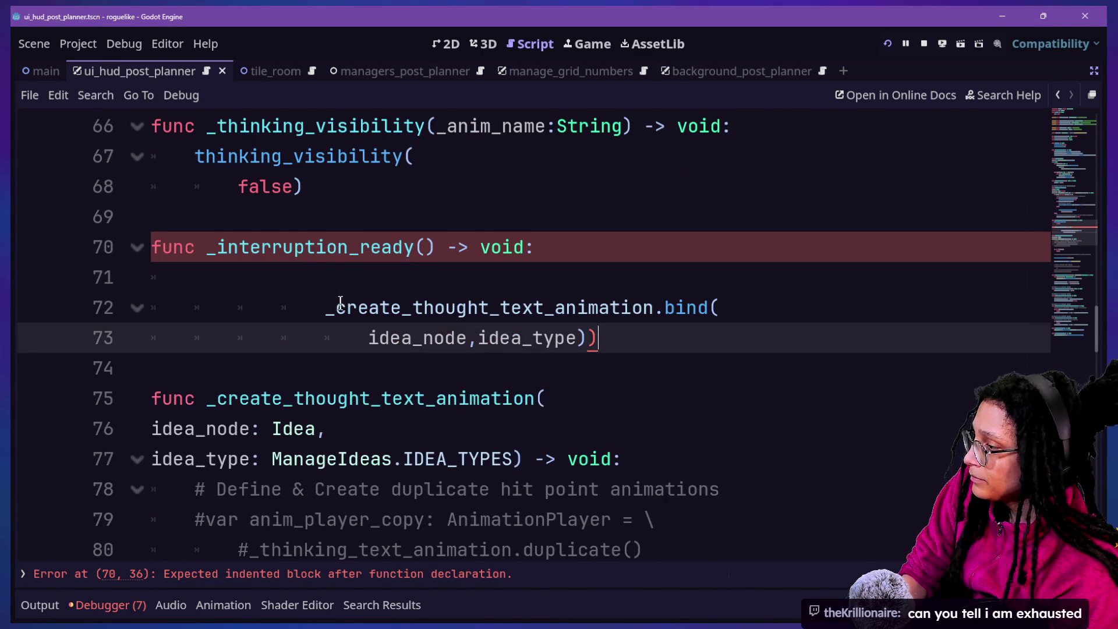
left_click_drag(402, 338, 346, 307)
key("shift+Tab")
key("shift+Tab")
key("shift+Tab")
left_click(295, 274)
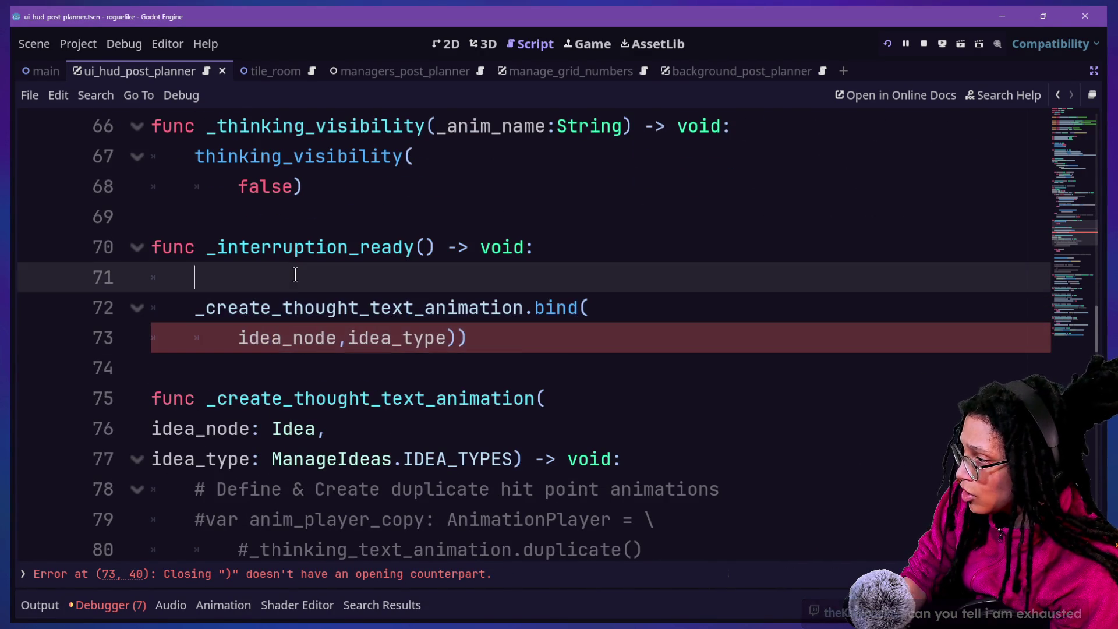
key("BackSpace")
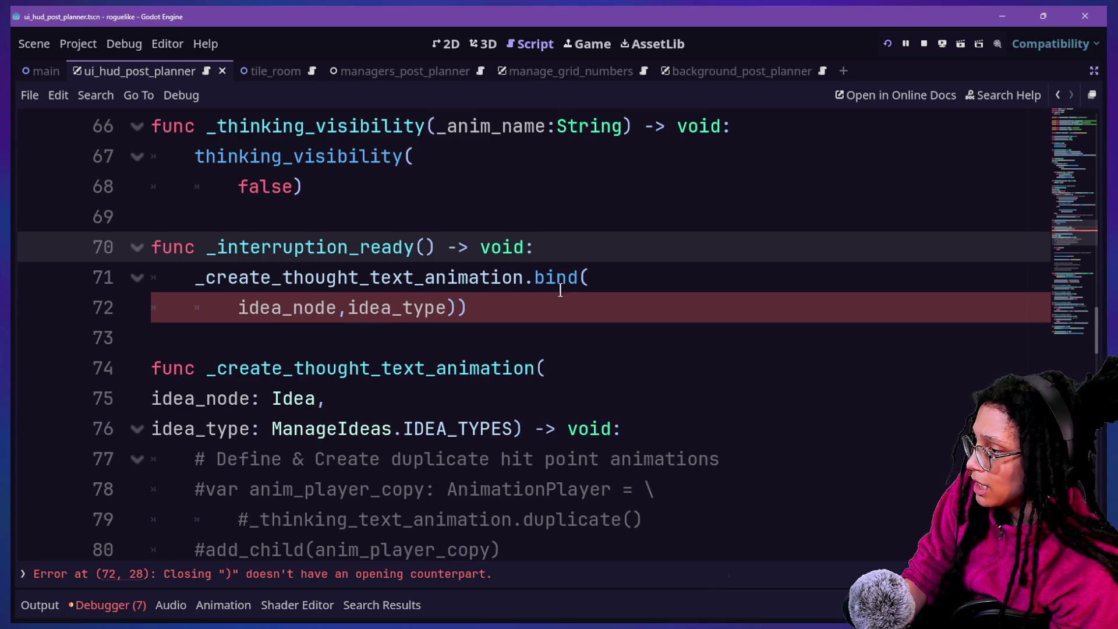
Strip .bind and the extra parenthesis so it calls _create_thought_text_animation(idea_node,idea_type) on one line.
left_click(567, 277)
key("BackSpace")
key("BackSpace")
key("BackSpace")
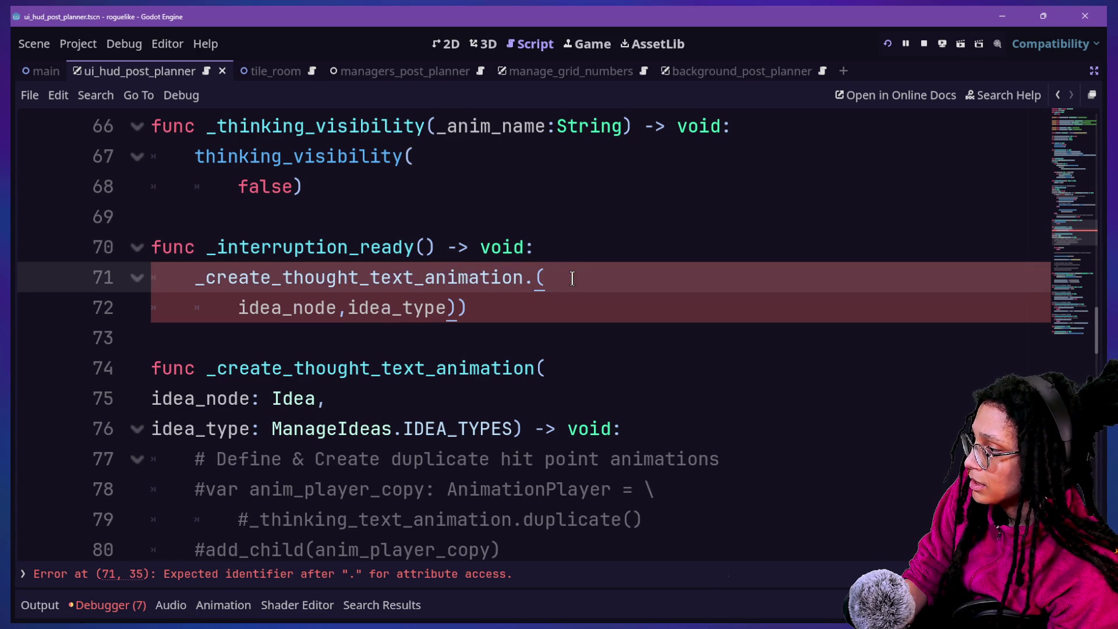
left_click(499, 307)
key("BackSpace")
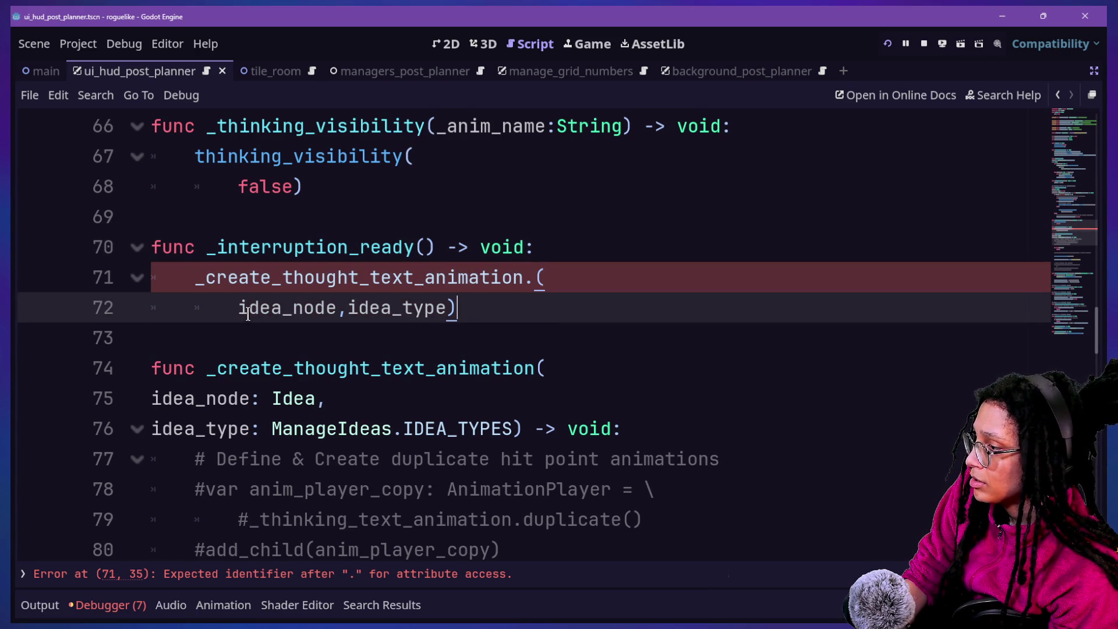
left_click(544, 265)
key("Left")
key("BackSpace")
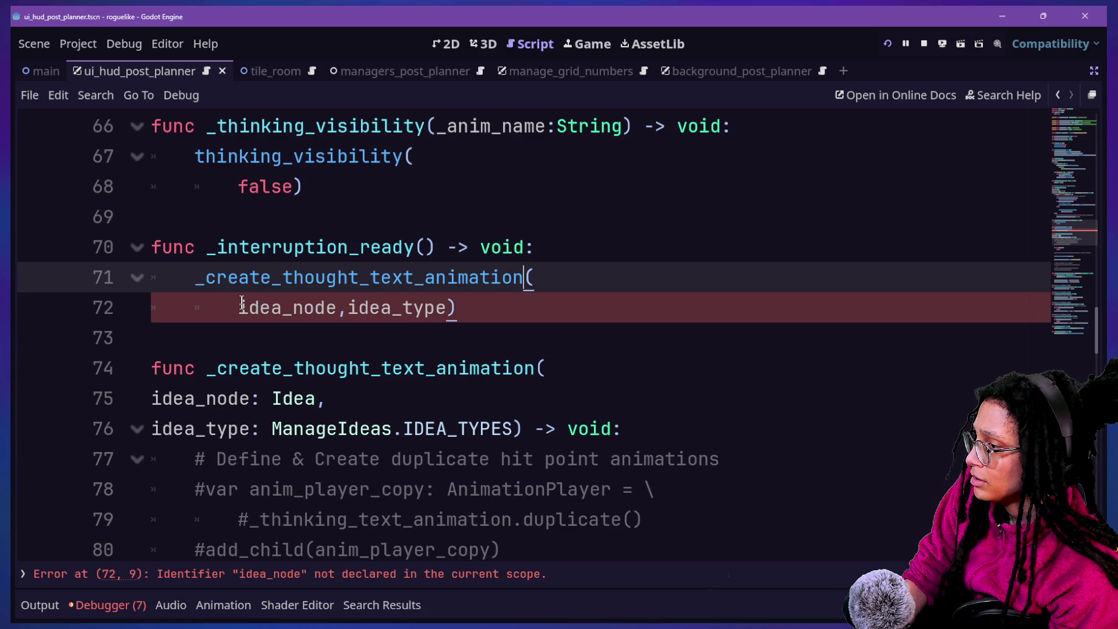
key("Down")
key("Home")
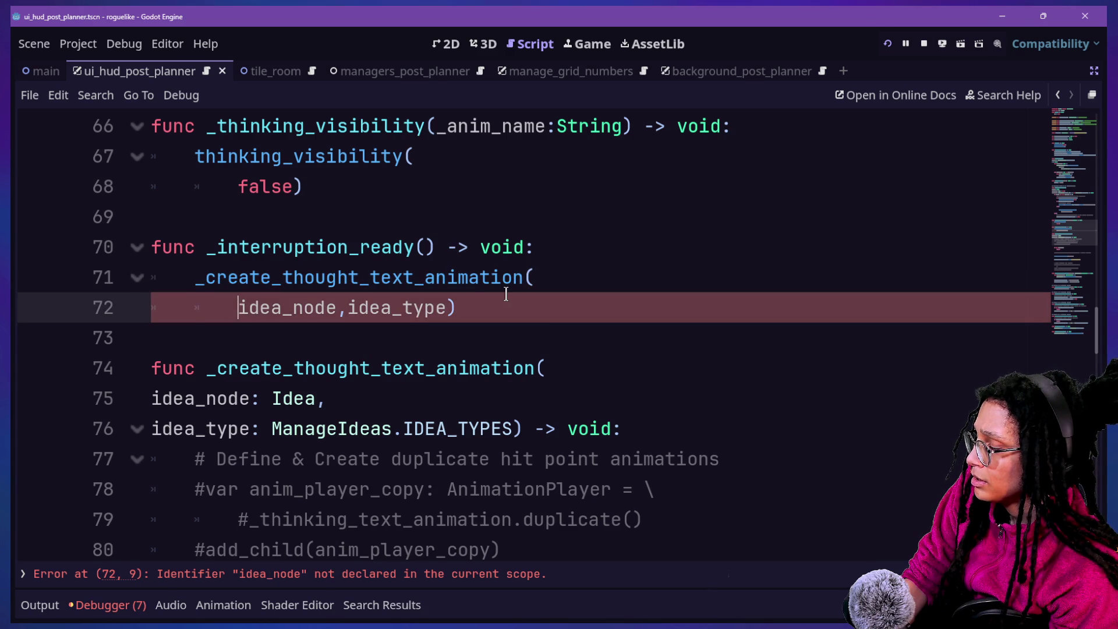
key("BackSpace")
key("BackSpace")
key("BackSpace")
key("Right")
key("Right")
key("Right")
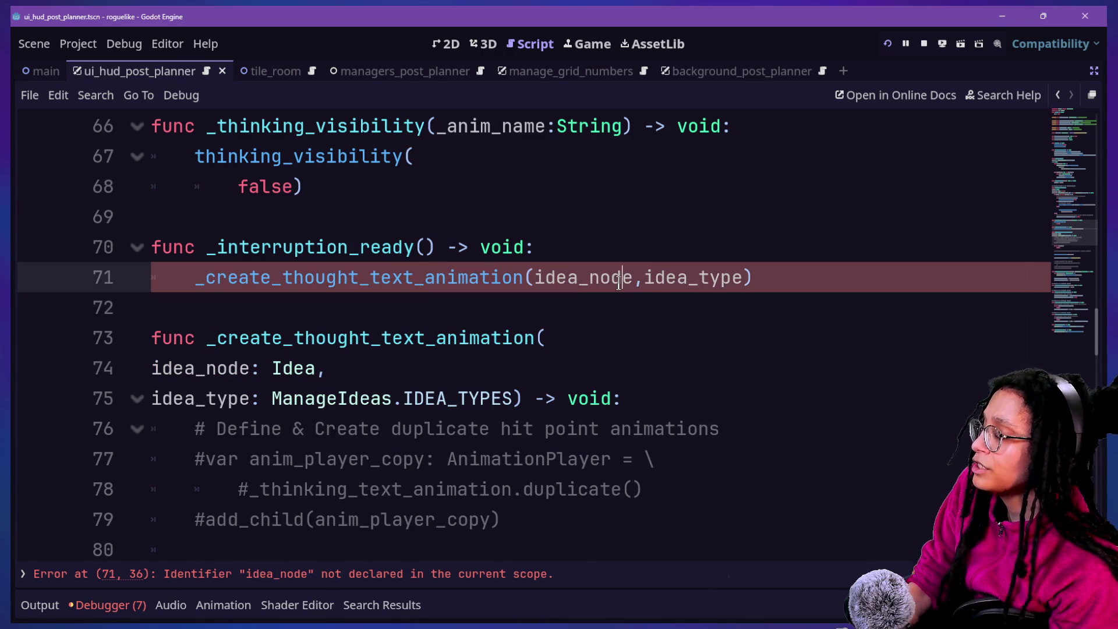
Scroll through the script to review the new _interruption_ready function.
scroll(648, 304, "up", 1)
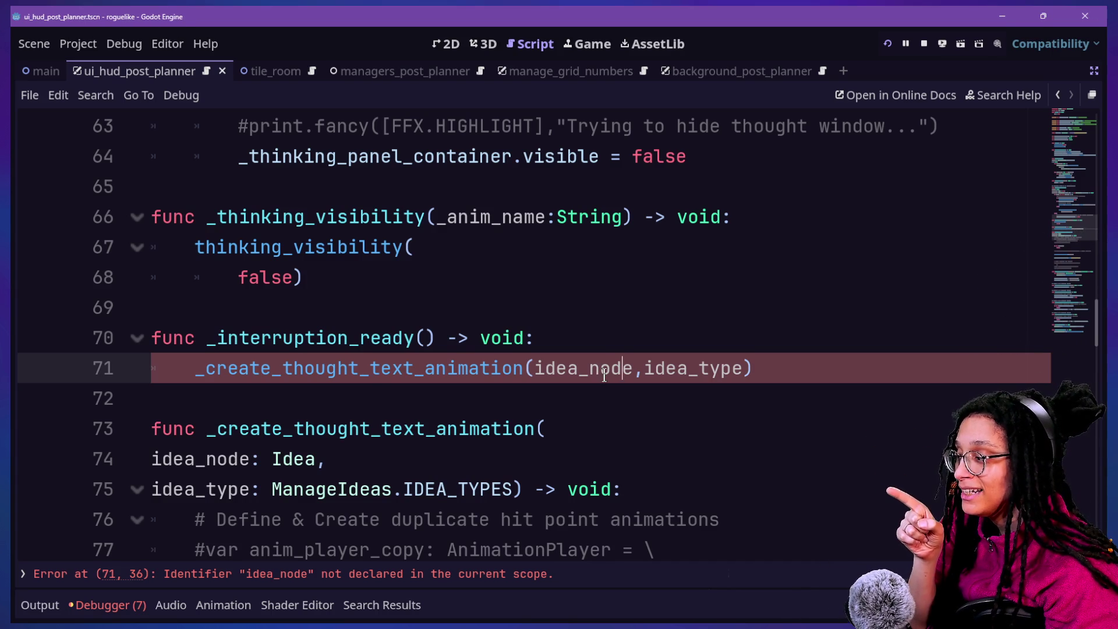
scroll(603, 374, "up", 2)
scroll(604, 375, "up", 1)
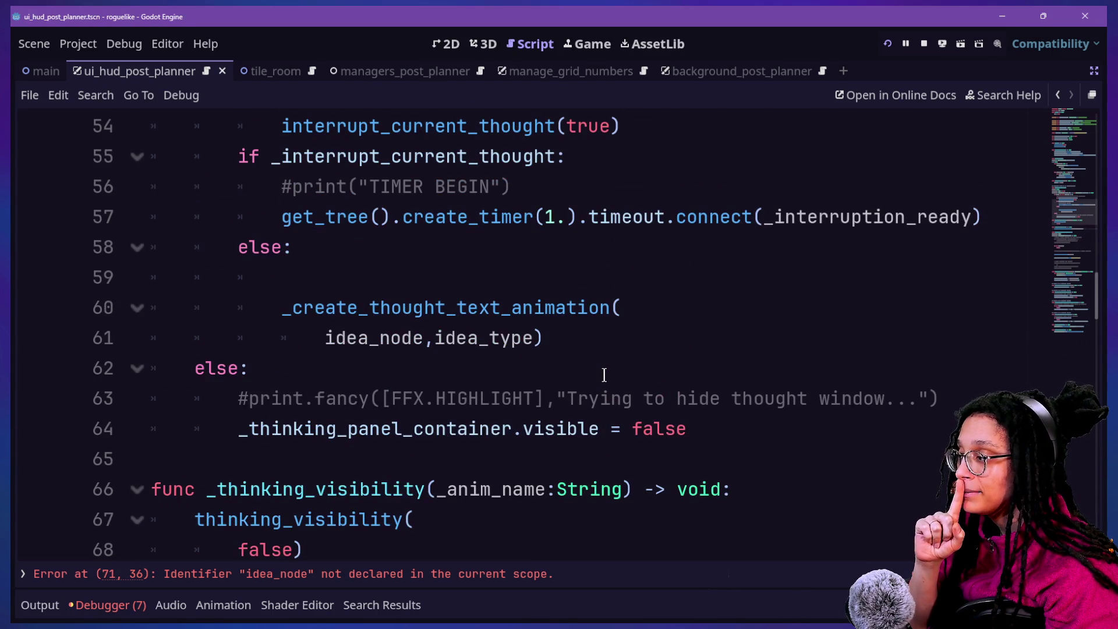
scroll(604, 374, "up", 1)
scroll(604, 375, "down", 2)
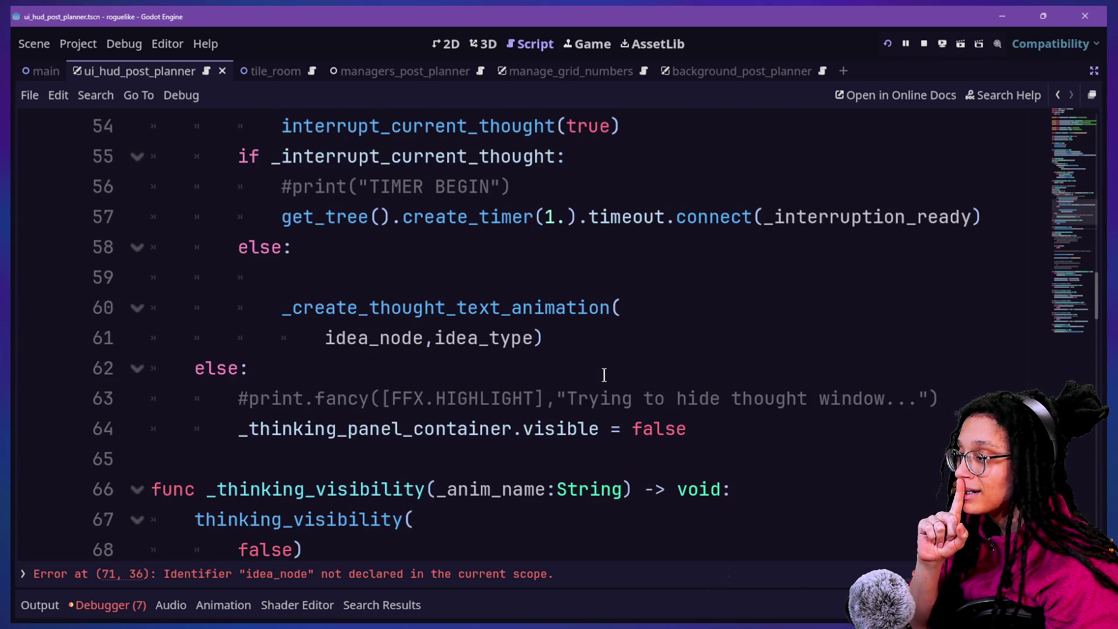
scroll(604, 374, "down", 1)
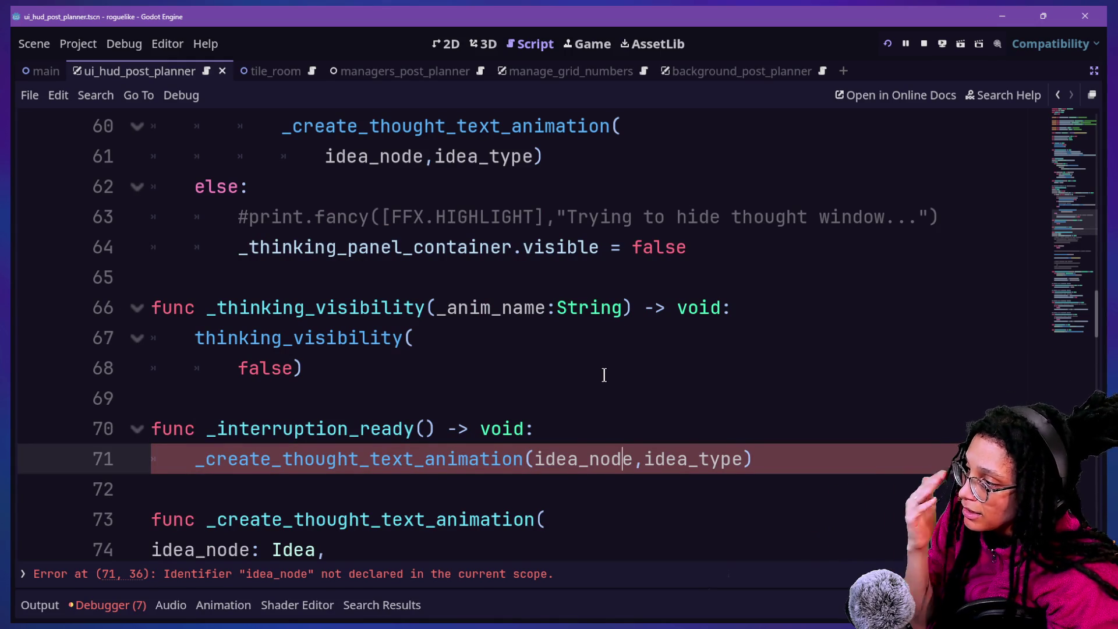
scroll(603, 375, "up", 2)
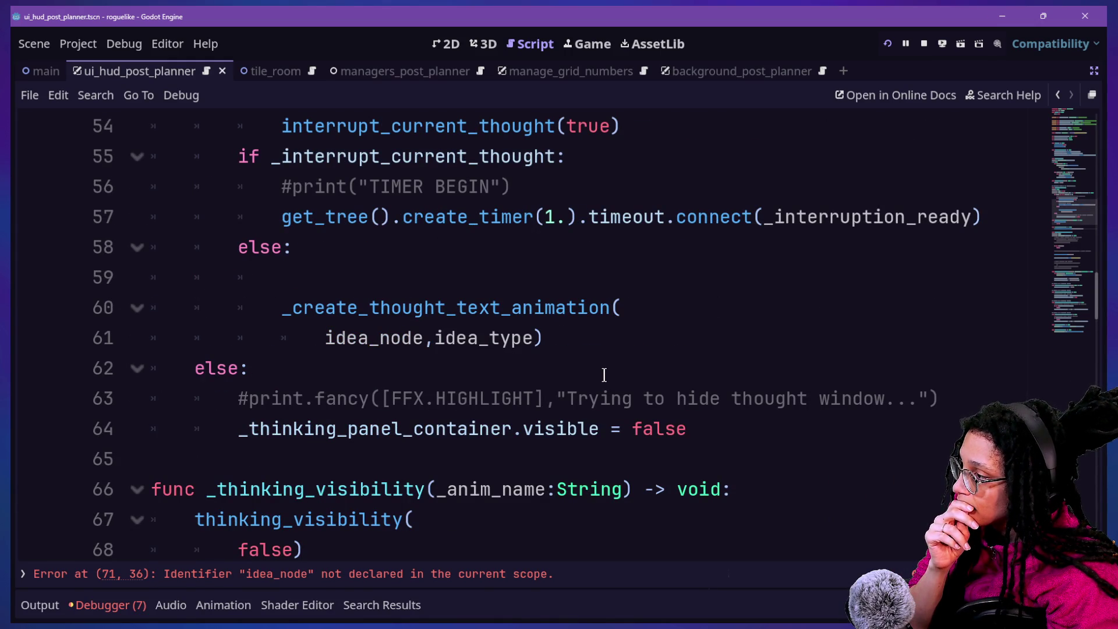
scroll(604, 374, "up", 1)
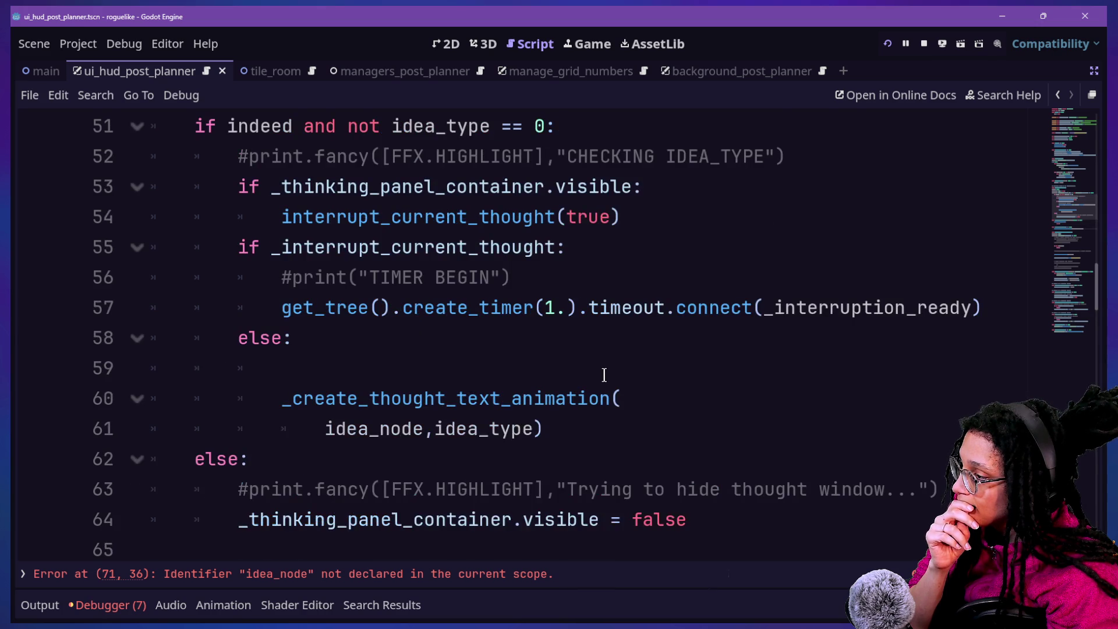
scroll(603, 374, "down", 3)
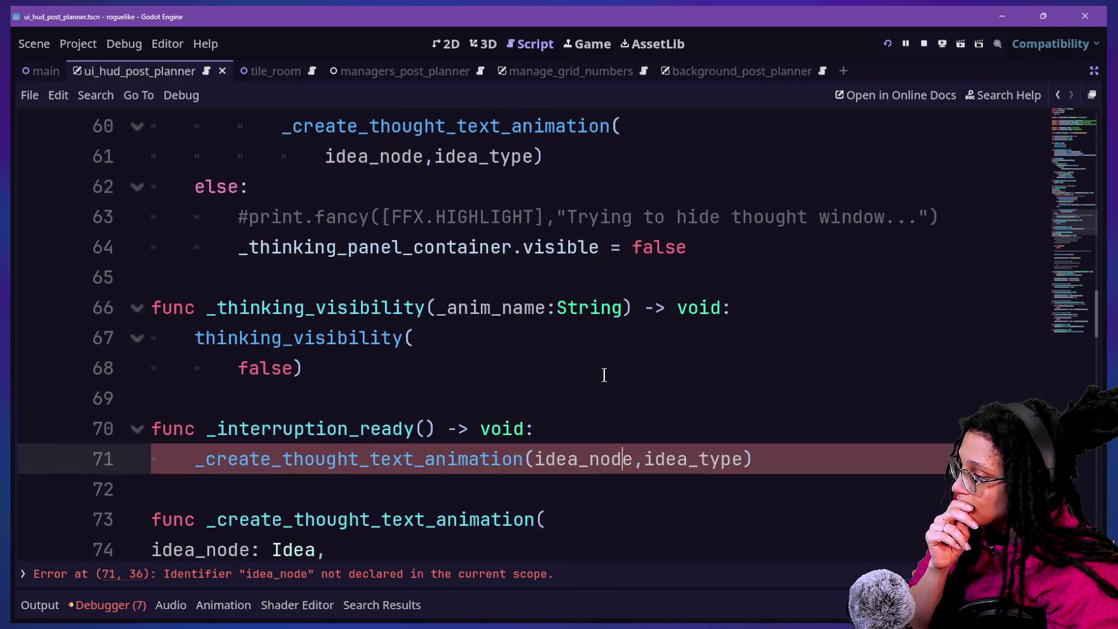
scroll(604, 374, "down", 3)
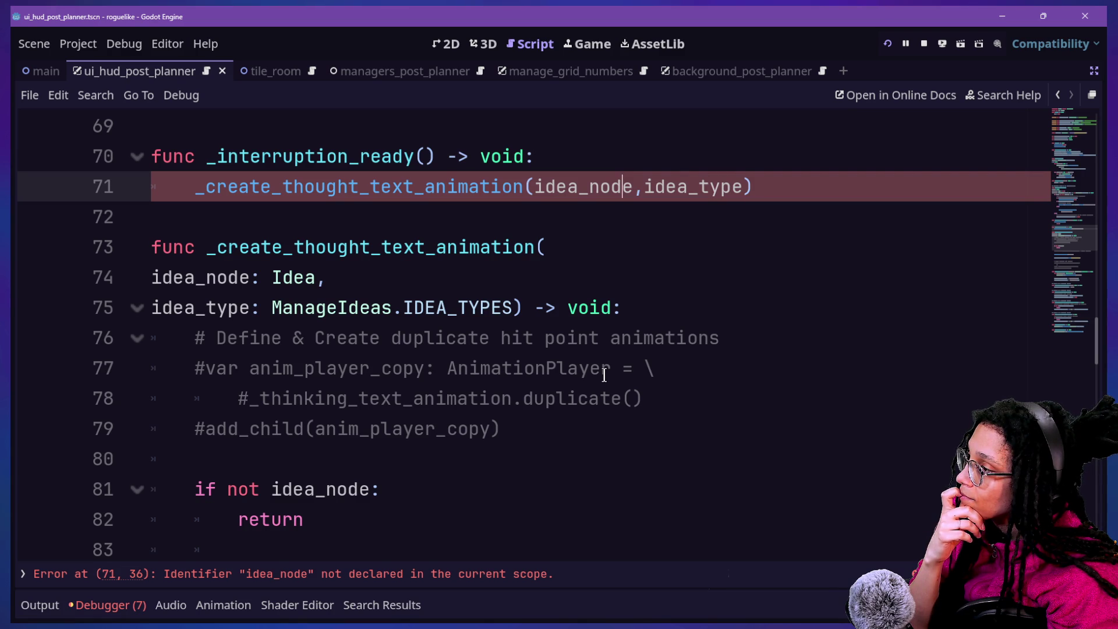
left_click(665, 458)
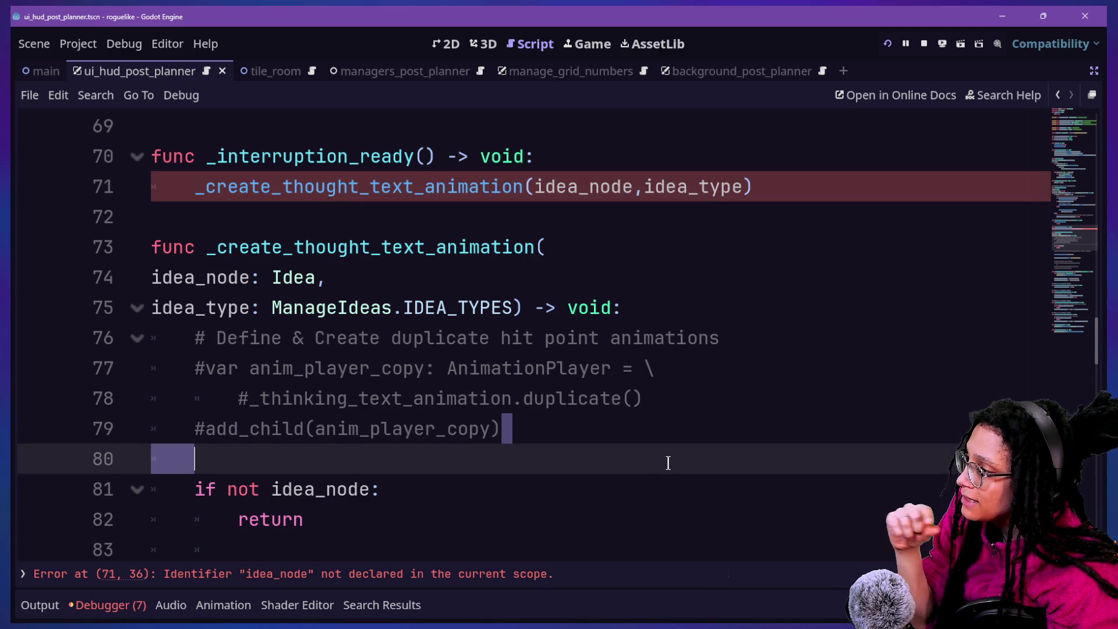
scroll(667, 460, "up", 2)
scroll(667, 463, "up", 1)
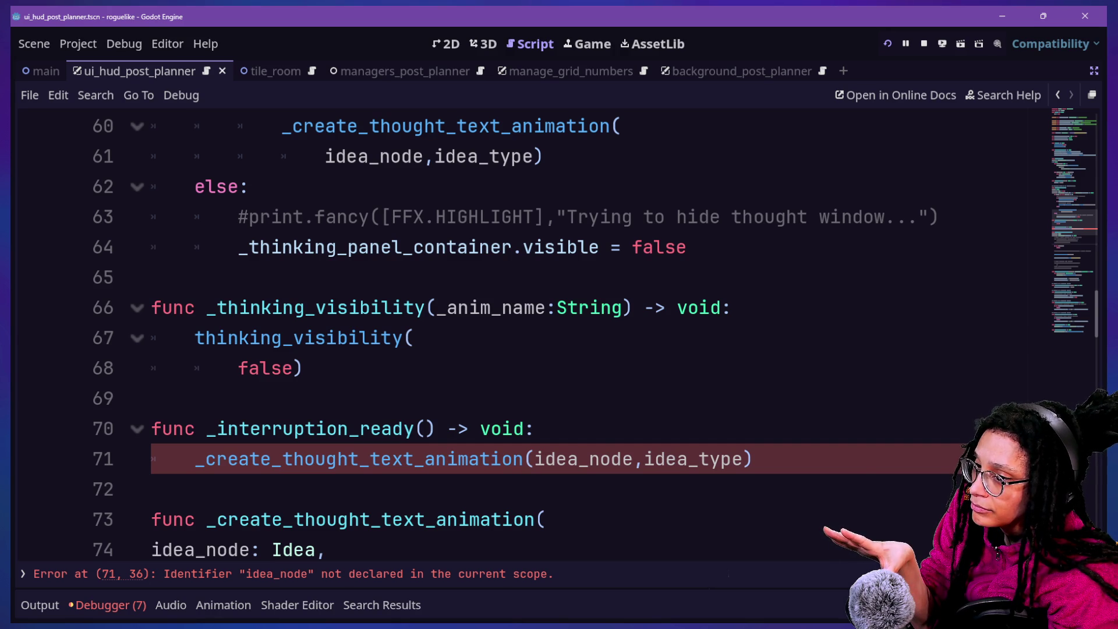
key("Up")
key("Up")
key("Up")
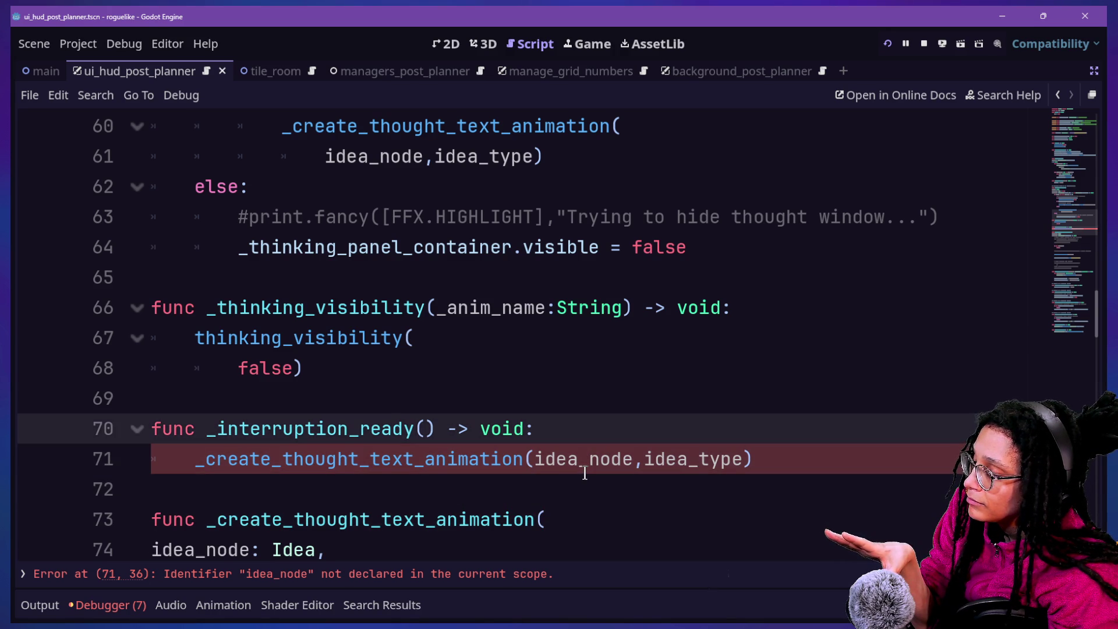
scroll(585, 472, "up", 1)
scroll(584, 472, "up", 2)
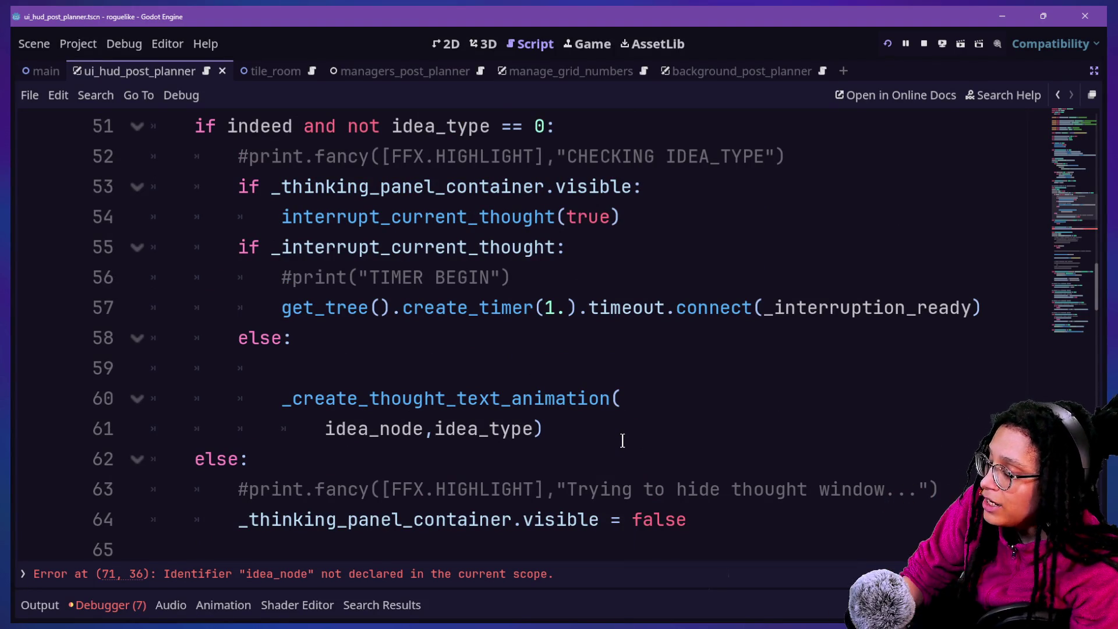
Undo the edits until line 57 connects to _create_thought_text_animation.bind(idea_node,idea_type) again.
scroll(622, 441, "down", 2)
type(".d")
key("ctrl+z")
key("ctrl+z")
key("ctrl+z")
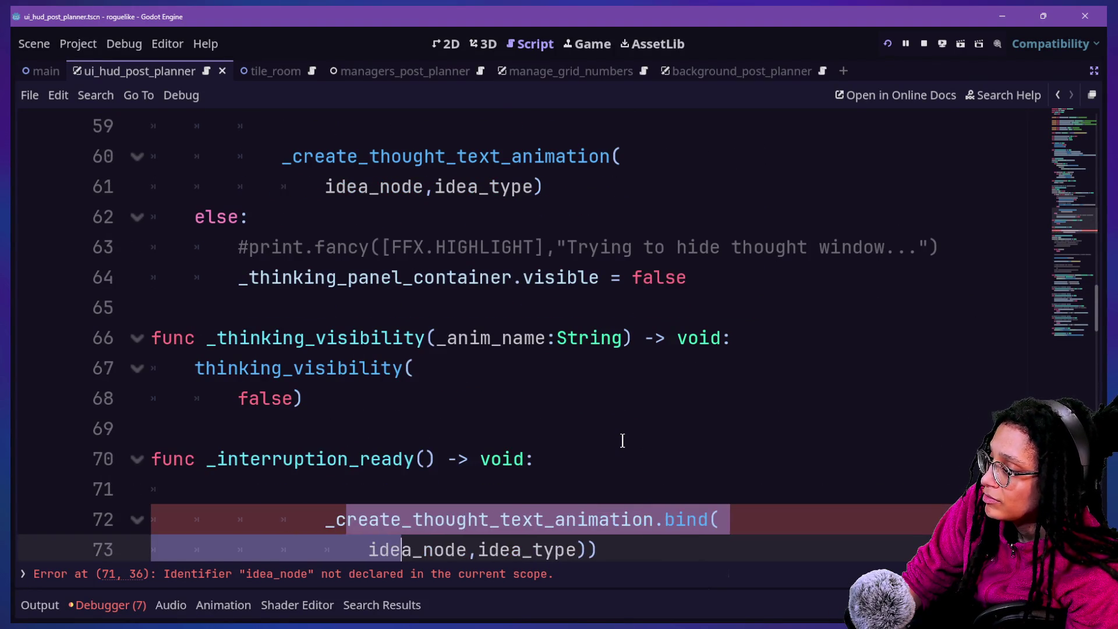
key("ctrl+z")
key("ctrl+z")
key("ctrl+z")
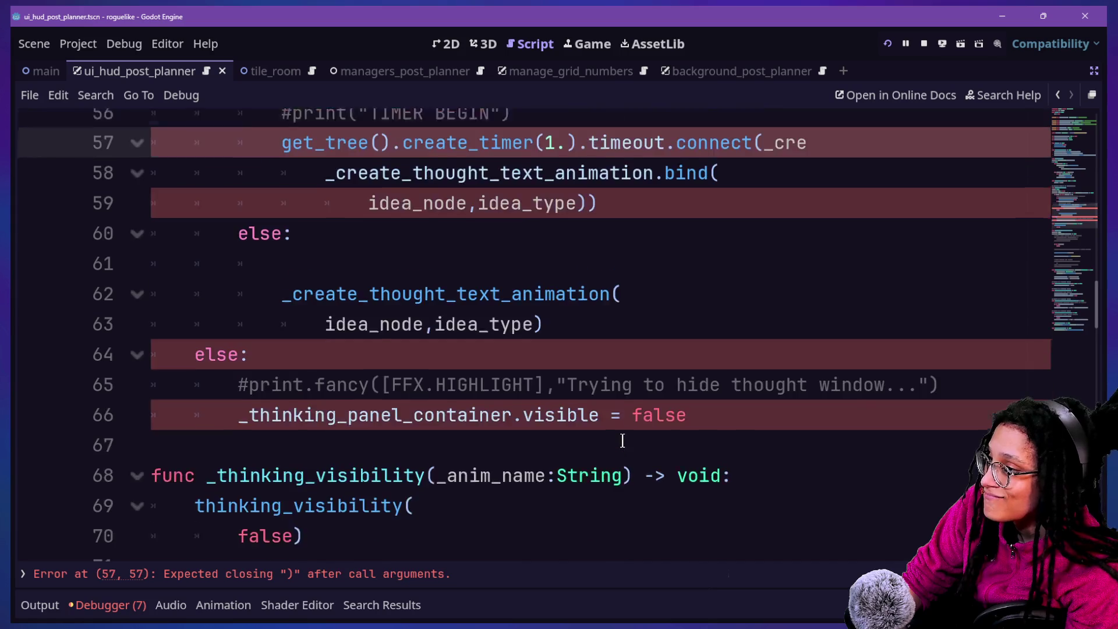
key("ctrl+z")
key("ctrl+z")
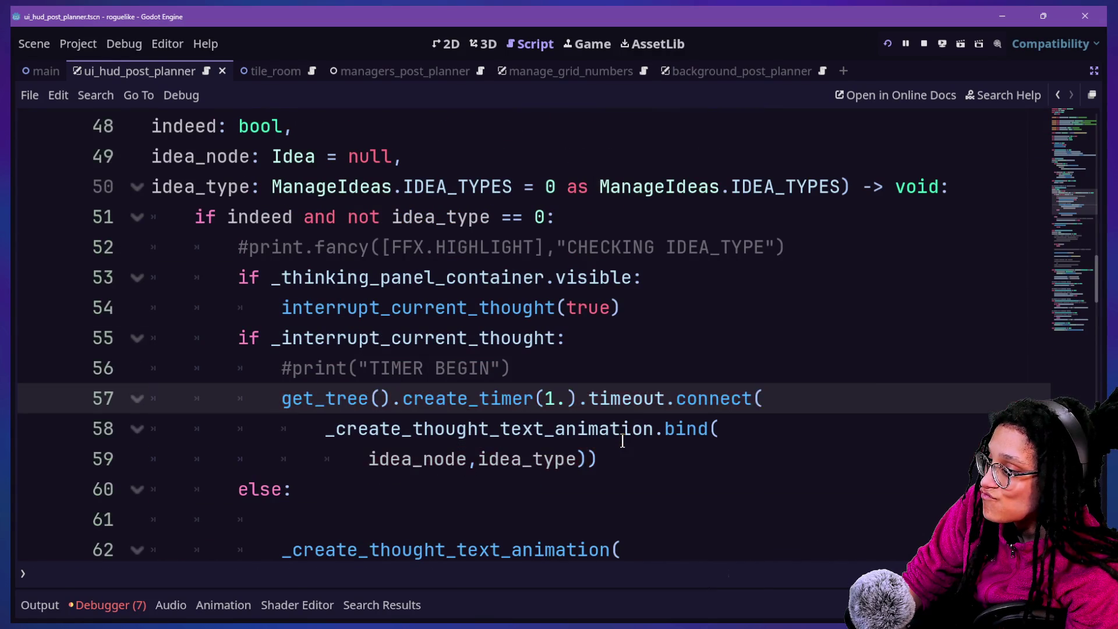
key("ctrl+z")
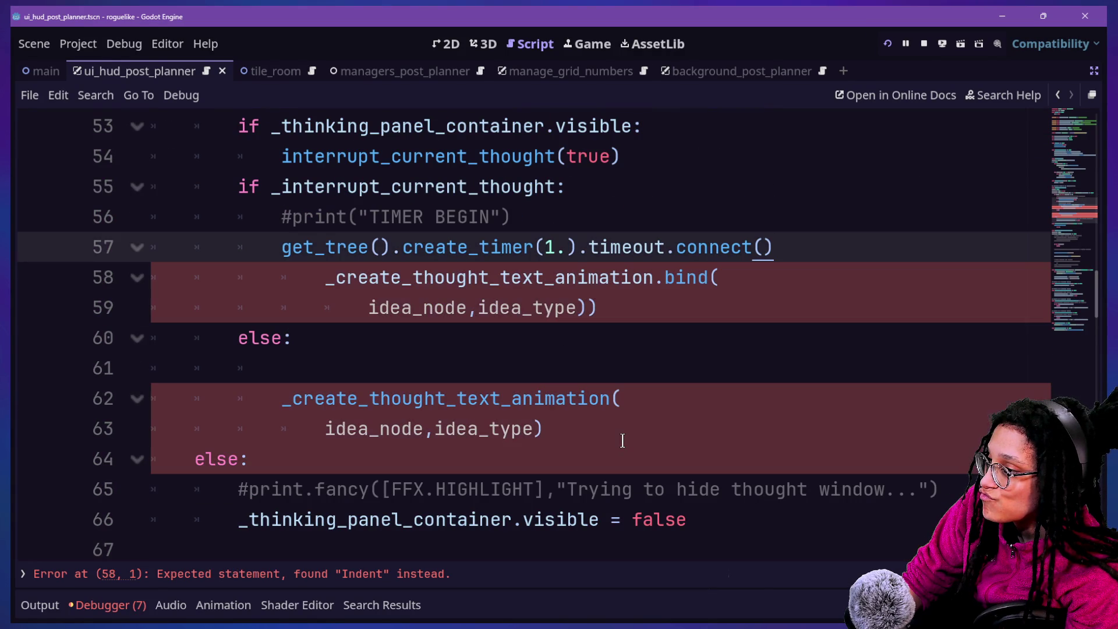
key("ctrl+z")
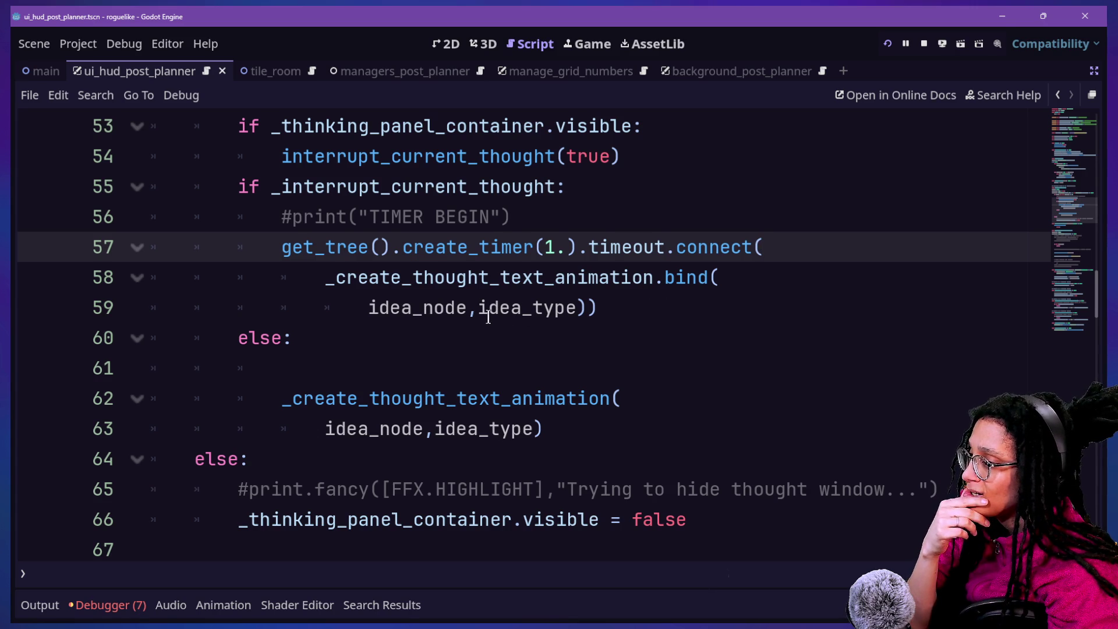
mouse_move(384, 312)
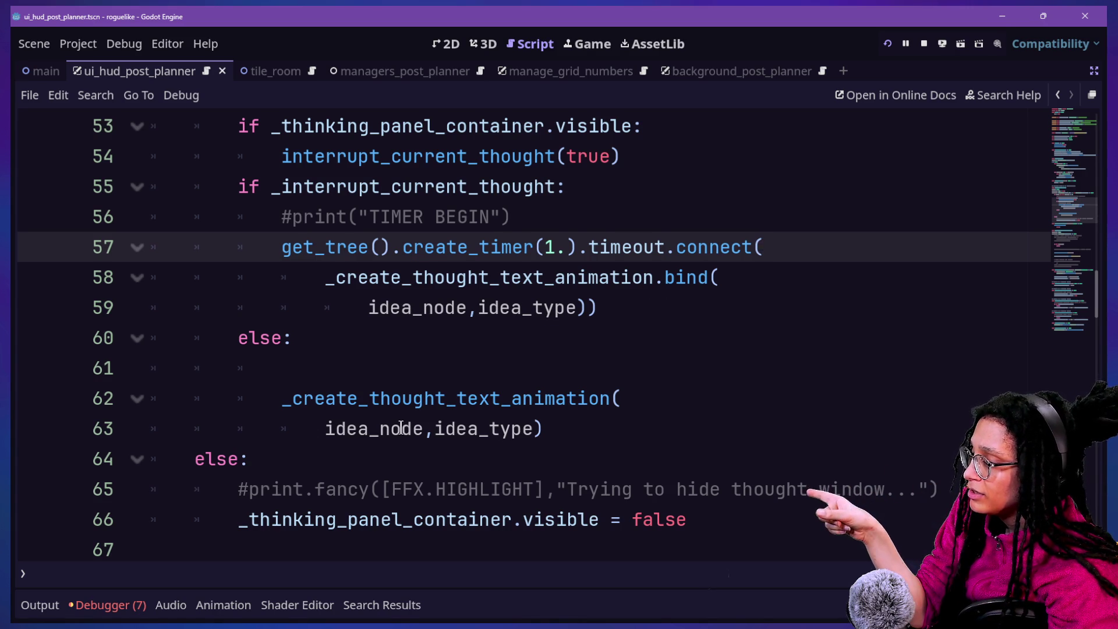
mouse_move(401, 430)
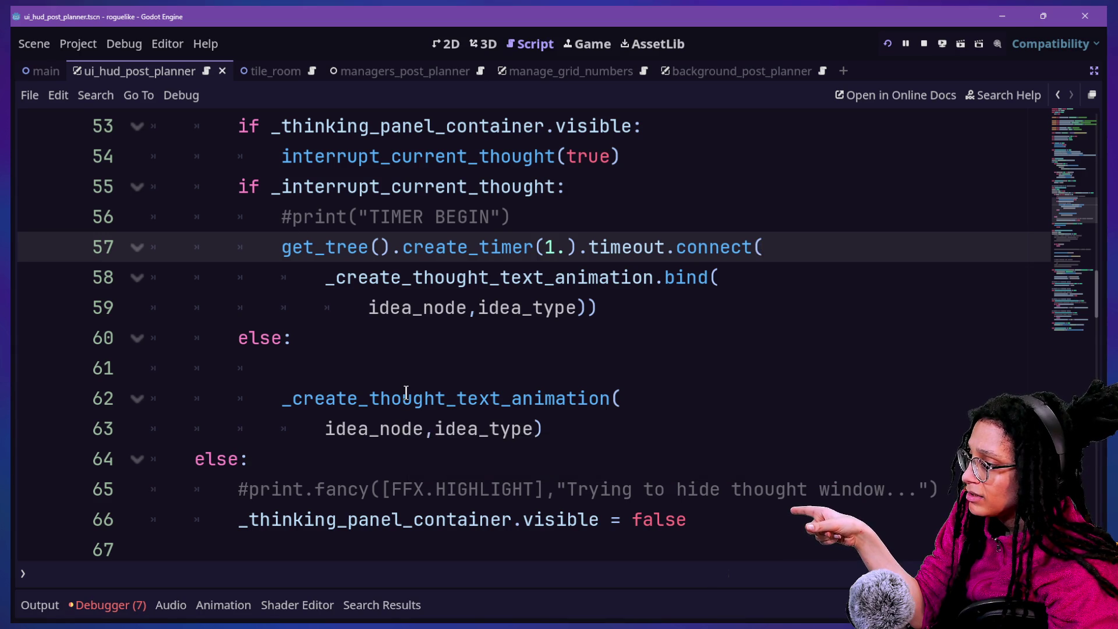
mouse_move(406, 391)
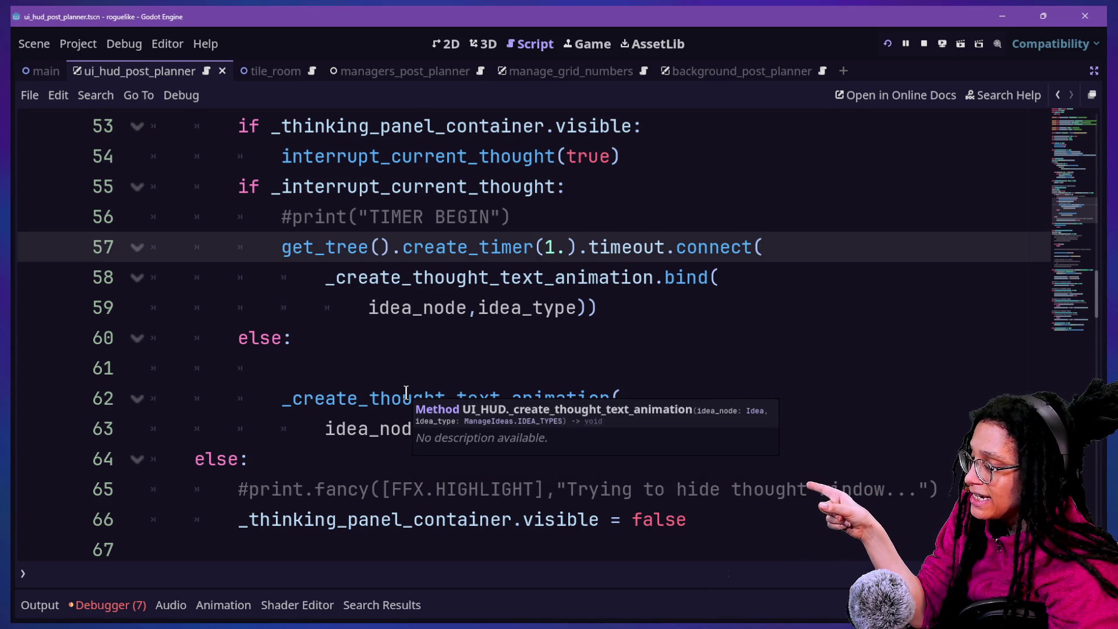
scroll(406, 391, "down", 4)
Insert a print.fancy([FFX.HIGHLIGHT_SKYBLUE], ...) line at the top of _create_thought_text_animation.
scroll(406, 391, "down", 1)
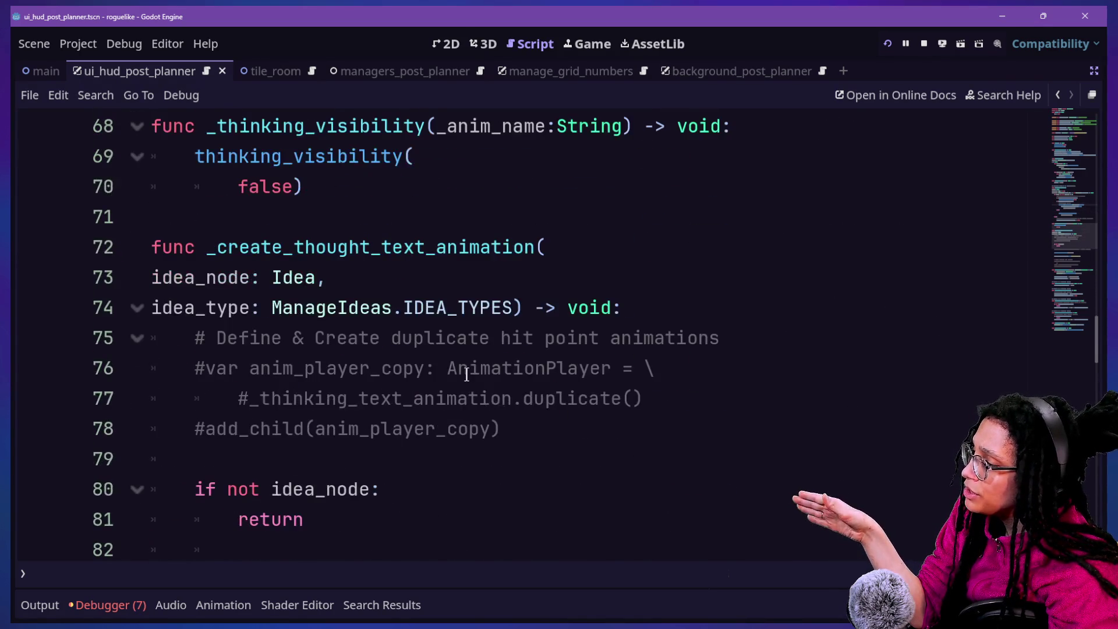
left_click(653, 311)
key("Return")
type("pr")
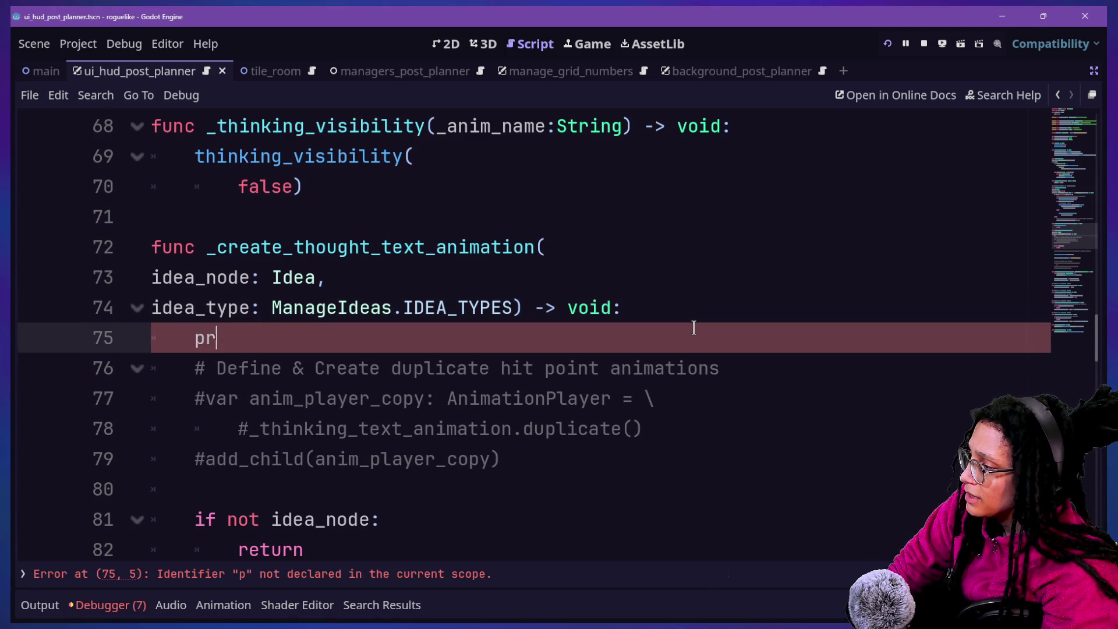
type("int(")
key("BackSpace")
type(".fancy")
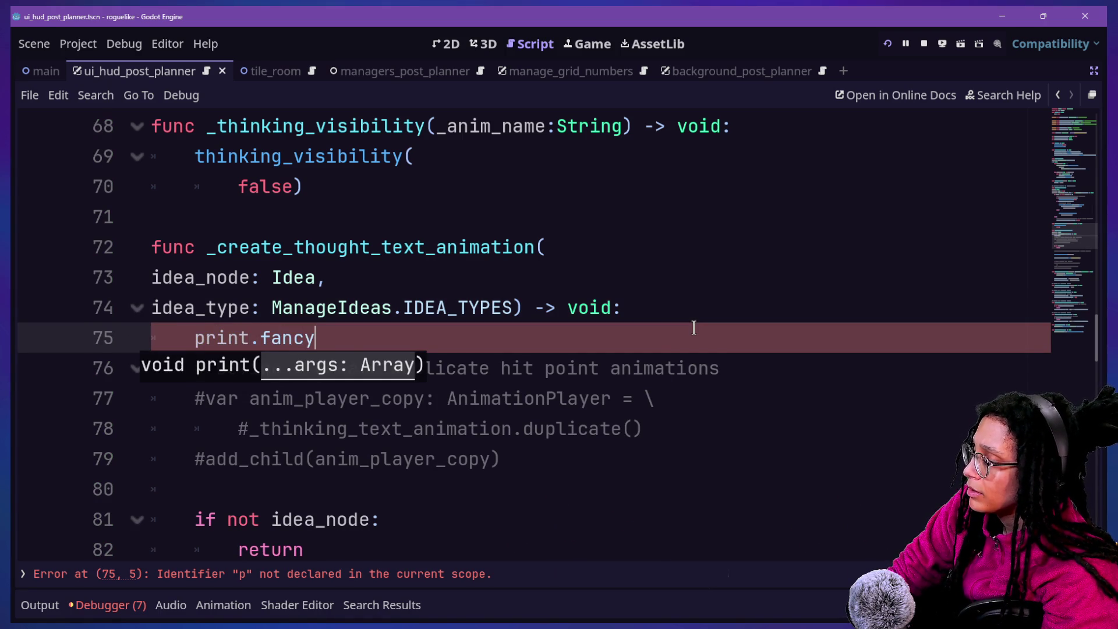
type("(\"")
key("BackSpace")
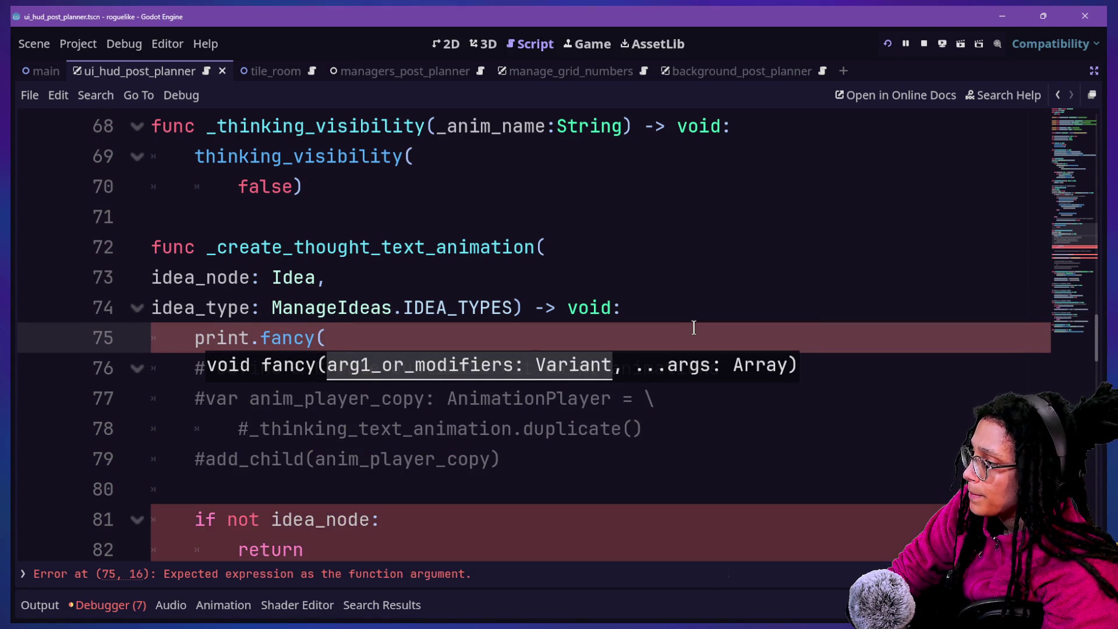
type("[FFX.HIG")
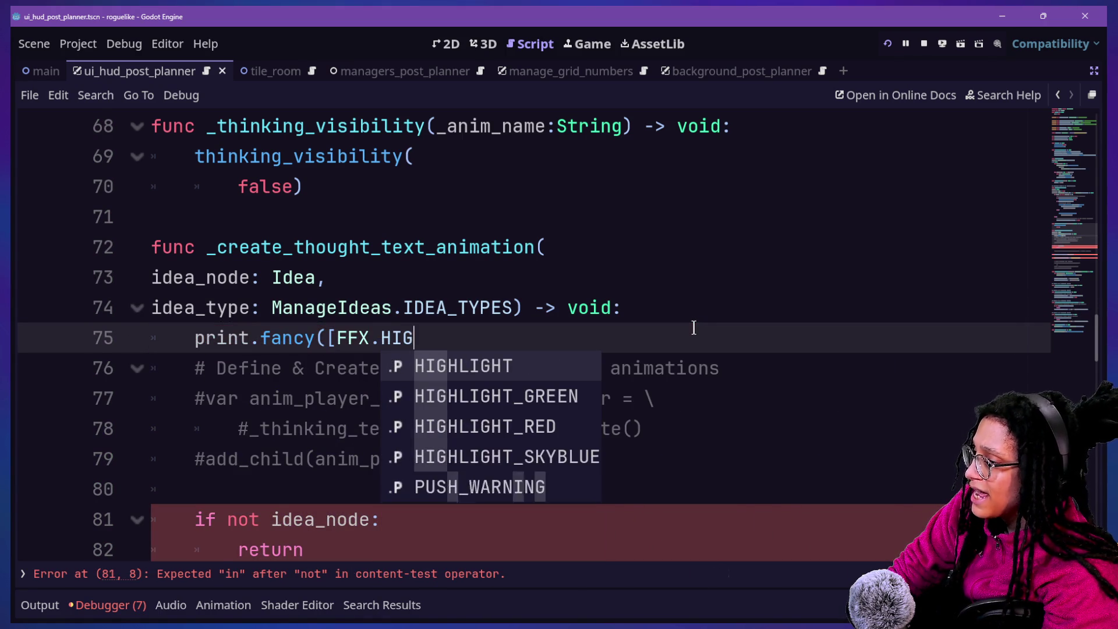
type("H")
key("Down")
key("Down")
key("Down")
key("Return")
type("[")
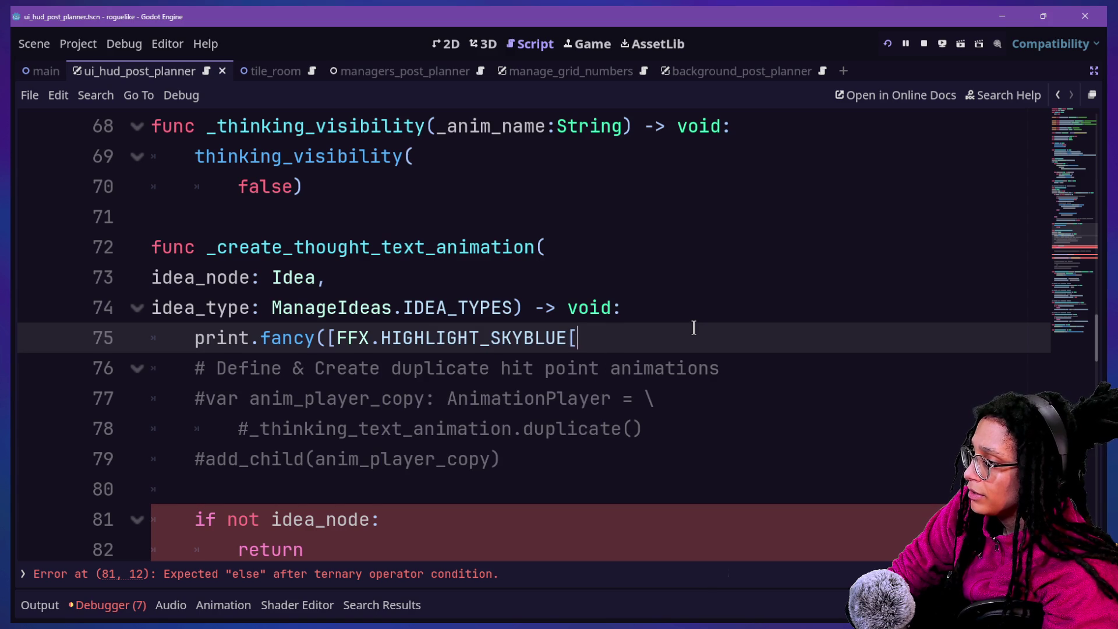
key("BackSpace")
type("].")
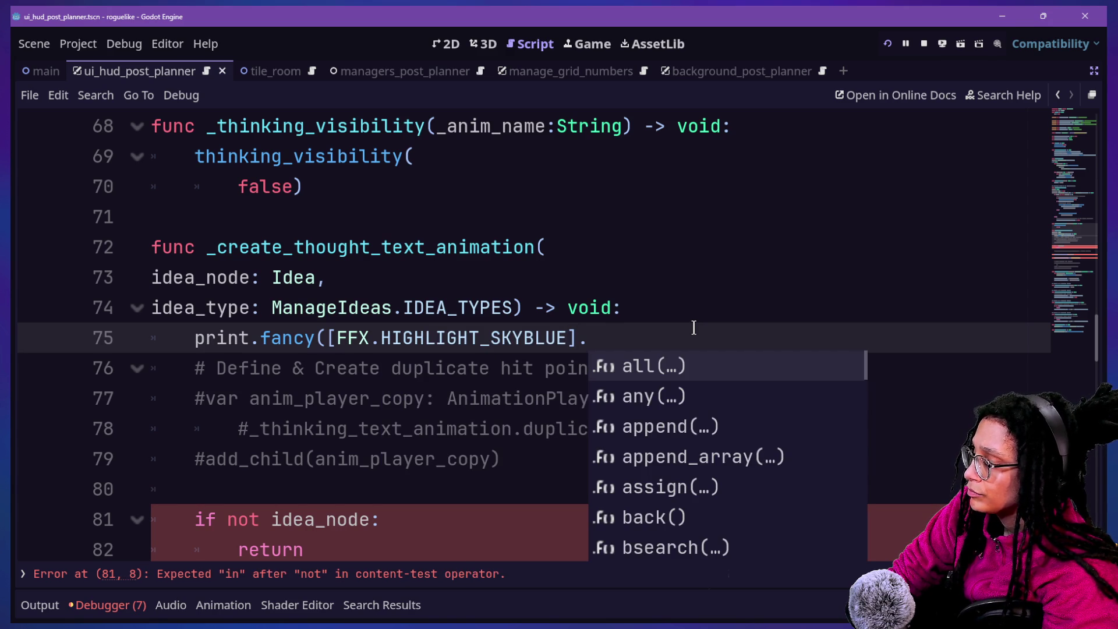
key("Escape")
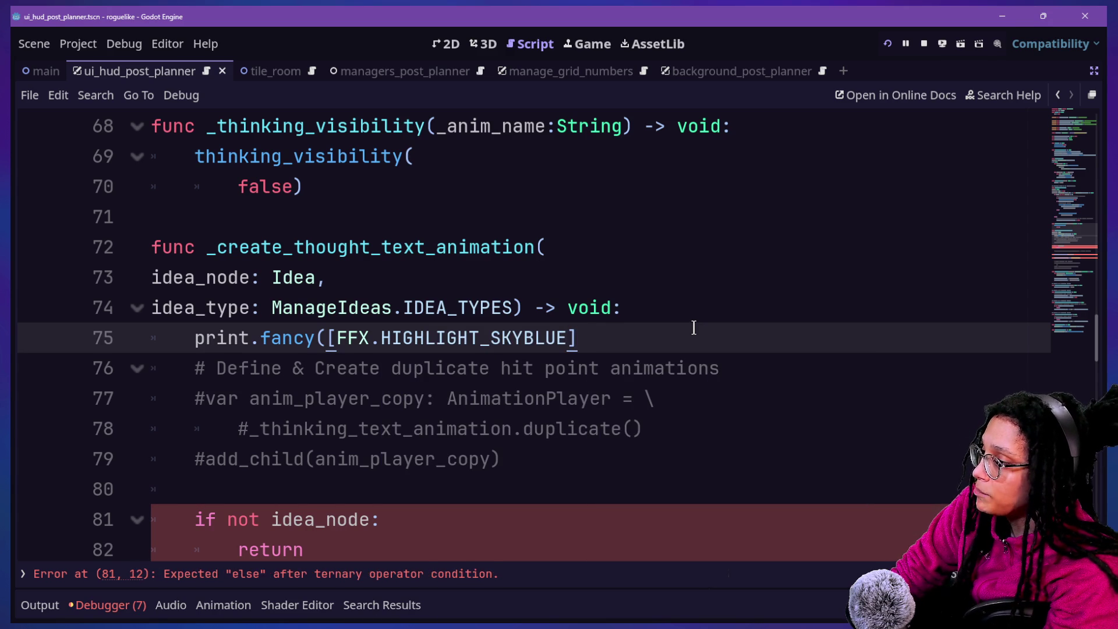
type(",\"")
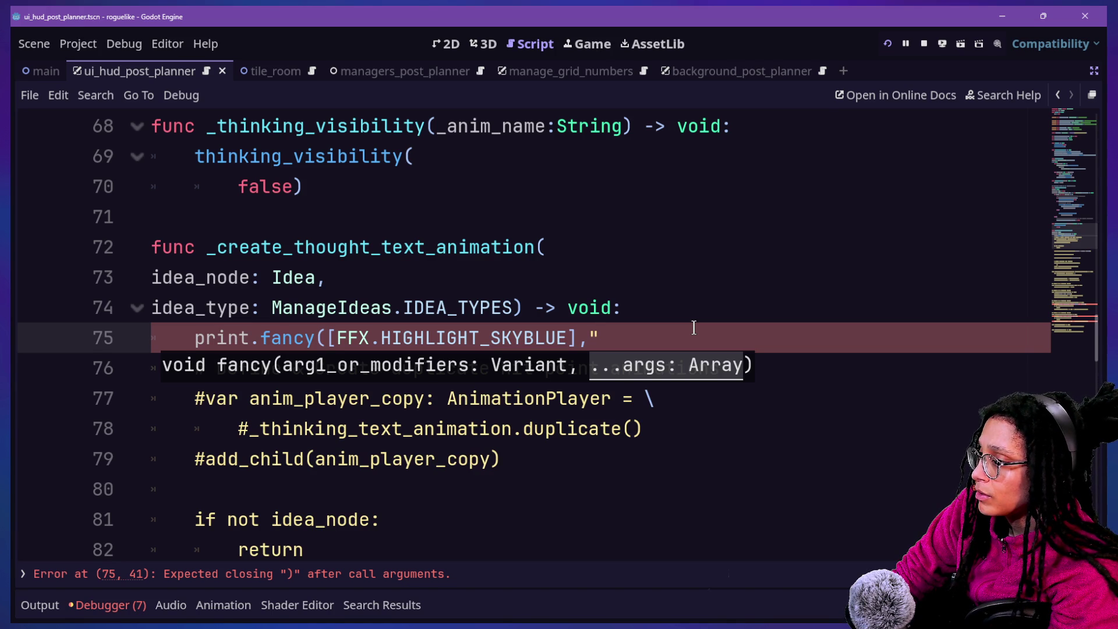
Complete the print arguments with idea_node, "is the class" and idea_node.get_class().
scroll(694, 328, "up", 2)
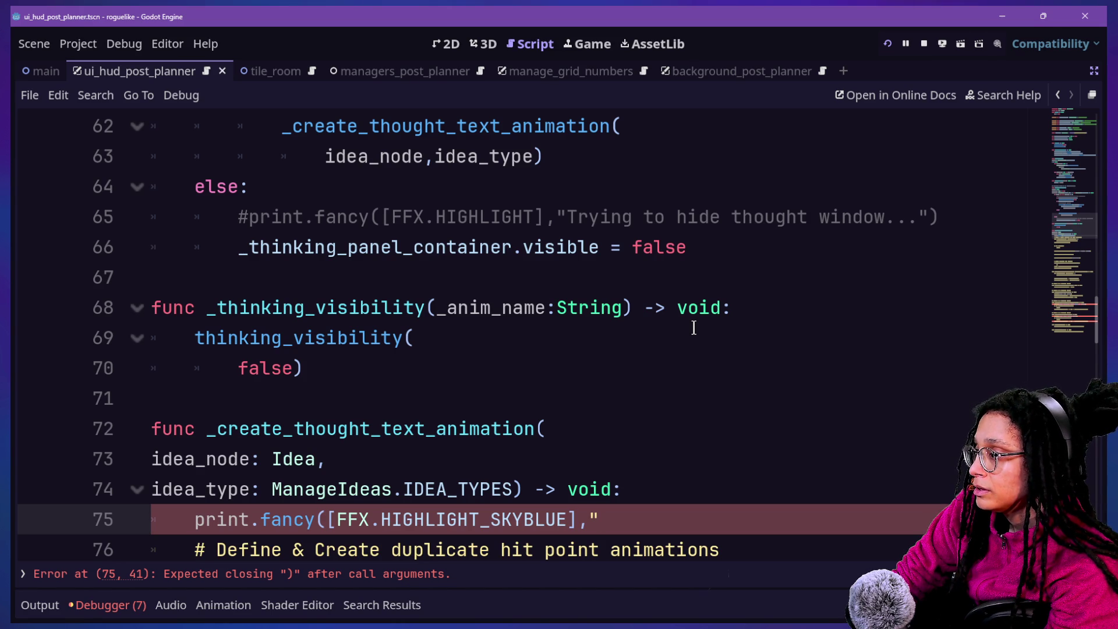
key("BackSpace")
type("ea")
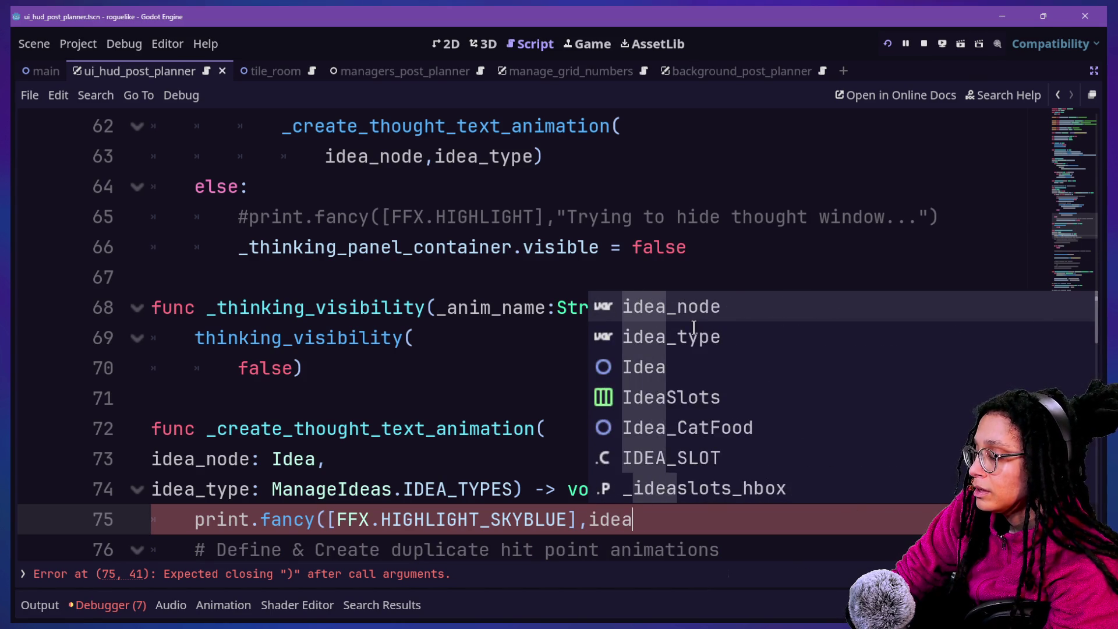
type("_node.class")
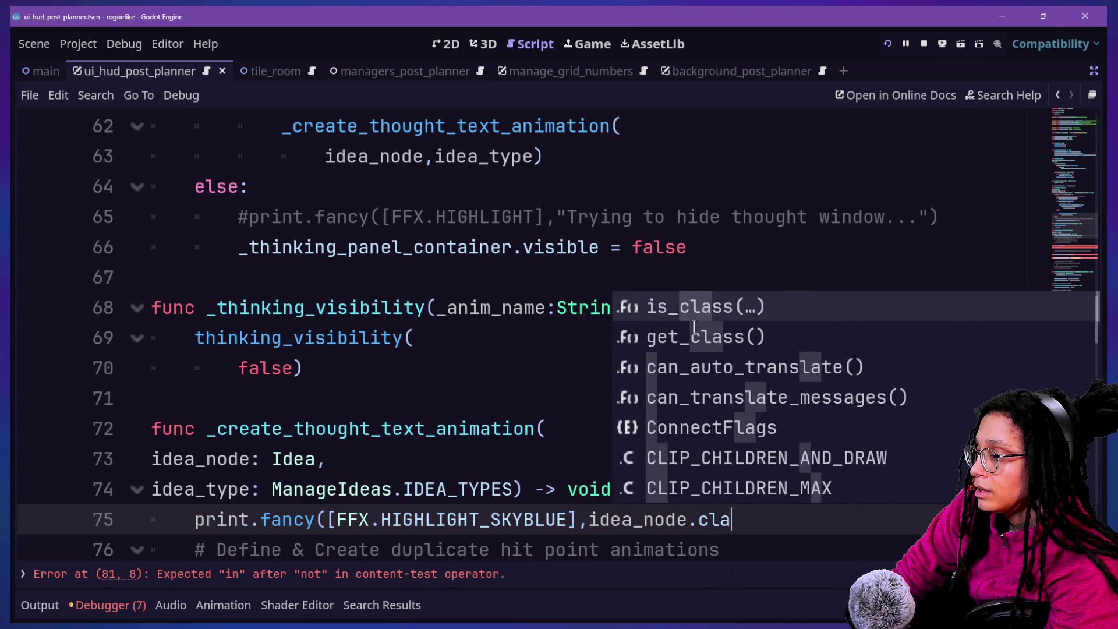
key("Down")
key("Return")
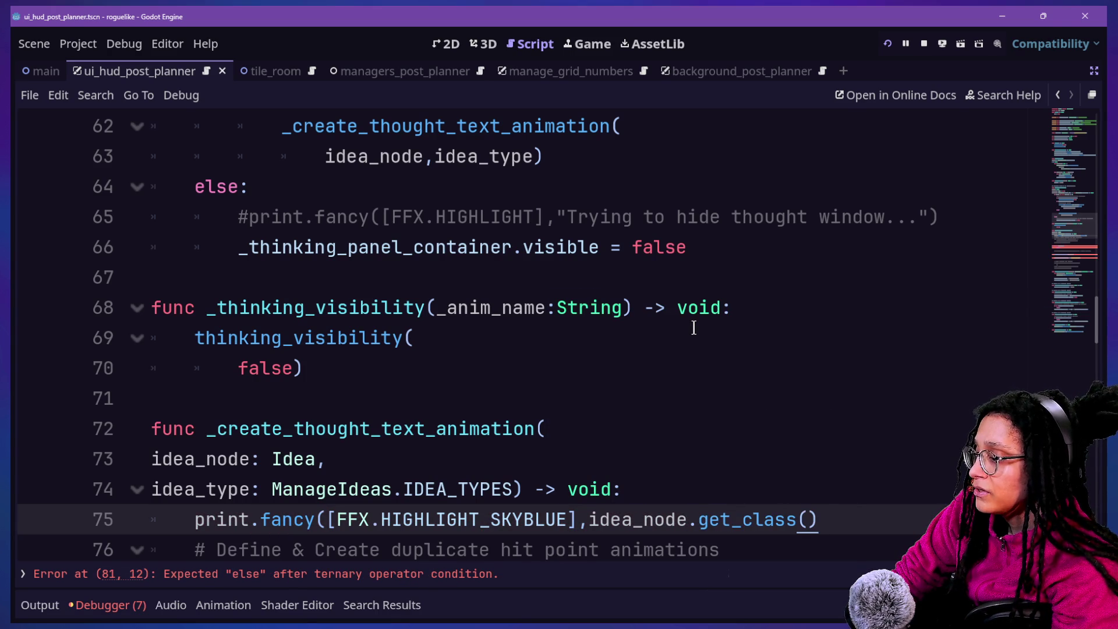
scroll(569, 403, "down", 1)
mouse_move(771, 426)
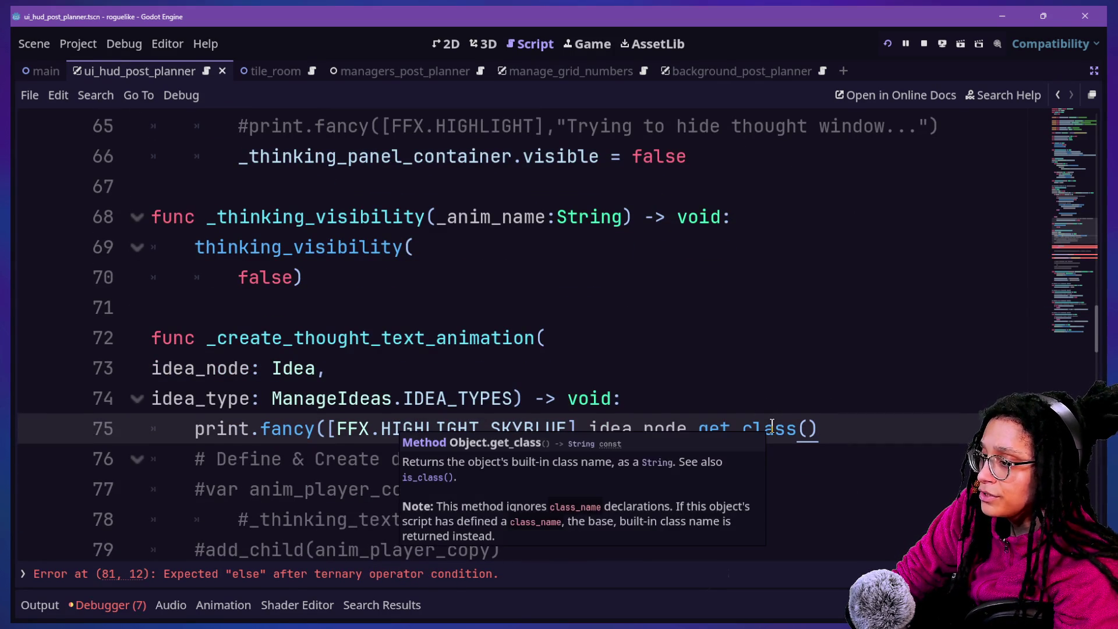
left_click(591, 400)
left_click(589, 430)
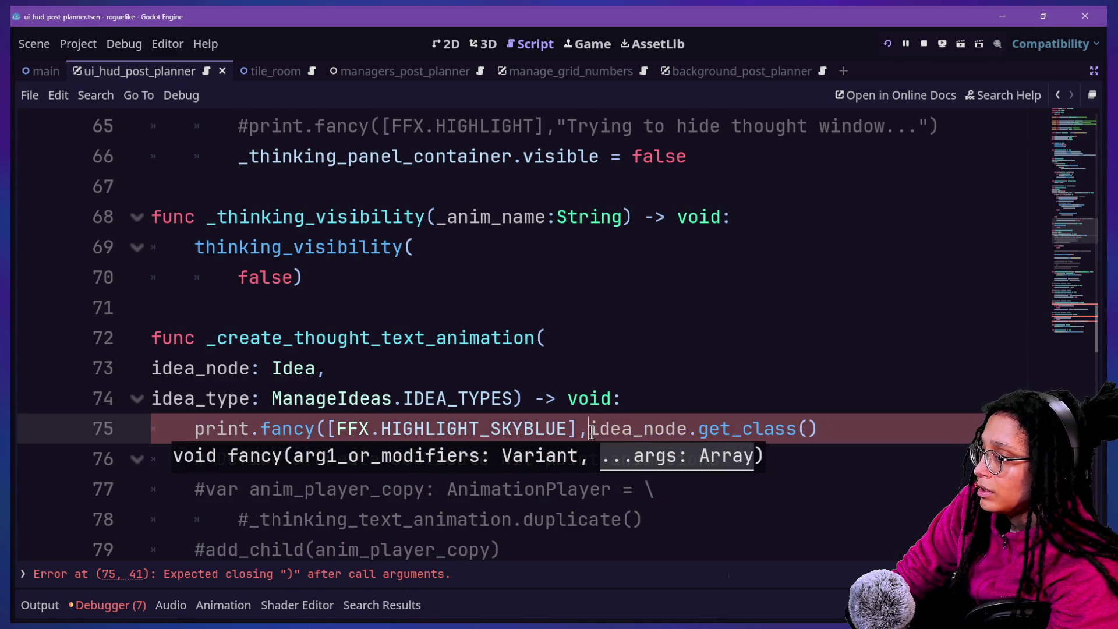
type("idea_node")
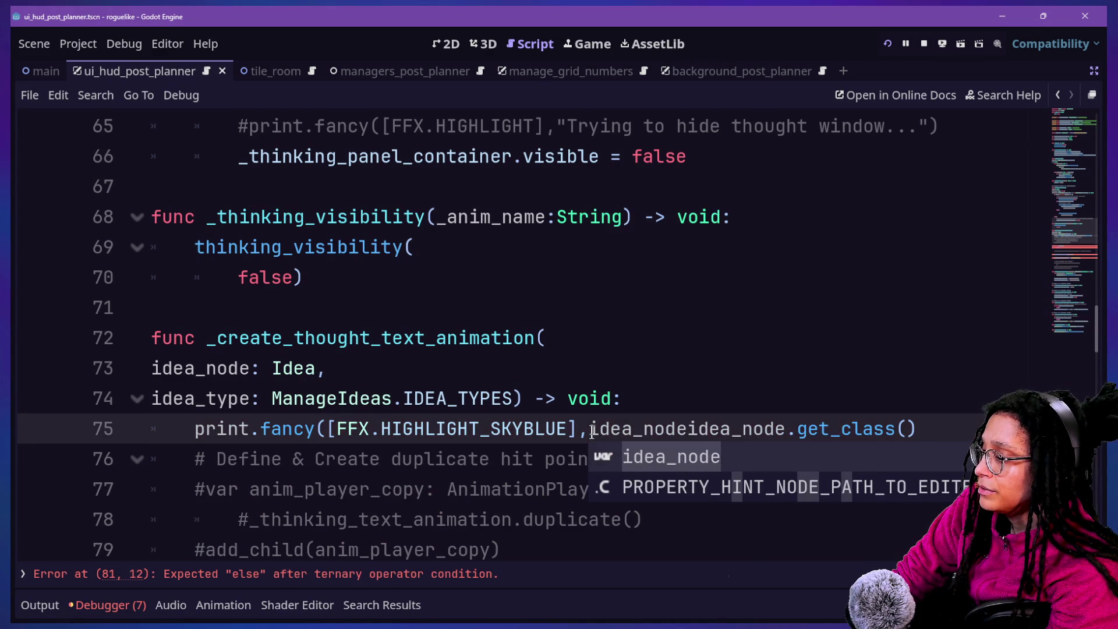
type(".n")
key("BackSpace")
key("BackSpace")
type("m")
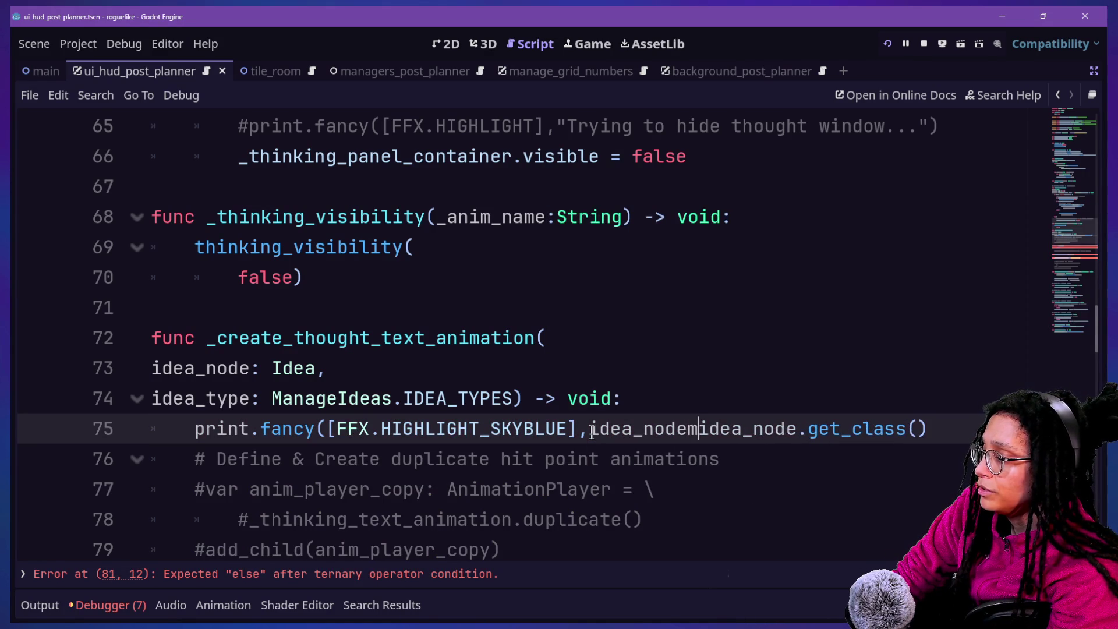
key("BackSpace")
type(",\"is the class\",")
type(")")
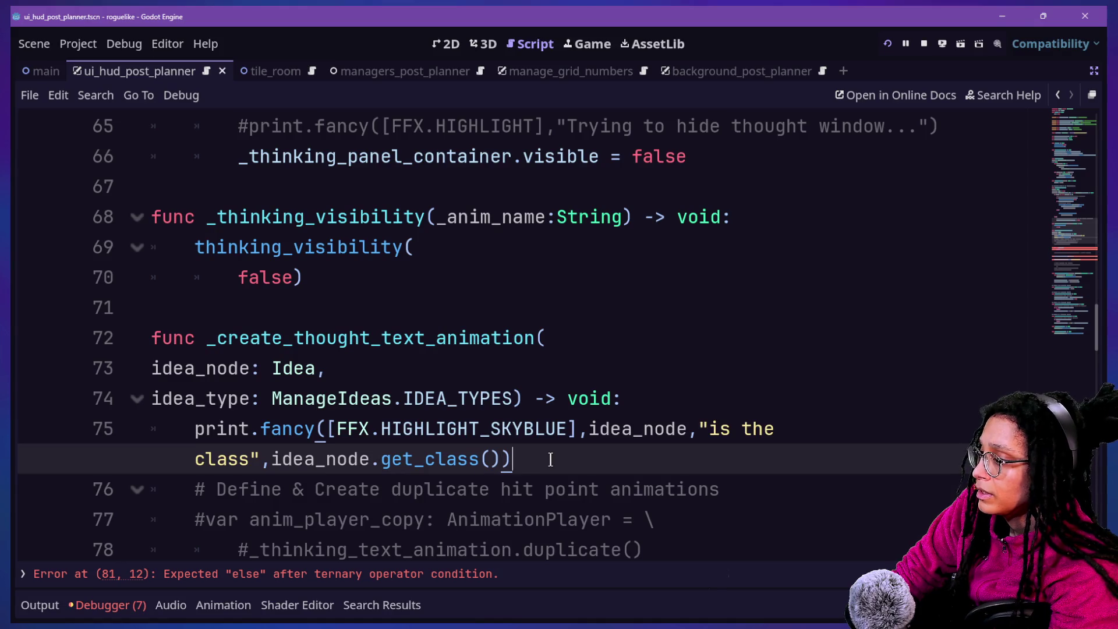
left_click(373, 368)
scroll(372, 368, "down", 1)
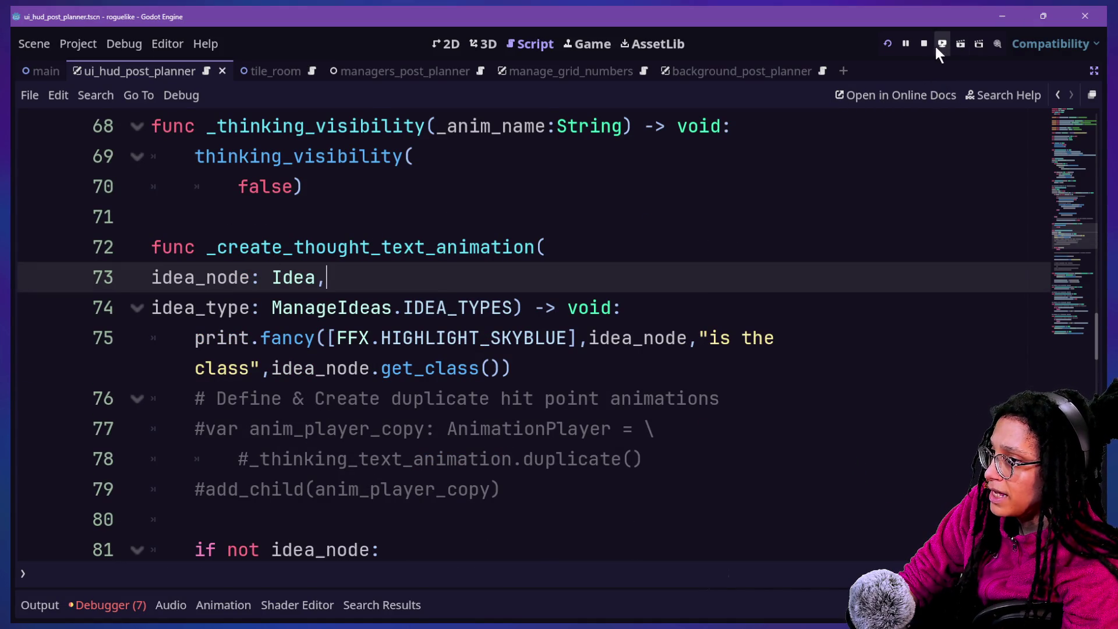
Run the project with the Output log visible, start planning and pick a platform to load a level.
left_click(885, 44)
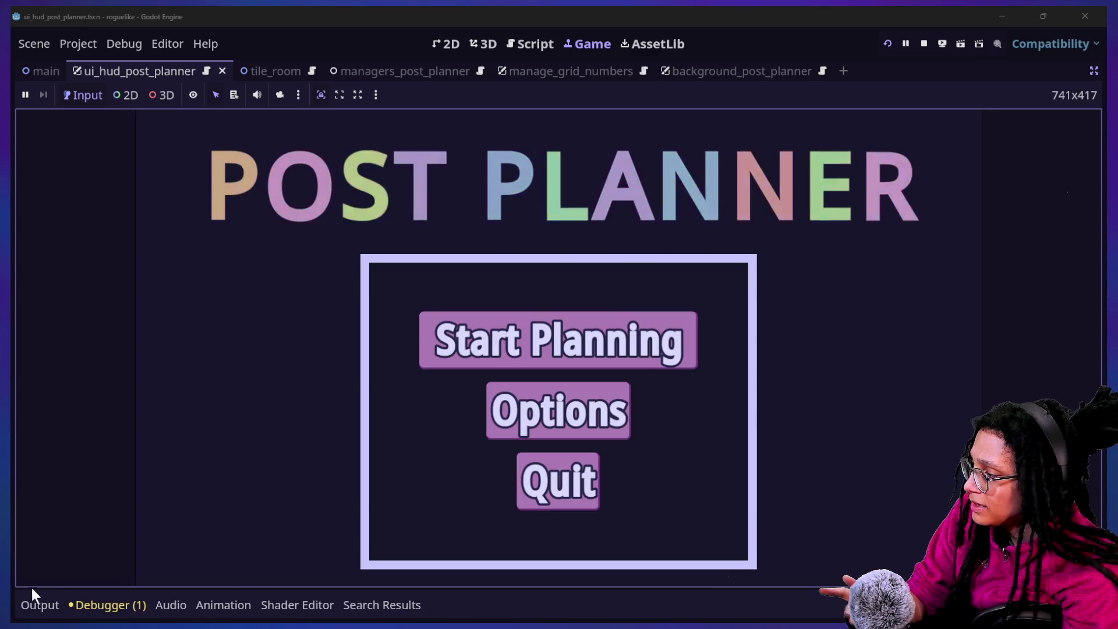
left_click(36, 603)
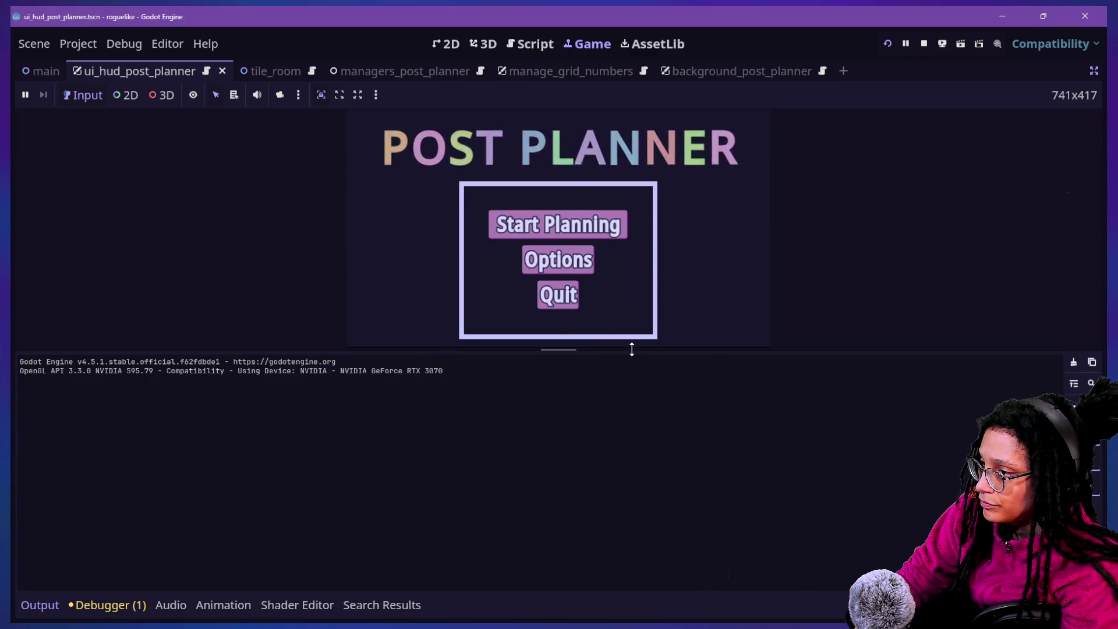
left_click_drag(632, 349, 632, 444)
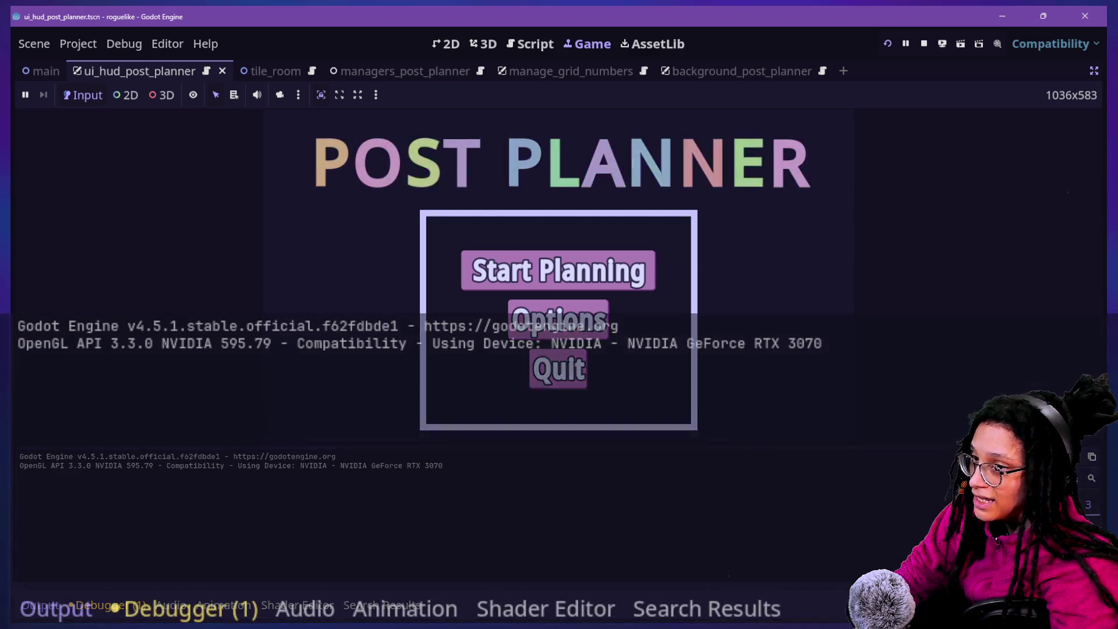
left_click(558, 271)
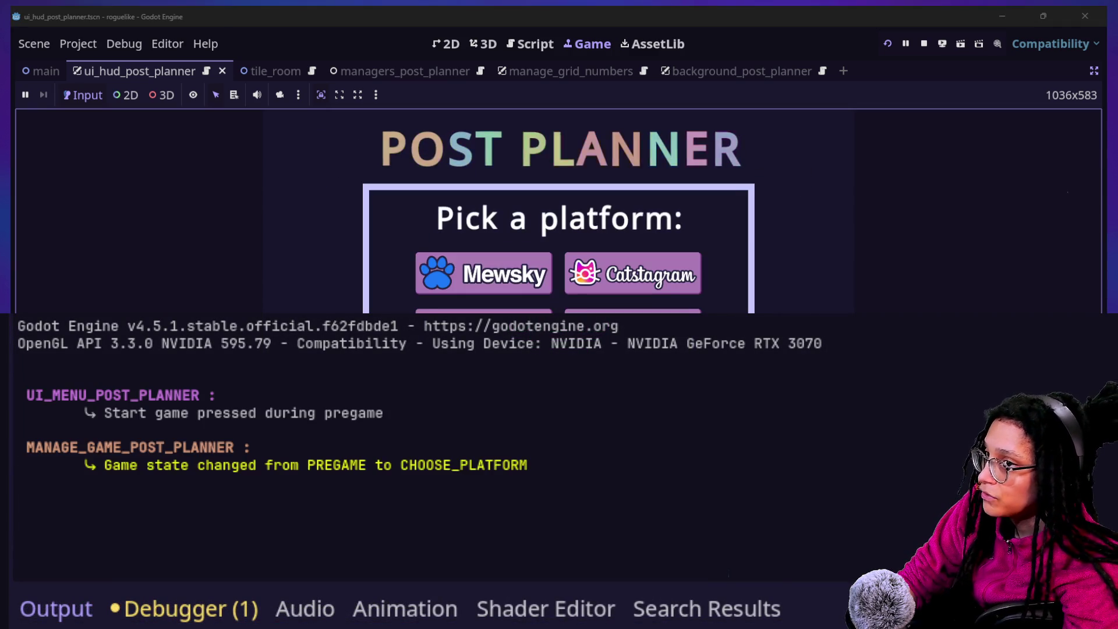
left_click(537, 285)
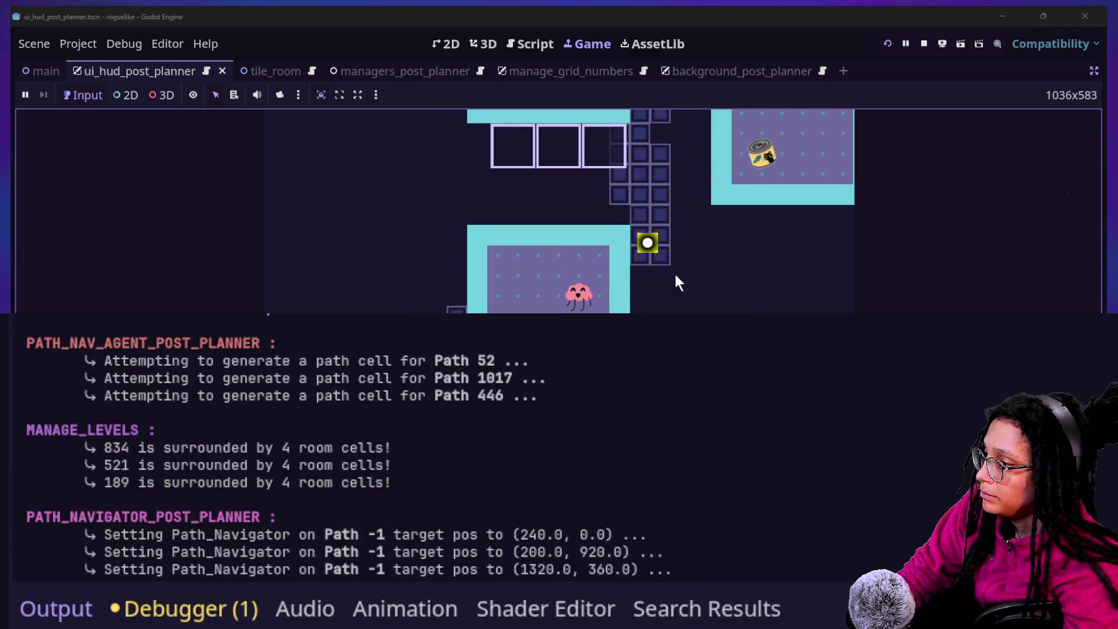
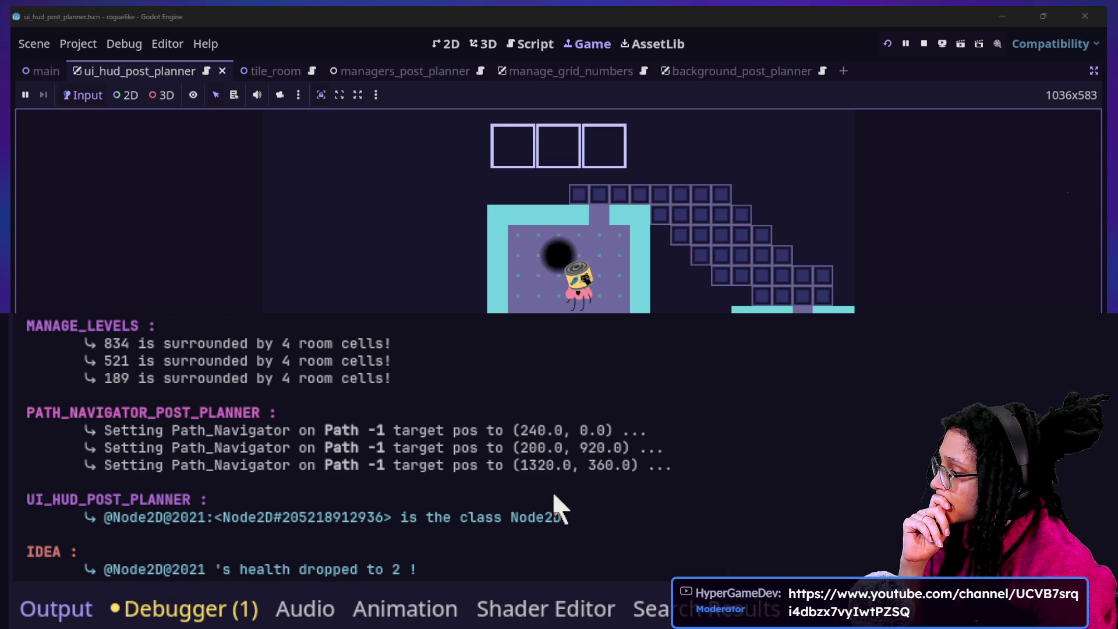
Select the Node2D class name in the output log line.
left_click(454, 515)
left_click(511, 517)
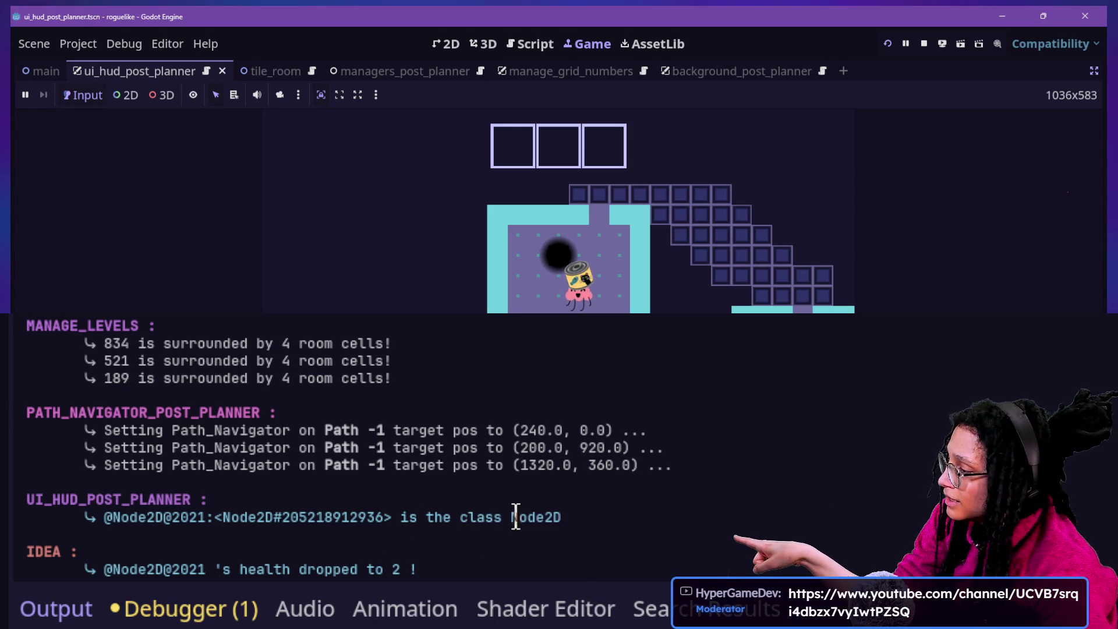
left_click_drag(511, 517, 630, 515)
left_click(586, 514)
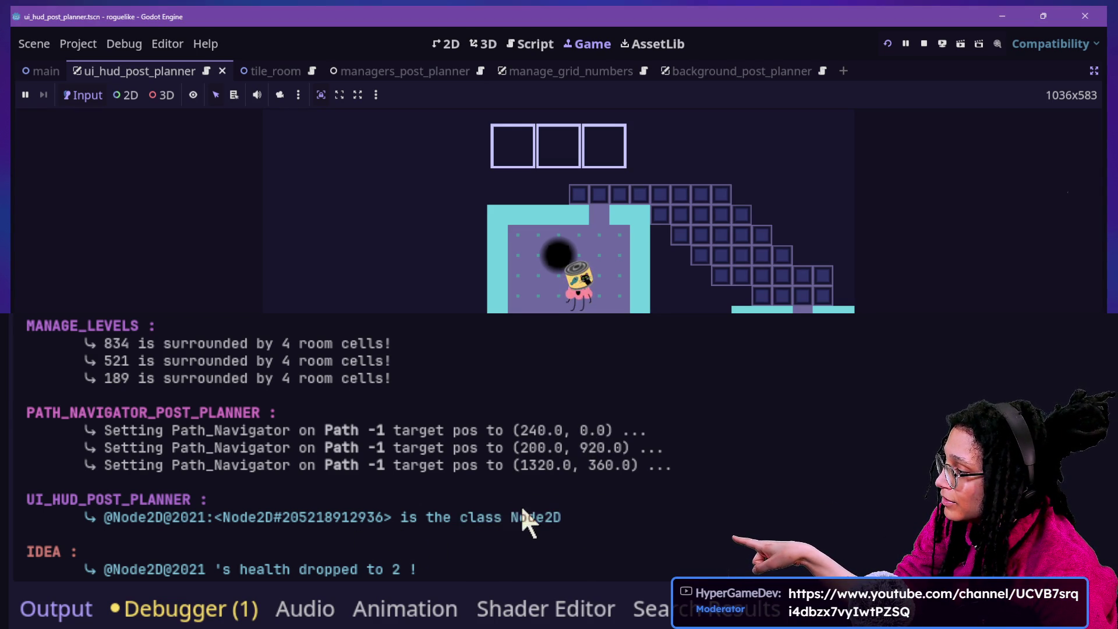
double_click(515, 520)
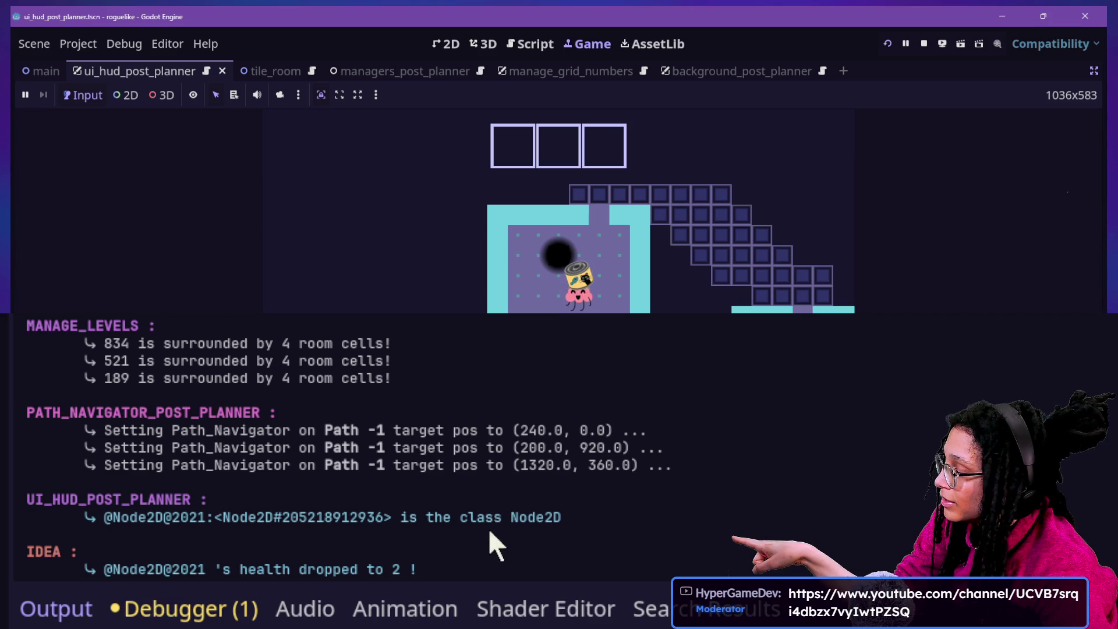
mouse_move(488, 524)
left_mouse_down()
mouse_move(572, 513)
mouse_move(543, 506)
mouse_move(503, 526)
left_mouse_up()
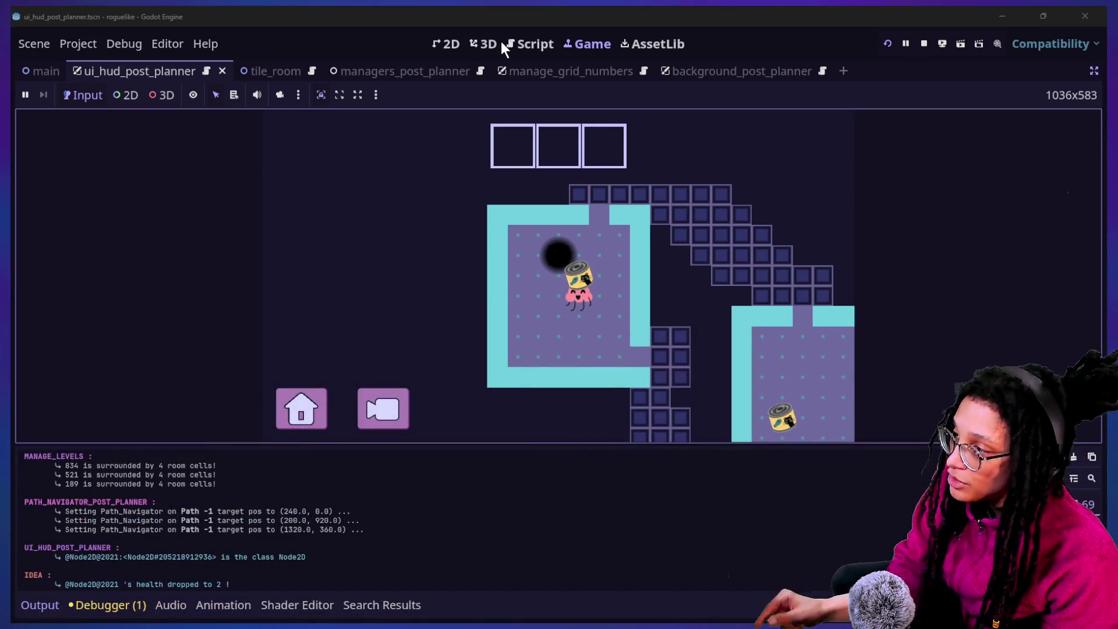
Switch to the Script workspace and search the whole project for logged_ideas.
left_click(512, 44)
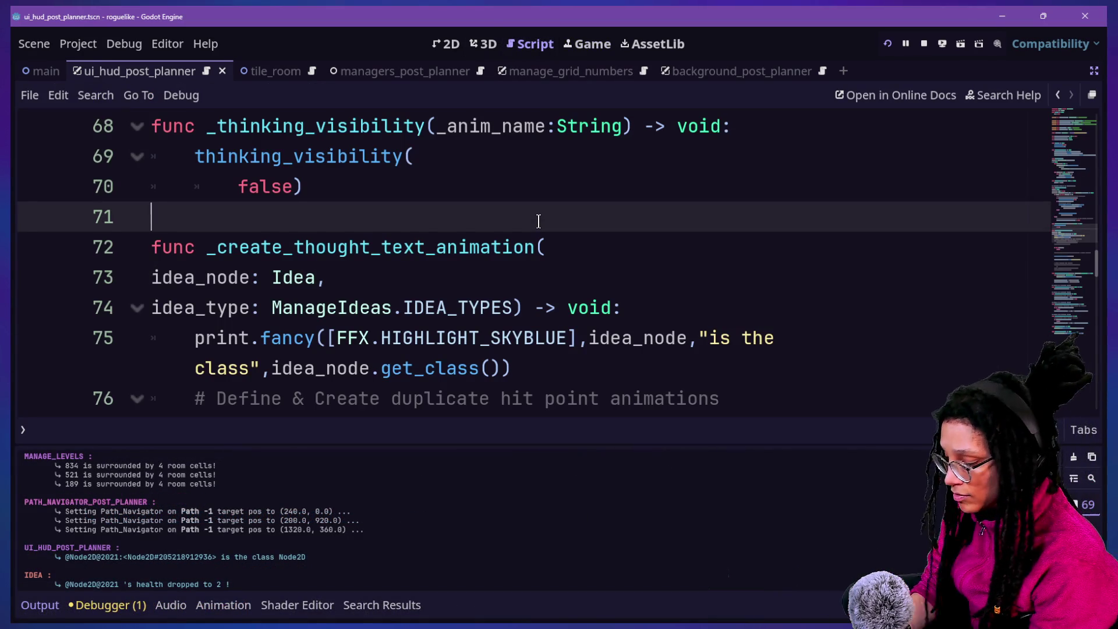
type("Dialog")
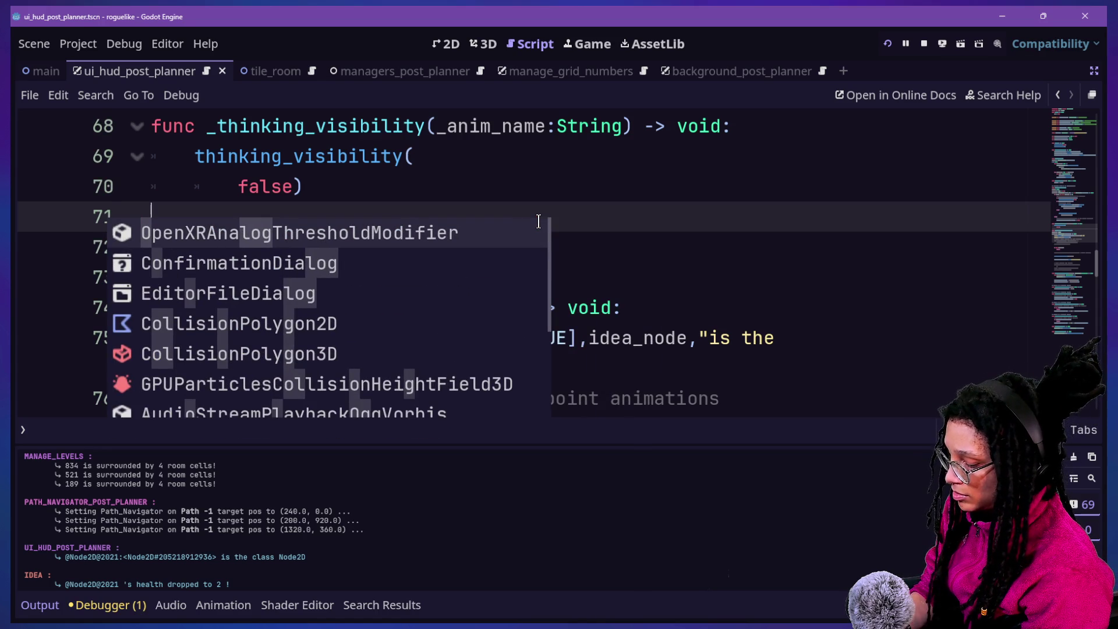
key("ctrl+alt+o")
type("logged_")
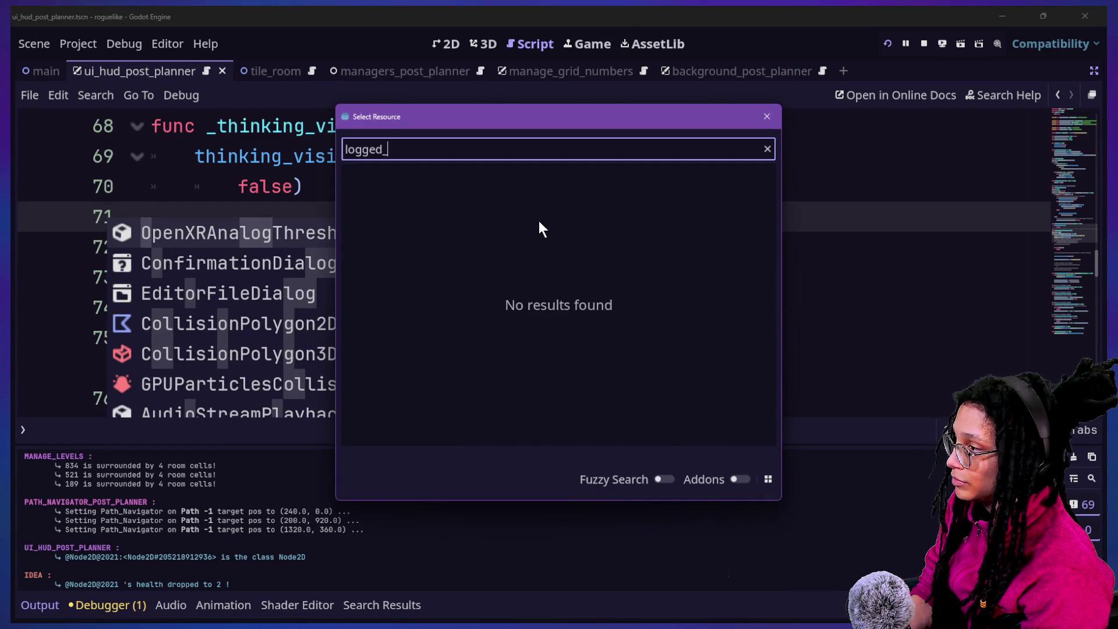
key("Escape")
key("ctrl+shift+f")
type("log")
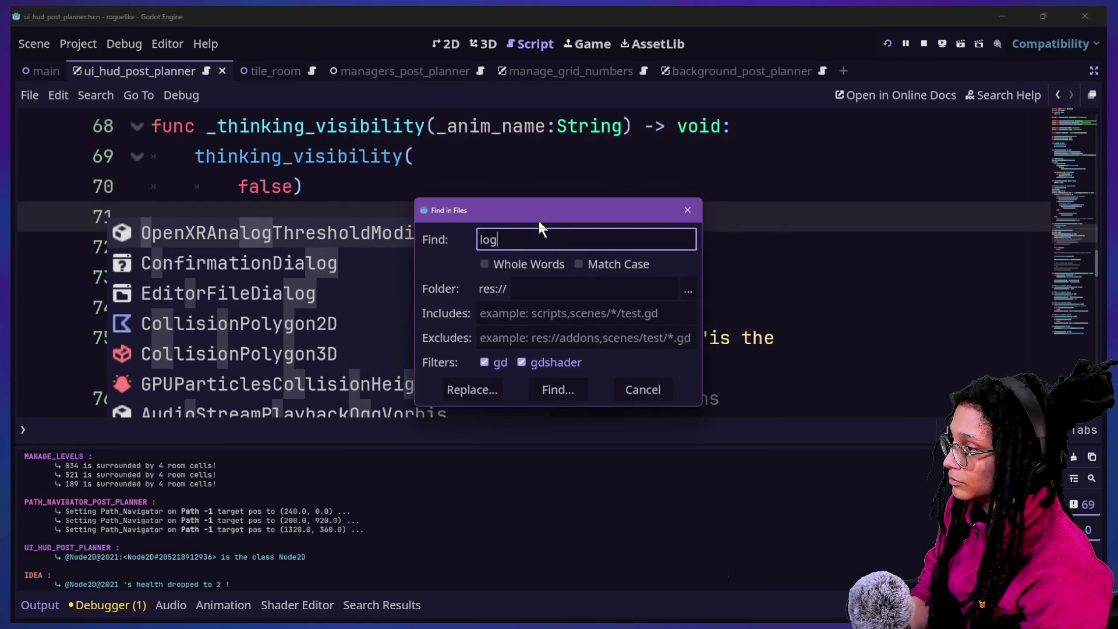
type("ged_ideas")
key("Return")
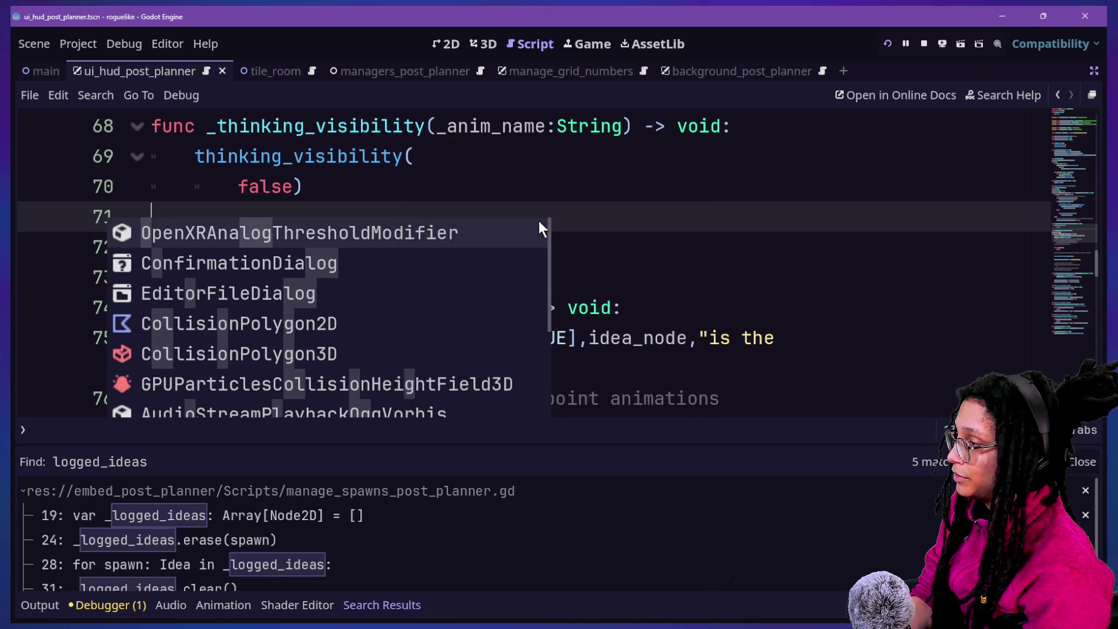
Open the logged_ideas declaration on line 19 and inspect its Array[Node2D] type.
left_click(204, 519)
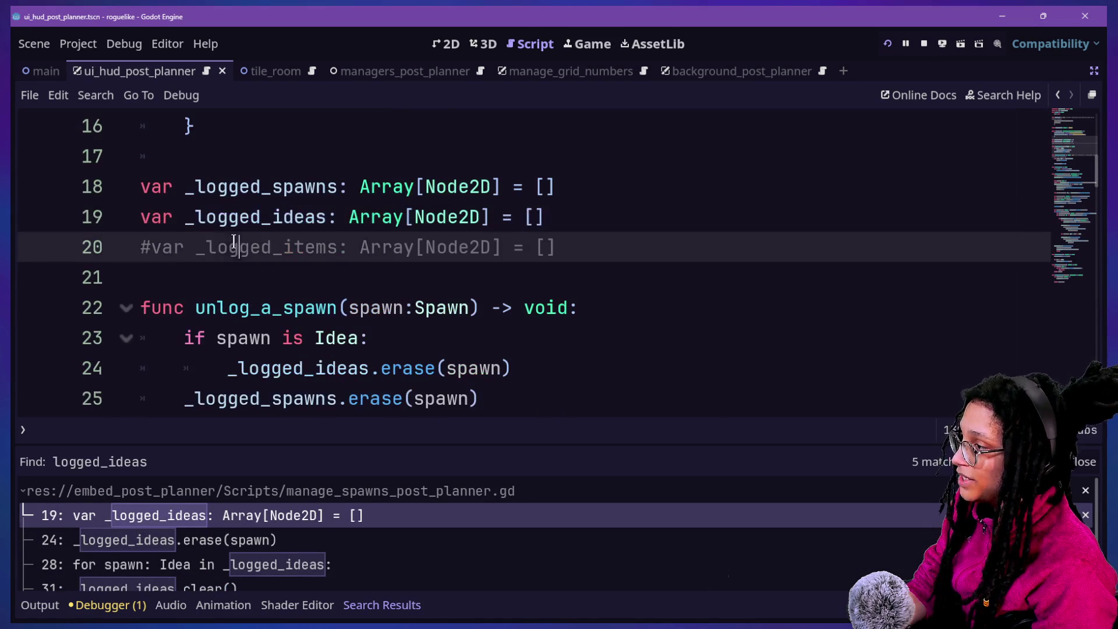
mouse_move(195, 216)
left_mouse_down()
mouse_move(587, 217)
mouse_move(256, 217)
left_mouse_up()
left_click(588, 216)
left_click_drag(359, 217, 511, 218)
left_click(512, 218)
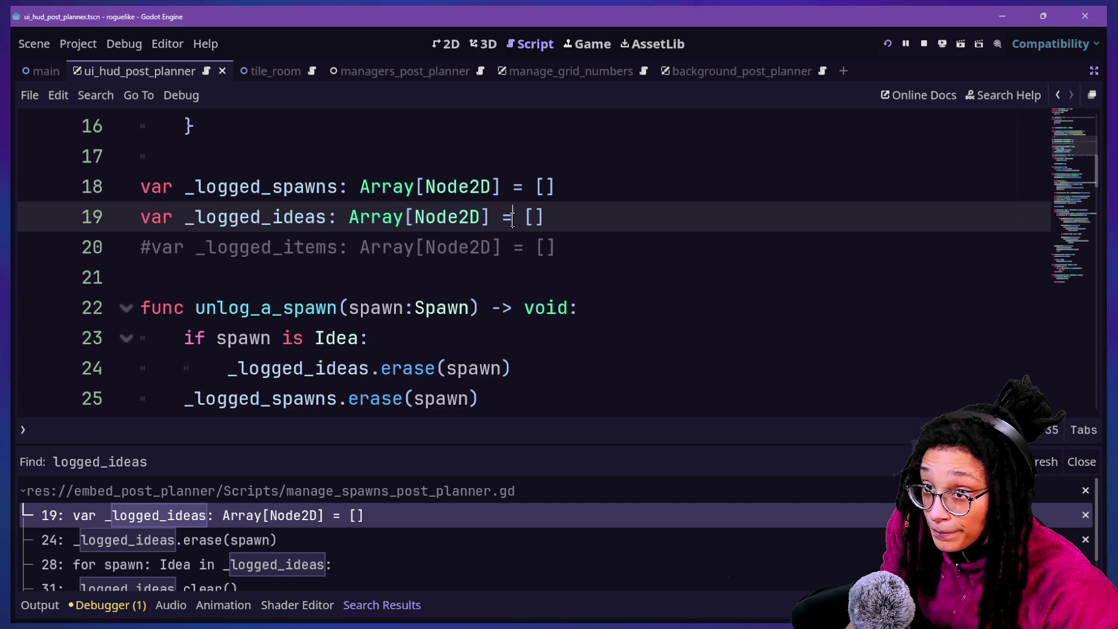
left_click(663, 200)
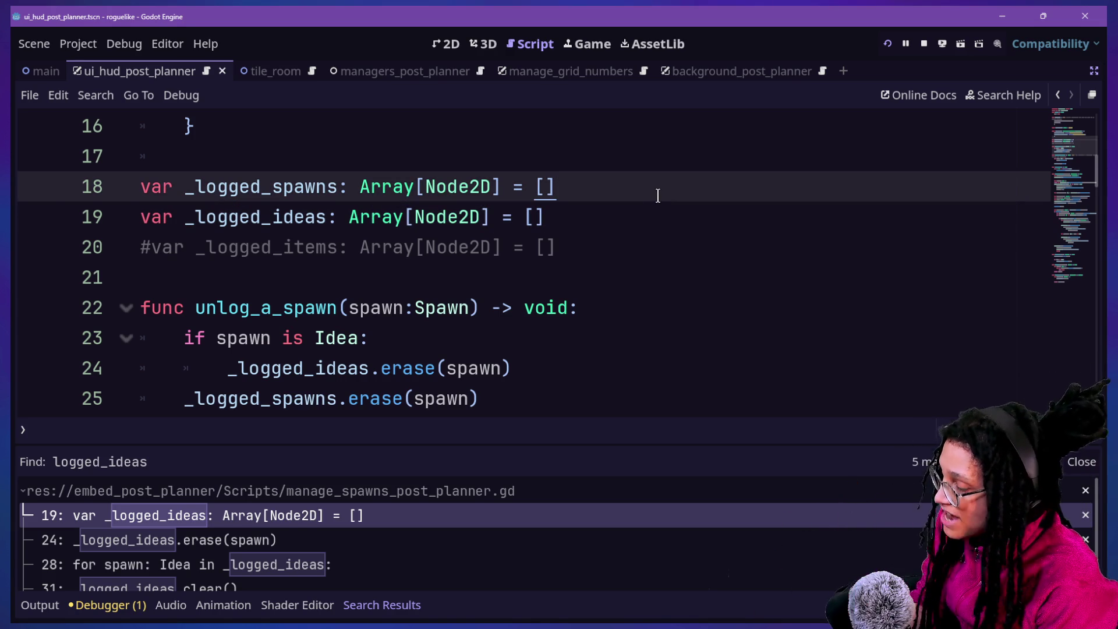
Open manage_levels.gd through the quick file search.
key("ctrl+alt+o")
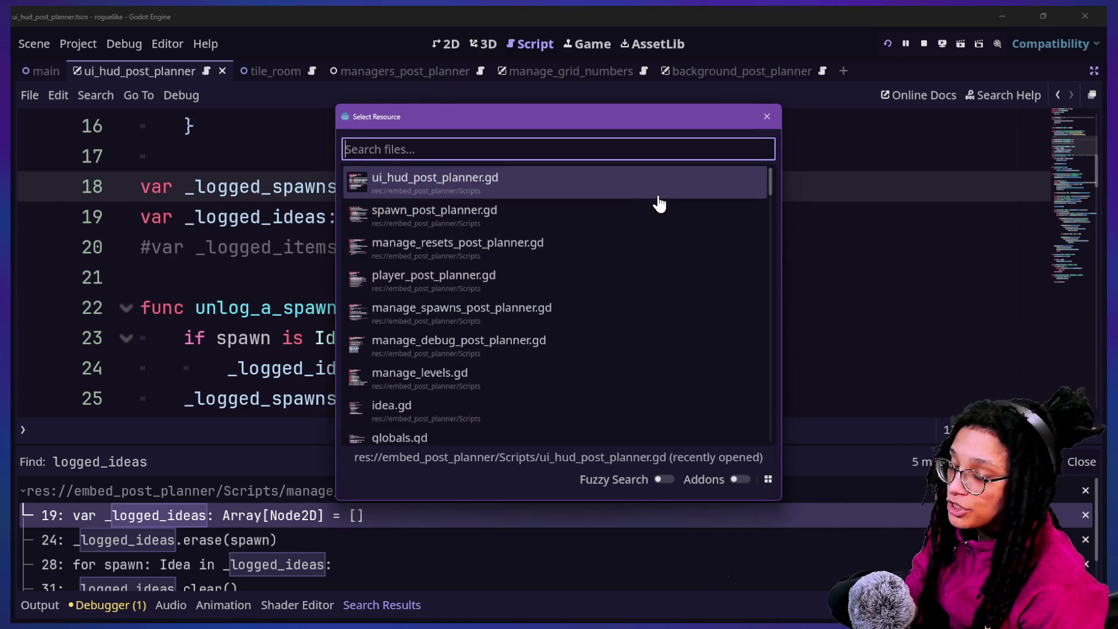
key("Escape")
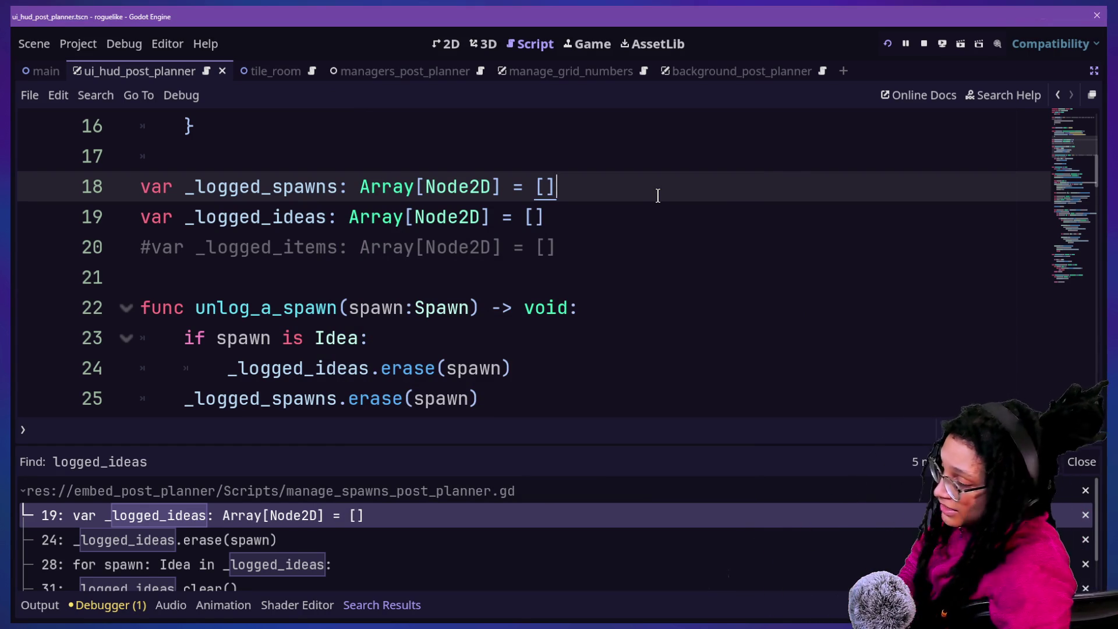
key("ctrl+alt+o")
type("manage_level")
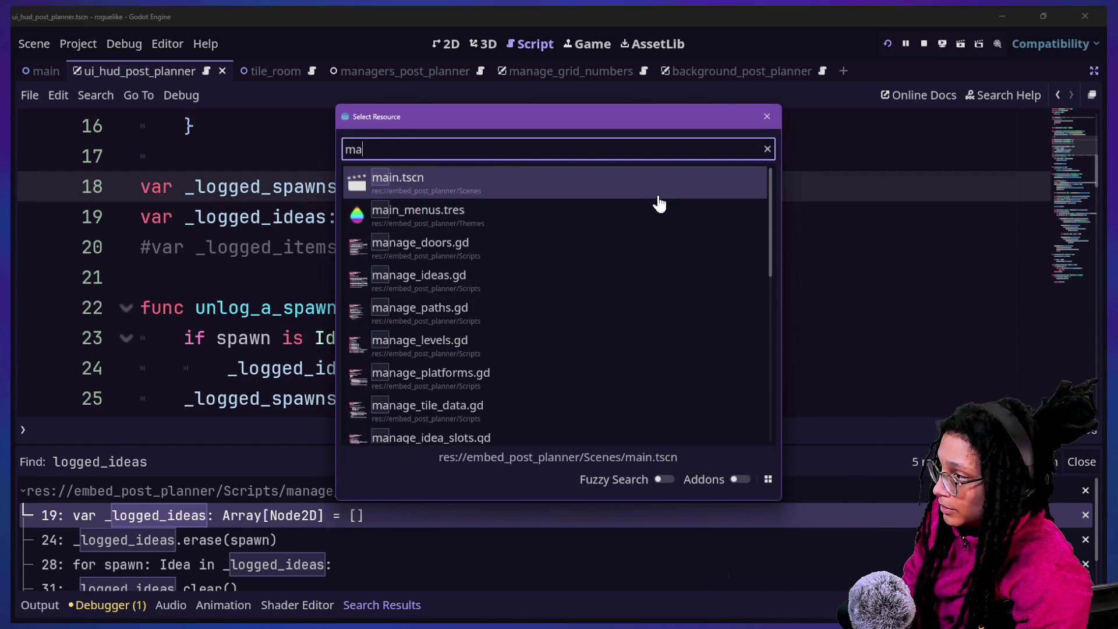
key("Return")
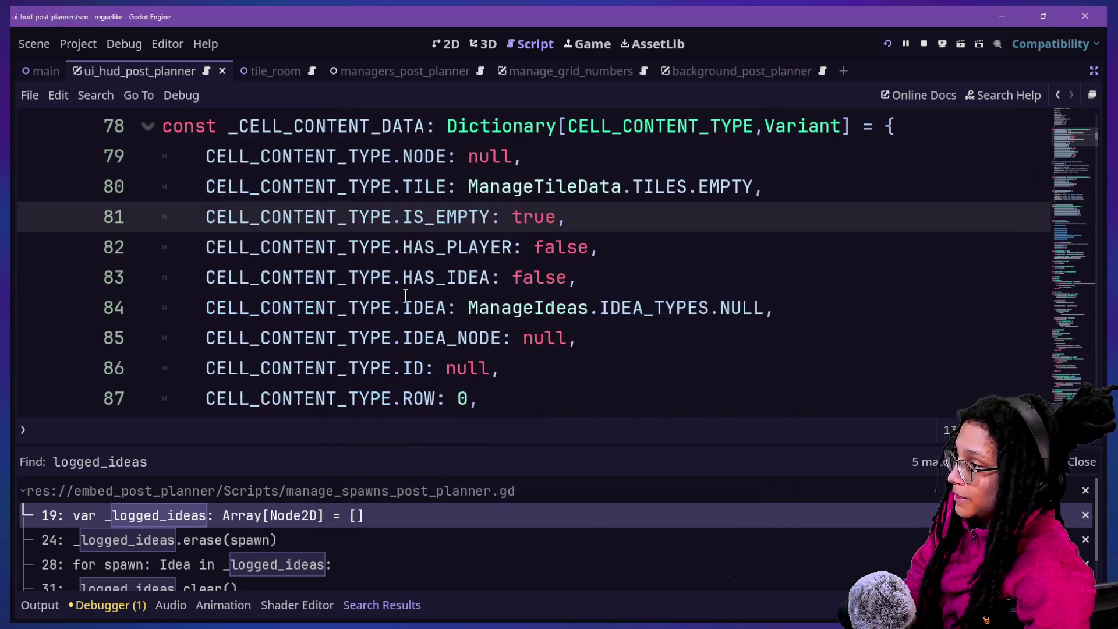
key("ctrl+j")
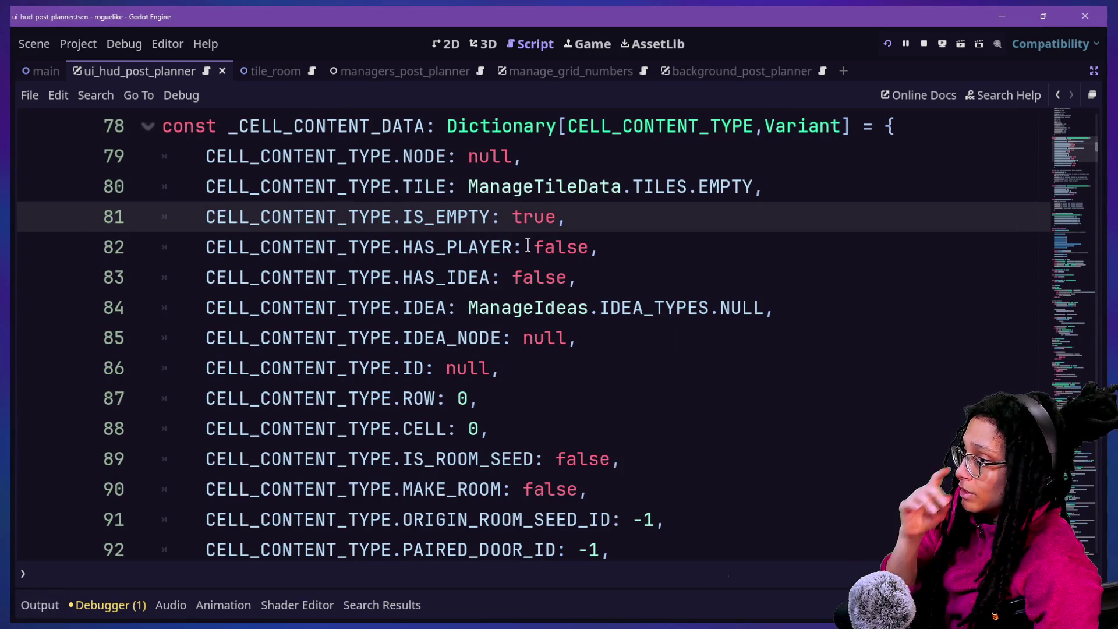
left_click(528, 245)
mouse_move(399, 293)
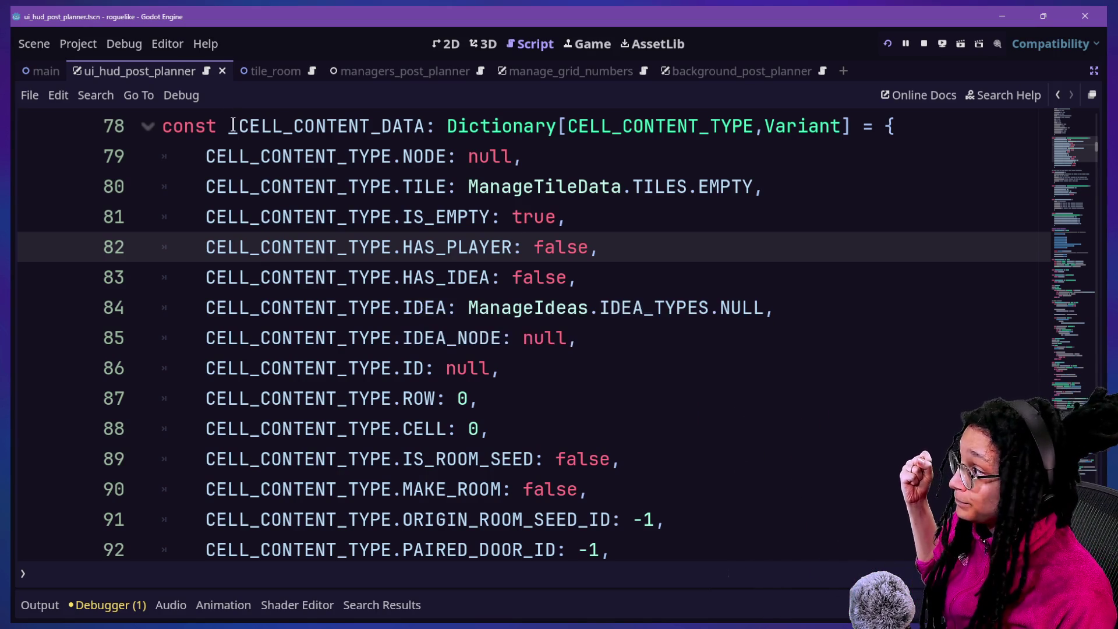
type("_")
left_click_drag(220, 133, 645, 407)
left_click(646, 407)
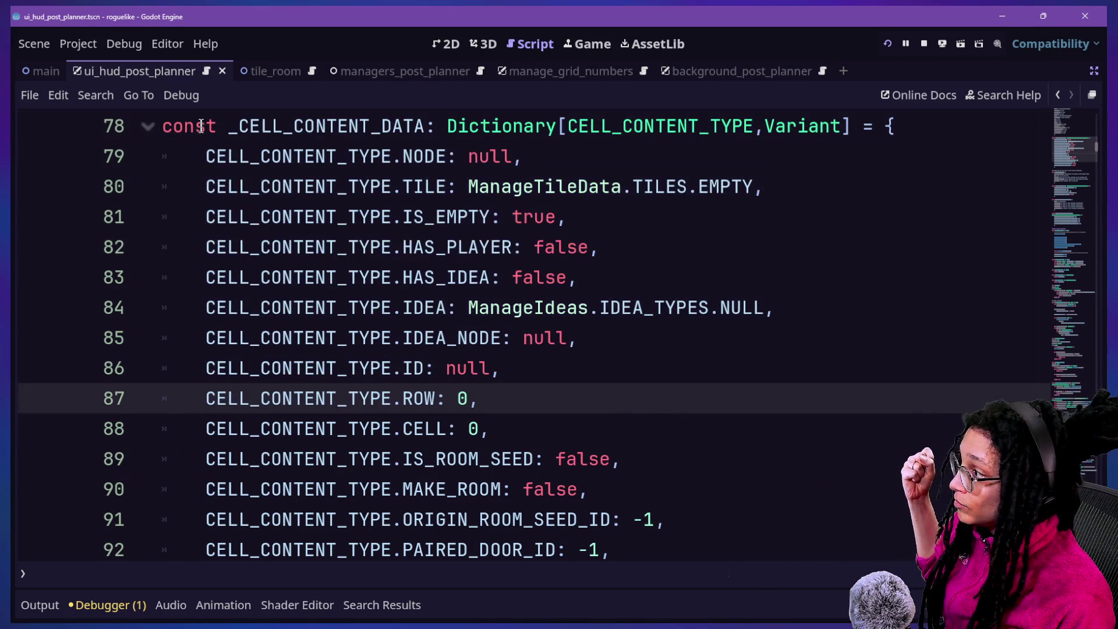
left_click(732, 307)
left_click(369, 217)
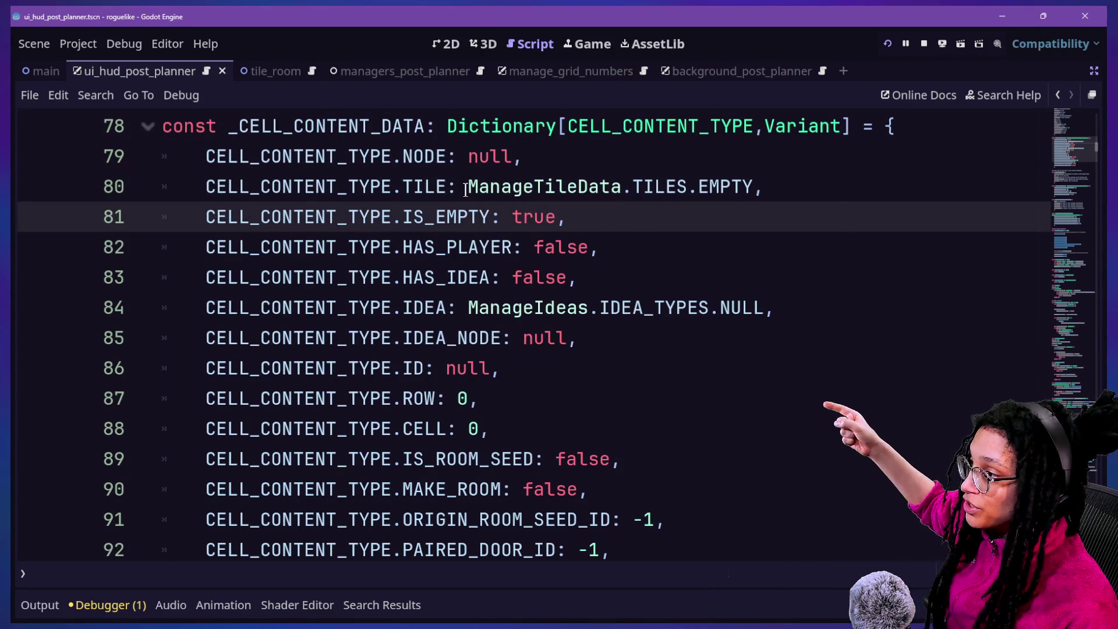
left_click(562, 127)
left_click(607, 119)
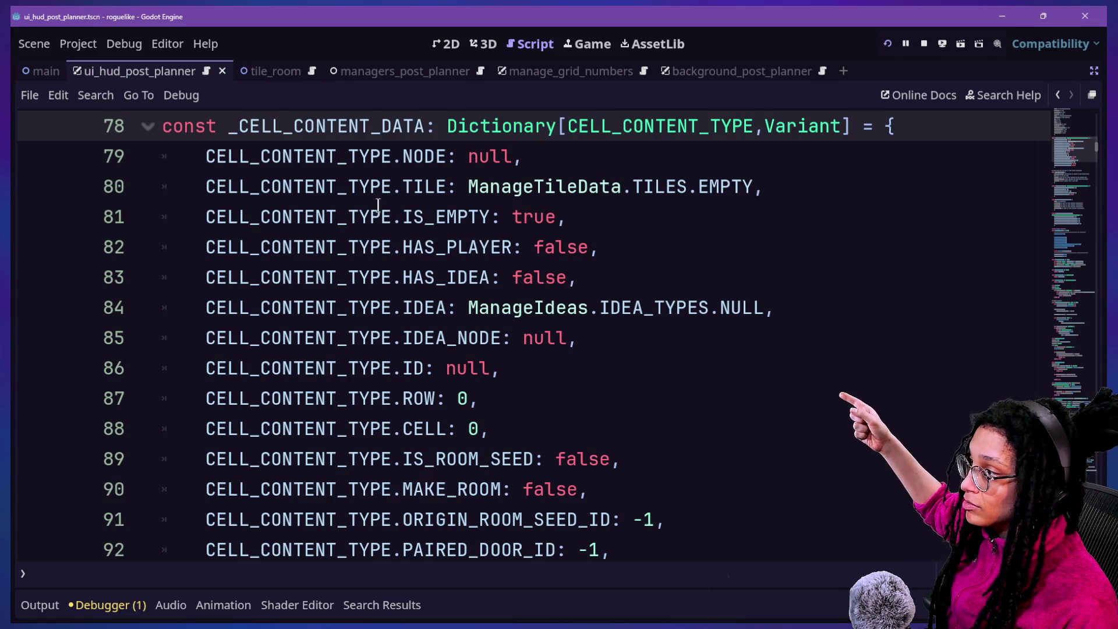
mouse_move(413, 156)
left_mouse_down()
mouse_move(512, 458)
mouse_move(460, 261)
left_mouse_up()
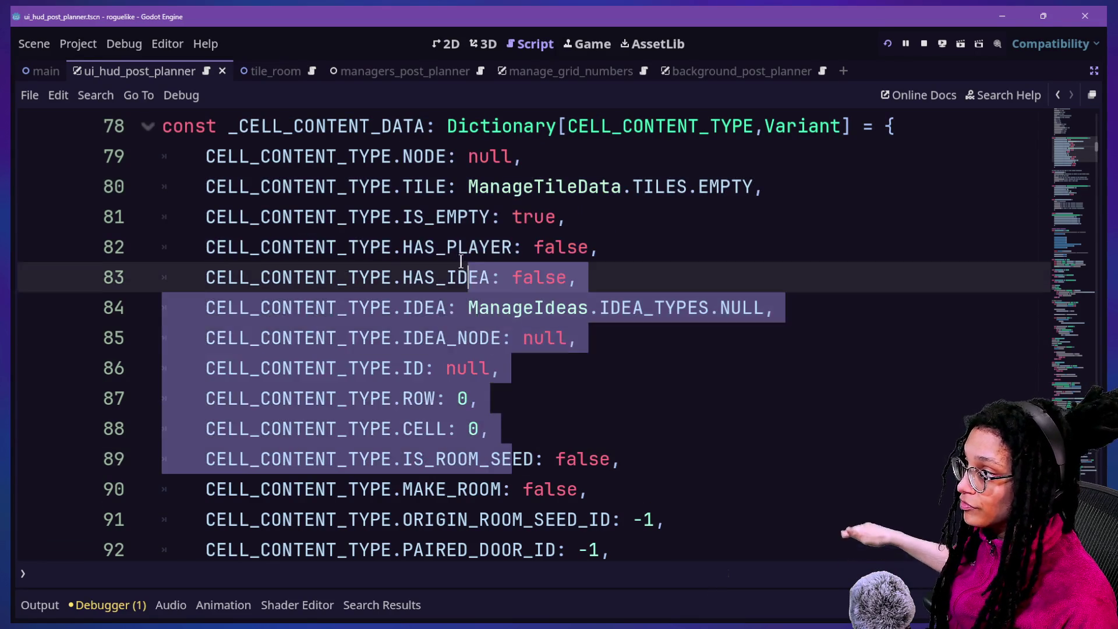
left_click(450, 227)
left_click_drag(431, 175, 582, 612)
scroll(511, 406, "up", 2)
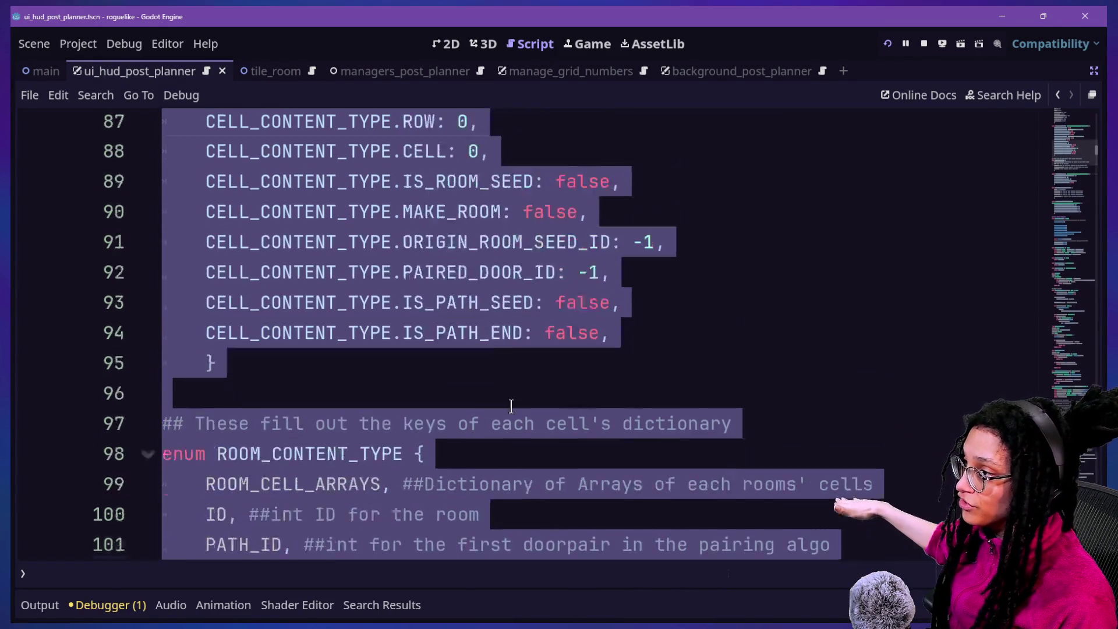
scroll(511, 406, "up", 3)
left_click(432, 256)
left_click(829, 158)
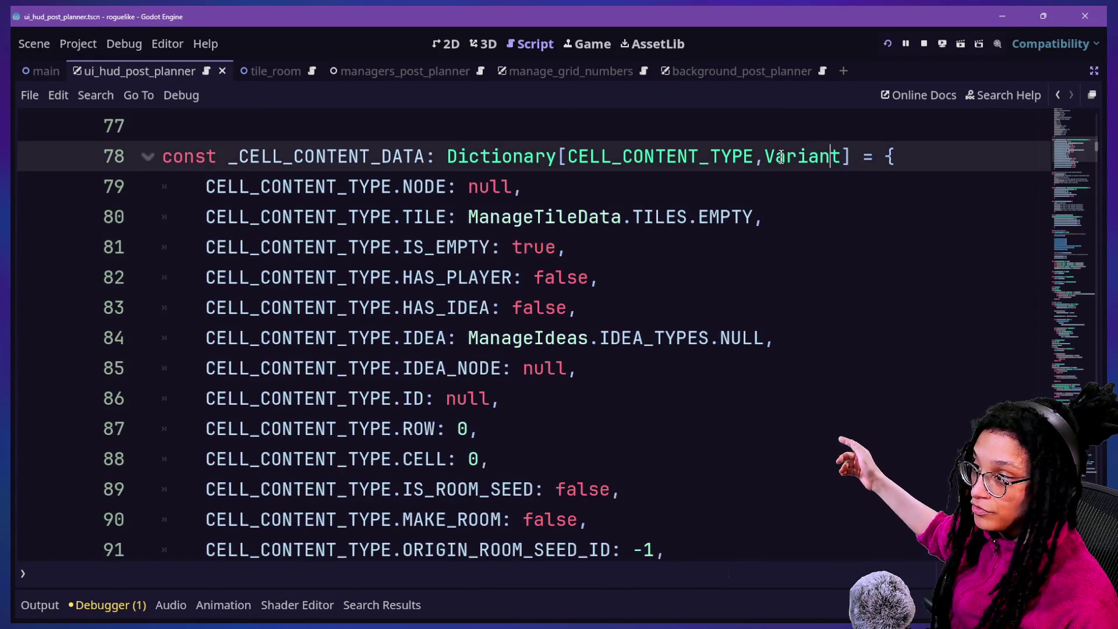
double_click(781, 156)
left_click(349, 246)
double_click(415, 188)
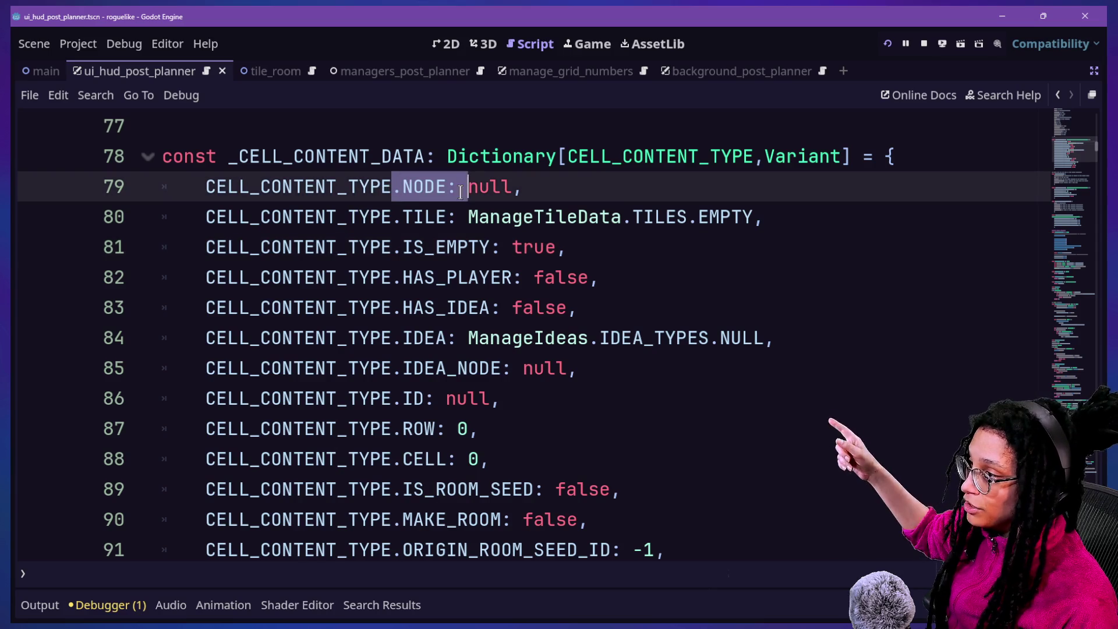
left_click(411, 216)
left_click(383, 270)
left_click_drag(402, 248, 480, 244)
left_click(294, 338)
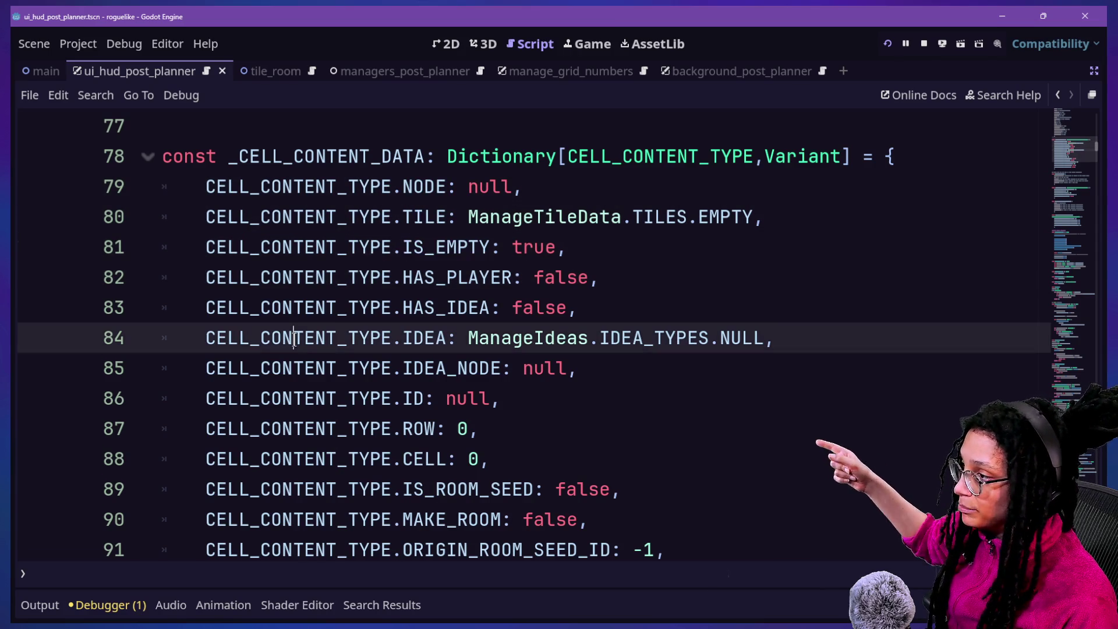
scroll(565, 289, "up", 5)
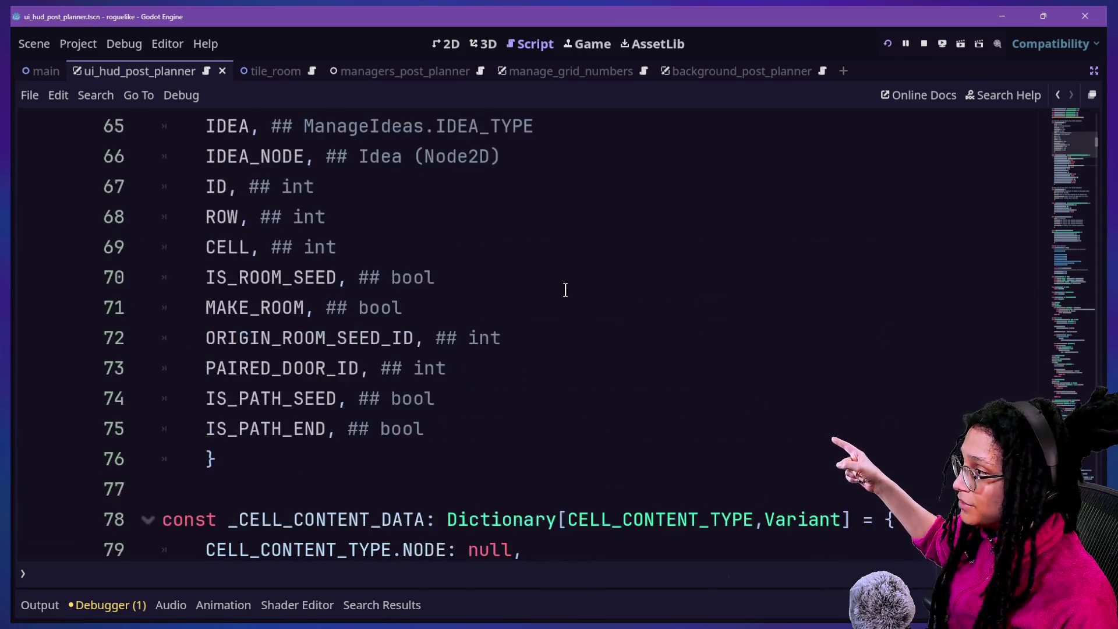
mouse_move(265, 219)
left_mouse_down()
mouse_move(379, 187)
mouse_move(381, 216)
mouse_move(492, 217)
left_mouse_up()
left_click(303, 277)
left_click_drag(334, 247, 619, 233)
left_click(433, 247)
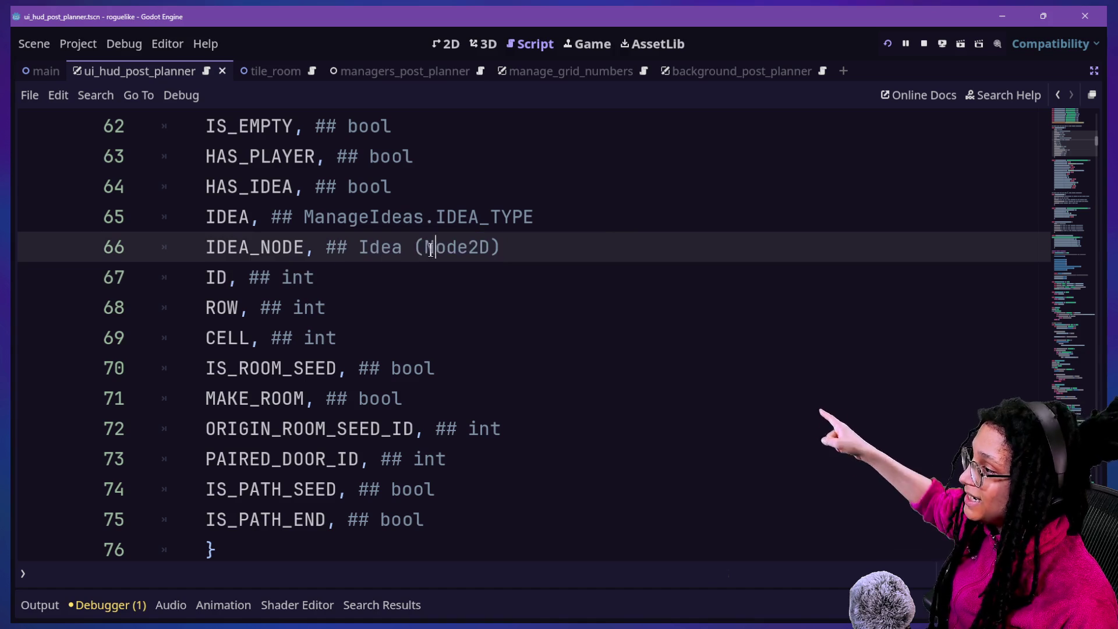
mouse_move(414, 247)
left_mouse_down()
mouse_move(502, 239)
mouse_move(426, 247)
left_mouse_up()
left_click_drag(269, 277, 304, 277)
left_click_drag(358, 247, 531, 249)
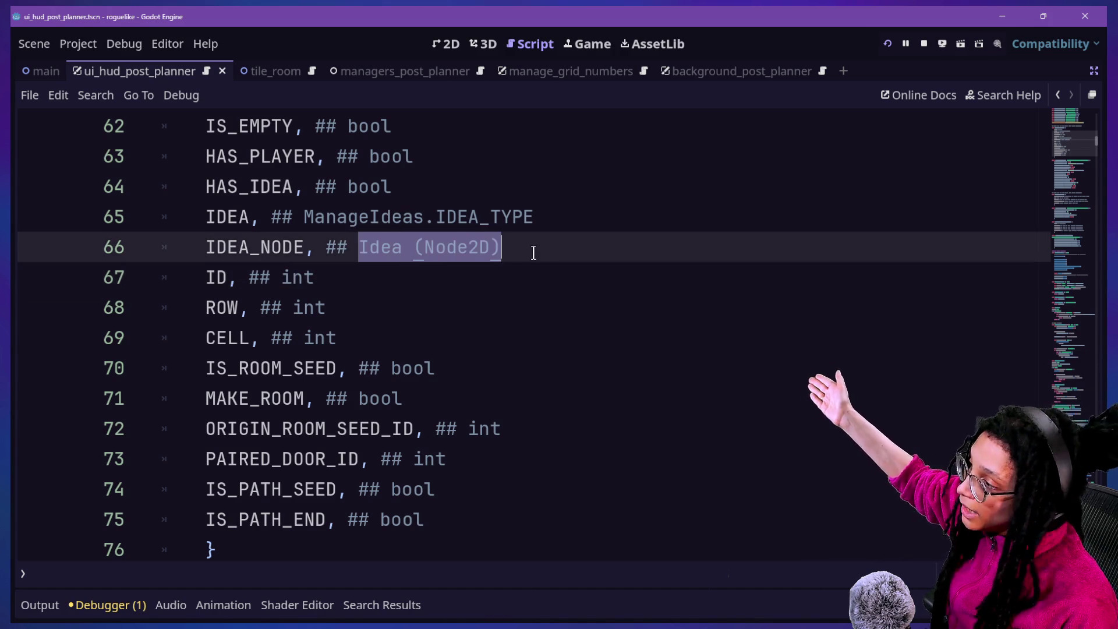
left_click(337, 246)
left_click(406, 247)
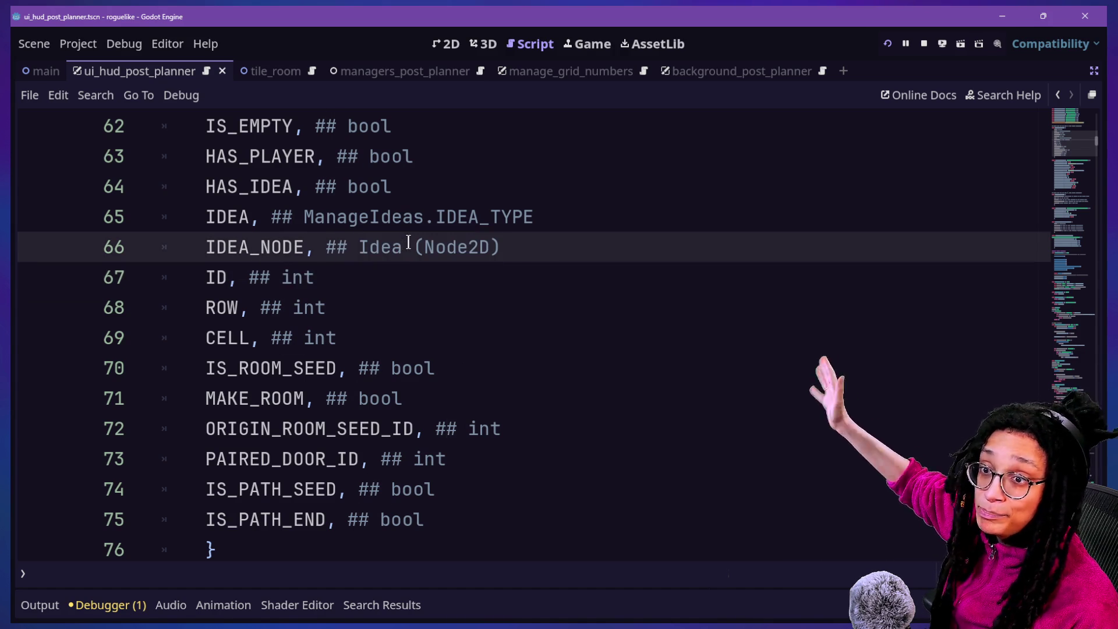
left_click_drag(423, 247, 490, 247)
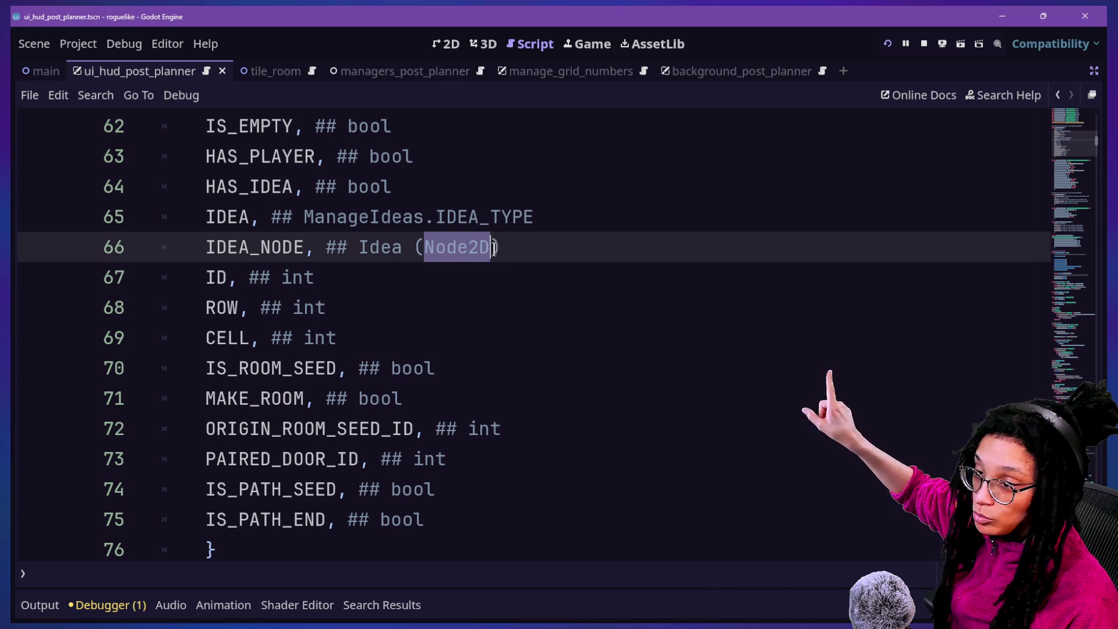
scroll(344, 398, "down", 5)
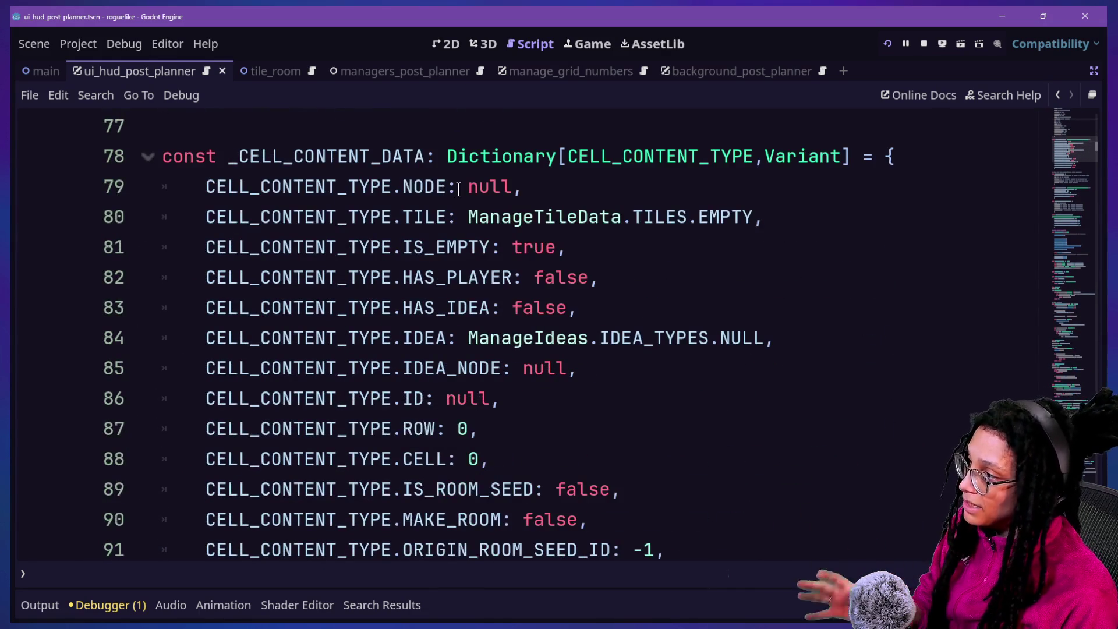
left_click(458, 186)
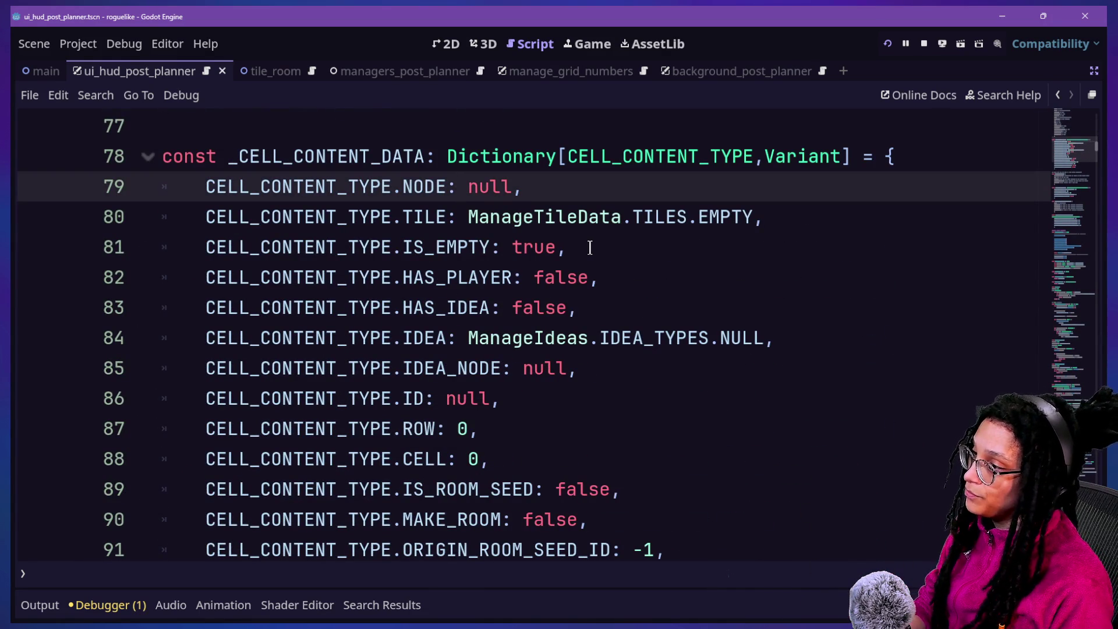
Try a bool annotation after IS_EMPTY on line 81, then remove it.
left_click(499, 246)
type("bool")
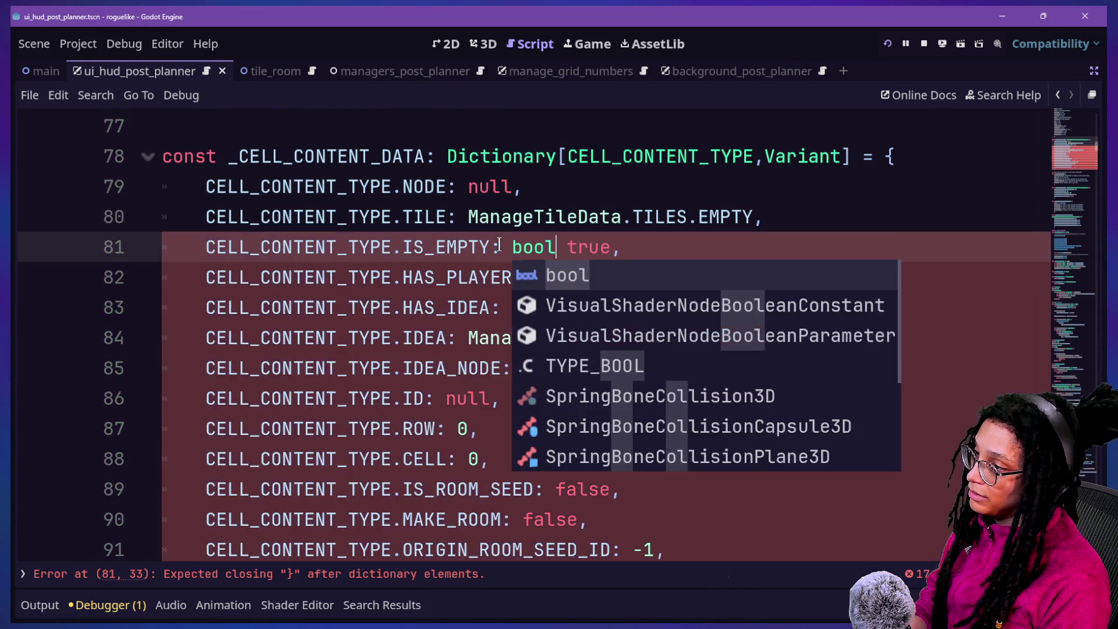
type(" =")
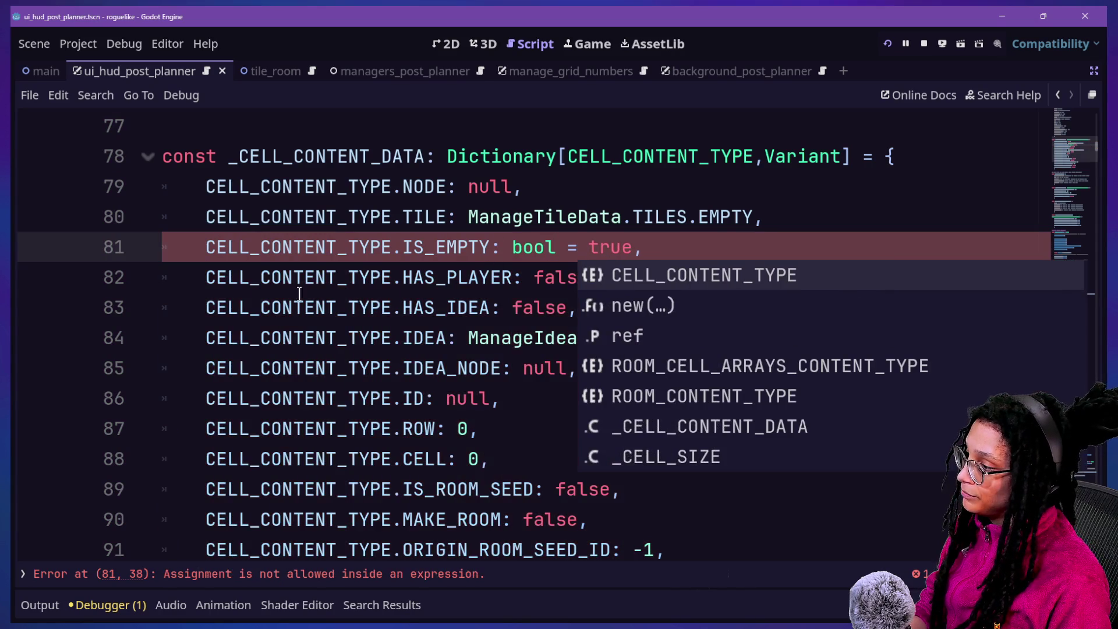
left_click(285, 577)
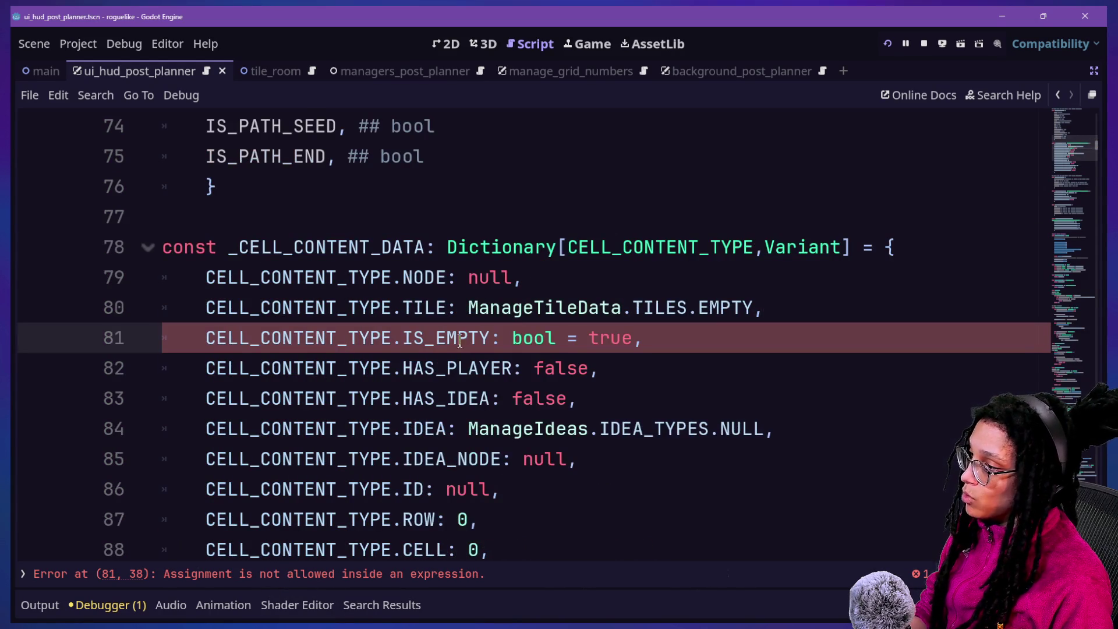
key("BackSpace")
key("BackSpace")
key("BackSpace")
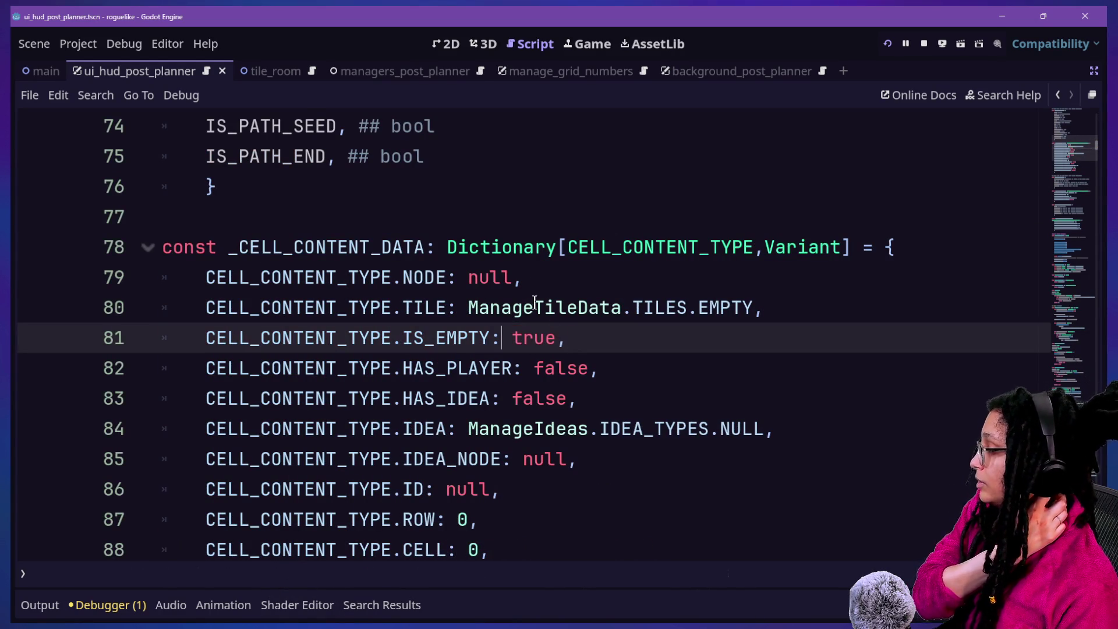
left_click(520, 310)
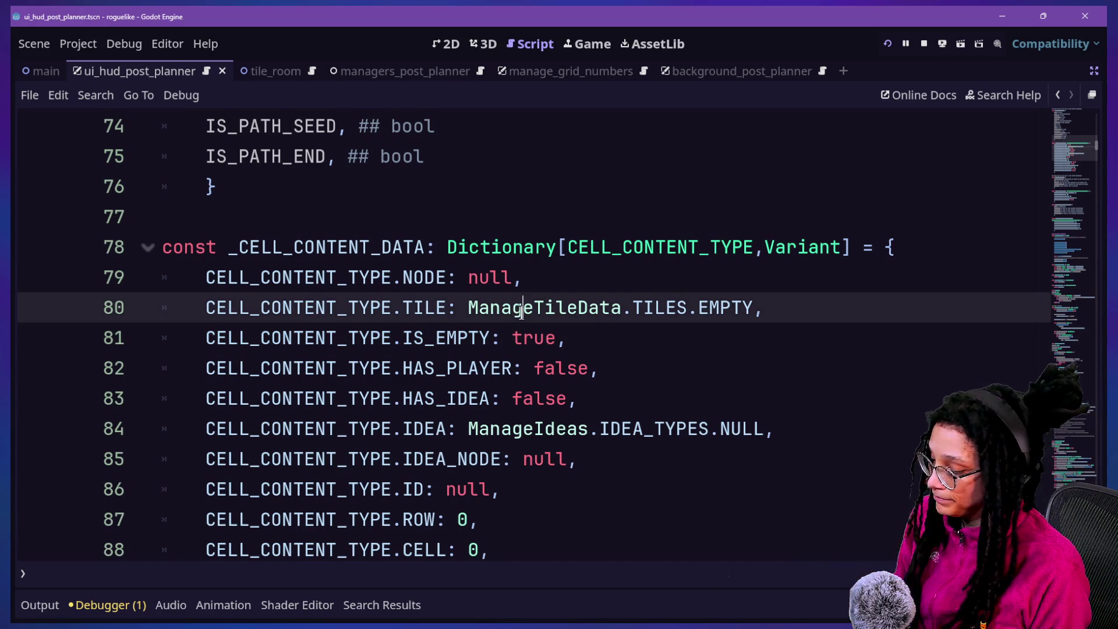
Browse the quick-open script list for ui_hud_post_planner.gd.
key("ctrl+alt+o")
key("Down")
key("Up")
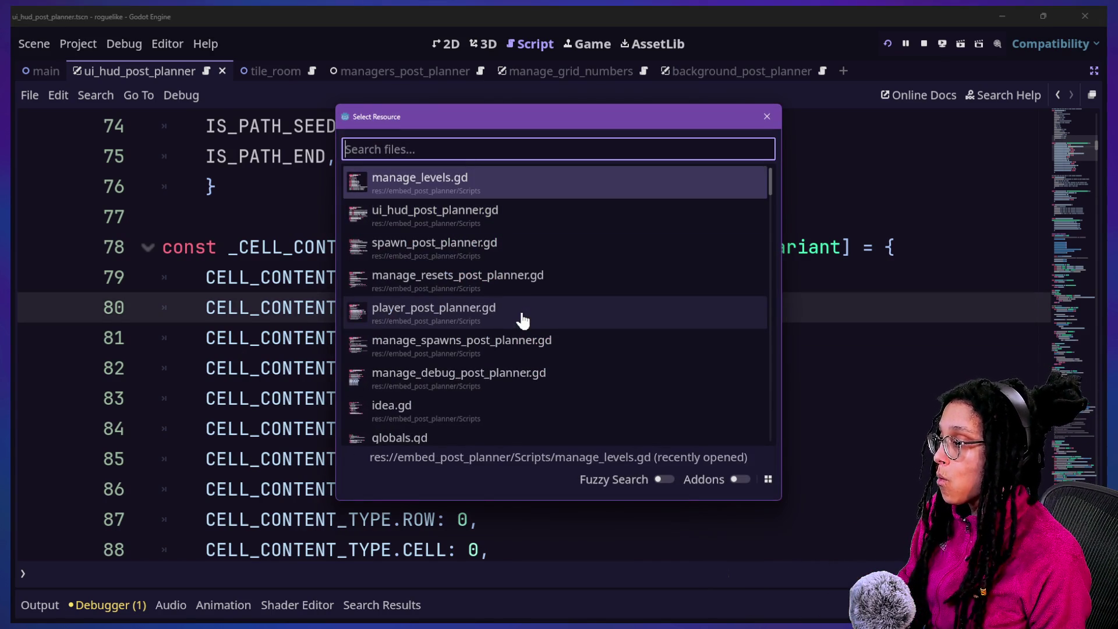
key("Escape")
key("ctrl+alt+o")
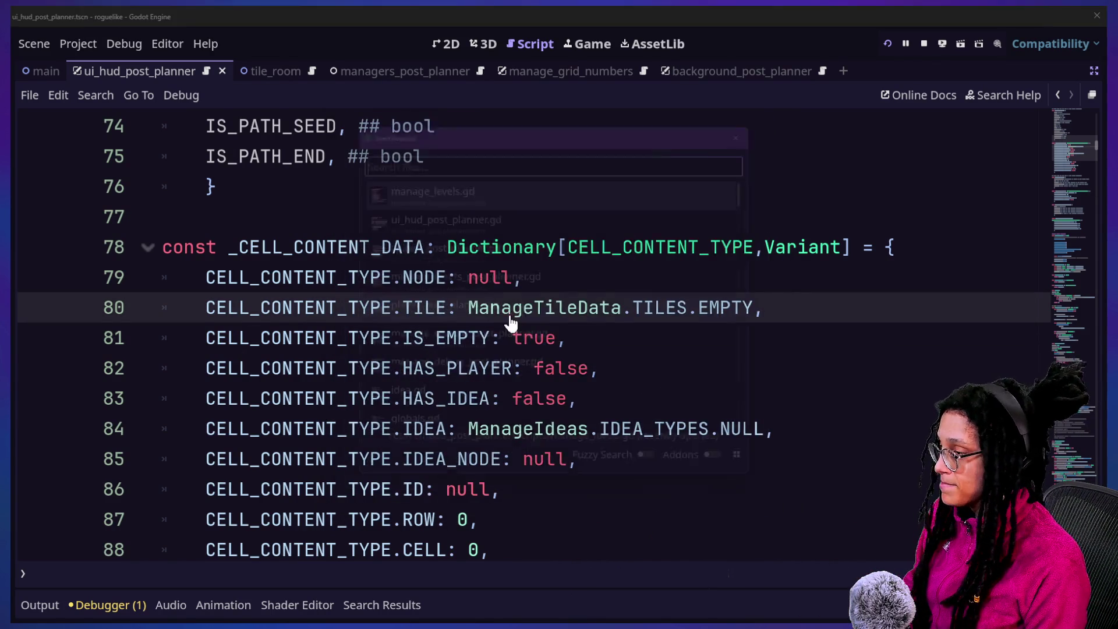
key("Down")
key("Down")
key("Down")
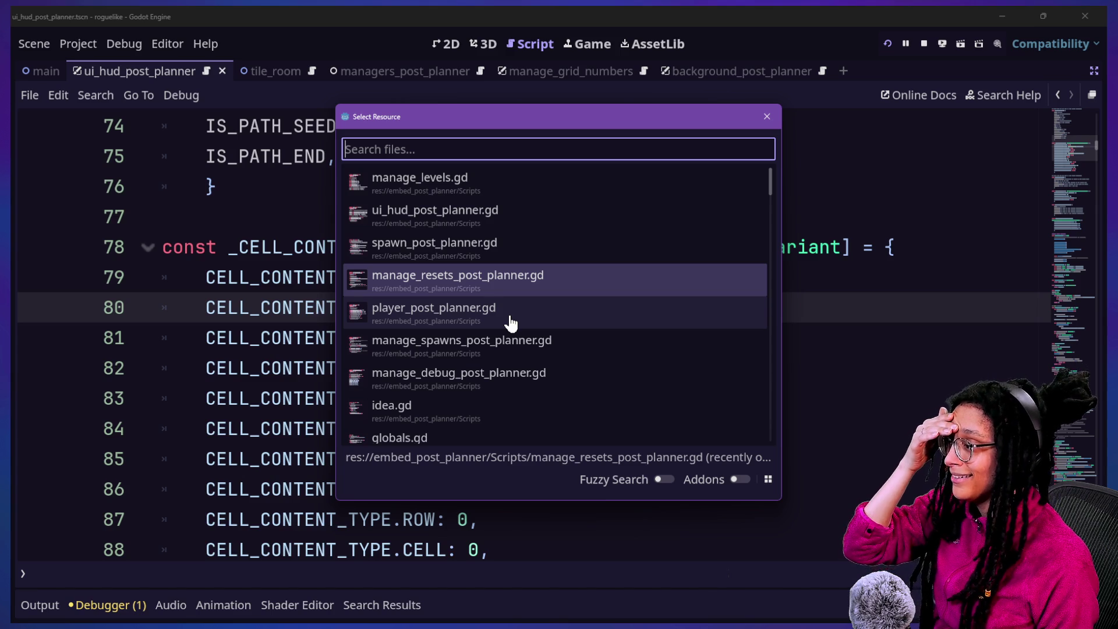
key("Up")
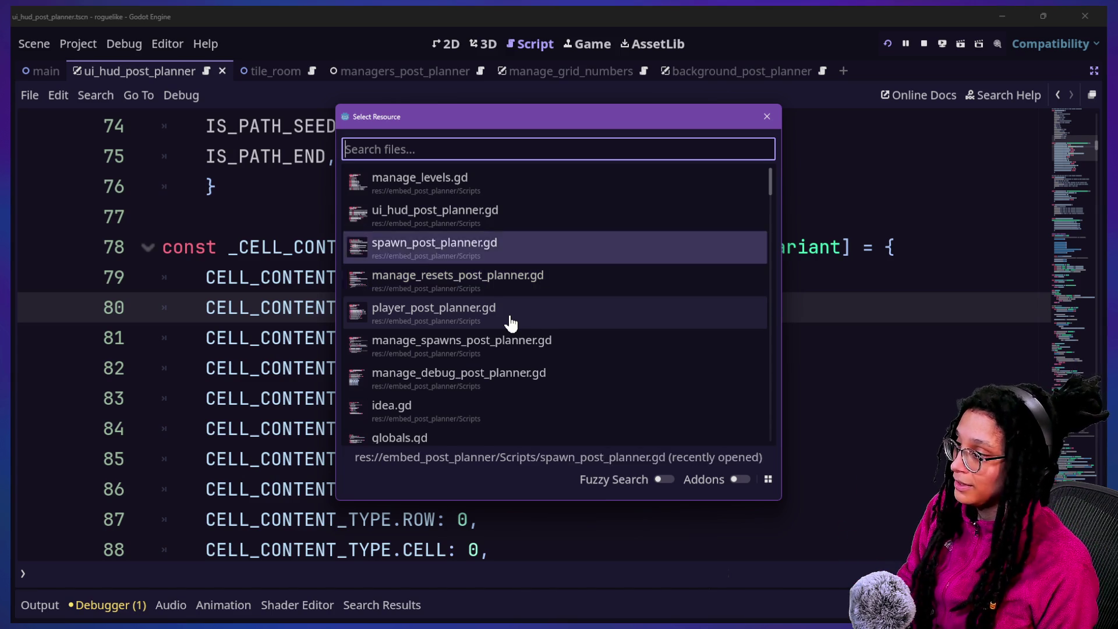
key("Up")
key("Up")
key("Return")
key("ctrl+alt+o")
Open ui_hud_post_planner.gd and retype idea_node from Idea to Node2D on line 49.
key("Down")
key("Return")
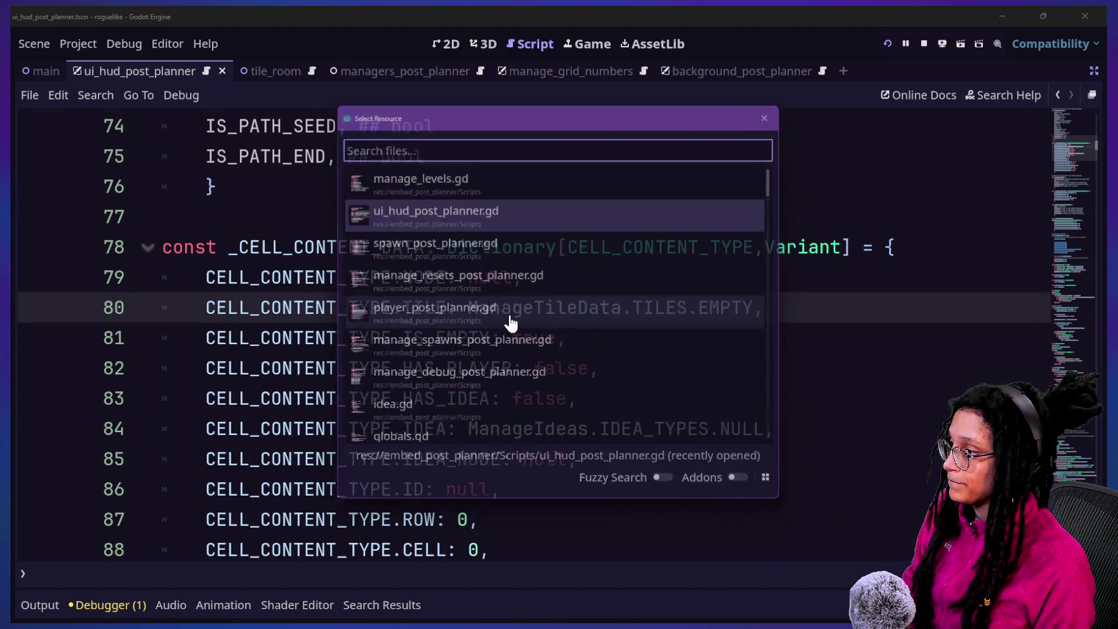
scroll(461, 336, "up", 7)
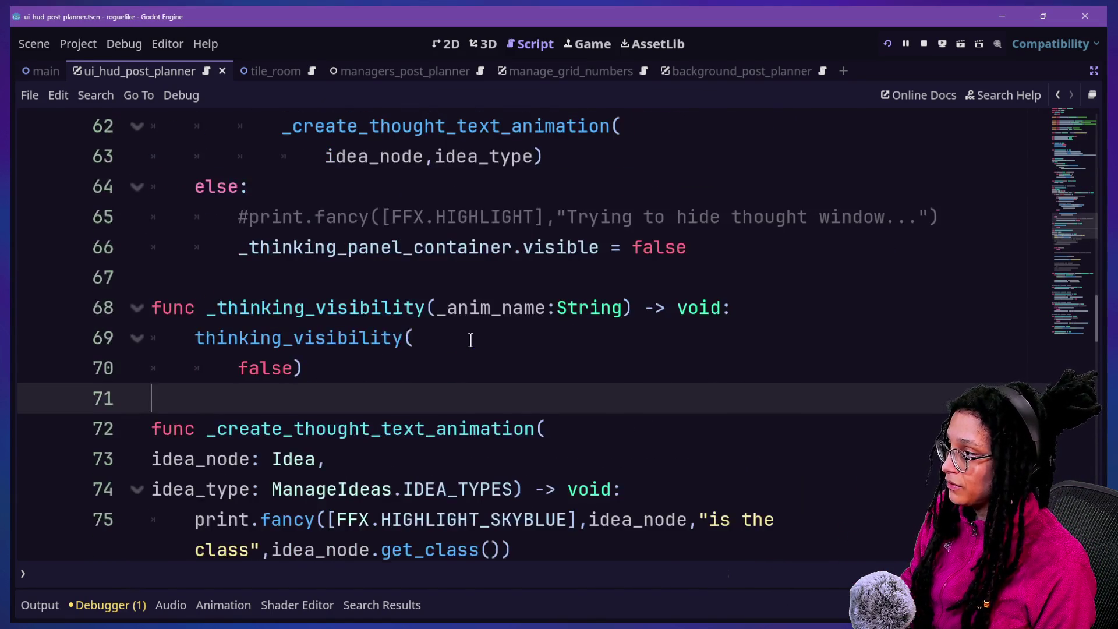
left_click(285, 176)
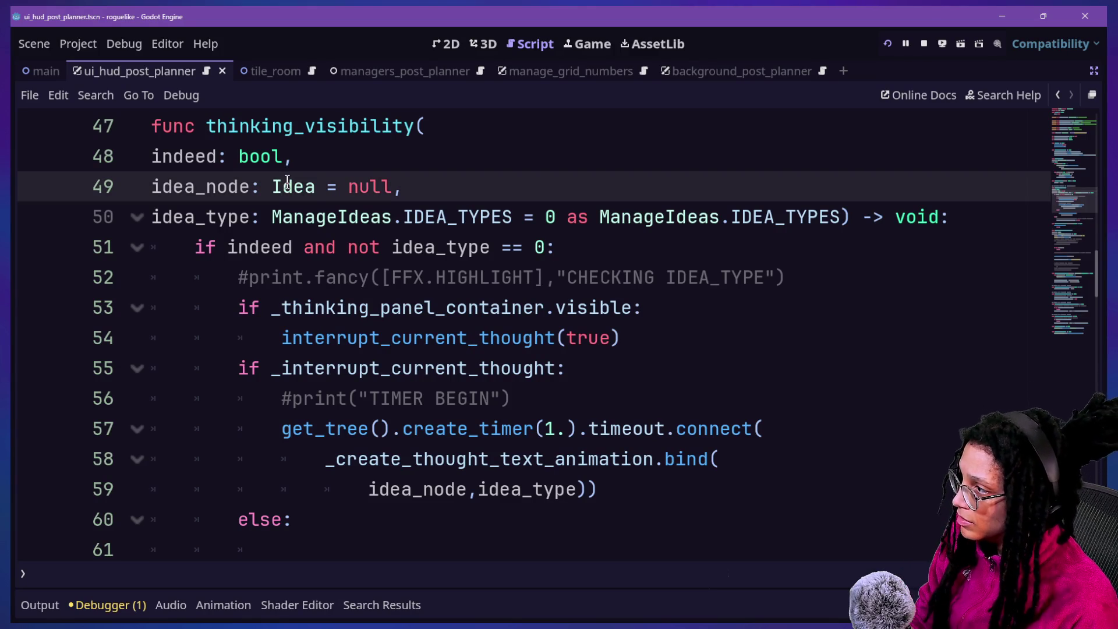
double_click(286, 180)
type("Node2D")
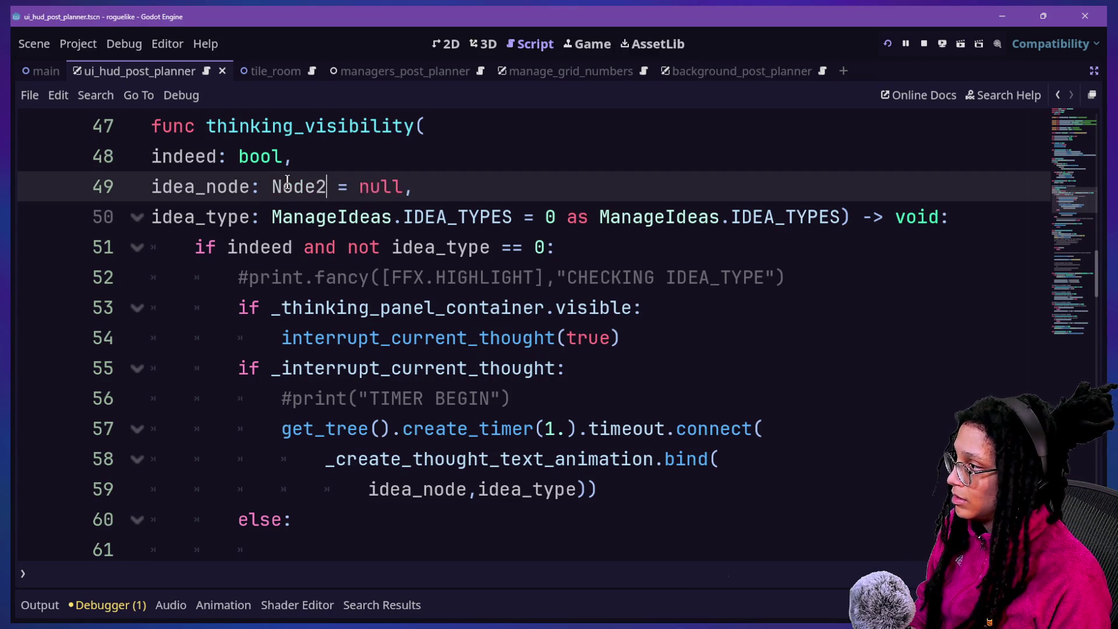
left_click(400, 156)
scroll(402, 166, "up", 4)
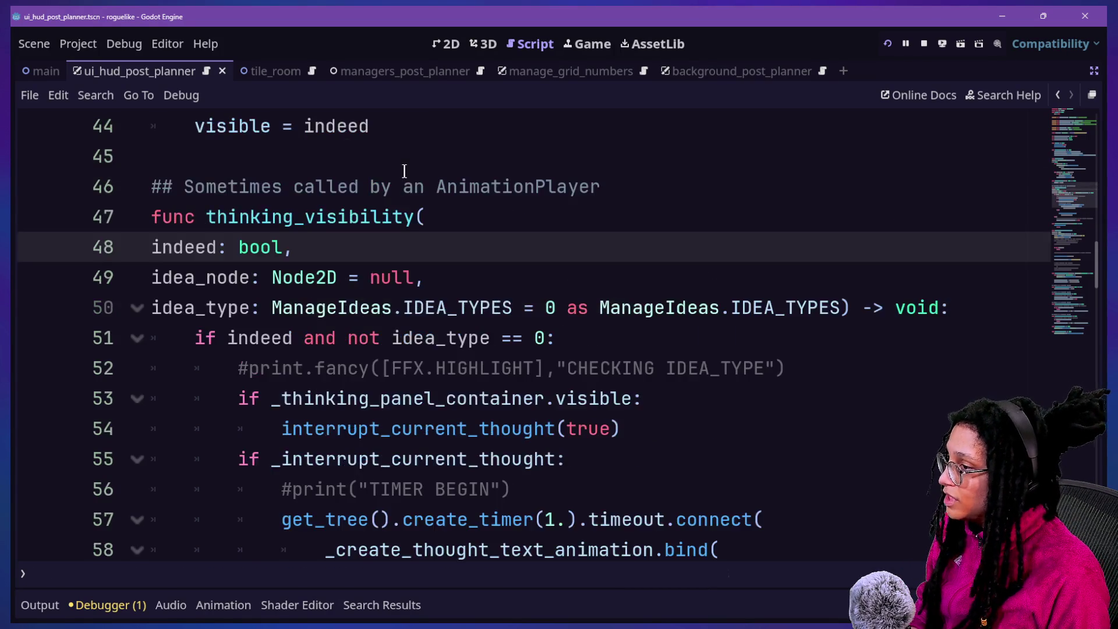
scroll(404, 171, "up", 3)
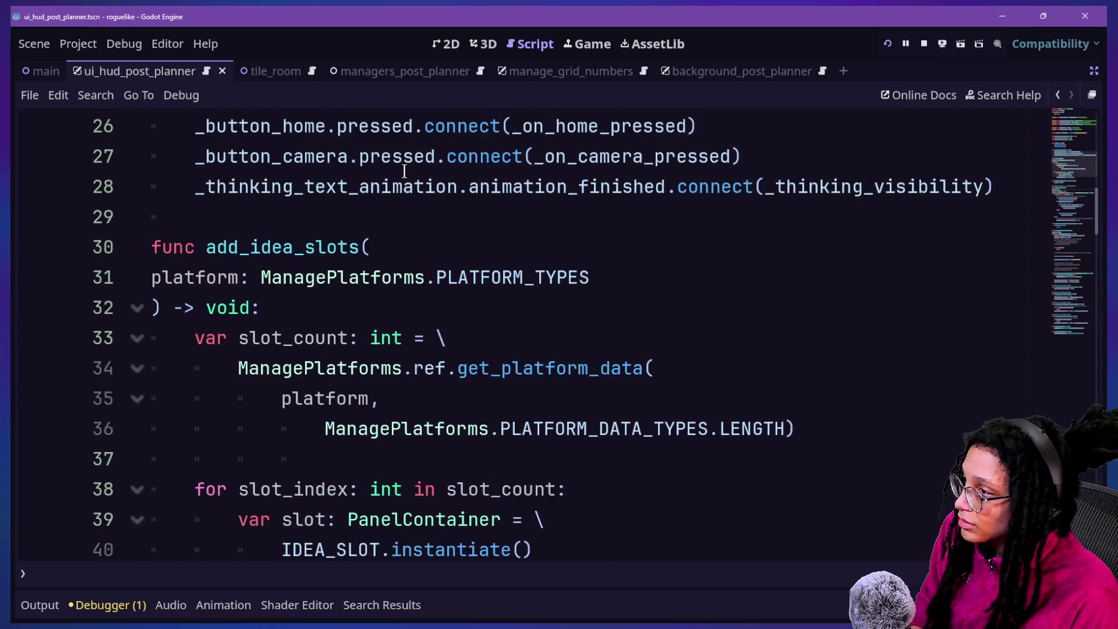
scroll(404, 170, "up", 2)
scroll(405, 169, "up", 1)
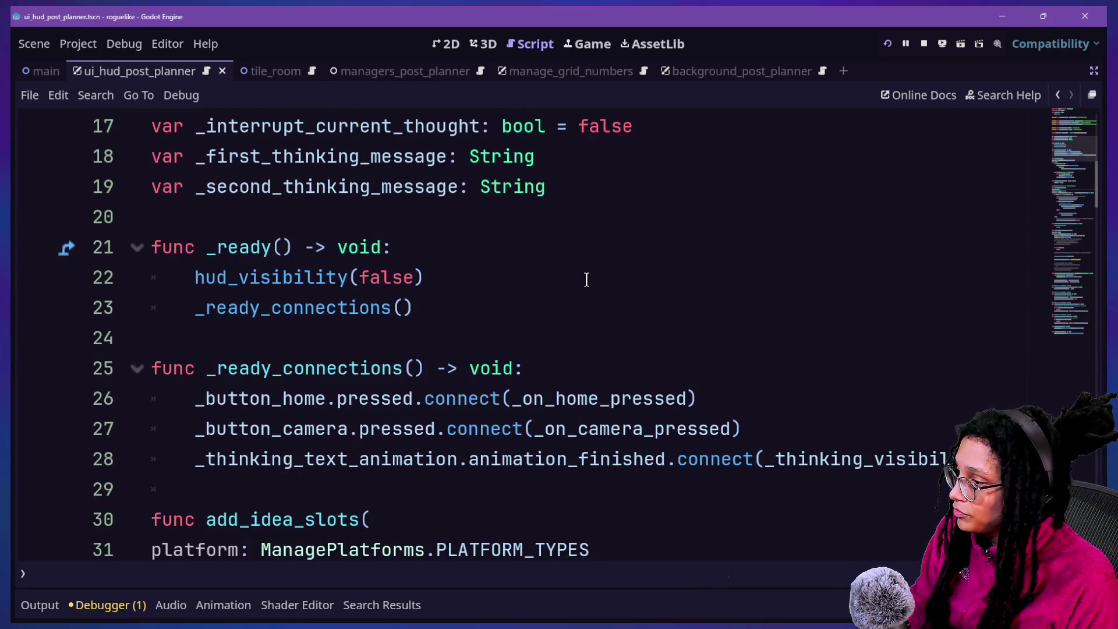
scroll(586, 279, "down", 3)
scroll(586, 279, "down", 3)
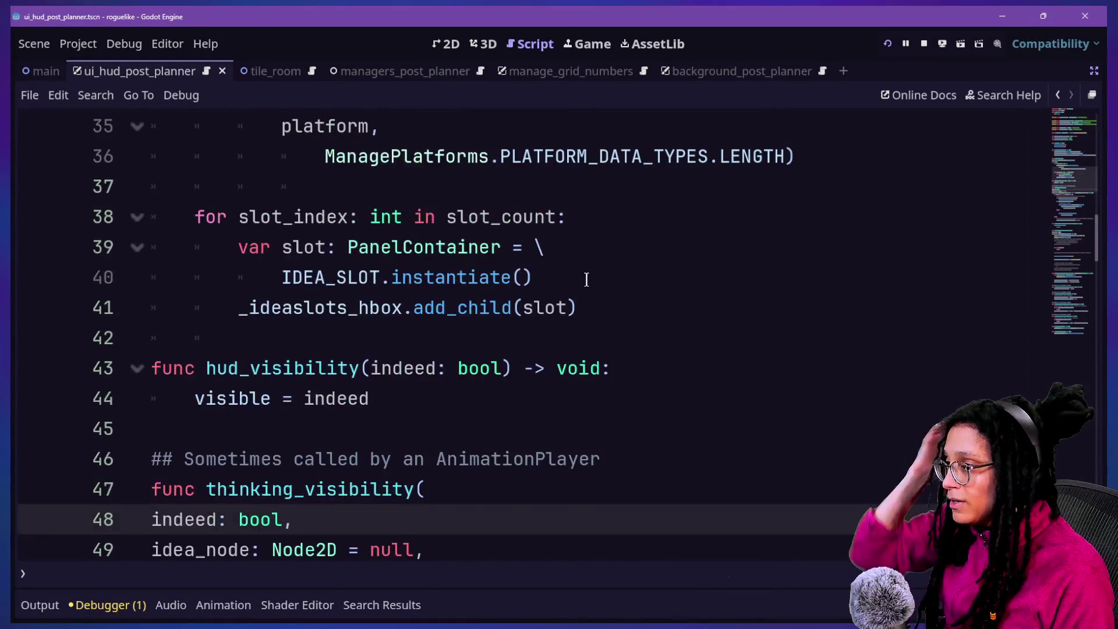
scroll(586, 280, "up", 7)
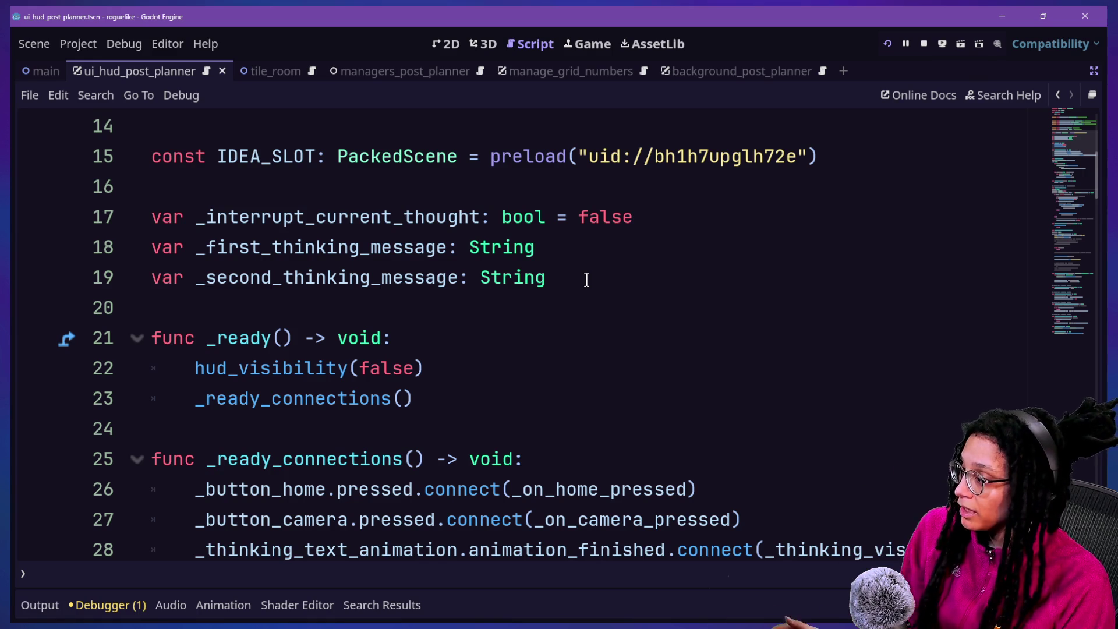
scroll(586, 279, "down", 6)
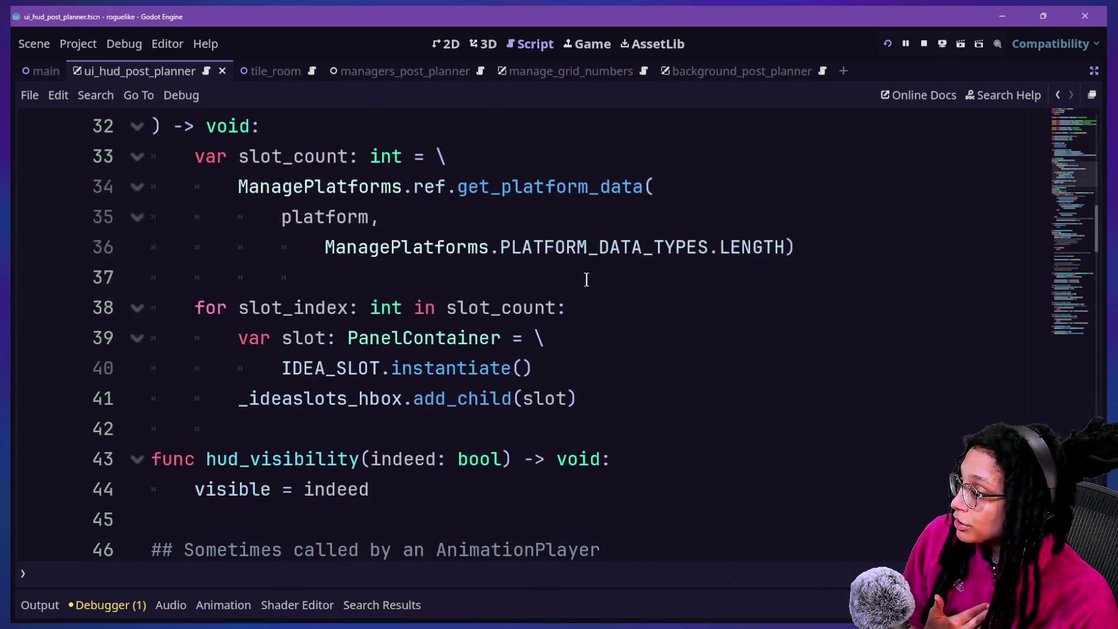
scroll(586, 279, "down", 3)
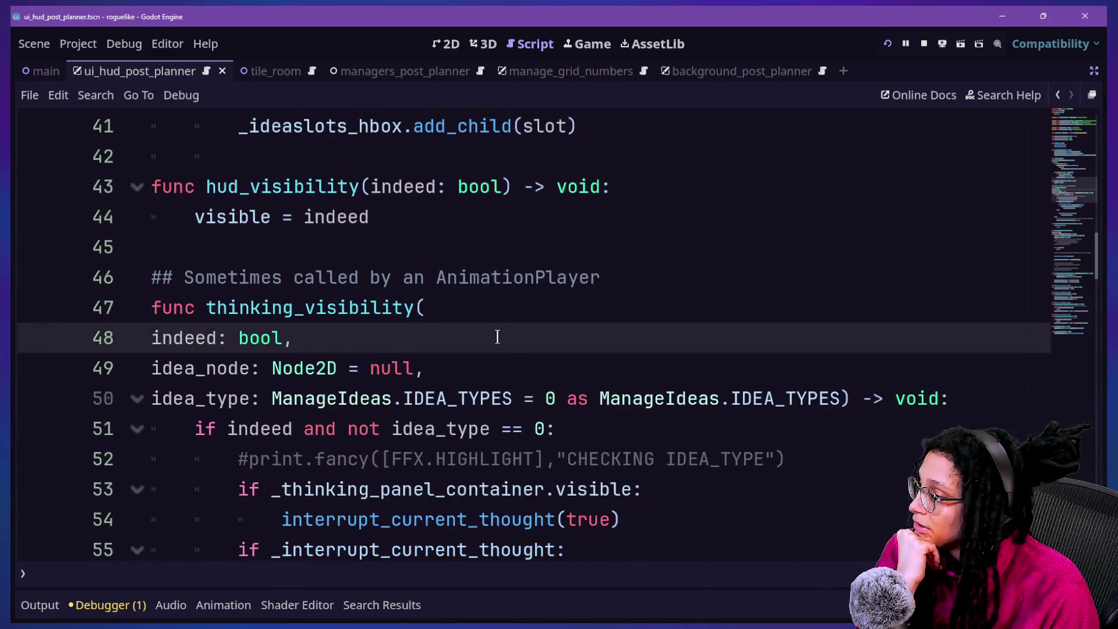
scroll(559, 398, "down", 3)
scroll(559, 398, "up", 11)
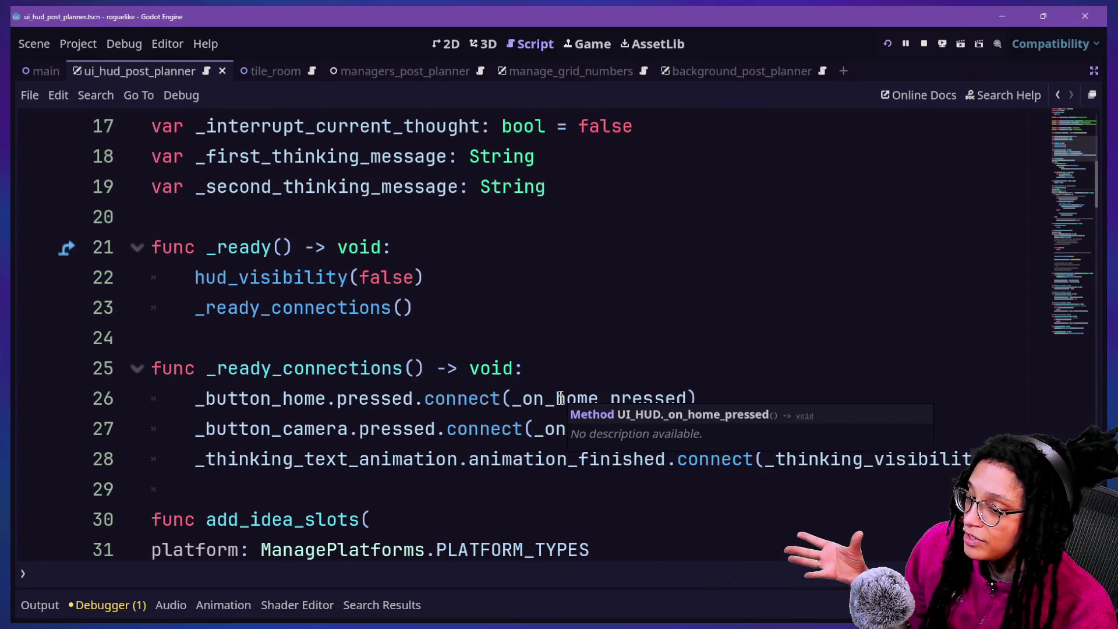
scroll(560, 398, "down", 1)
scroll(561, 398, "down", 1)
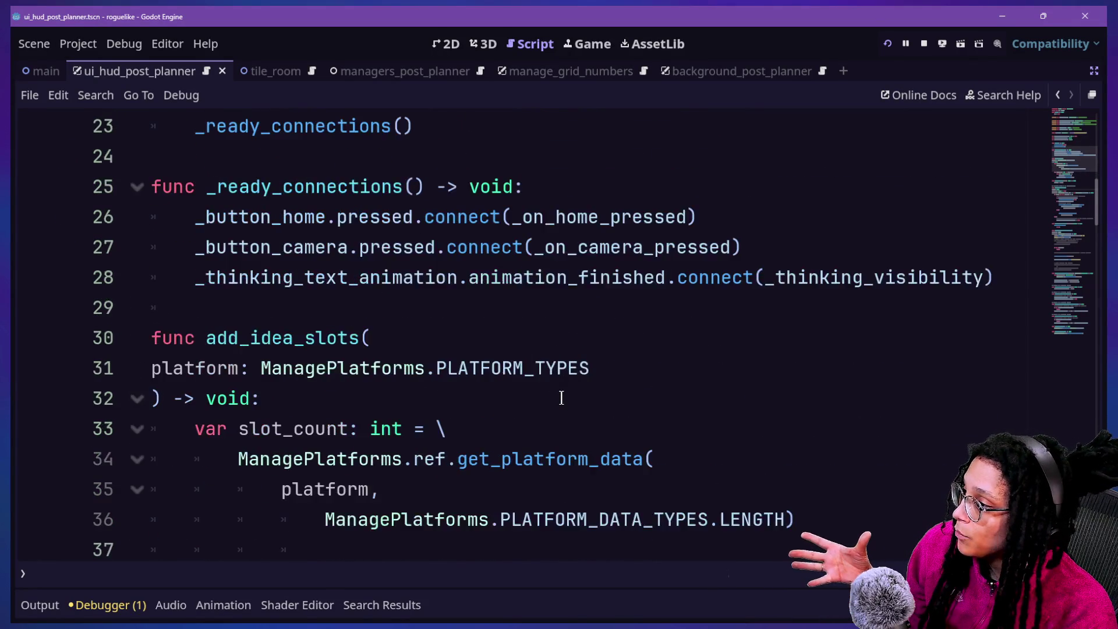
scroll(561, 397, "up", 2)
scroll(561, 398, "down", 4)
scroll(562, 397, "down", 1)
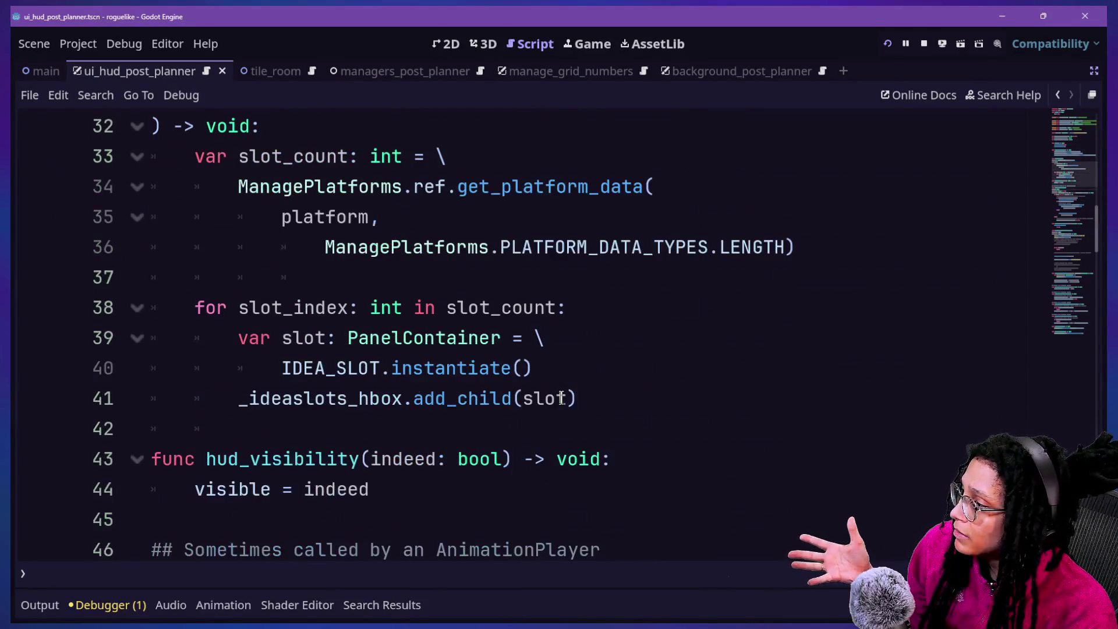
scroll(561, 398, "down", 3)
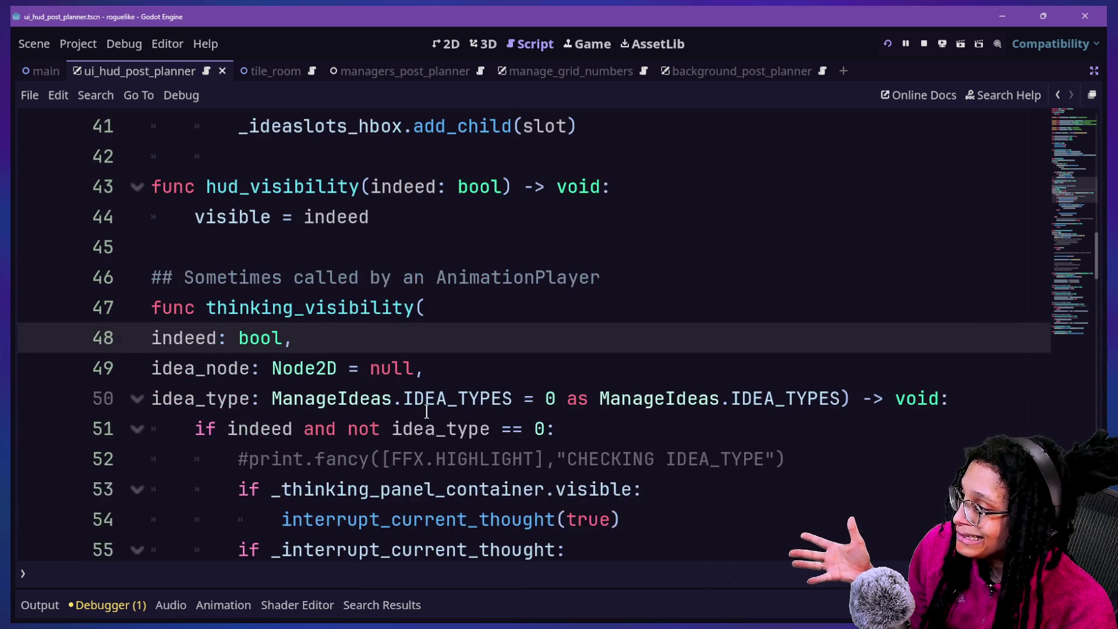
mouse_move(515, 410)
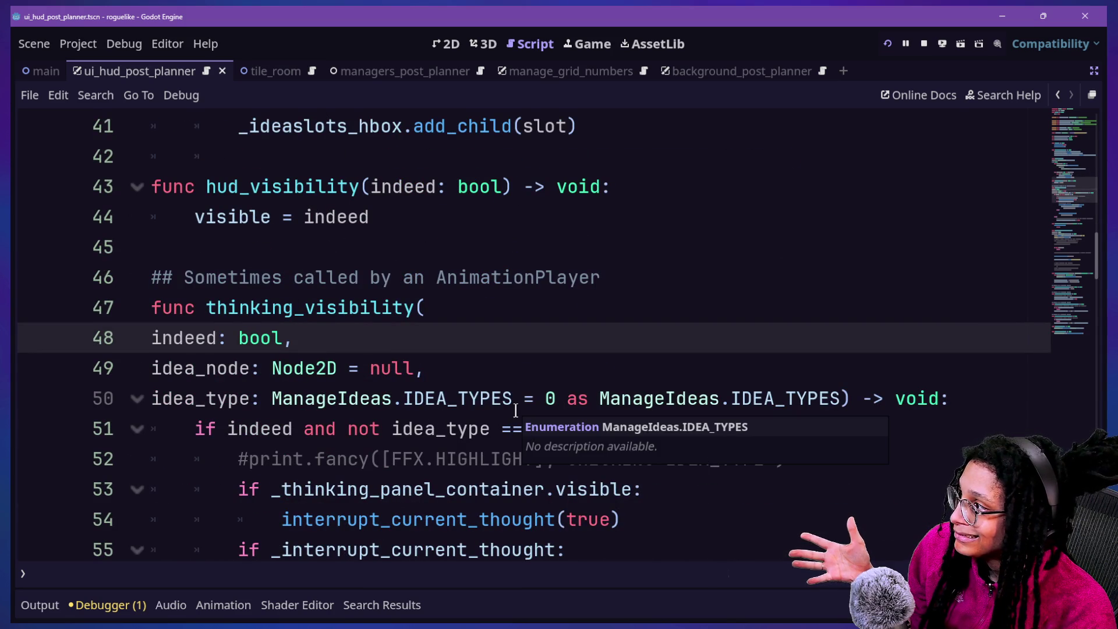
scroll(515, 411, "down", 6)
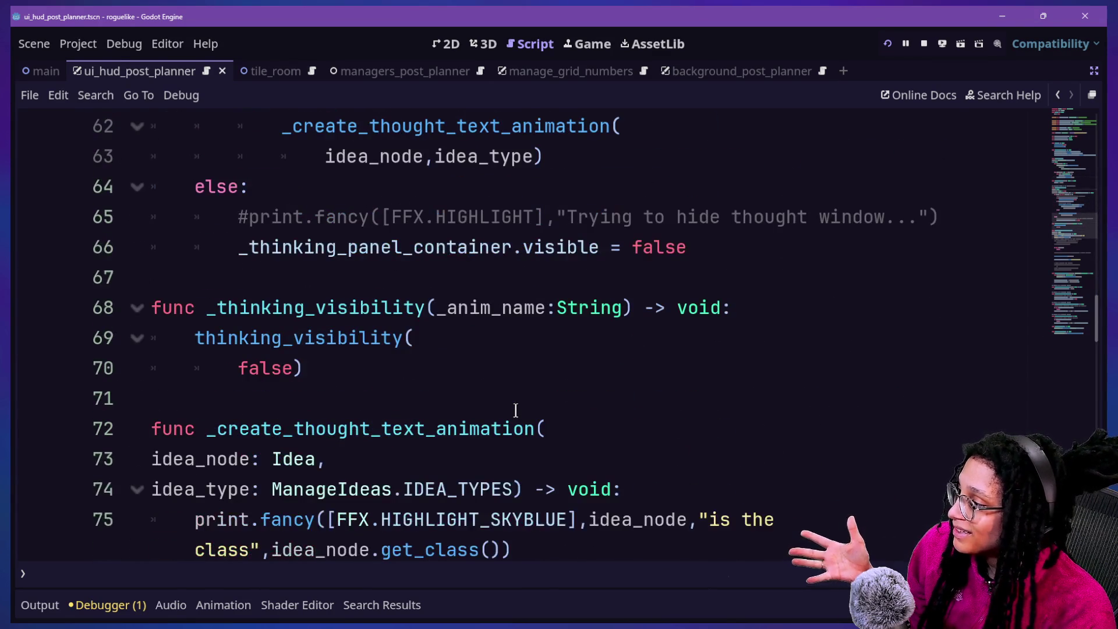
Retype the idea_node parameter on line 73 from Idea to Node2D.
double_click(304, 459)
type("Node2D")
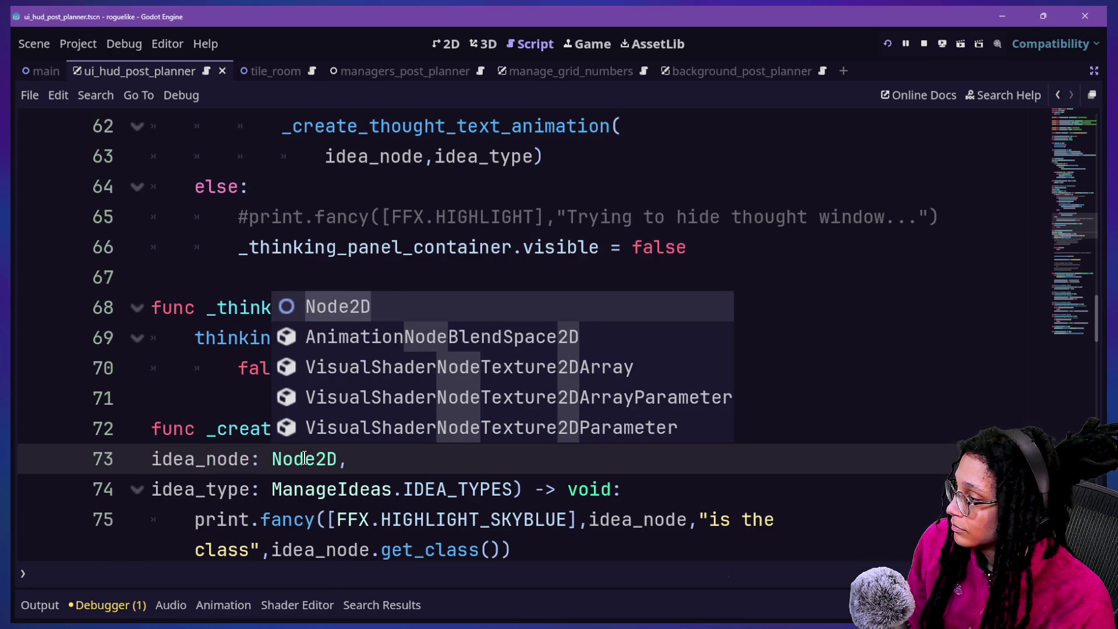
key("Escape")
double_click(306, 460)
Search the script for ': idea' to check for other Idea-typed parameters.
key("ctrl+f")
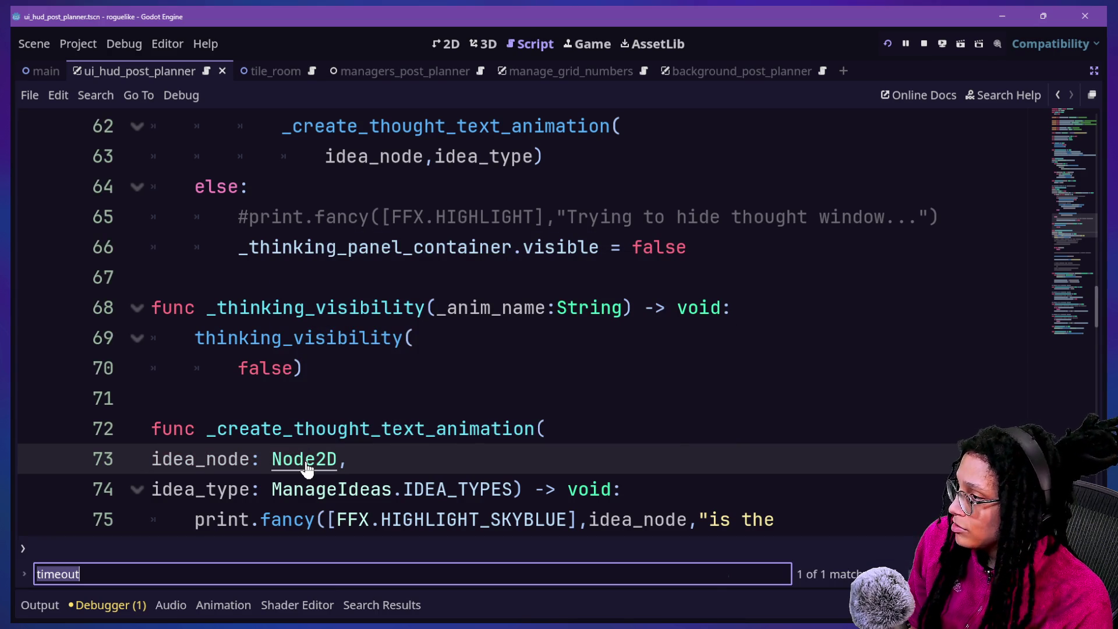
type(": idea")
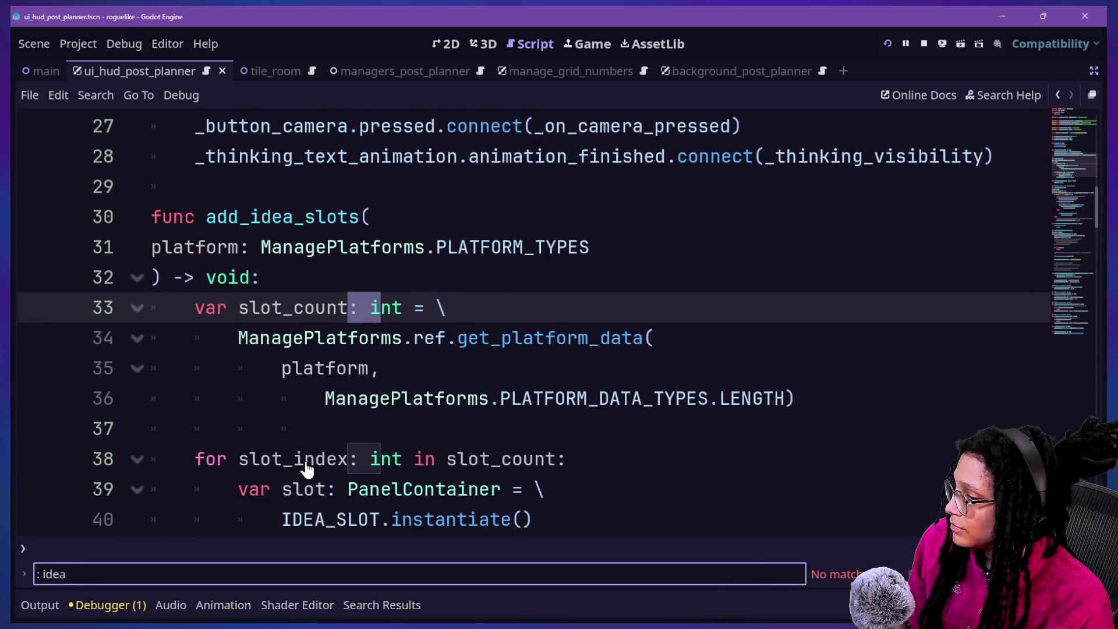
scroll(307, 469, "up", 9)
left_click(448, 364)
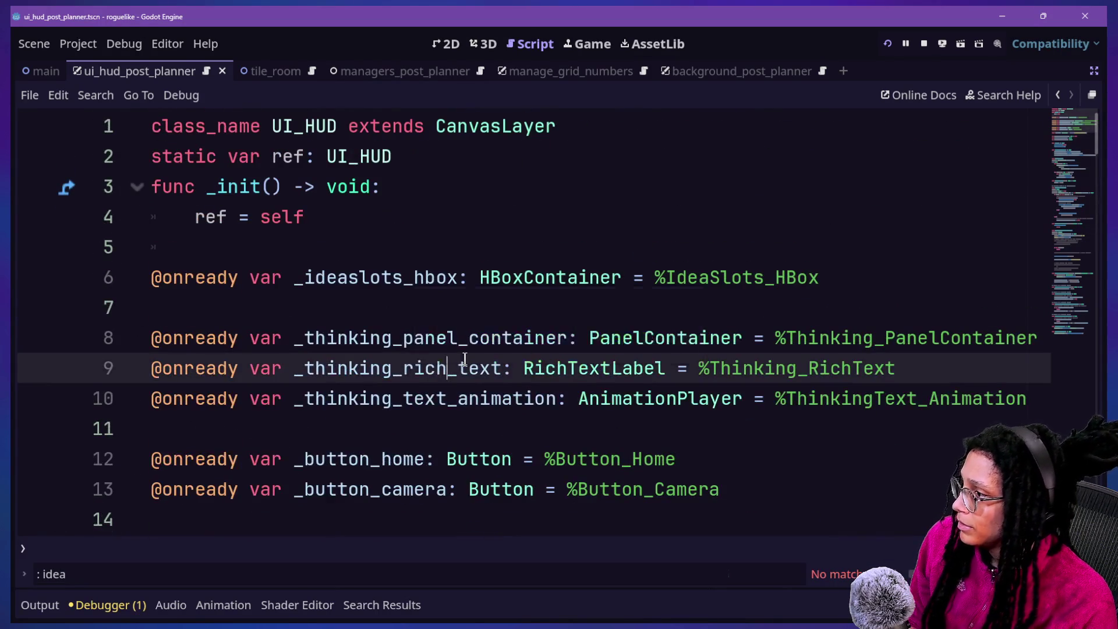
scroll(465, 358, "down", 15)
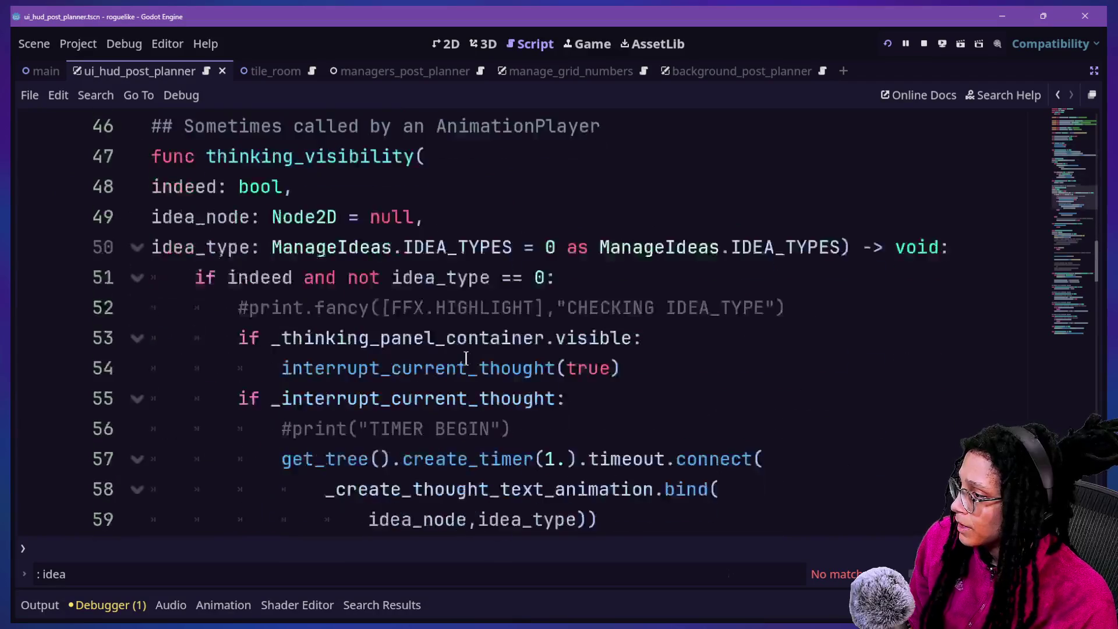
scroll(466, 358, "down", 8)
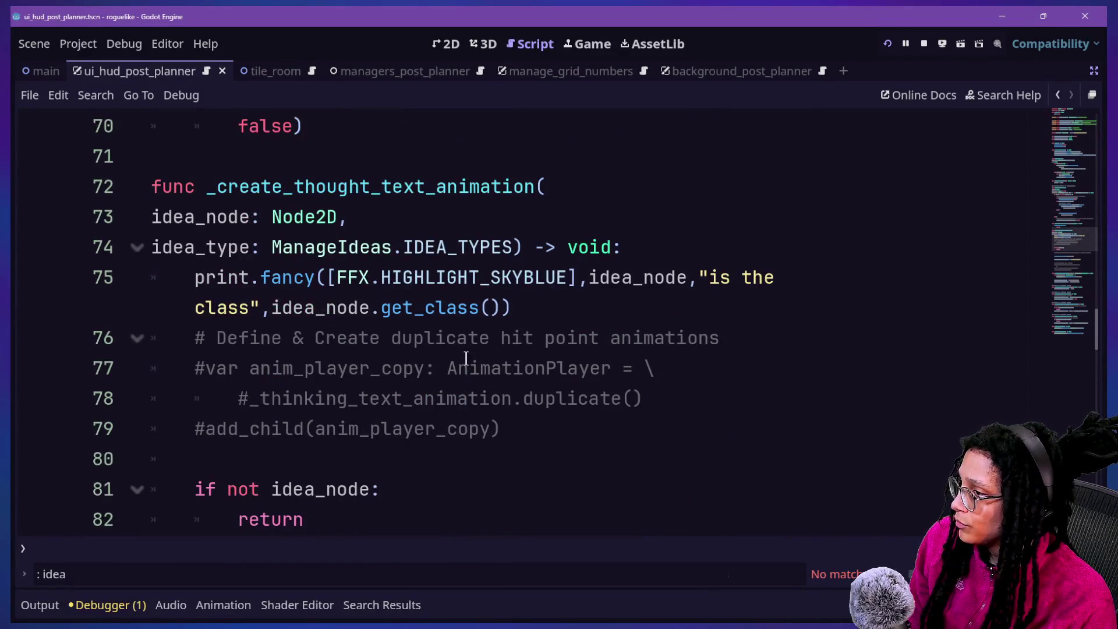
left_click(788, 240)
Start line 75 with var is_idea: bool = idea_node.
key("Return")
type("v")
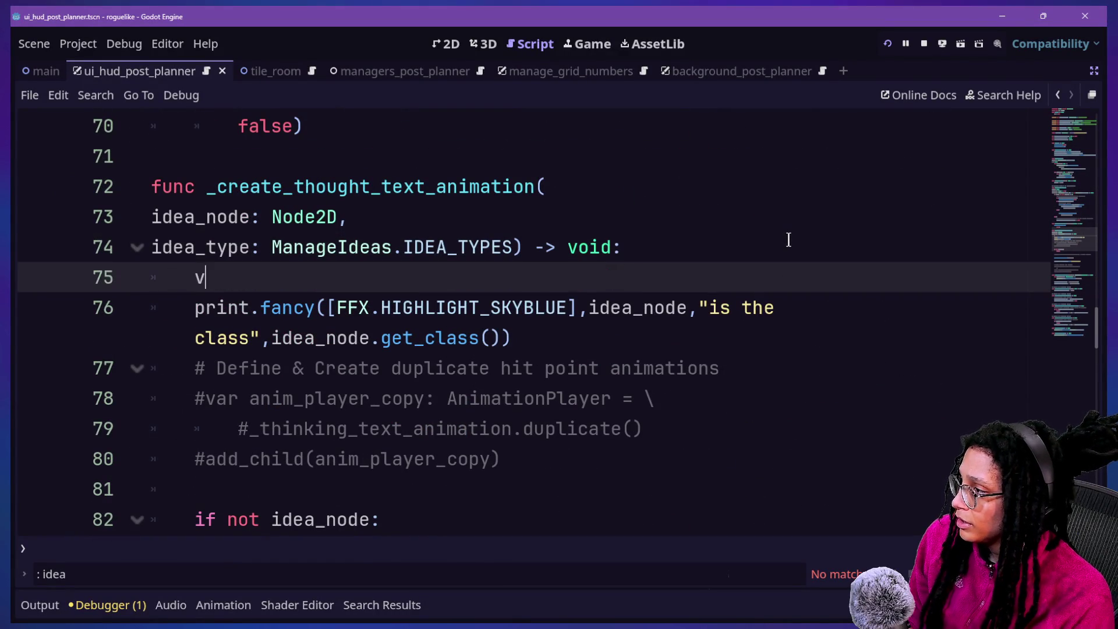
type("ar is_id")
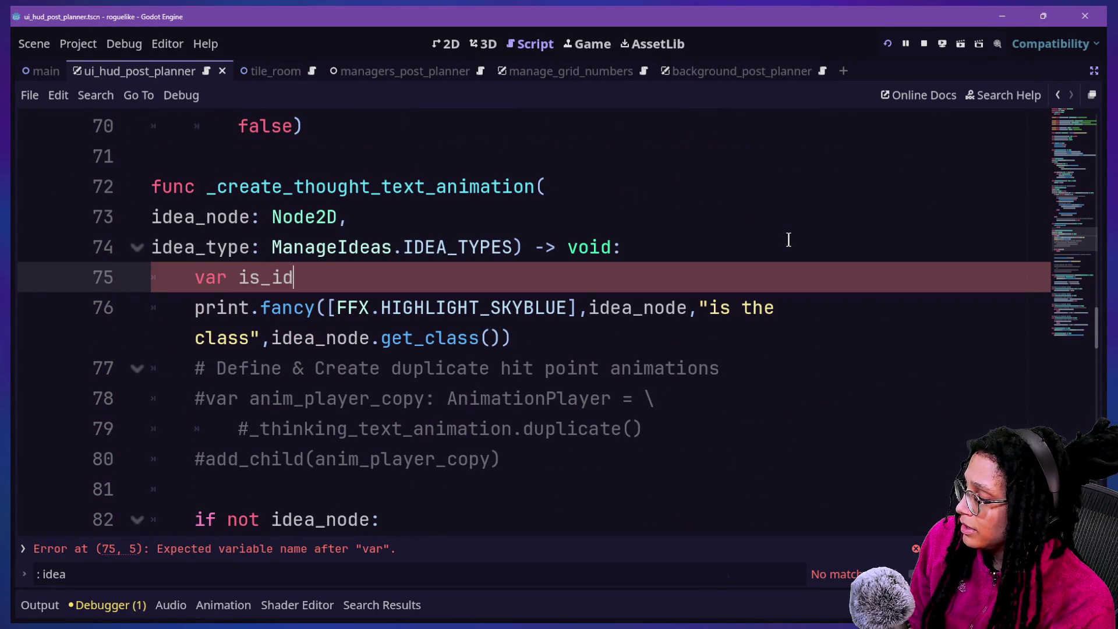
type("ea: bool = ")
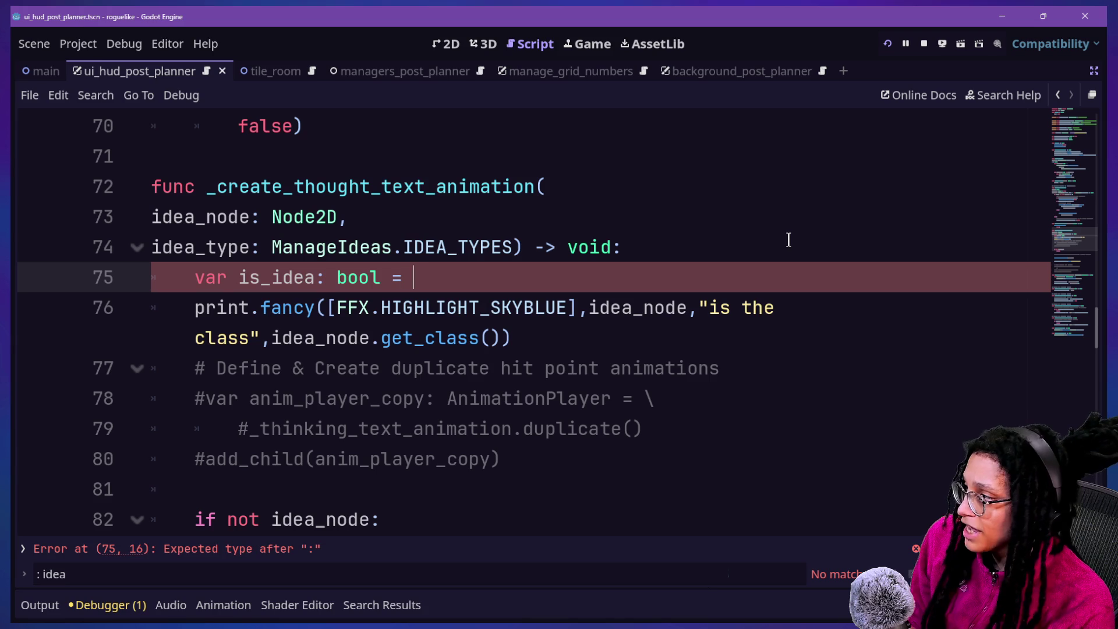
type("idea_node")
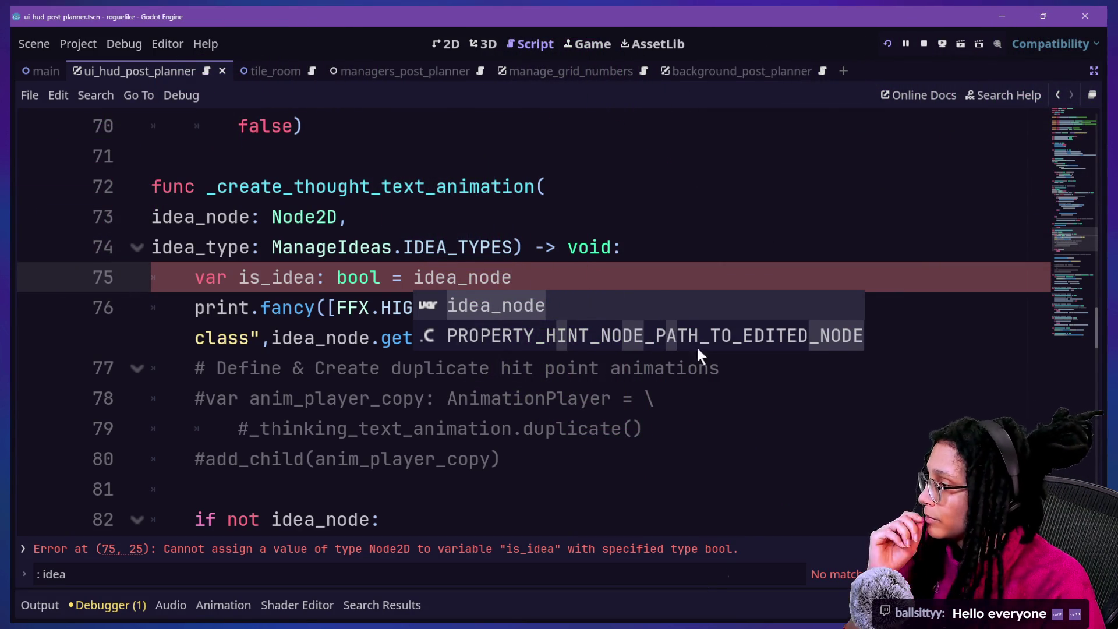
left_click(652, 287)
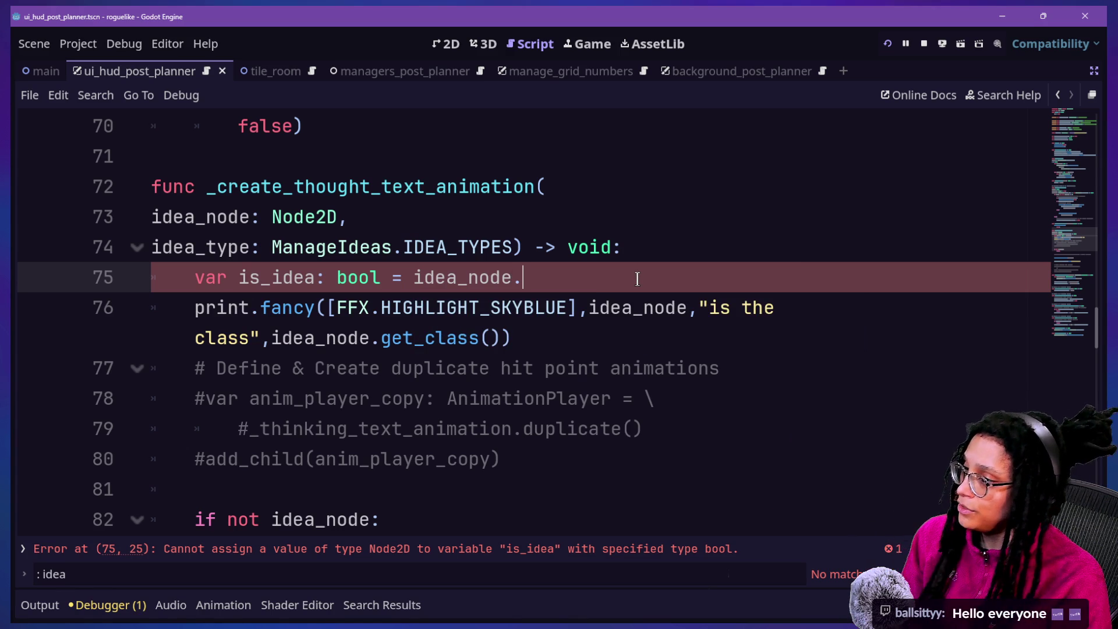
key("BackSpace")
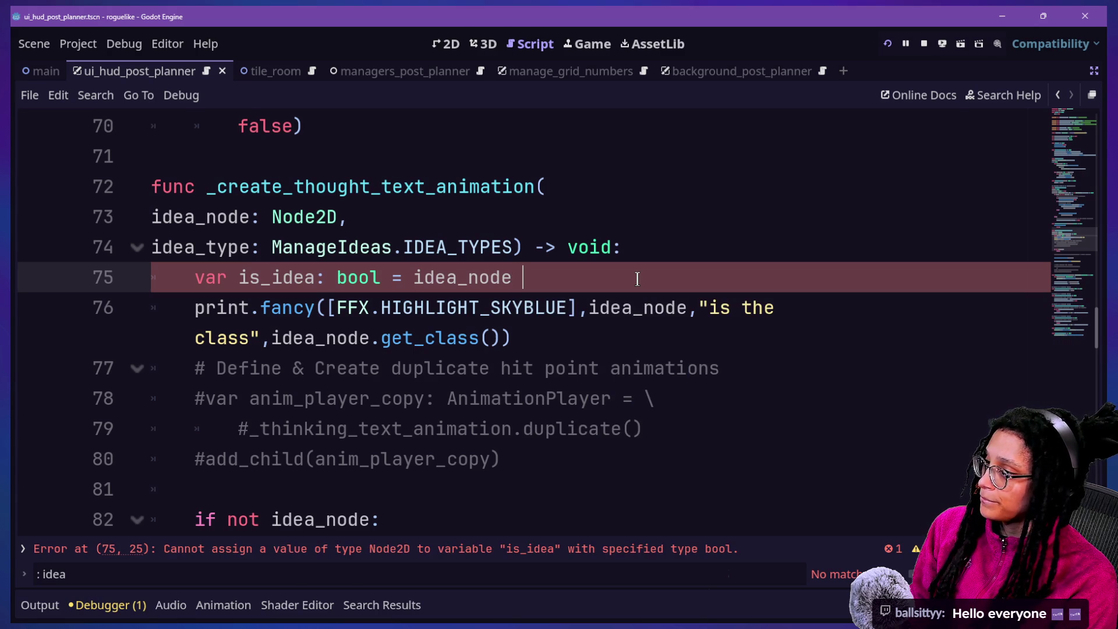
Complete it as true if idea_node is Idea else false.
left_click(415, 282)
type("if")
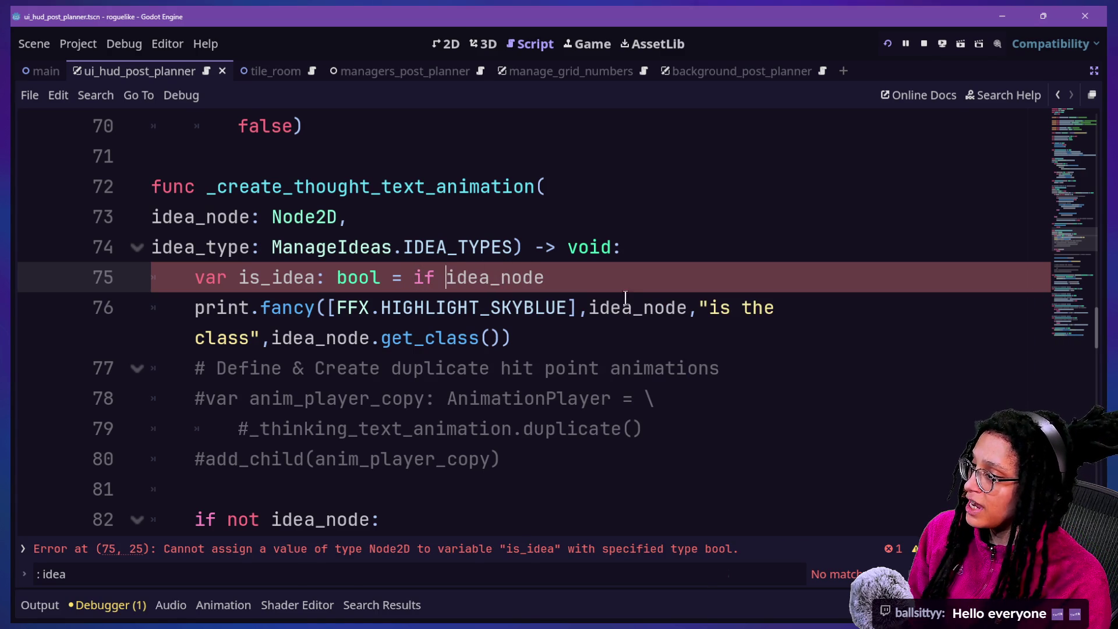
left_click(631, 281)
type("id")
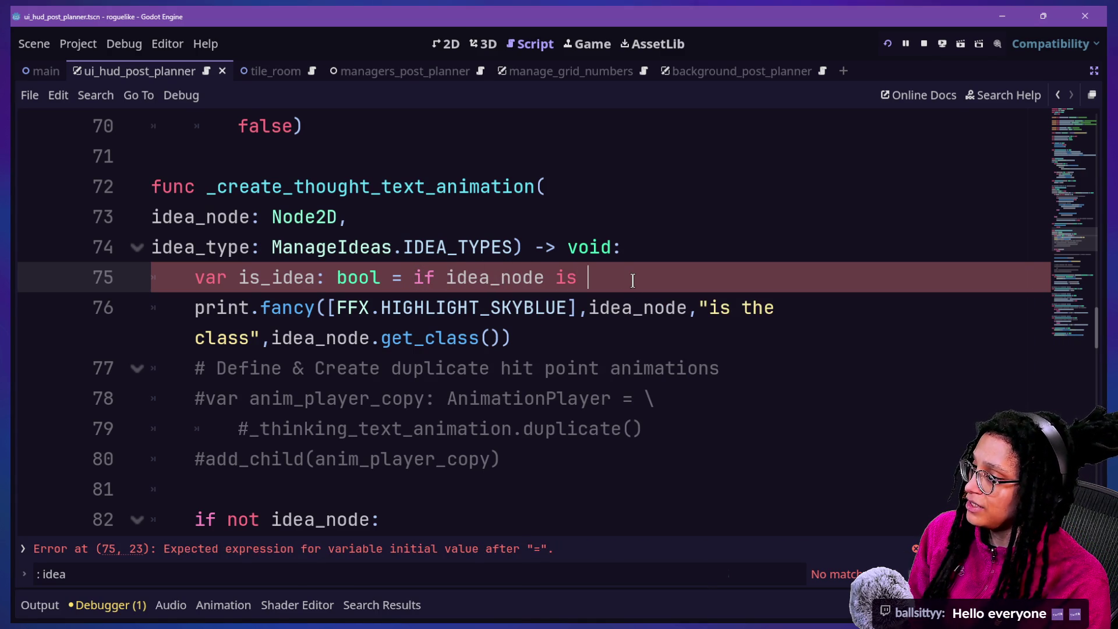
type("ea")
left_click(567, 247)
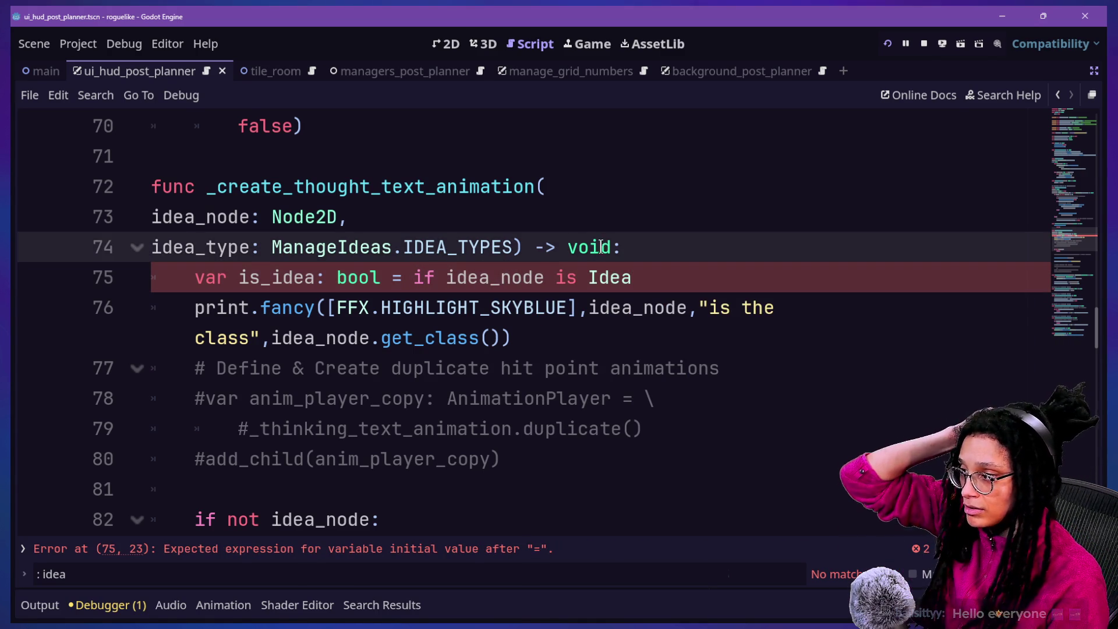
left_click(424, 277)
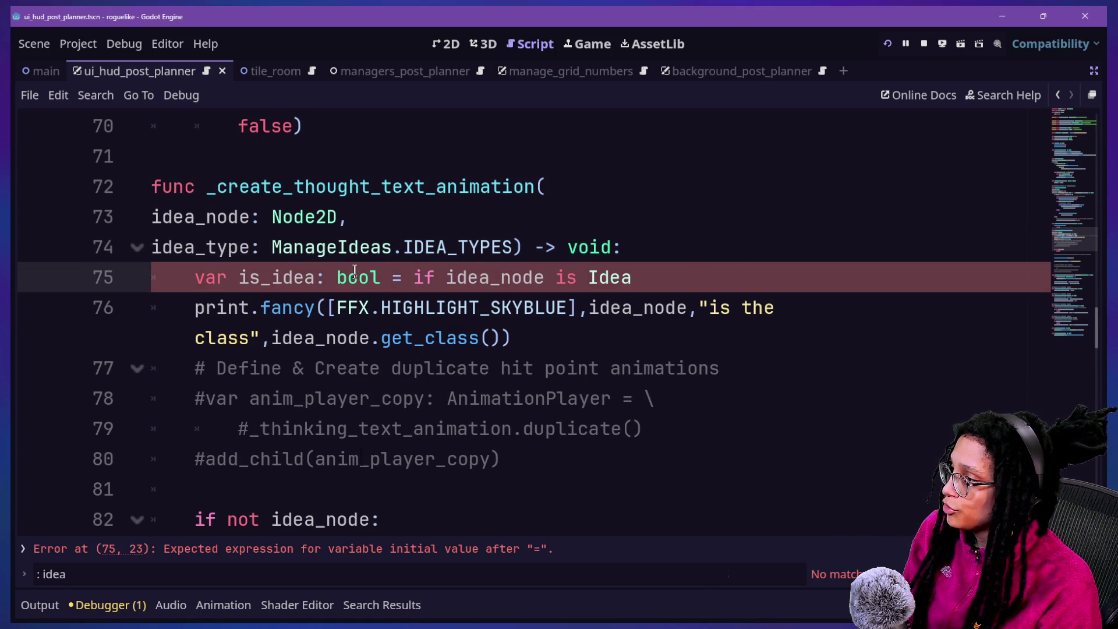
type("true")
left_click(772, 272)
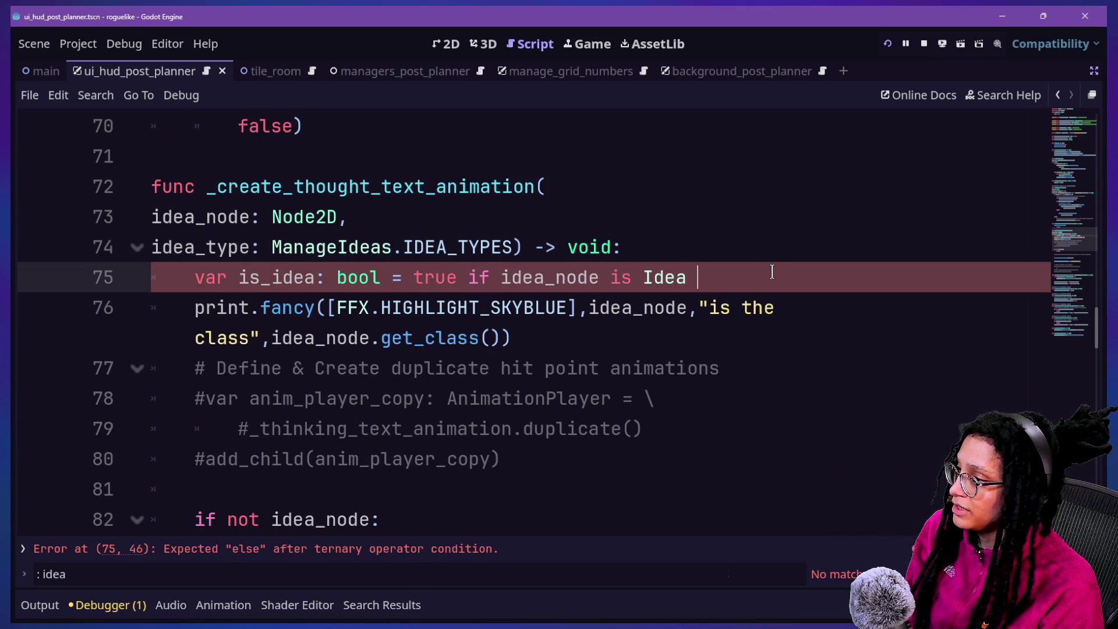
type("else false")
left_click_drag(436, 277, 873, 278)
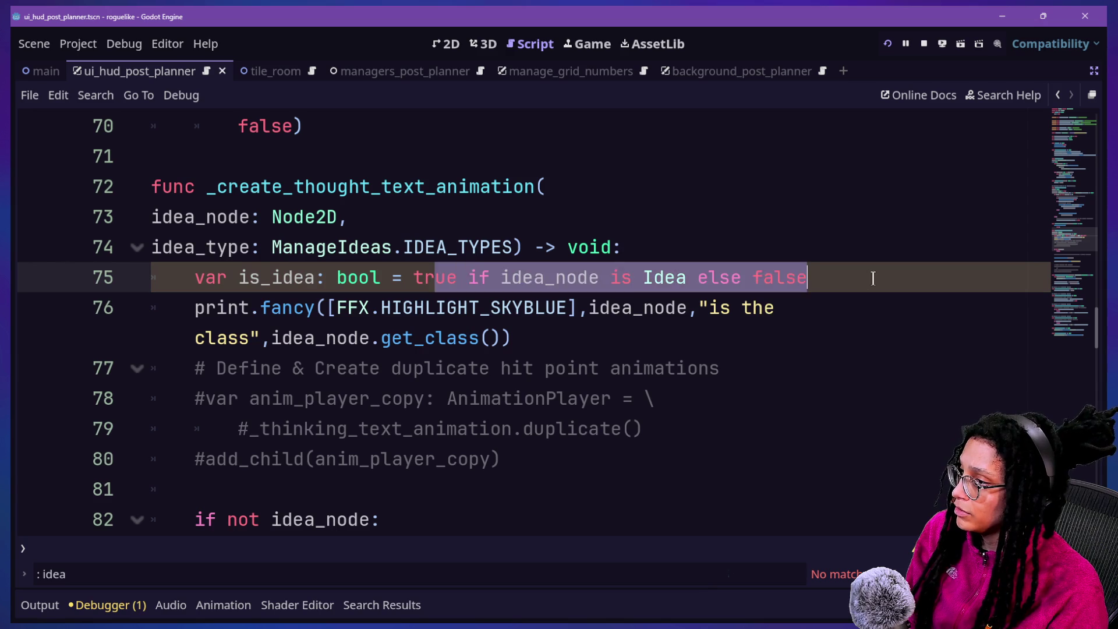
left_click(872, 279)
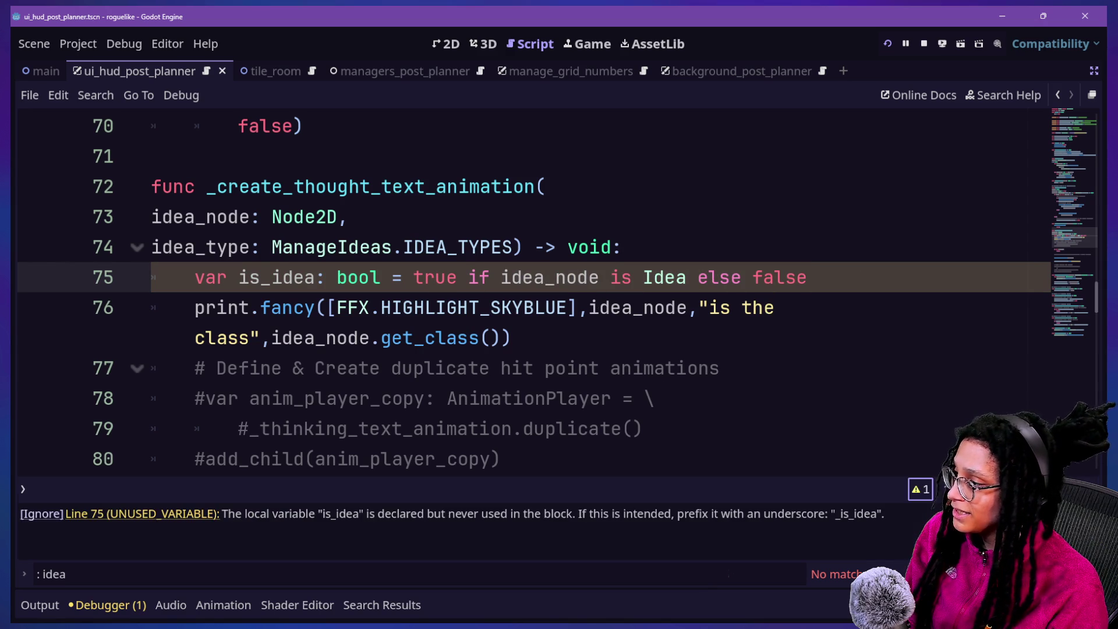
Change idea_node to idea_node.name in the print.fancy call.
left_click(636, 338)
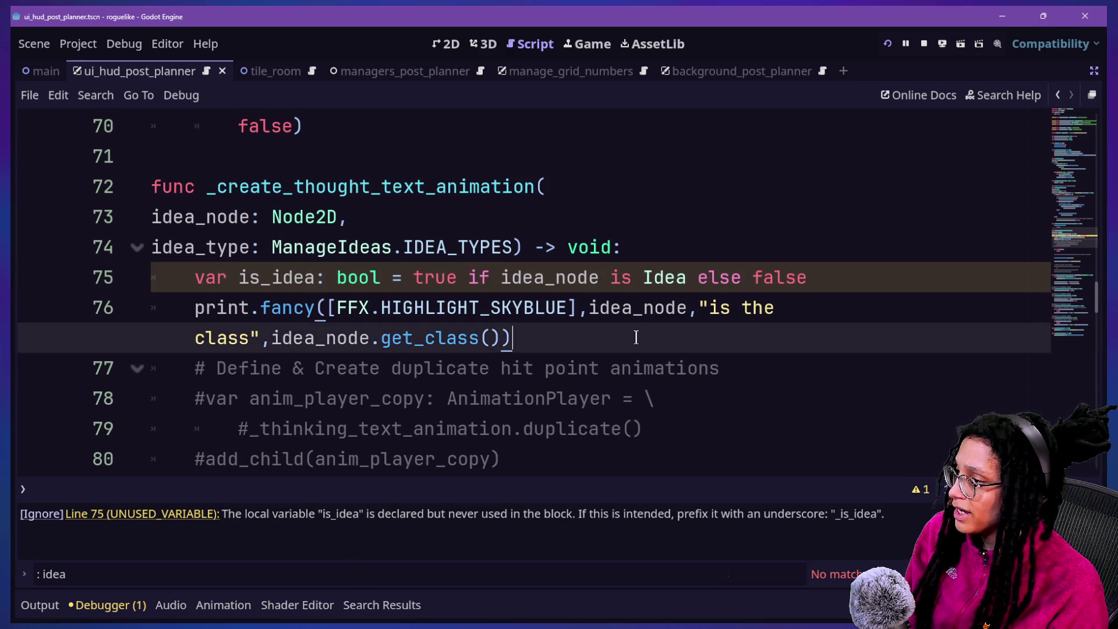
left_click(723, 300)
left_click(506, 340)
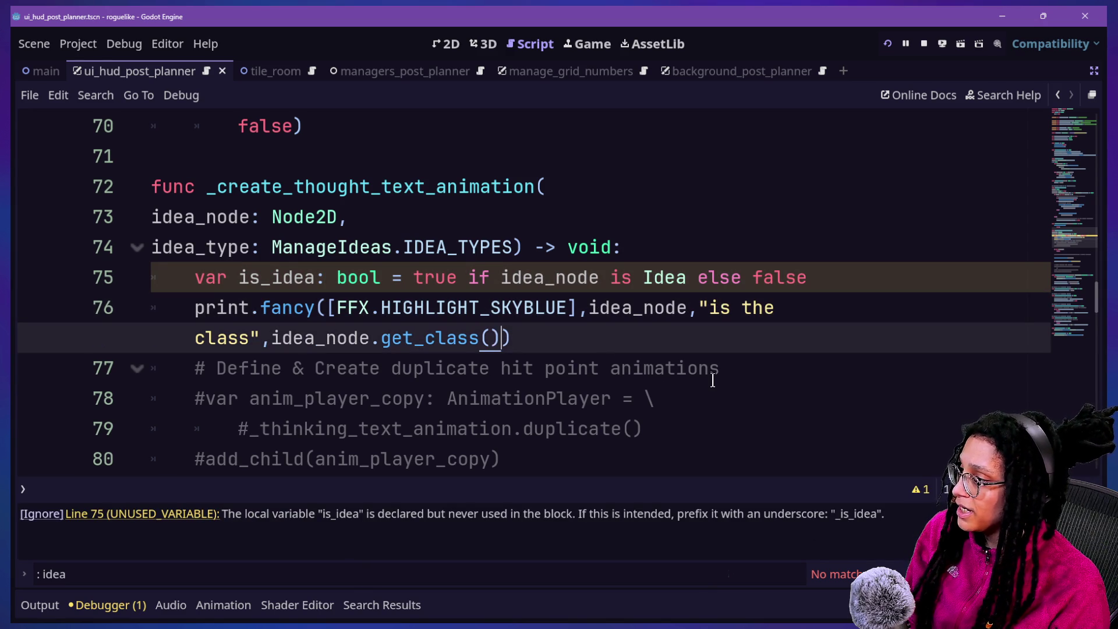
left_click(694, 309)
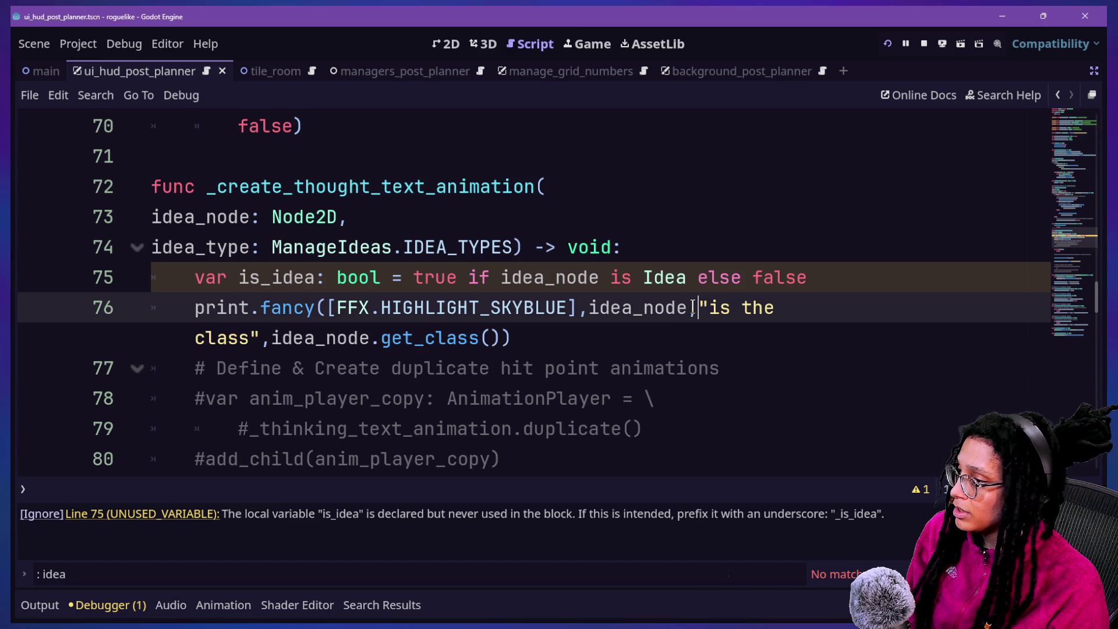
type(".name")
Append "but is it an Idea lol?" and is_idea to the print, then run the project.
left_click(505, 277)
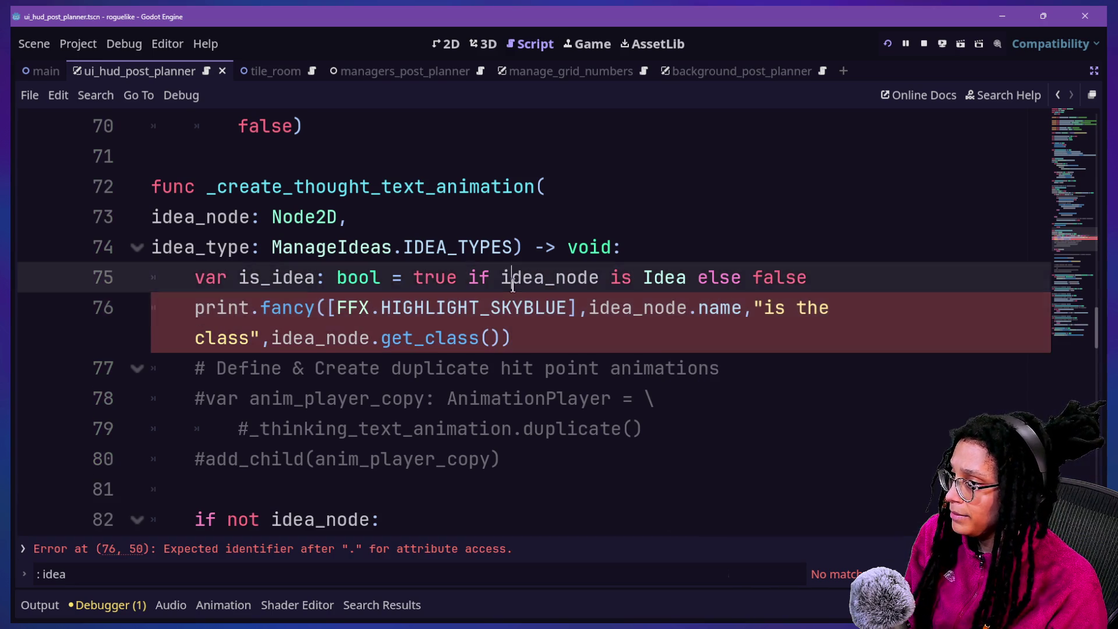
left_click_drag(270, 338, 491, 337)
left_click(491, 338)
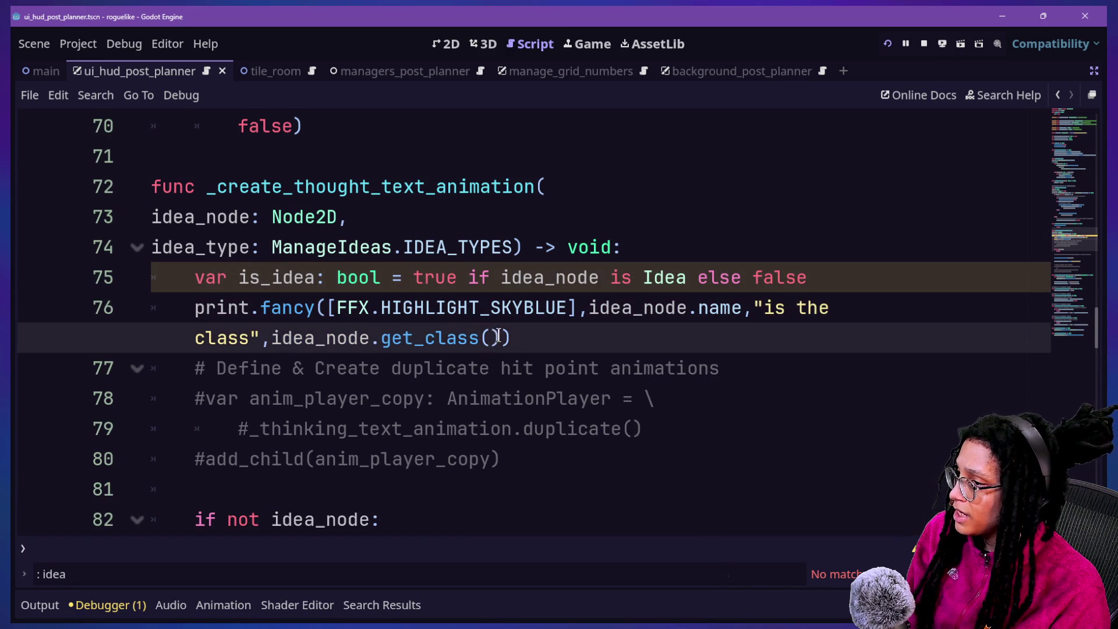
type("m")
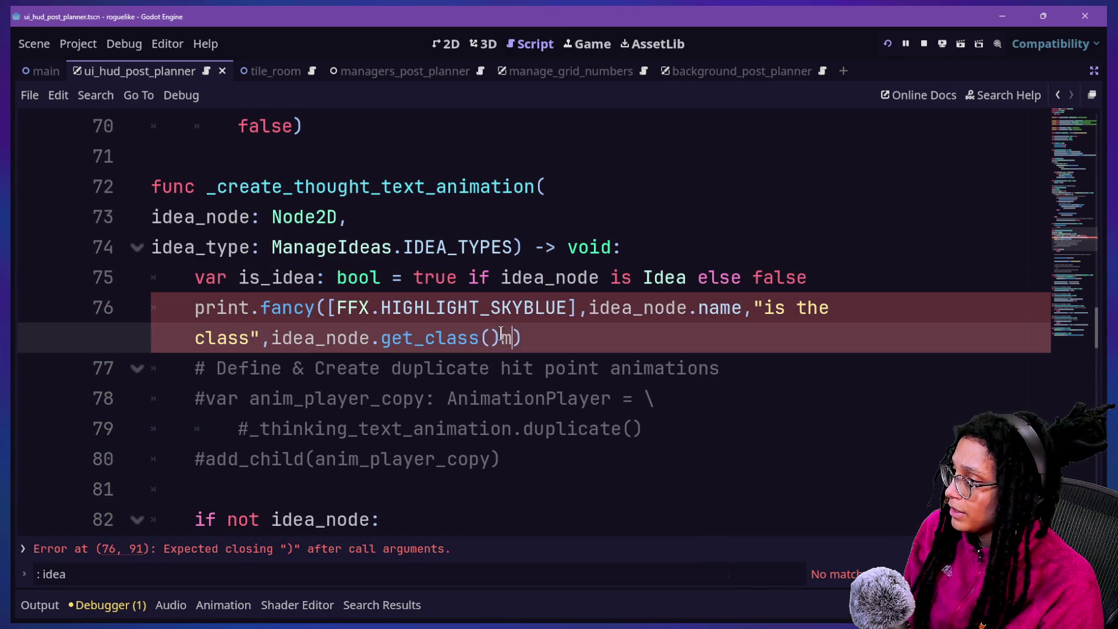
type("\"but i")
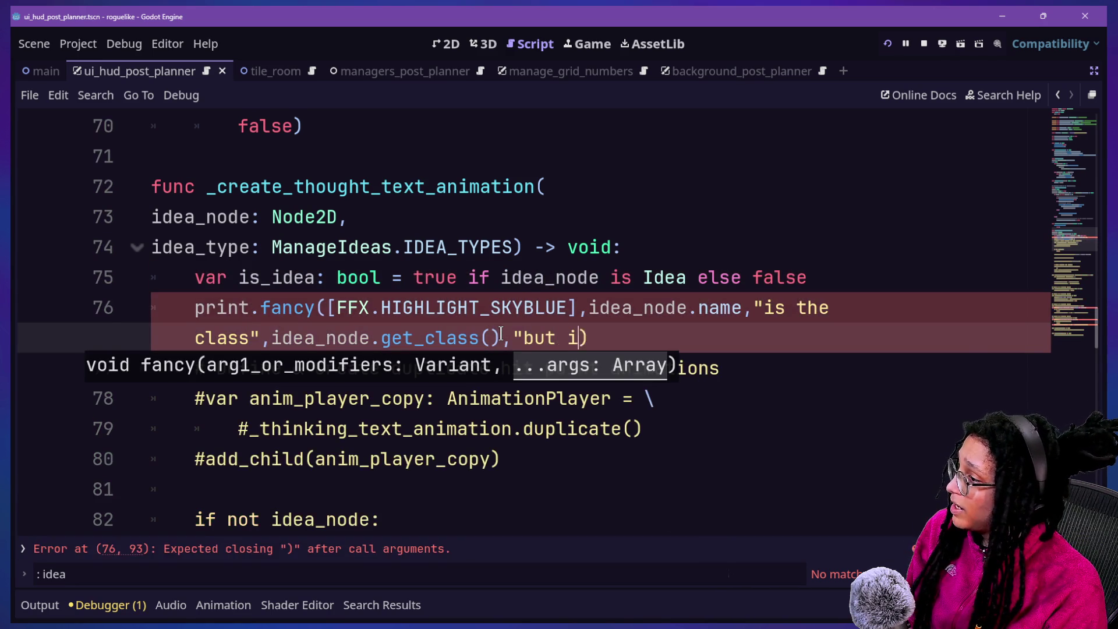
type("s idea")
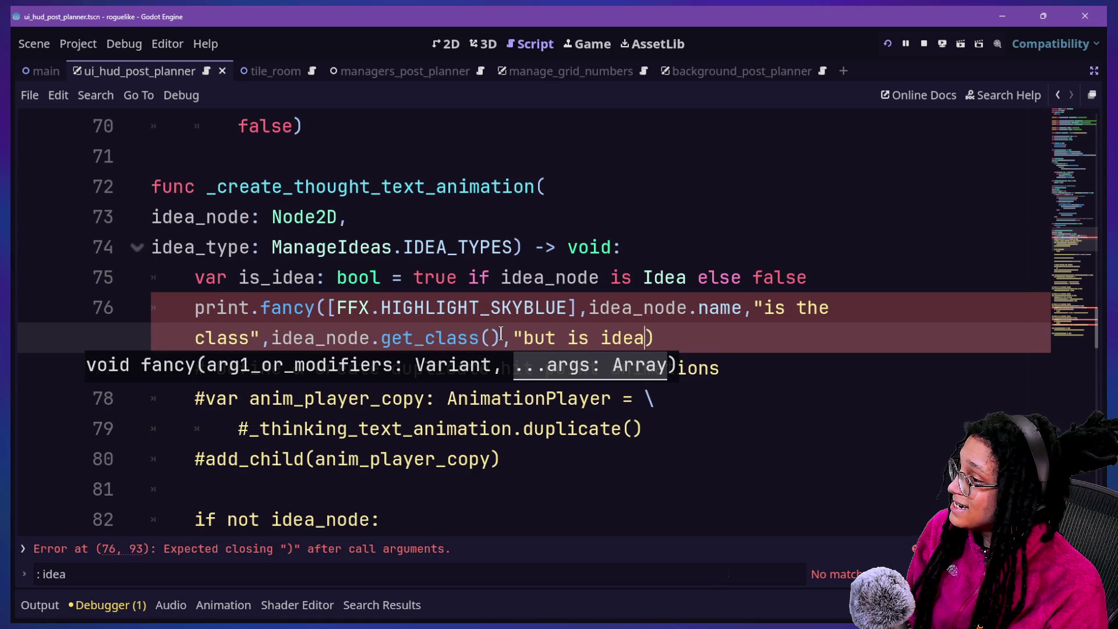
key("BackSpace")
key("BackSpace")
key("BackSpace")
type("t an Idea ")
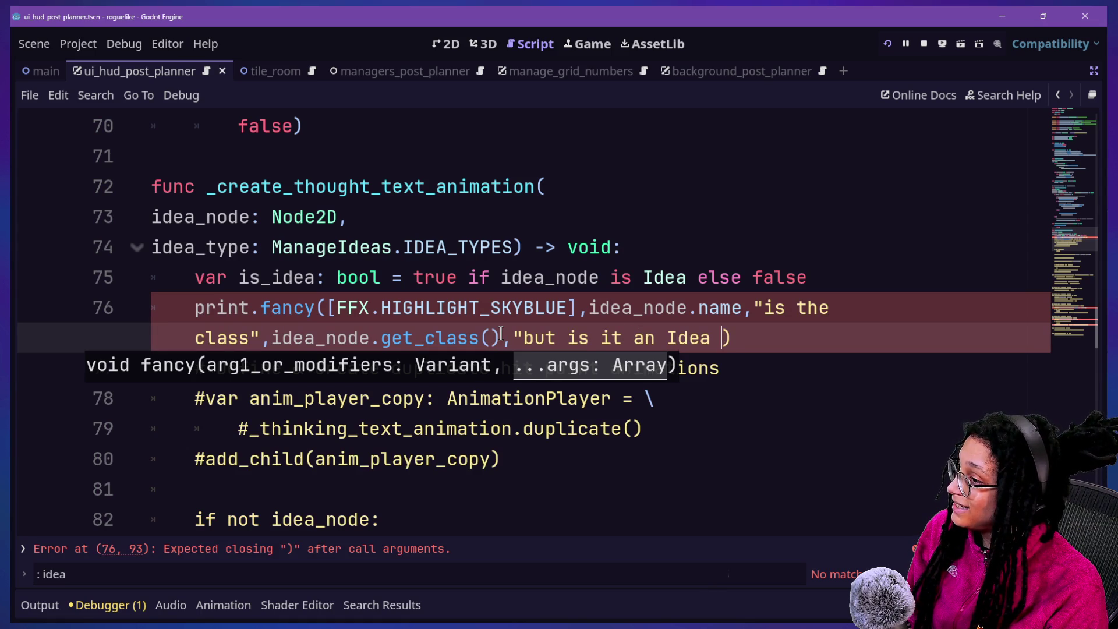
type("lol?\",i")
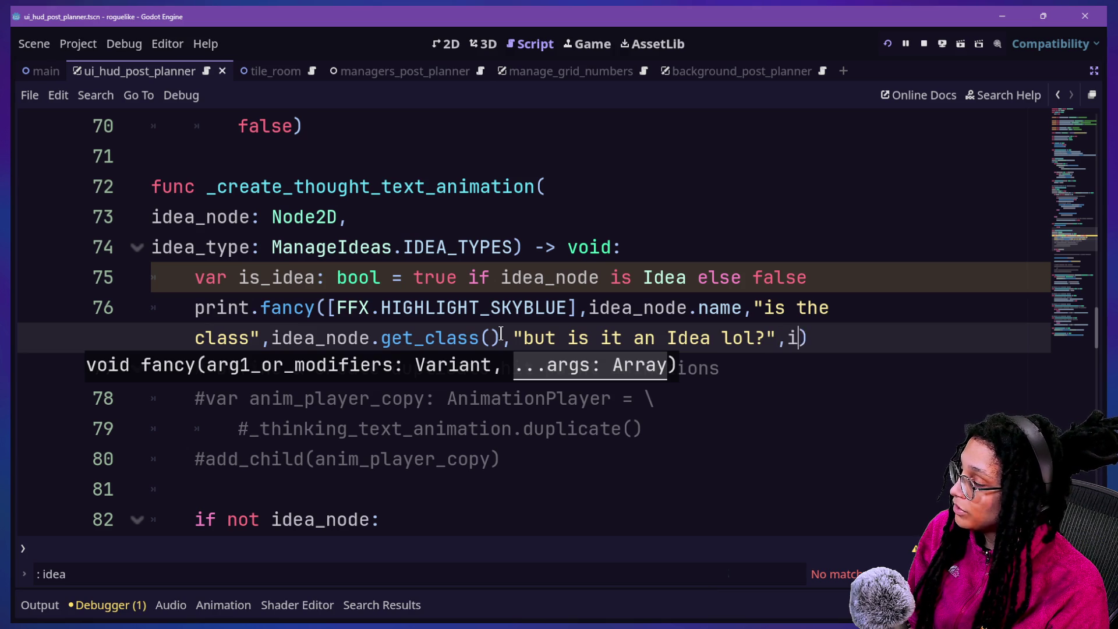
type("s_idea")
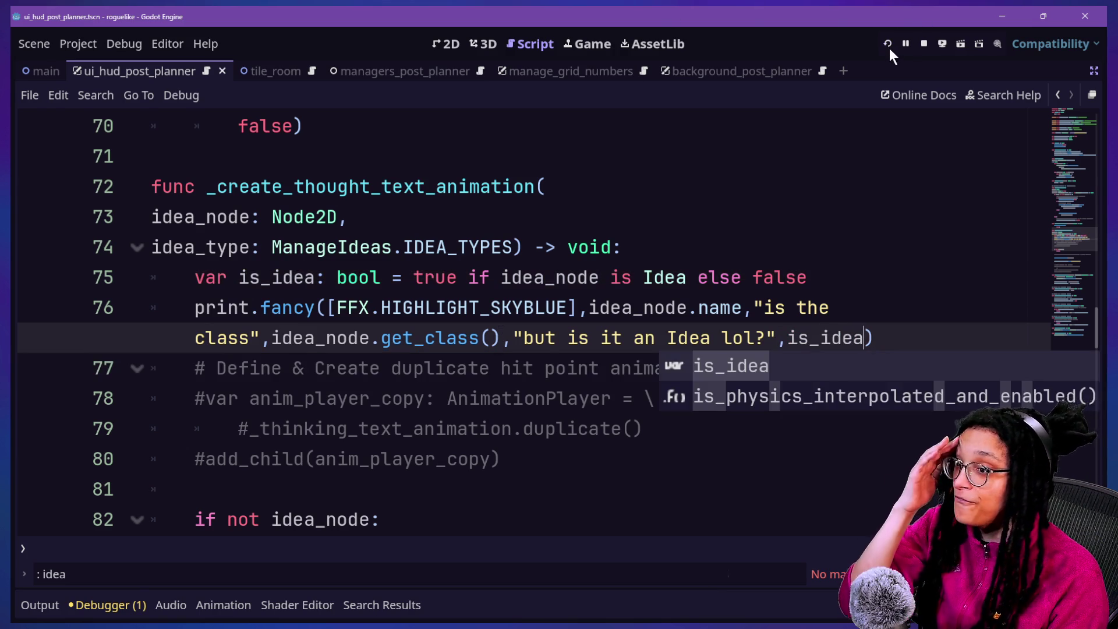
left_click(889, 46)
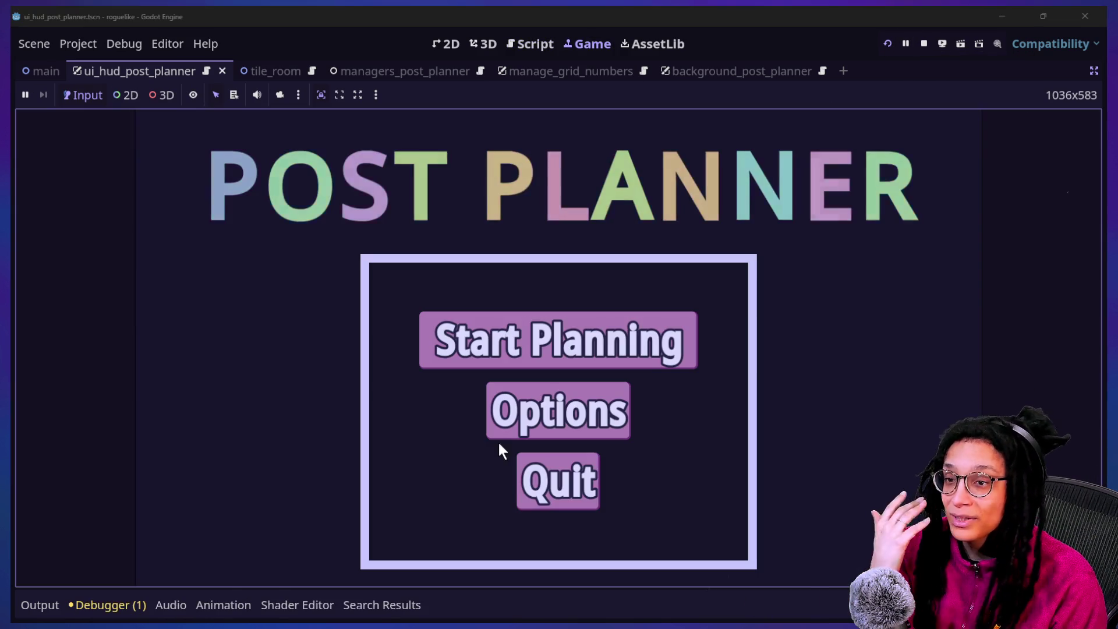
Start a planning run with Mewsky as the platform.
left_click(532, 362)
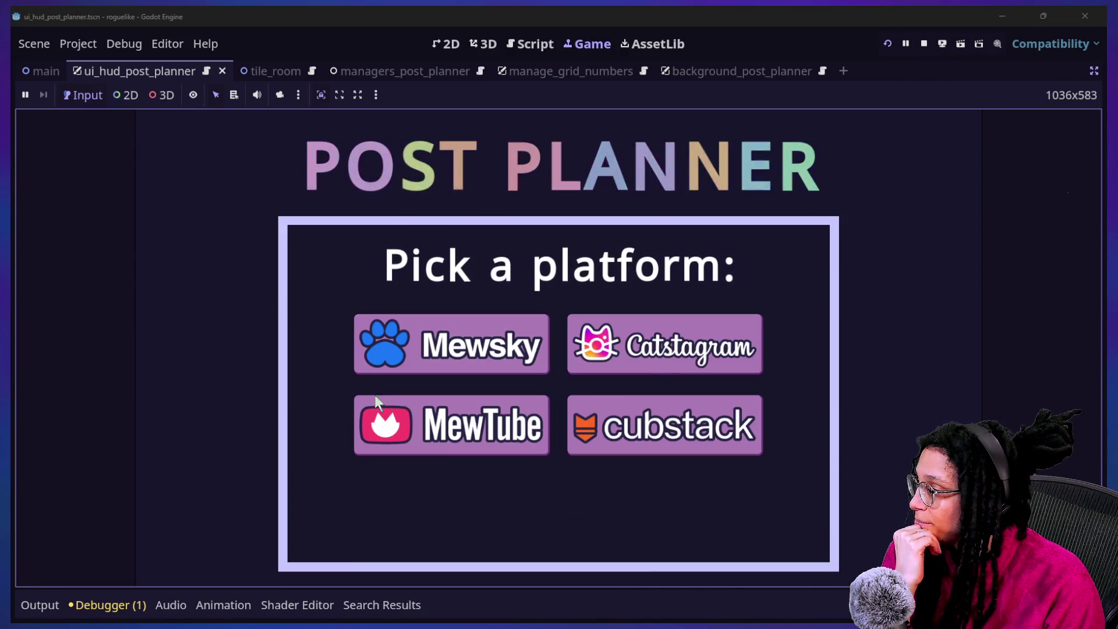
left_click(366, 371)
left_click(52, 605)
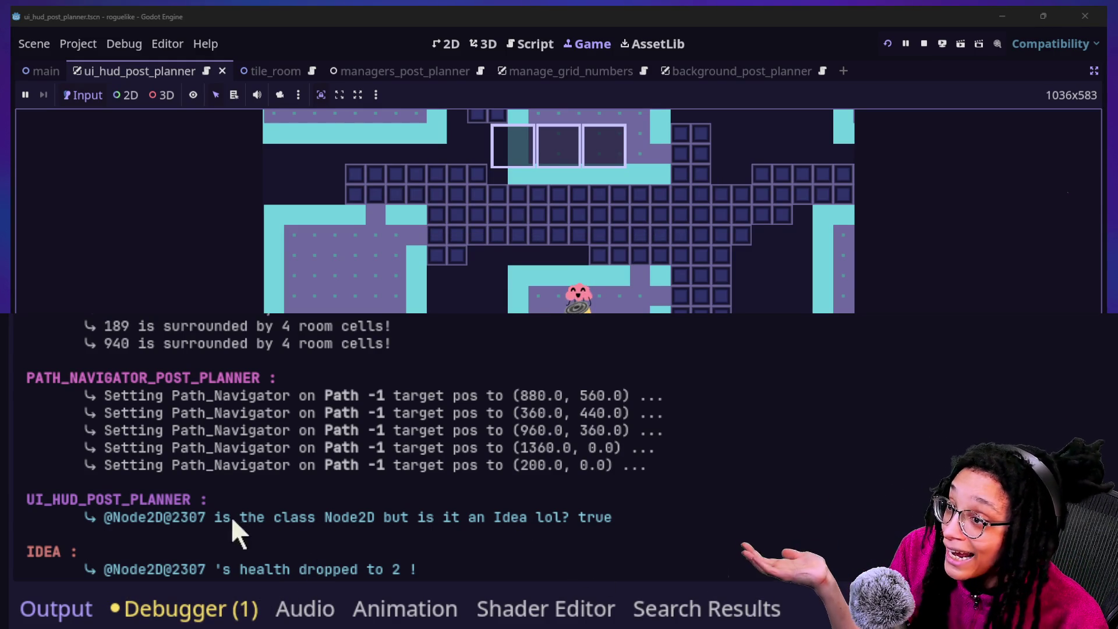
Highlight the log line showing class Node2D and 'is it an Idea lol? true'.
left_click_drag(236, 517, 561, 524)
left_click(407, 516)
left_click(571, 518)
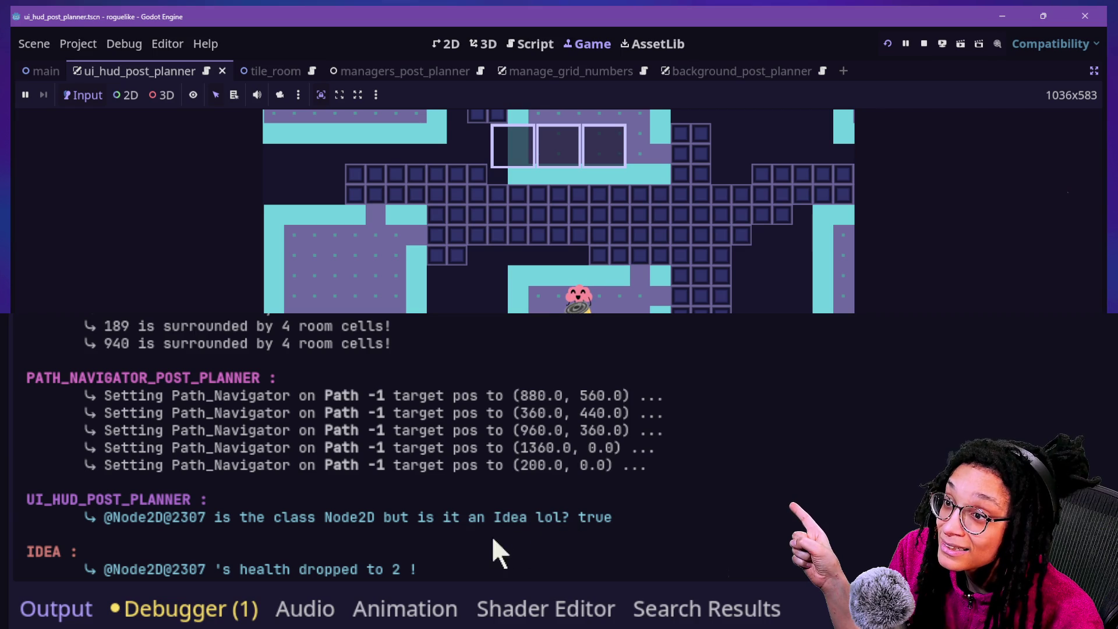
left_click_drag(418, 517, 600, 514)
left_click(629, 518)
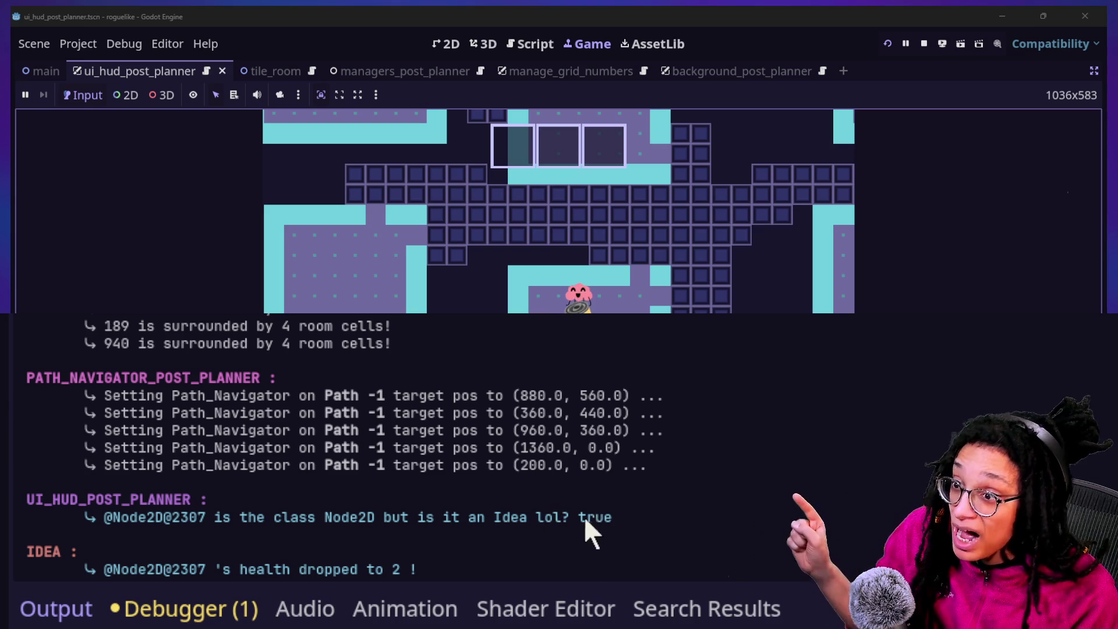
Compare the Node2D parameter type on line 73 with the is Idea check on line 75.
left_click(530, 44)
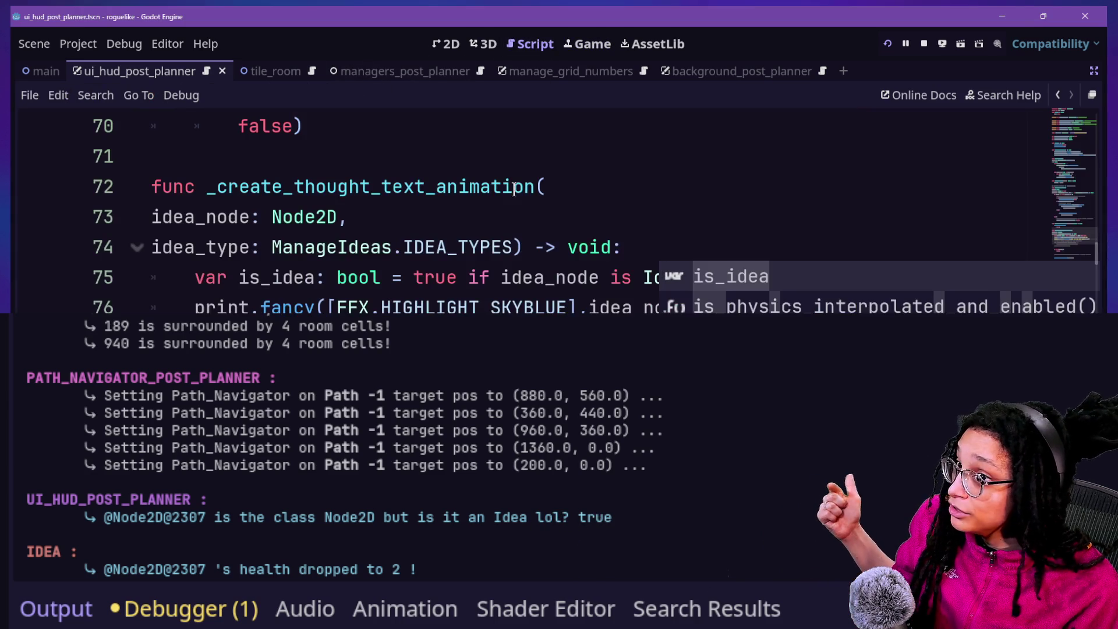
scroll(500, 237, "down", 2)
left_click(491, 220)
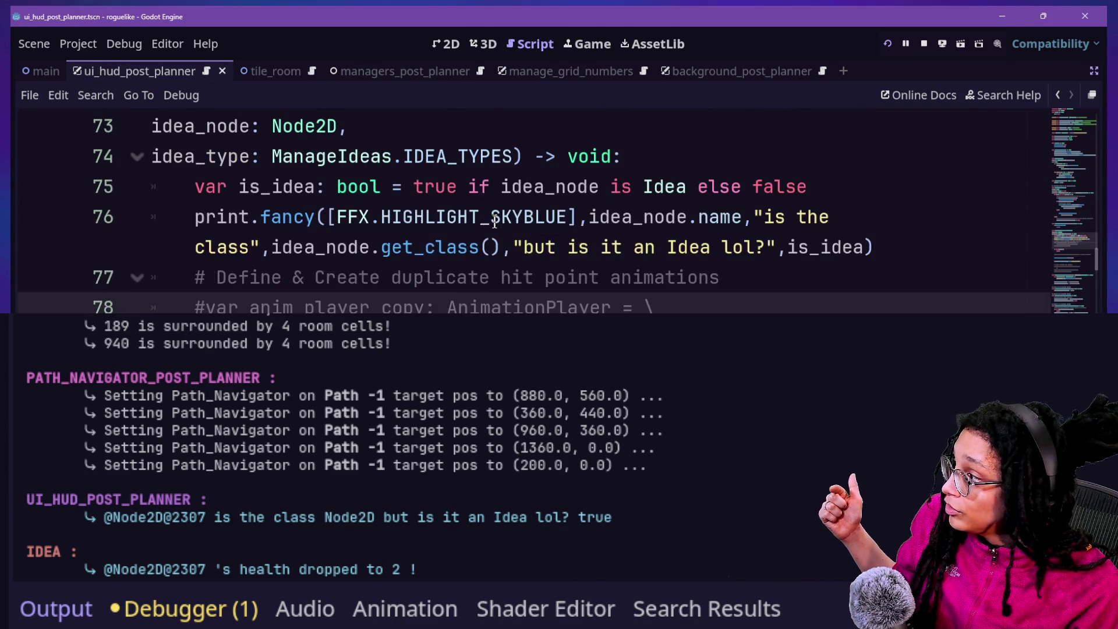
scroll(489, 219, "up", 2)
left_click(405, 187)
left_click(228, 187)
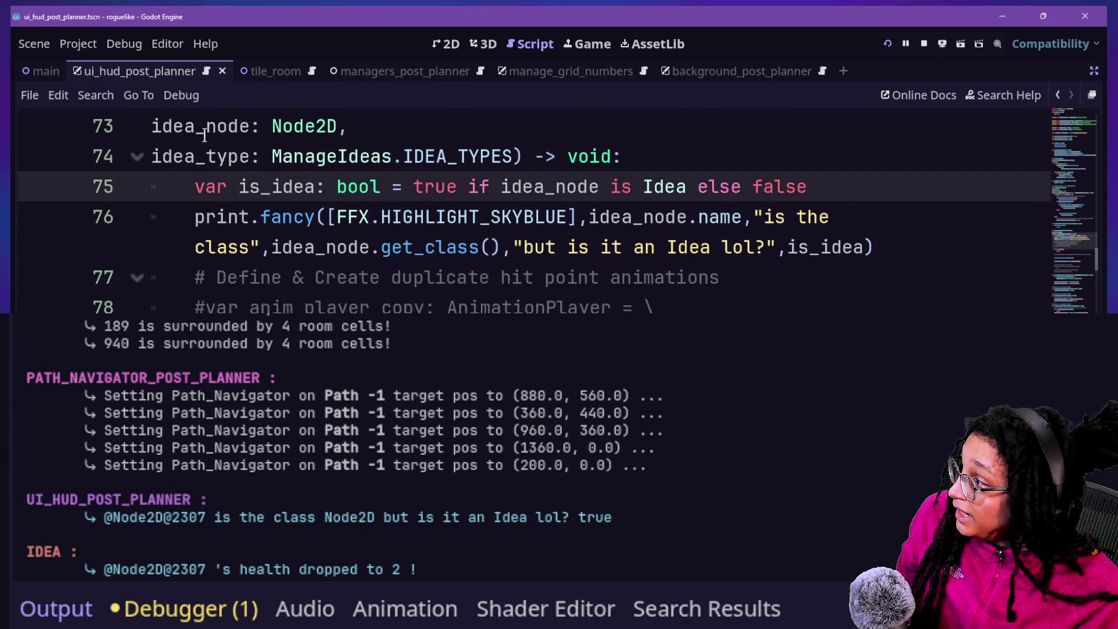
left_click_drag(315, 126, 356, 127)
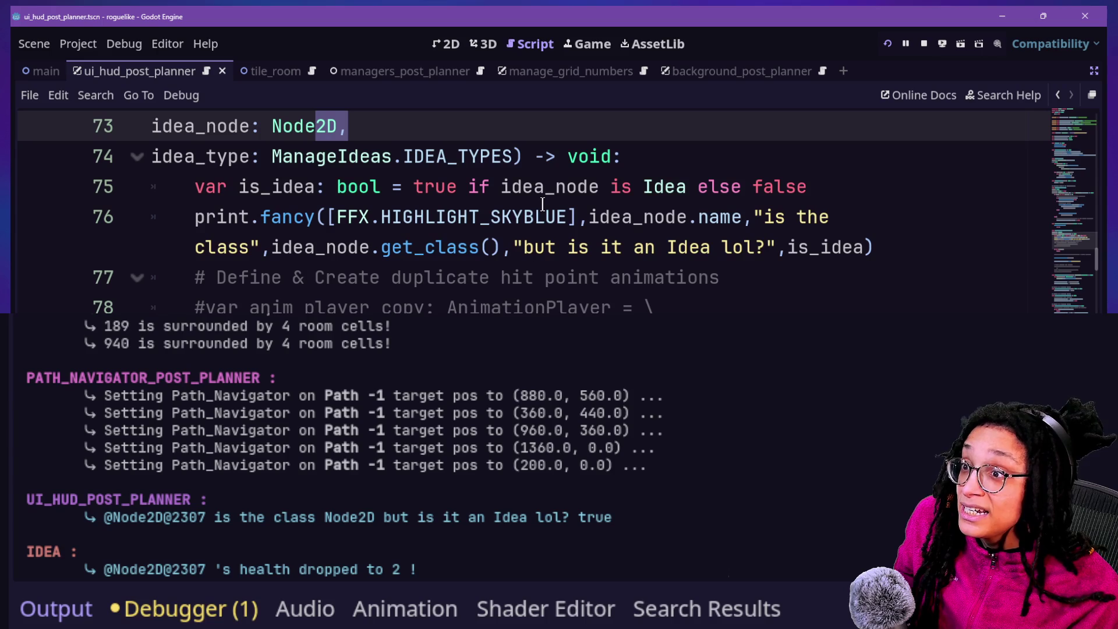
left_click_drag(612, 185, 698, 186)
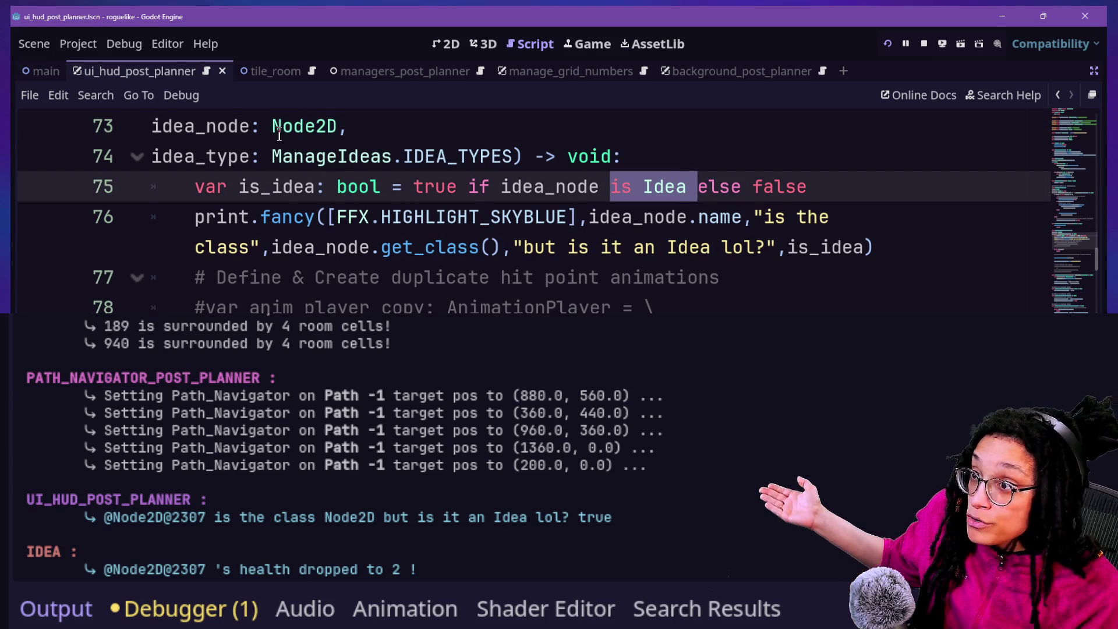
double_click(318, 127)
mouse_move(600, 186)
left_mouse_down()
mouse_move(693, 186)
mouse_move(669, 179)
left_mouse_up()
left_click(669, 185)
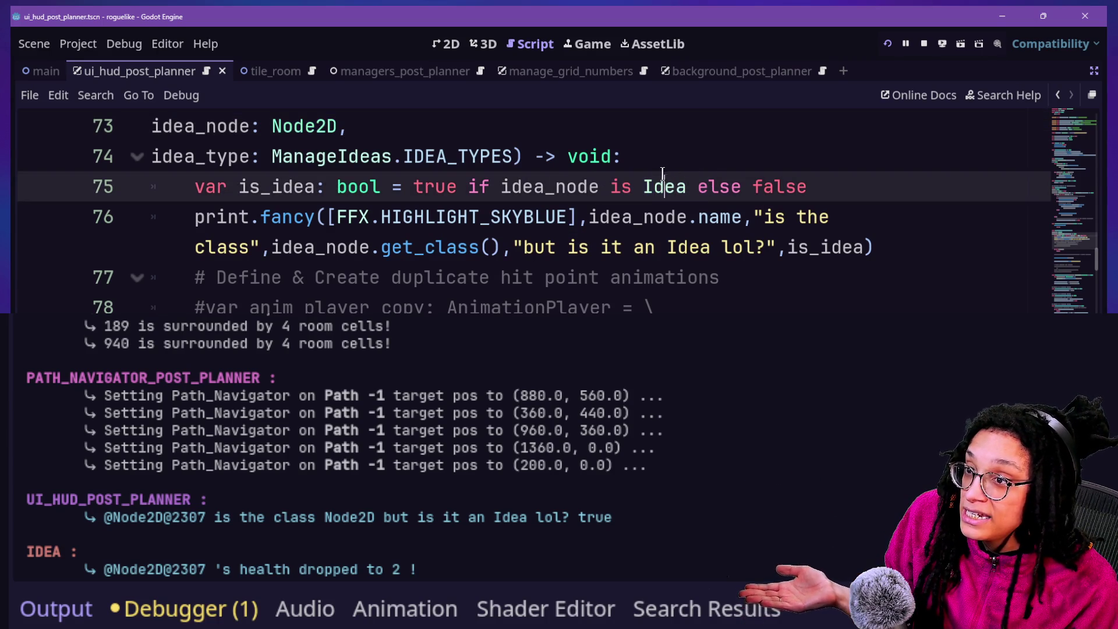
left_click(819, 216)
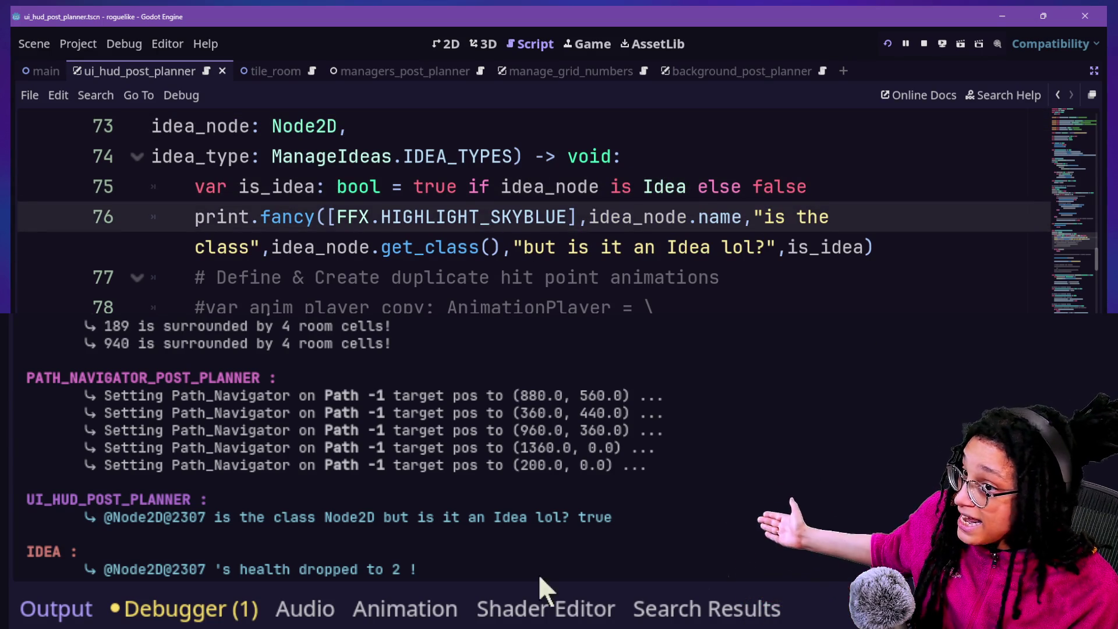
Highlight Node2D and true in the output log line against the code.
left_click_drag(571, 517, 628, 531)
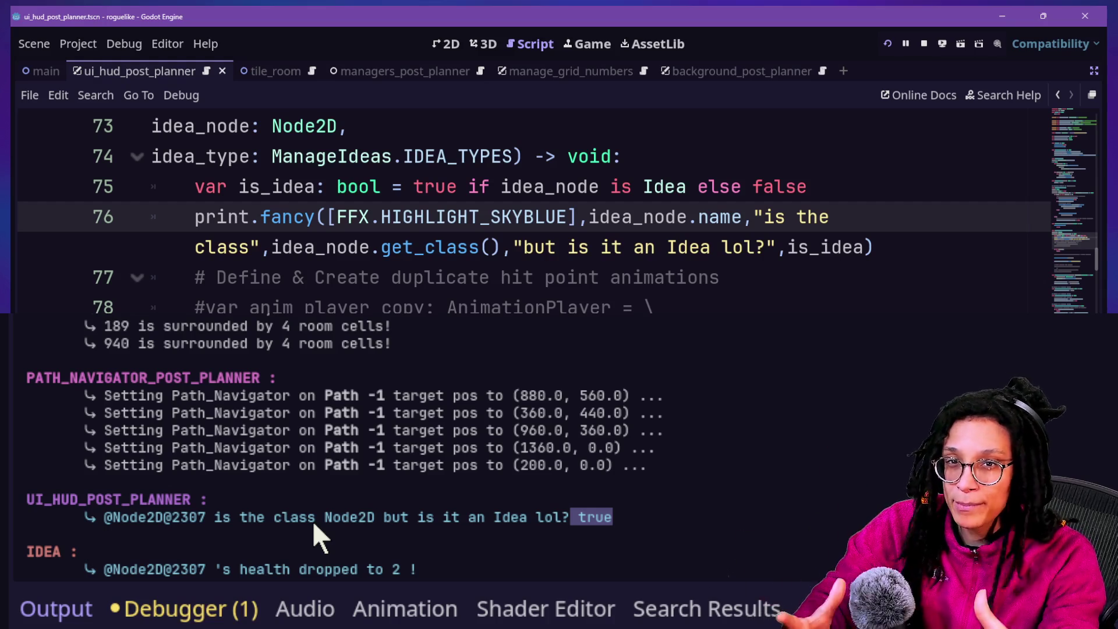
left_click(529, 510)
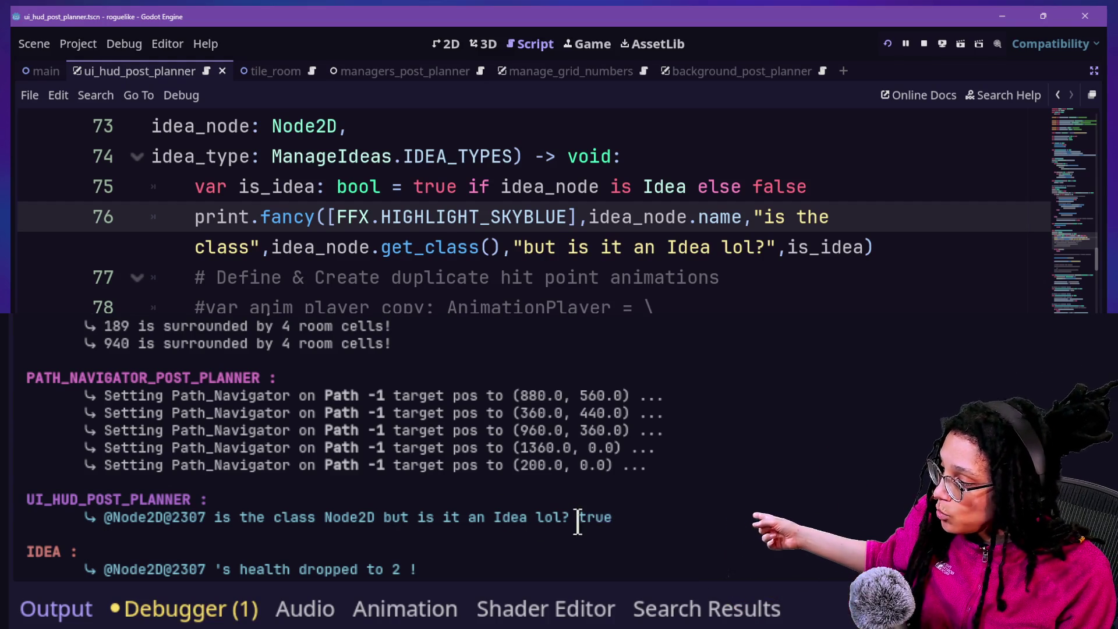
left_click_drag(579, 516, 641, 528)
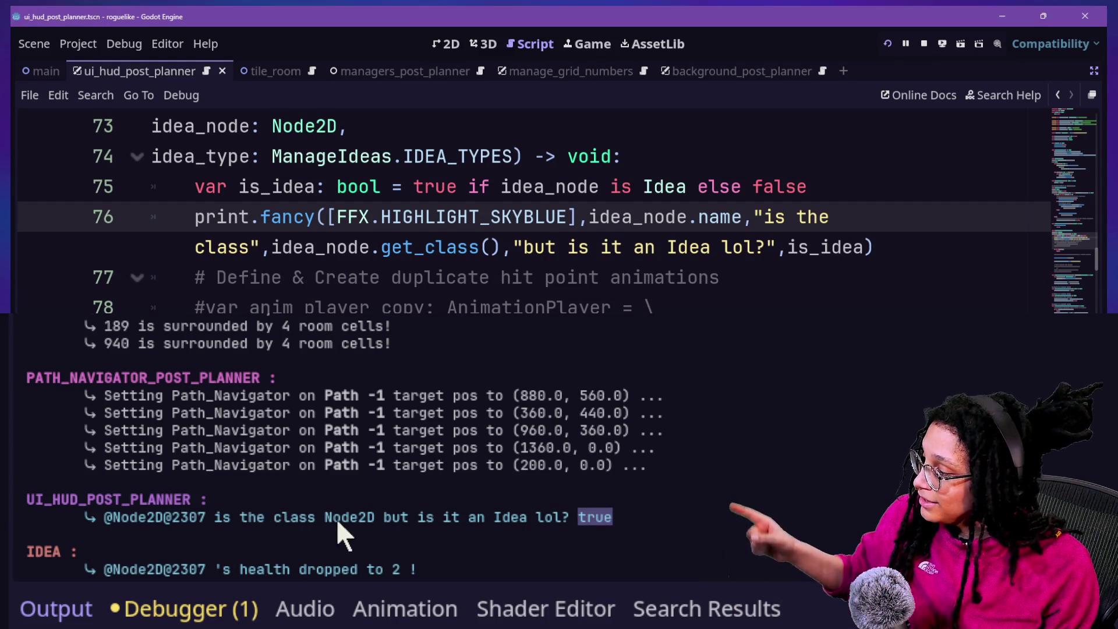
left_click_drag(316, 517, 387, 519)
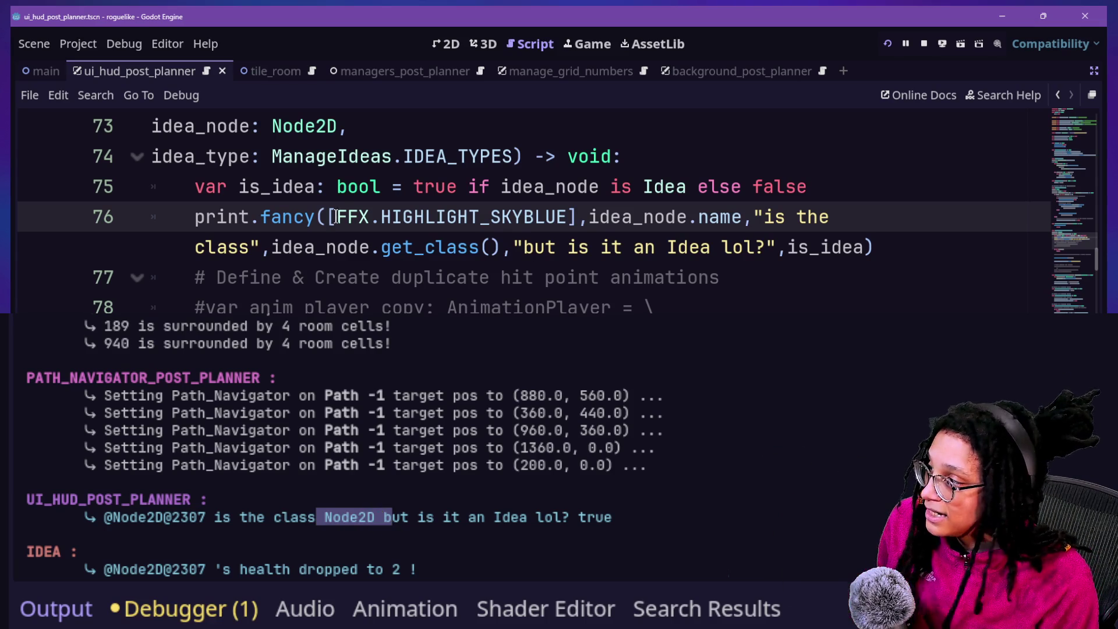
mouse_move(346, 206)
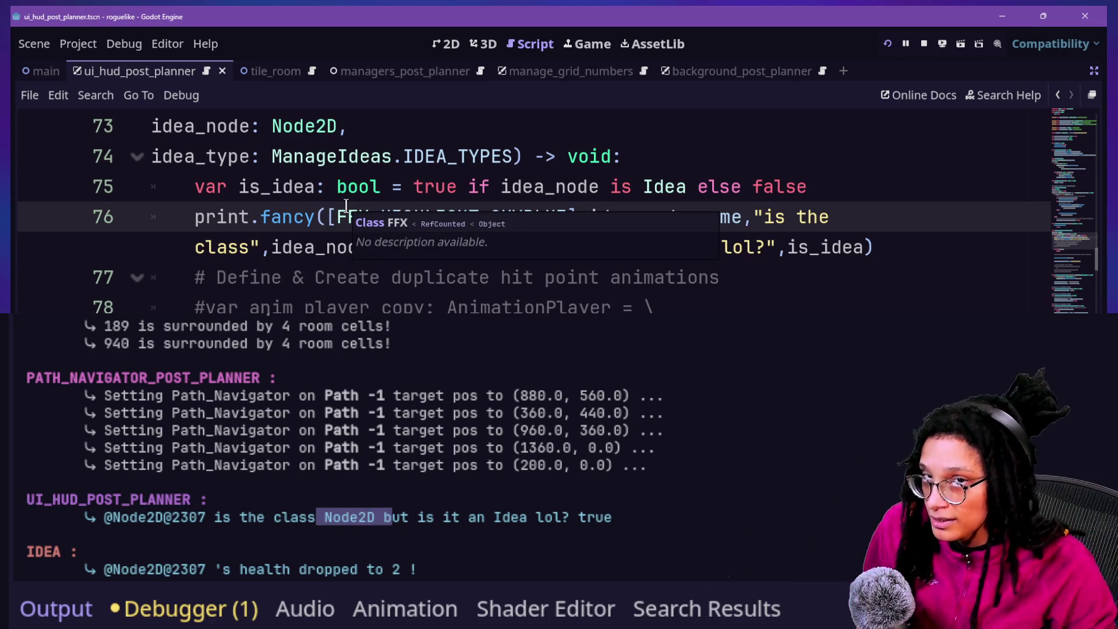
left_click(405, 186)
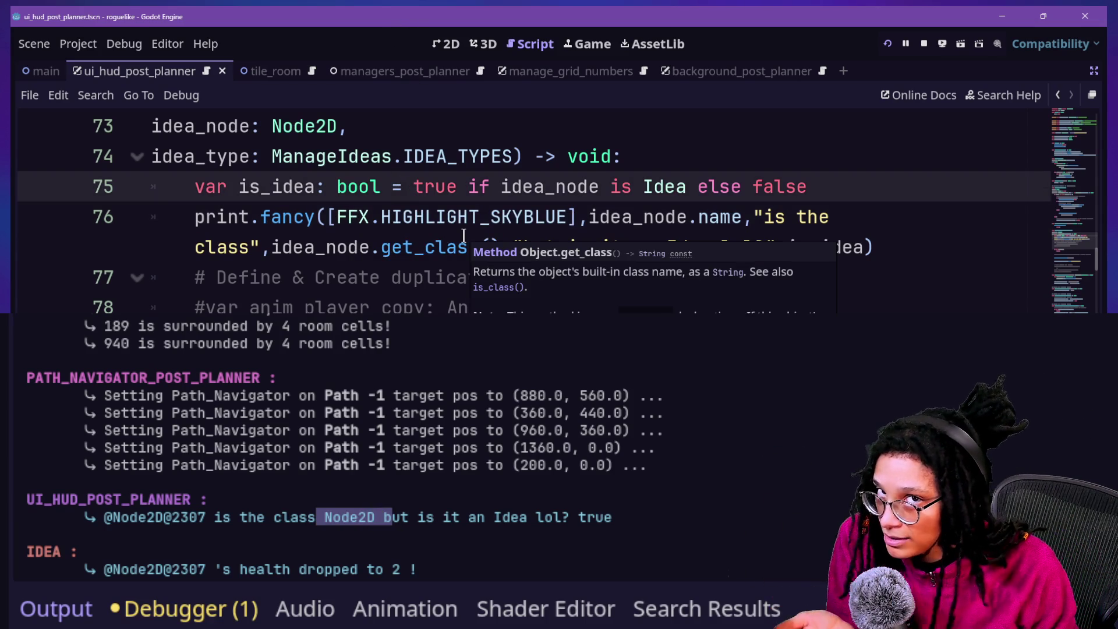
left_click(574, 169)
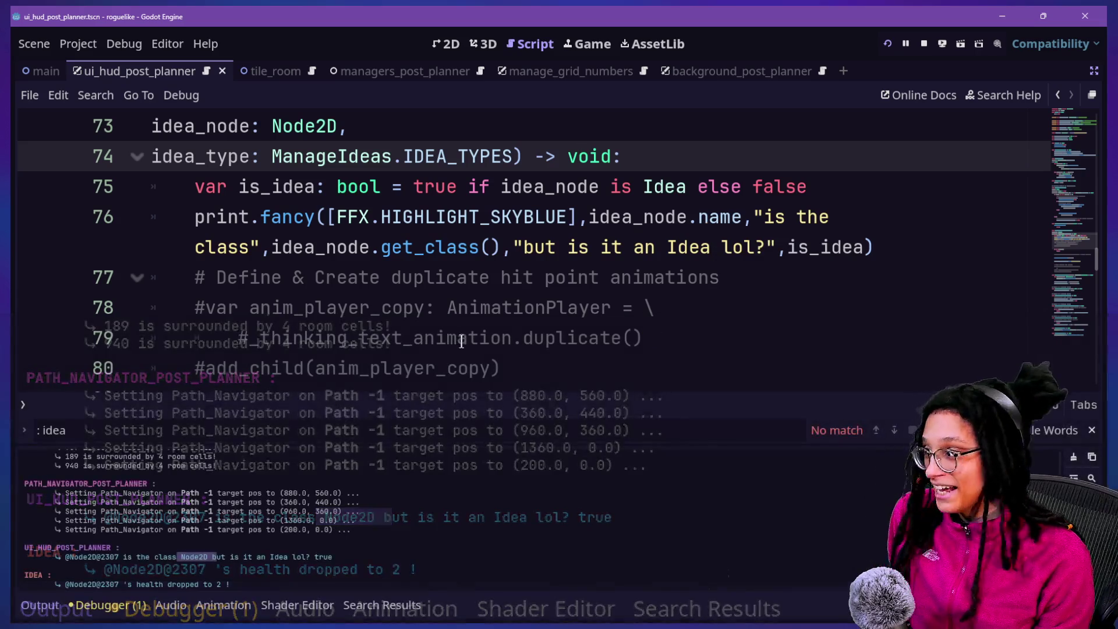
Switch to Firefox and show the Hyper Game Dev Discord tab.
key("super+Tab")
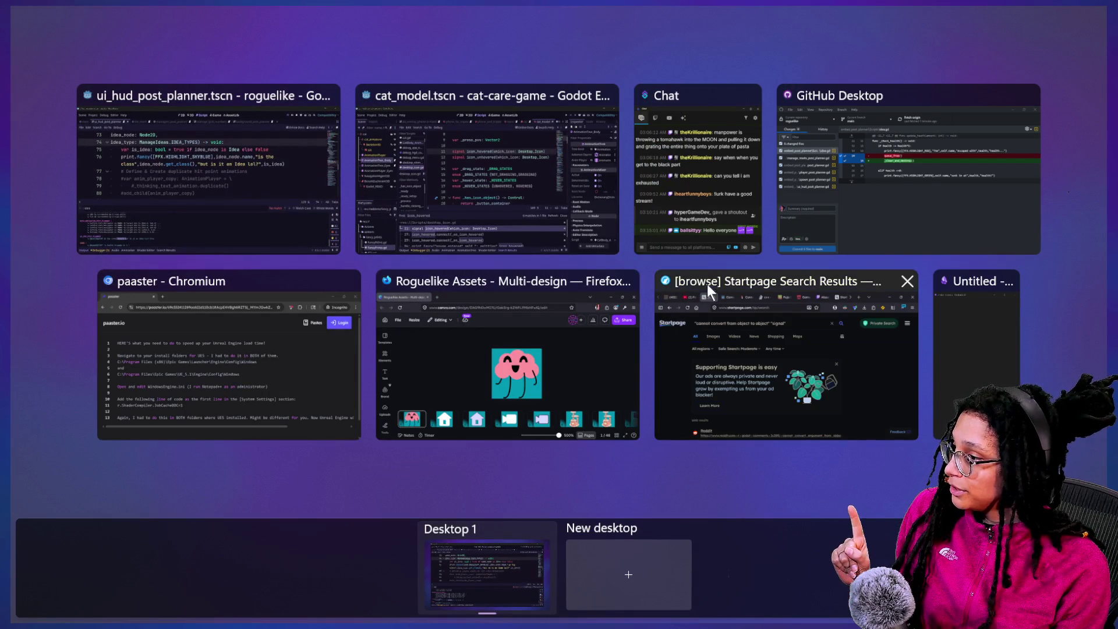
left_click(725, 332)
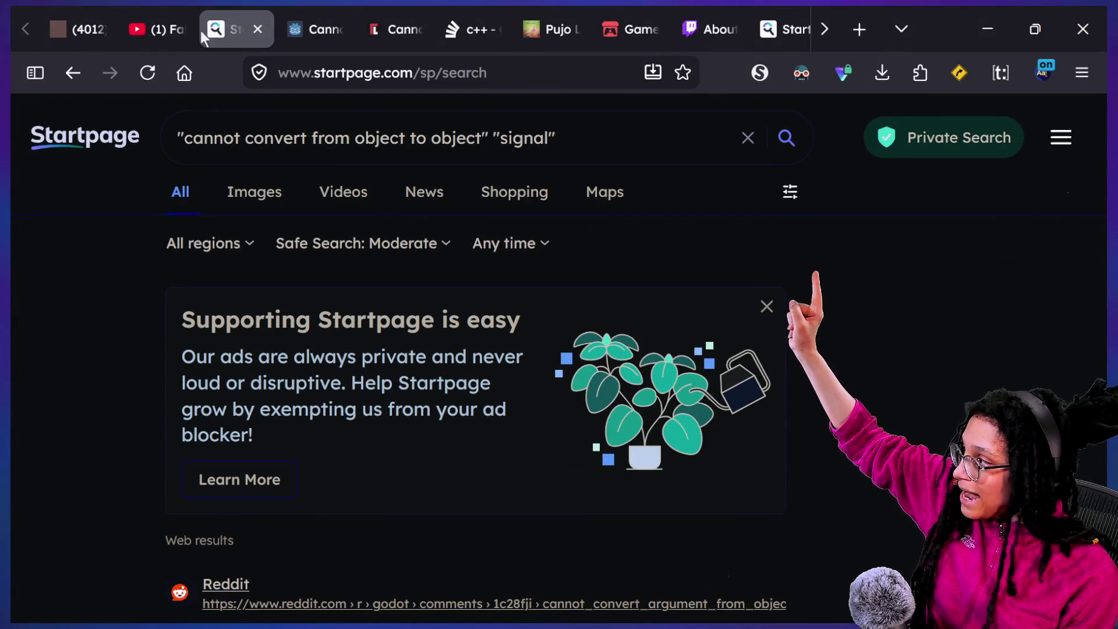
left_click(100, 24)
Remove all embeds from the thank-you message's YouTube link, then edit that message.
scroll(803, 436, "up", 4)
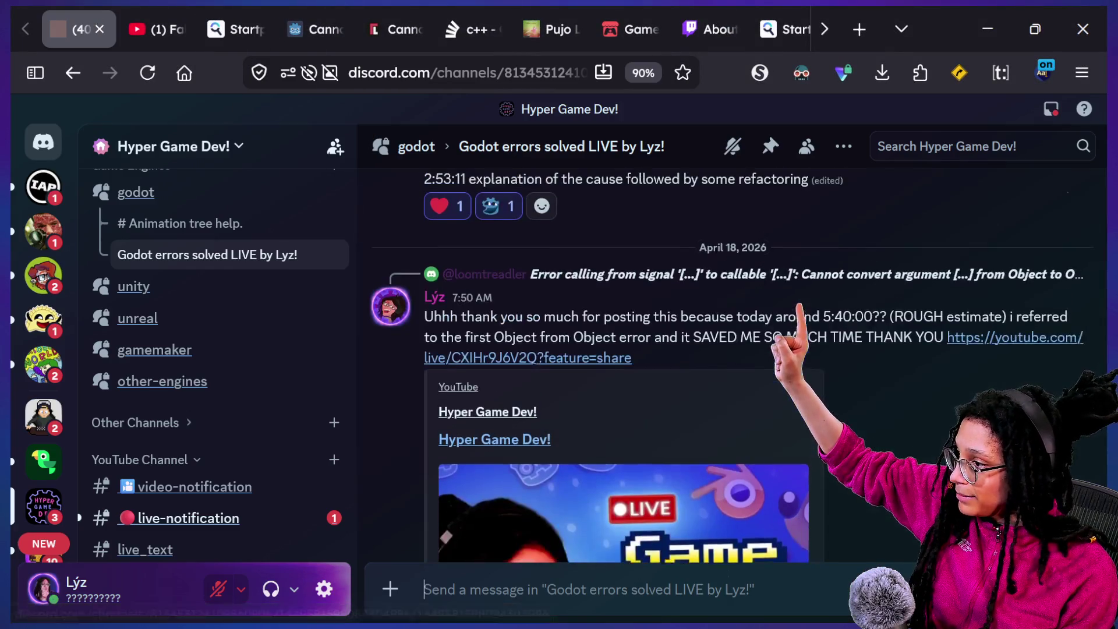
left_click(832, 390)
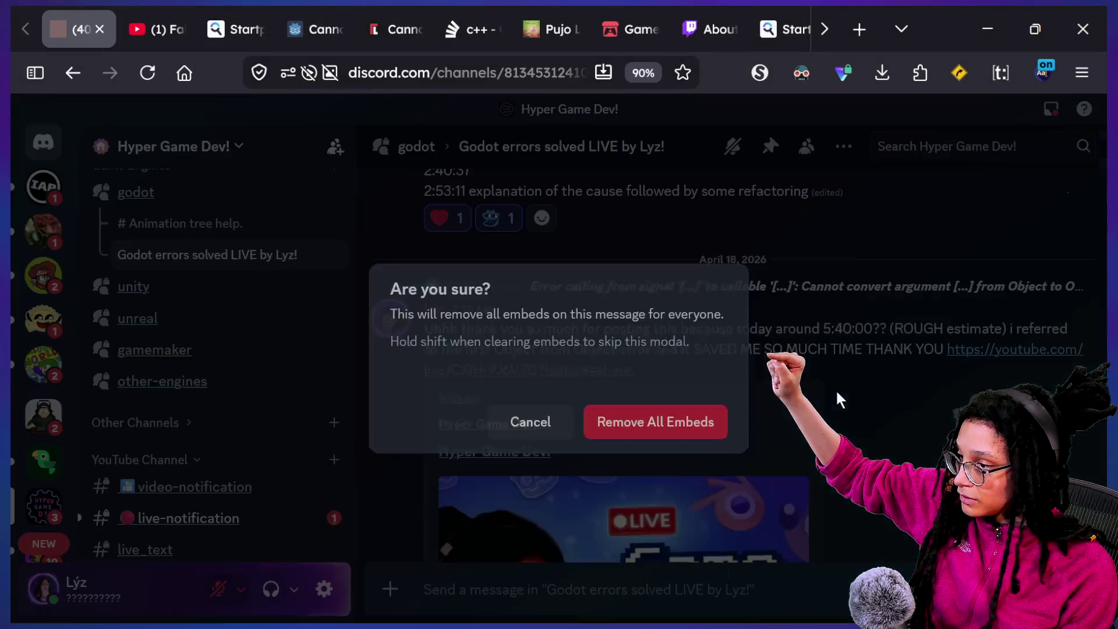
left_click(710, 423)
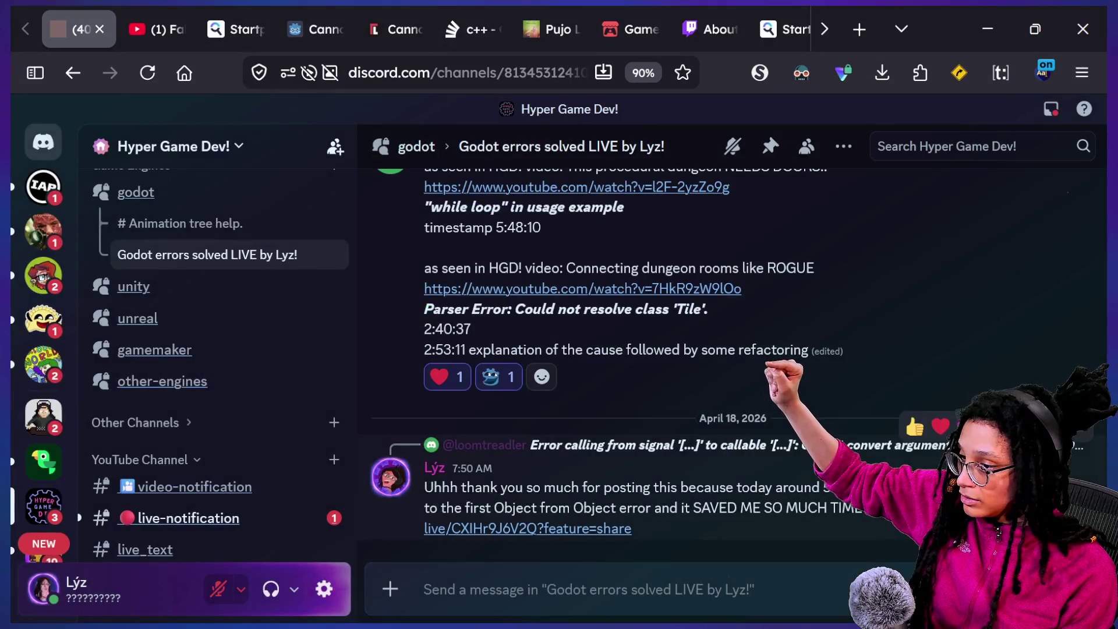
left_click(1028, 425)
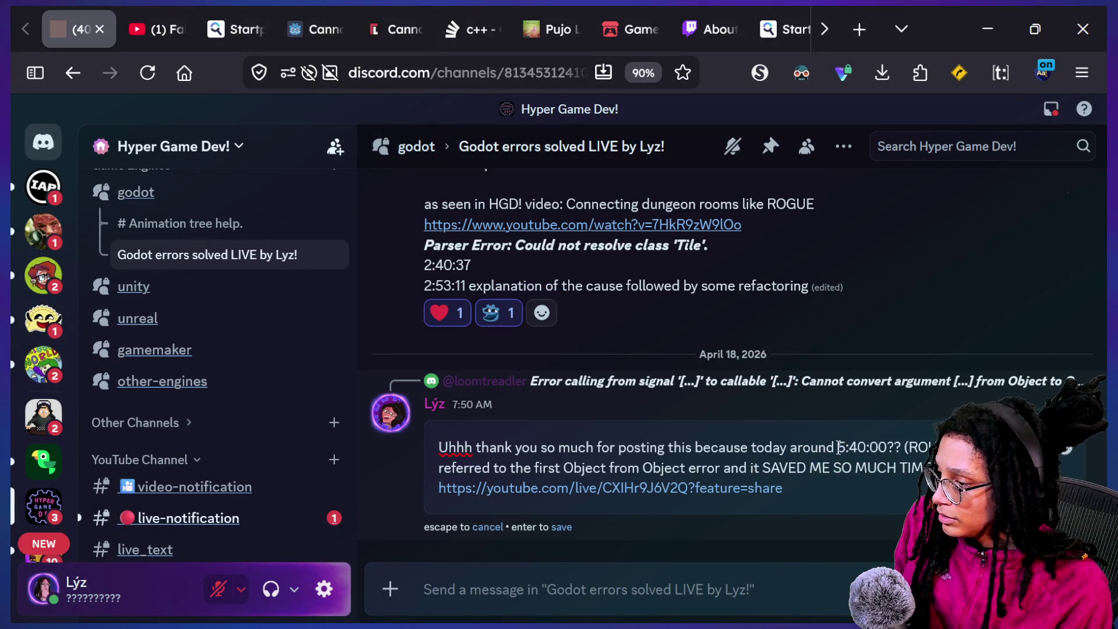
Retype the message's timestamp and delete the ROUGH estimate note.
left_click_drag(882, 447, 904, 447)
key("BackSpace")
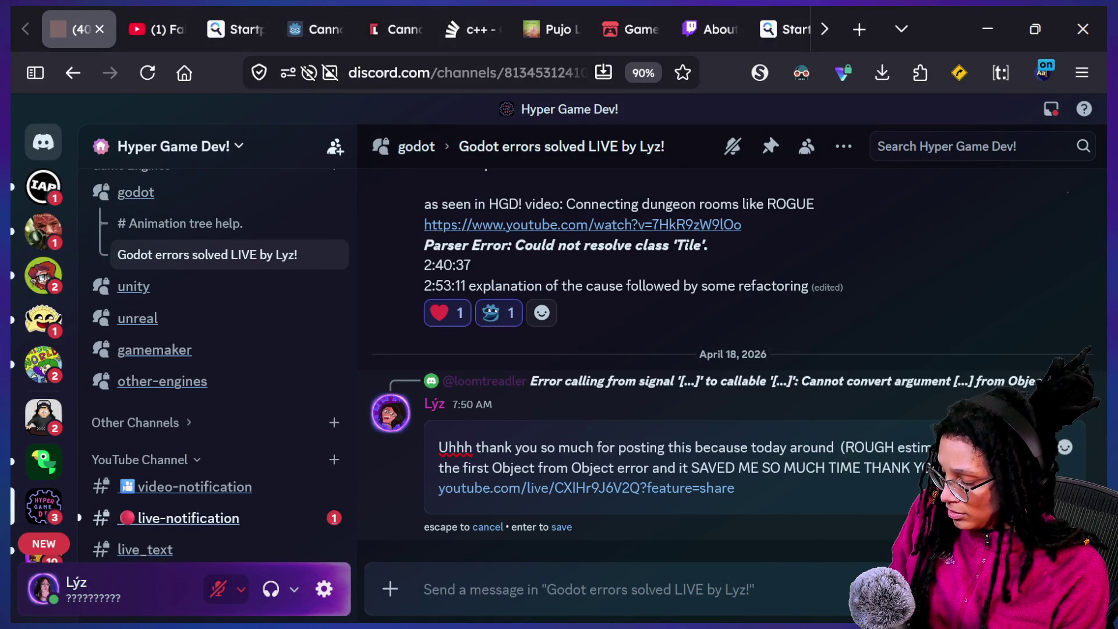
type("6 ")
type("15")
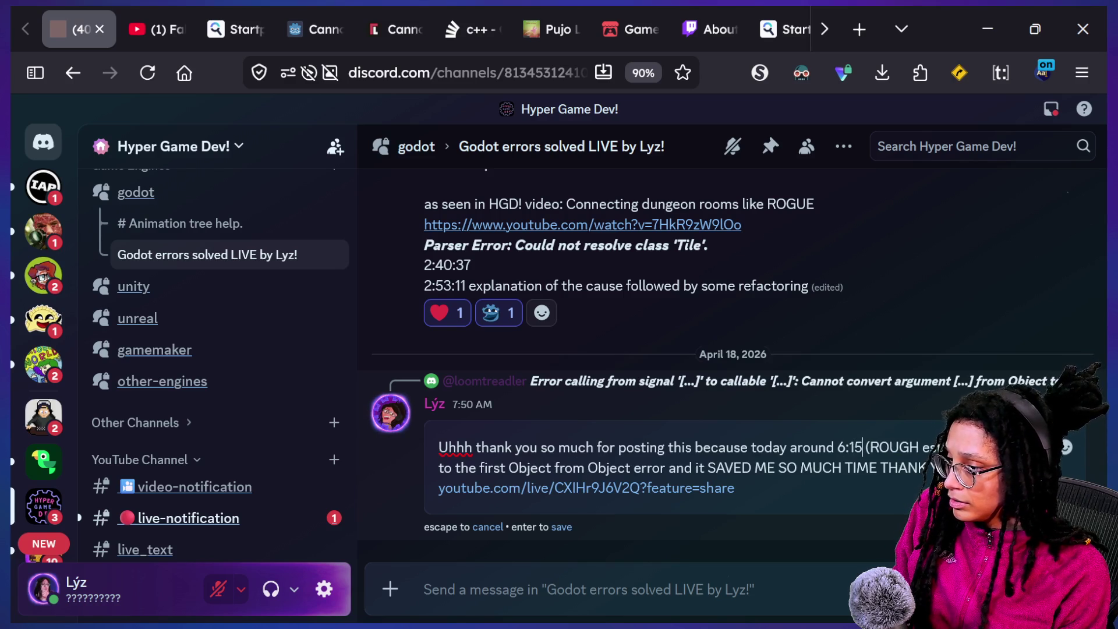
key("BackSpace")
type("4:0")
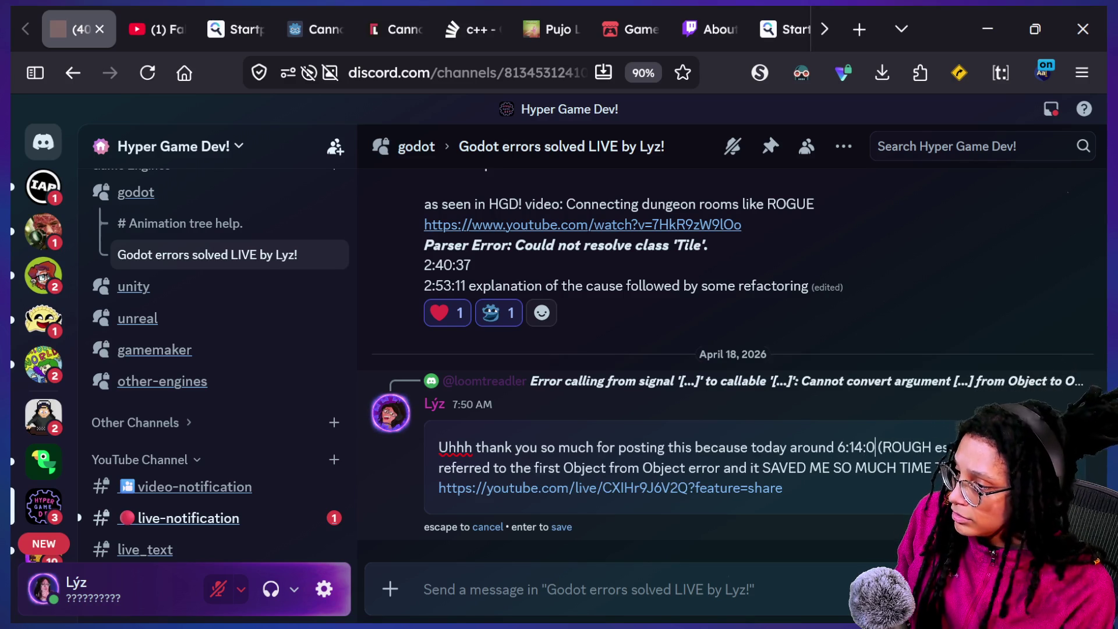
key("BackSpace")
type("0")
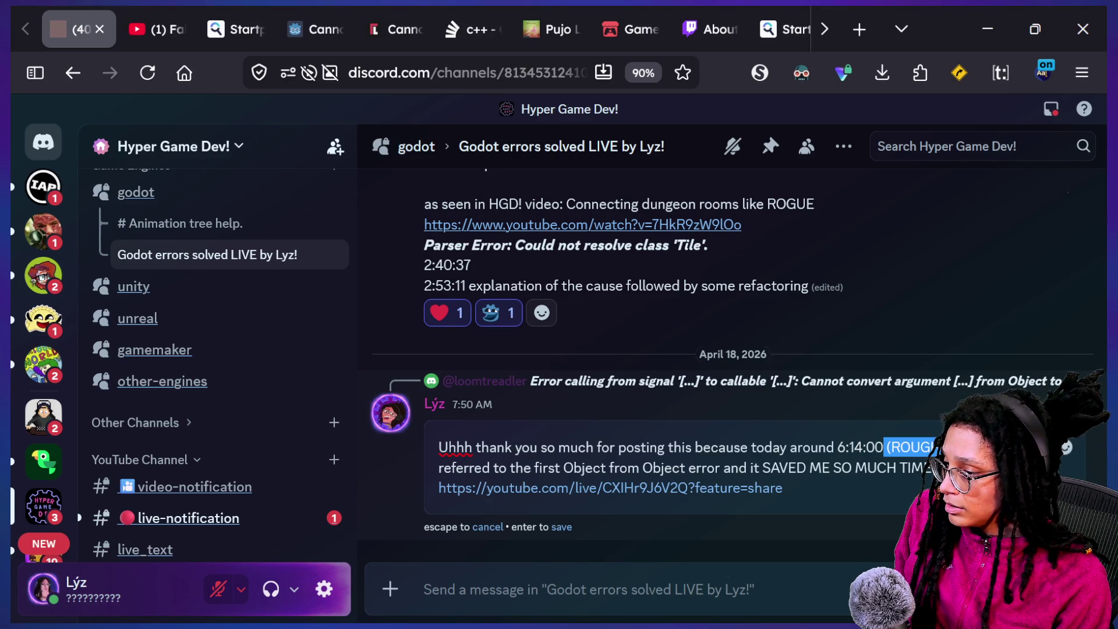
key("BackSpace")
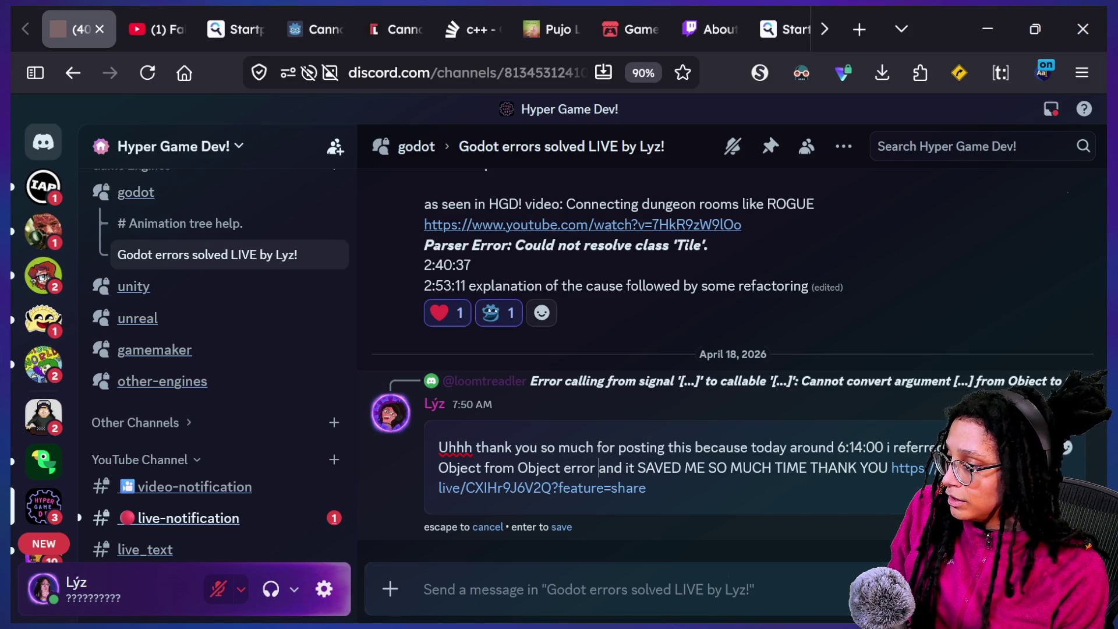
Restore the accidentally deleted text and set the timestamp to 5:40:00??
key("Down")
key("ctrl+Left")
key("ctrl+Left")
key("ctrl+Left")
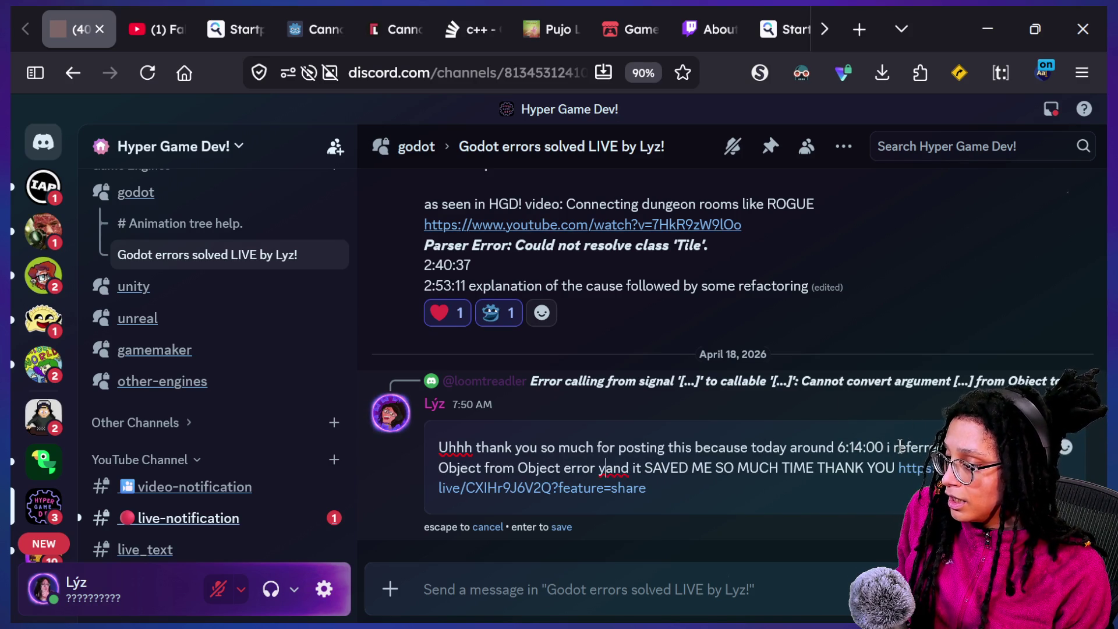
key("ctrl+z")
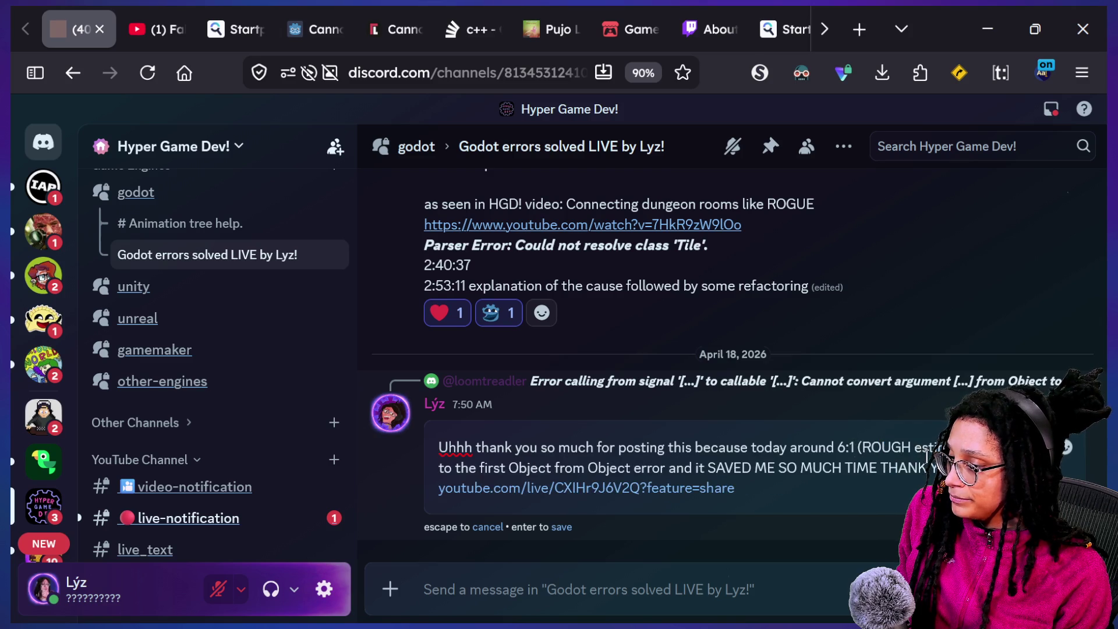
key("BackSpace")
key("BackSpace")
key("BackSpace")
type(":40:00??")
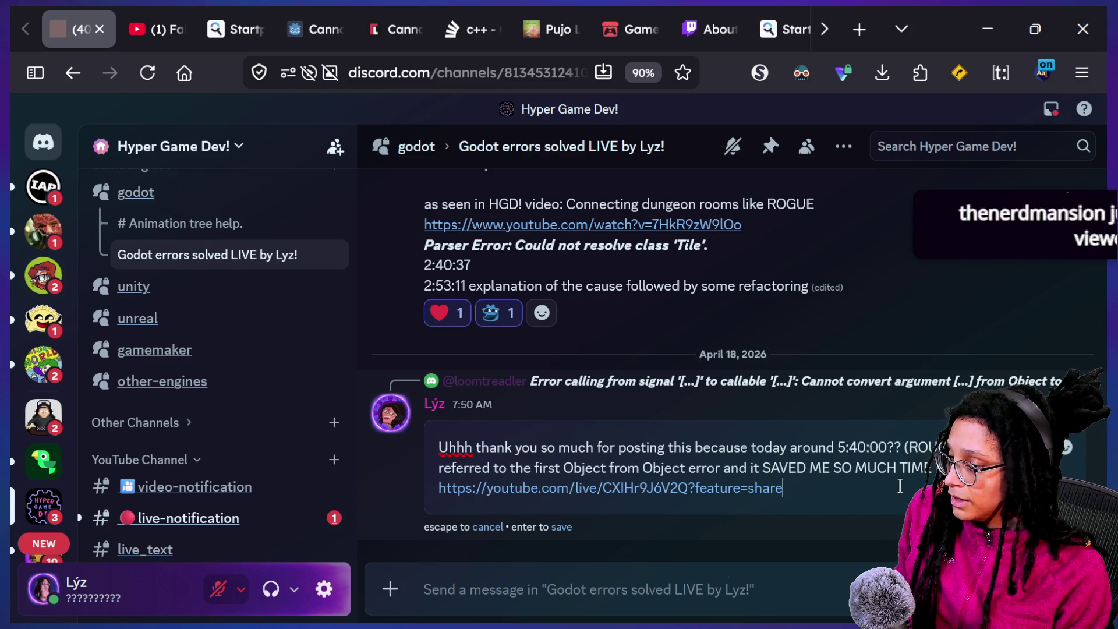
Add the line 'I FOUND THE SOLUTION AGAIN lol at 6:14:00!!' and save the message.
key("ctrl+End")
key("shift+Return")
key("shift+Return")
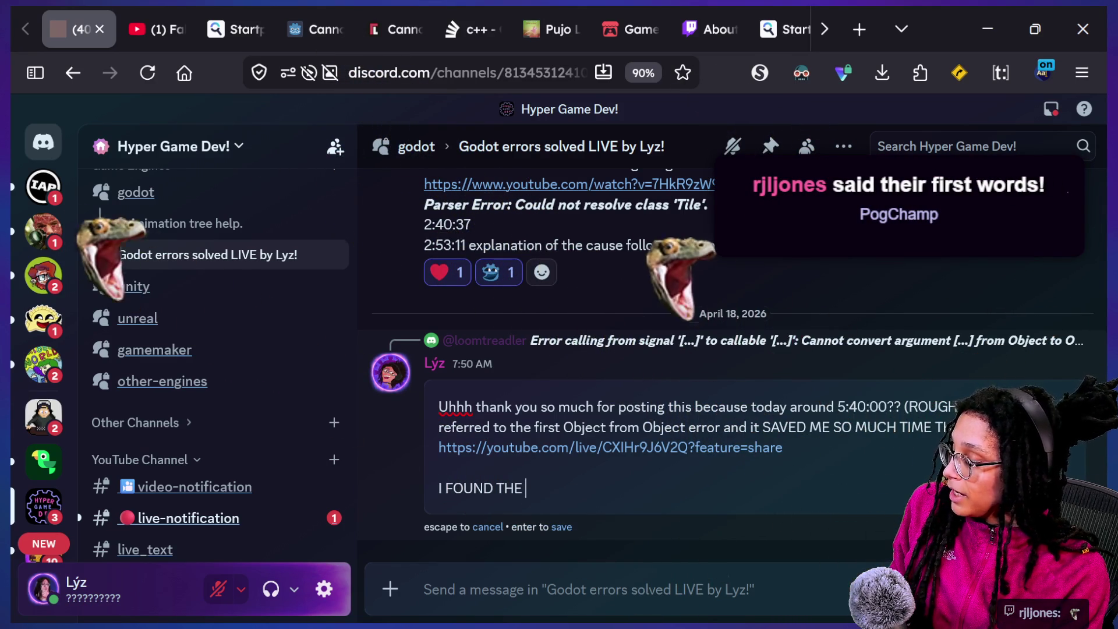
type("SOLUTION AGA")
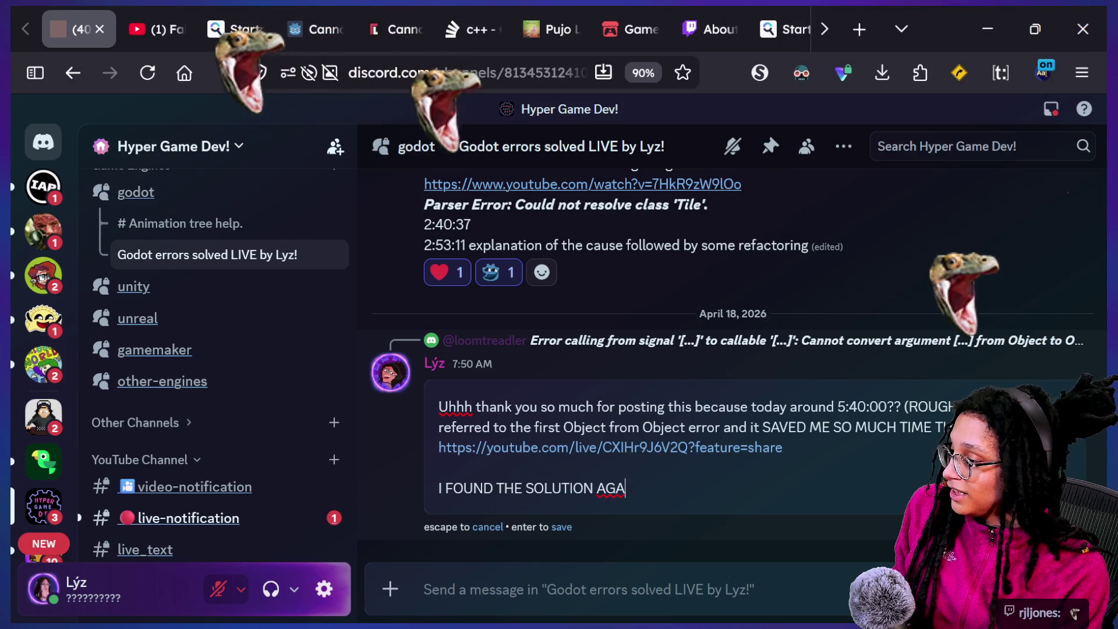
type("IN lol i")
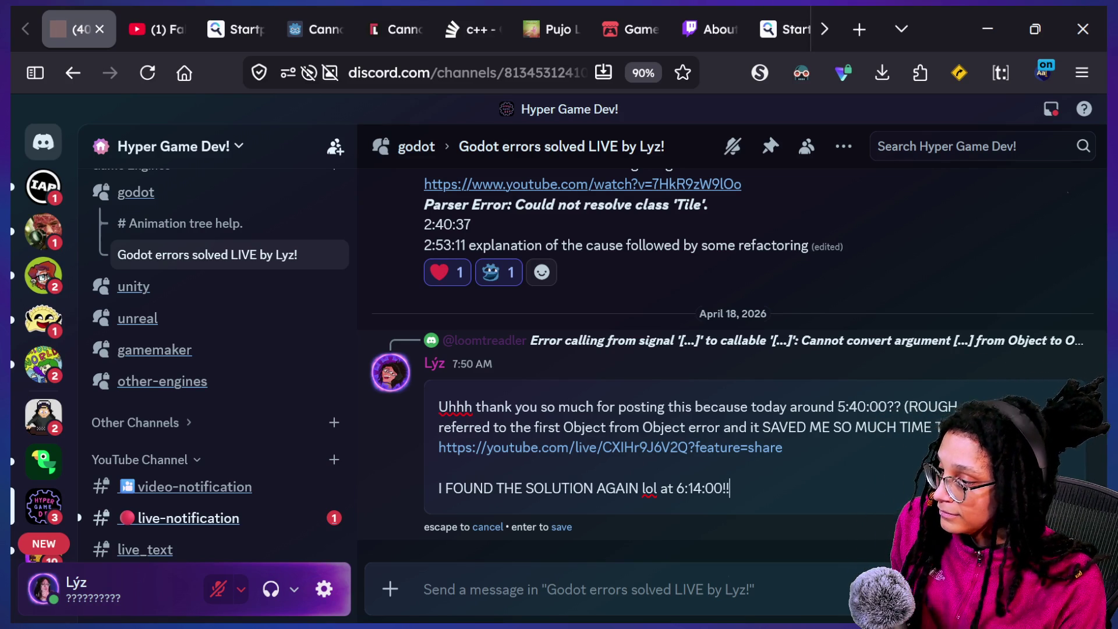
key("Escape")
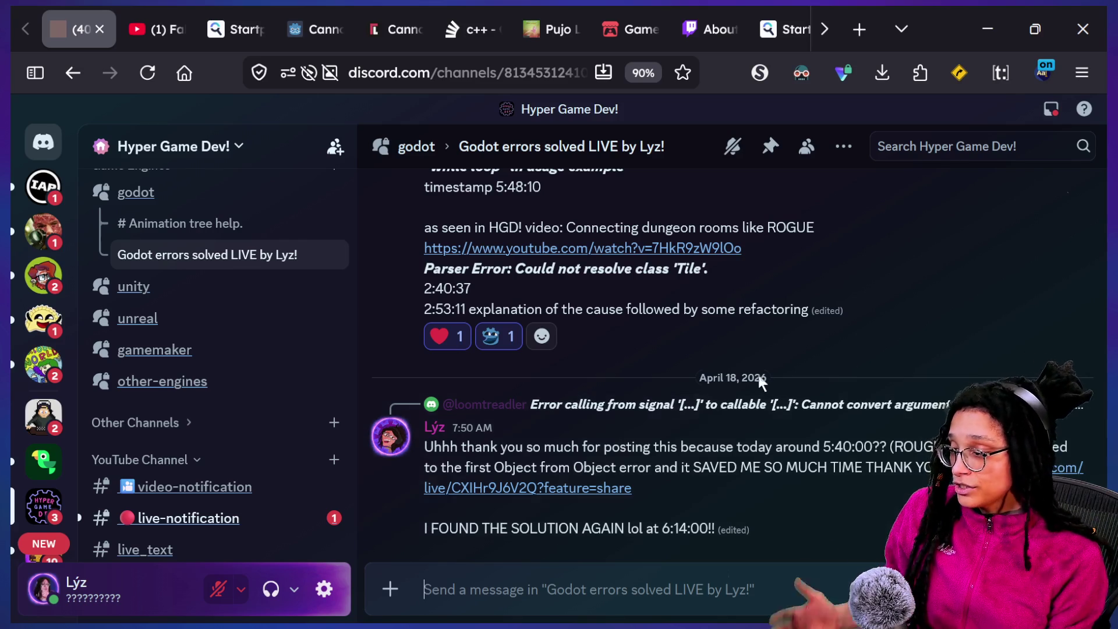
key("super+Tab")
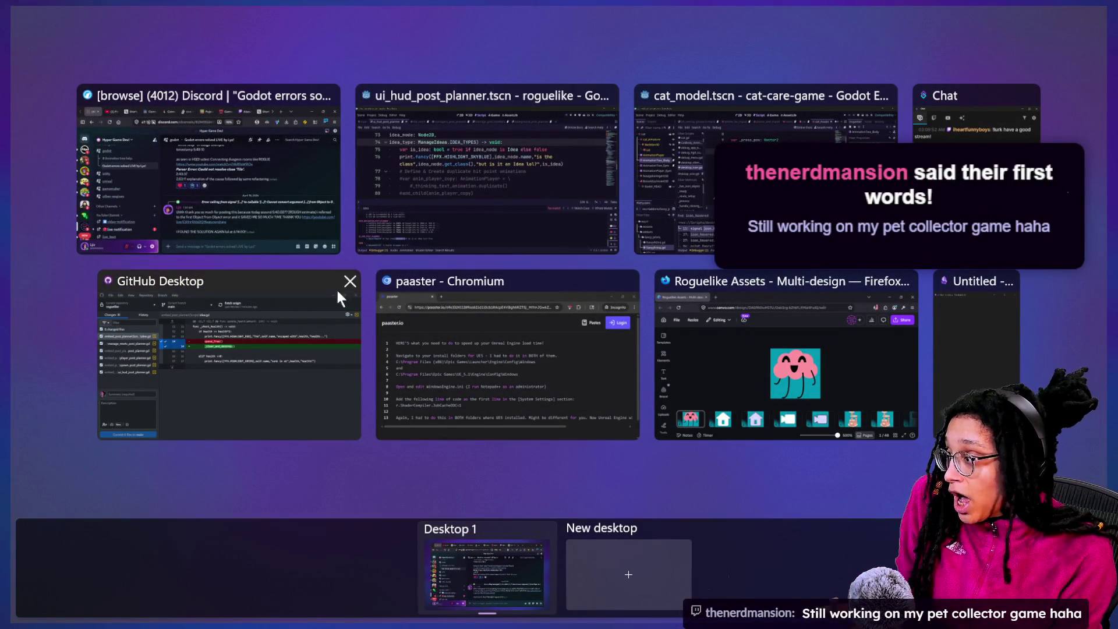
Back in the Godot script, try retyping line 73's Node2D type as Idea, then undo it.
left_click(484, 193)
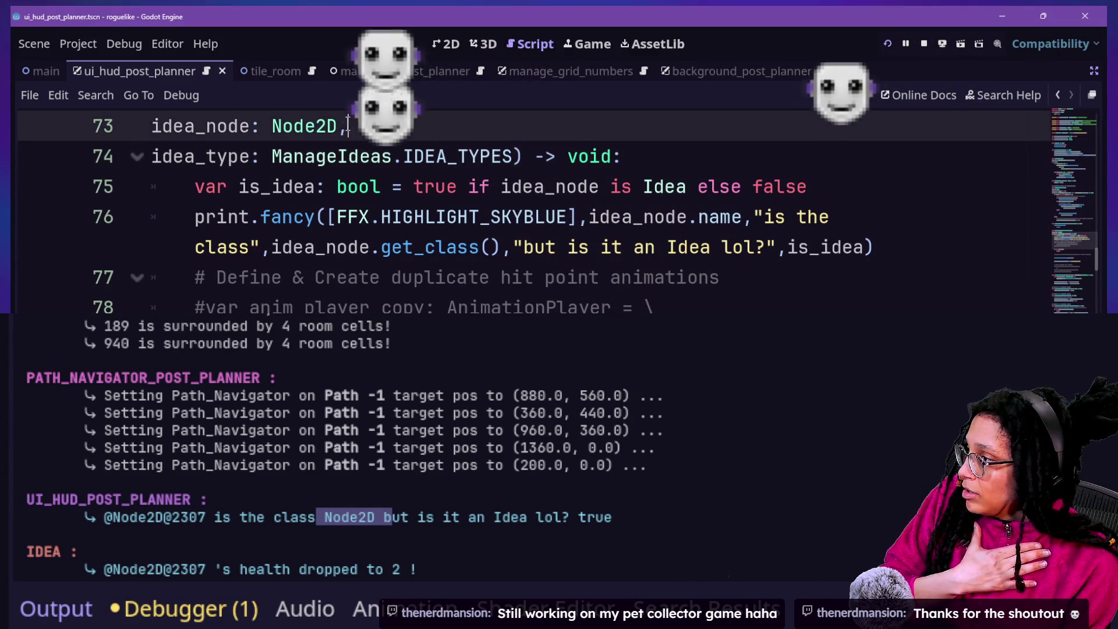
double_click(292, 134)
type("Idea")
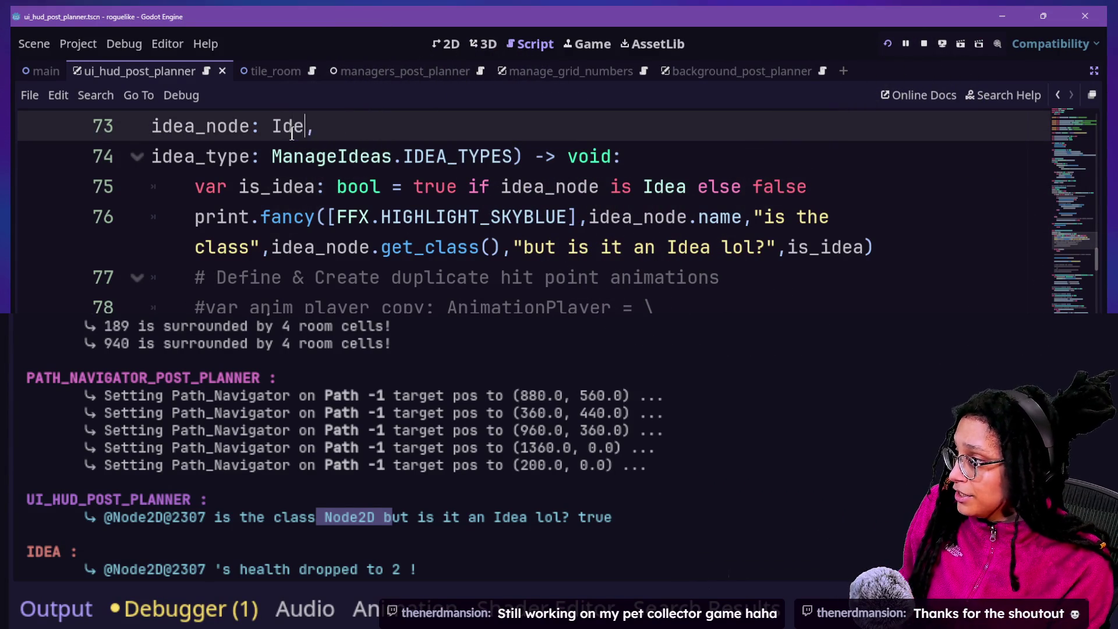
key("Escape")
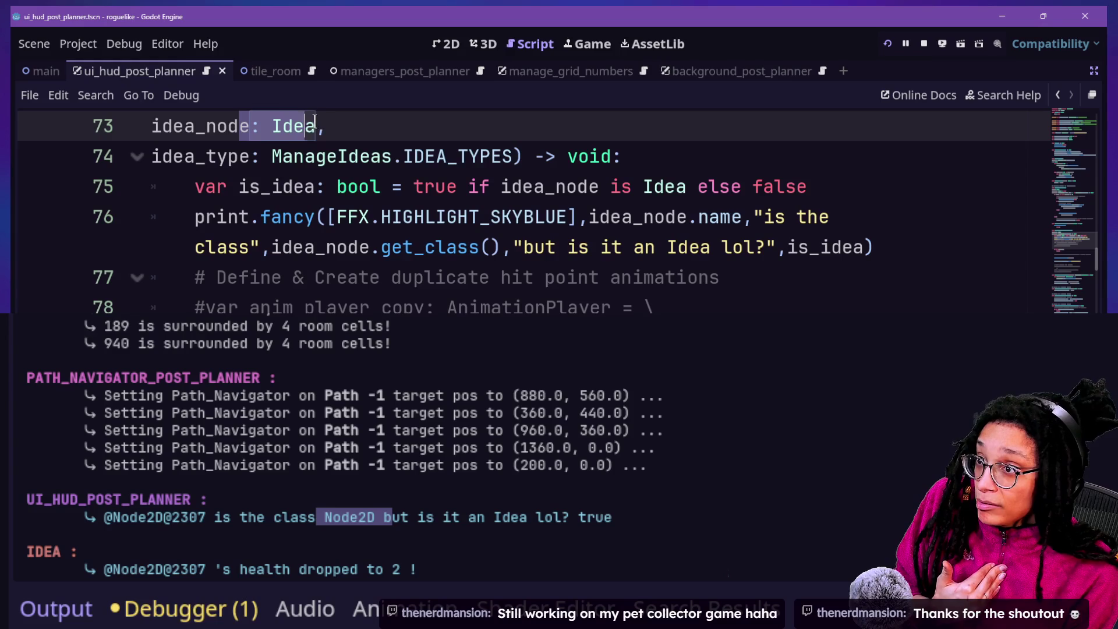
left_click(333, 123)
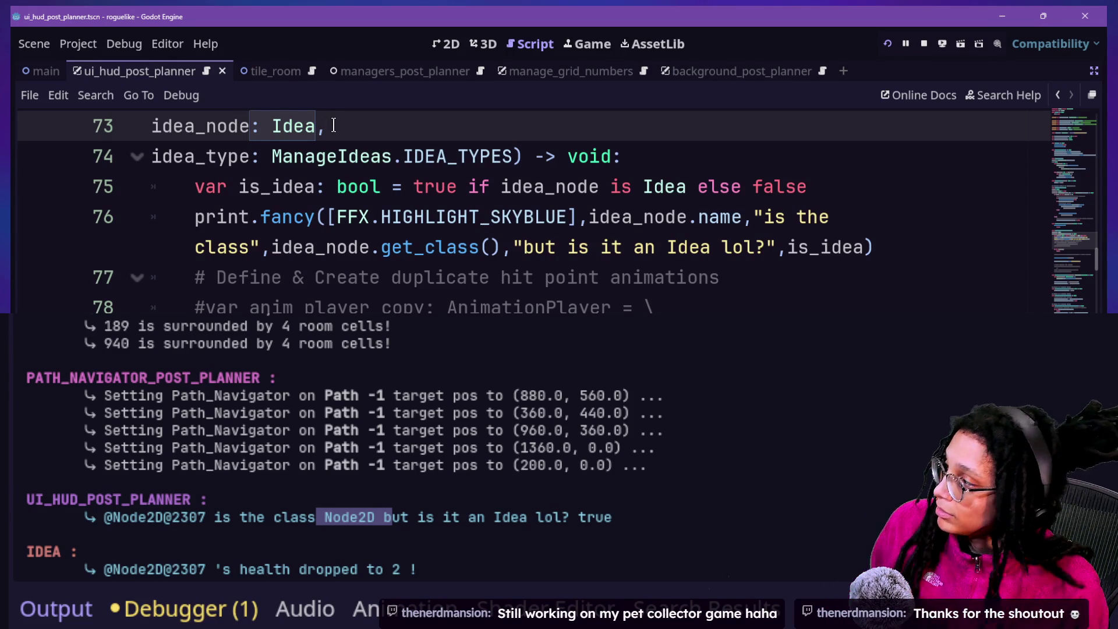
key("ctrl+z")
Highlight the idea_node is Idea check and get_class call, and the printed Node2D and true results.
left_click(317, 185)
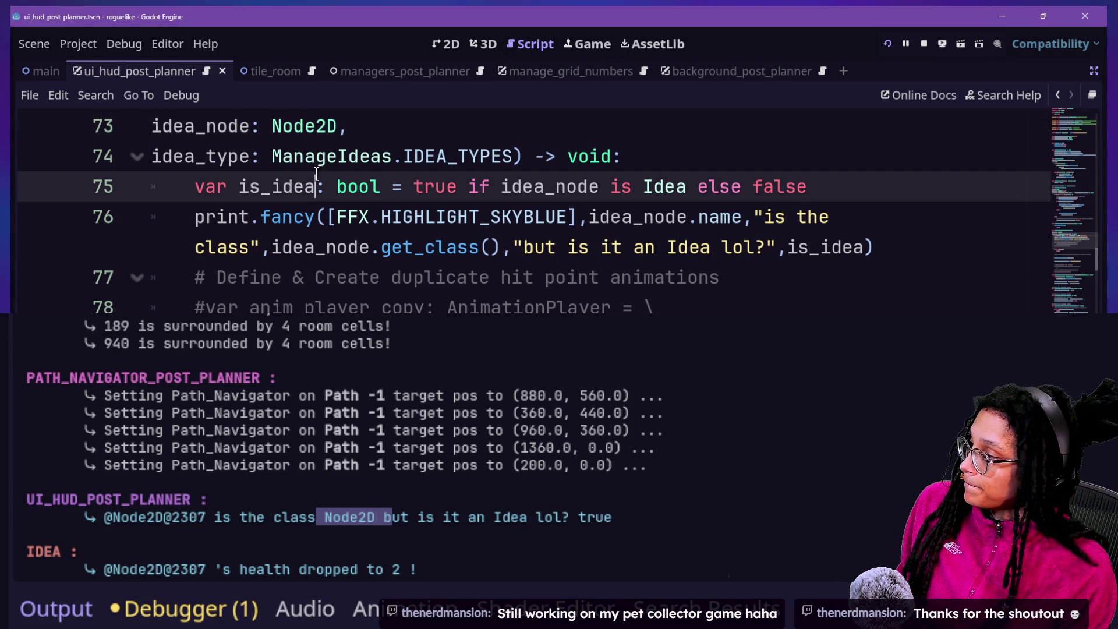
left_click(273, 552)
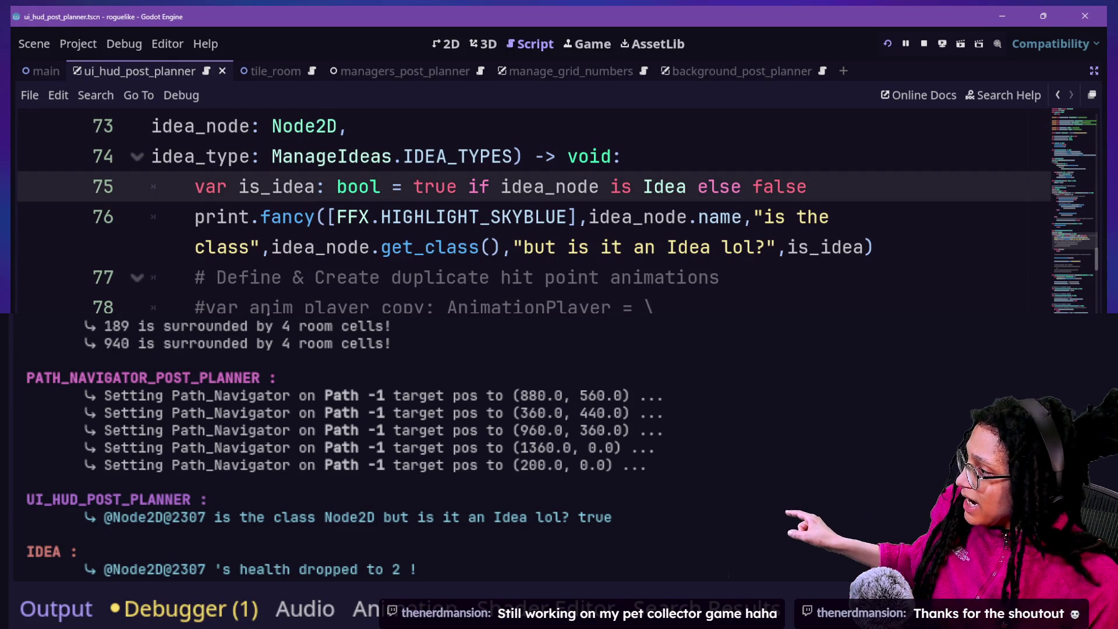
left_click_drag(283, 250, 491, 250)
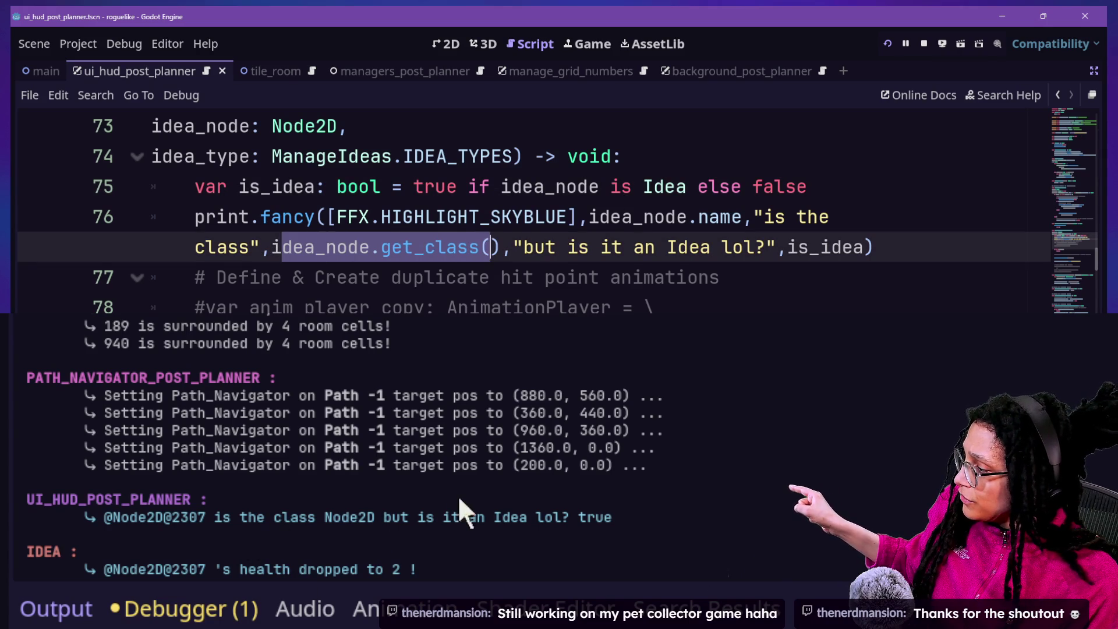
double_click(344, 517)
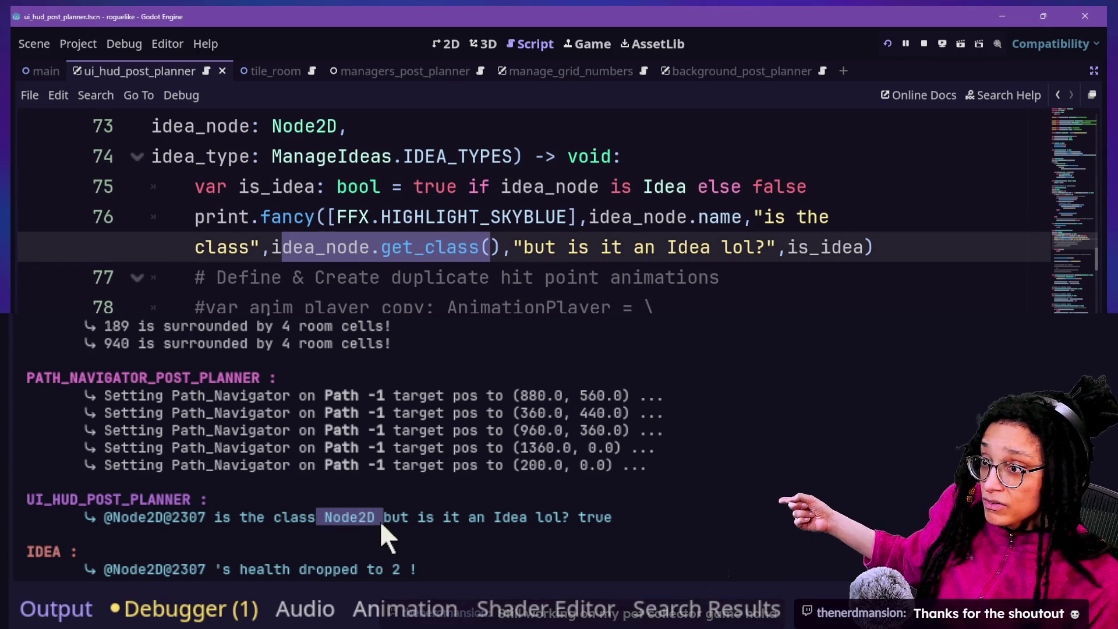
left_click(379, 520)
left_click(415, 247)
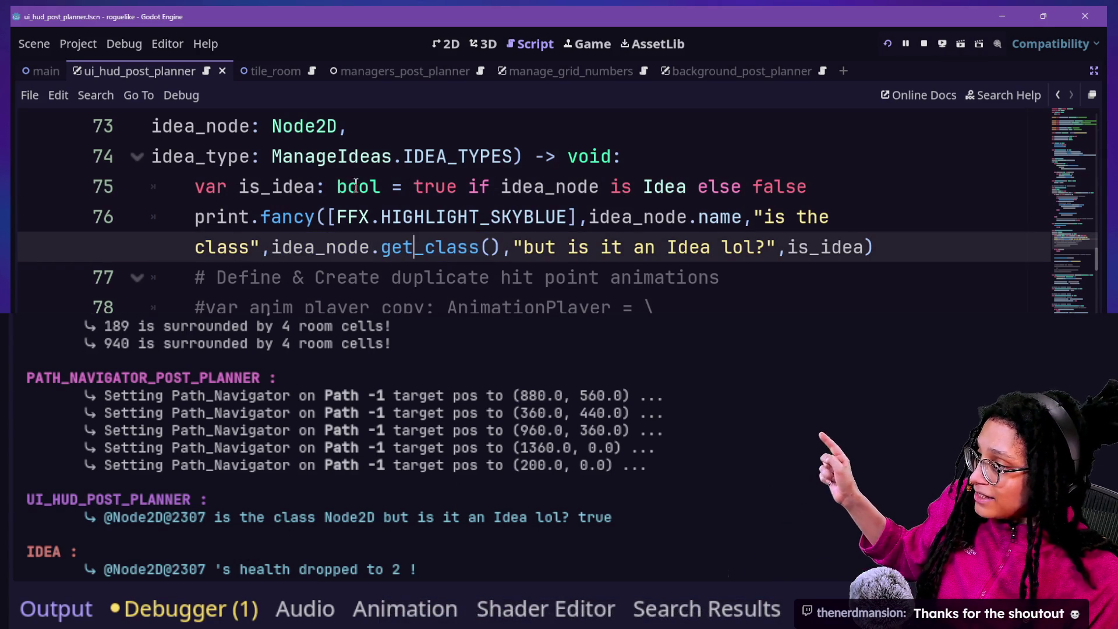
left_click_drag(380, 187, 758, 180)
left_click(759, 180)
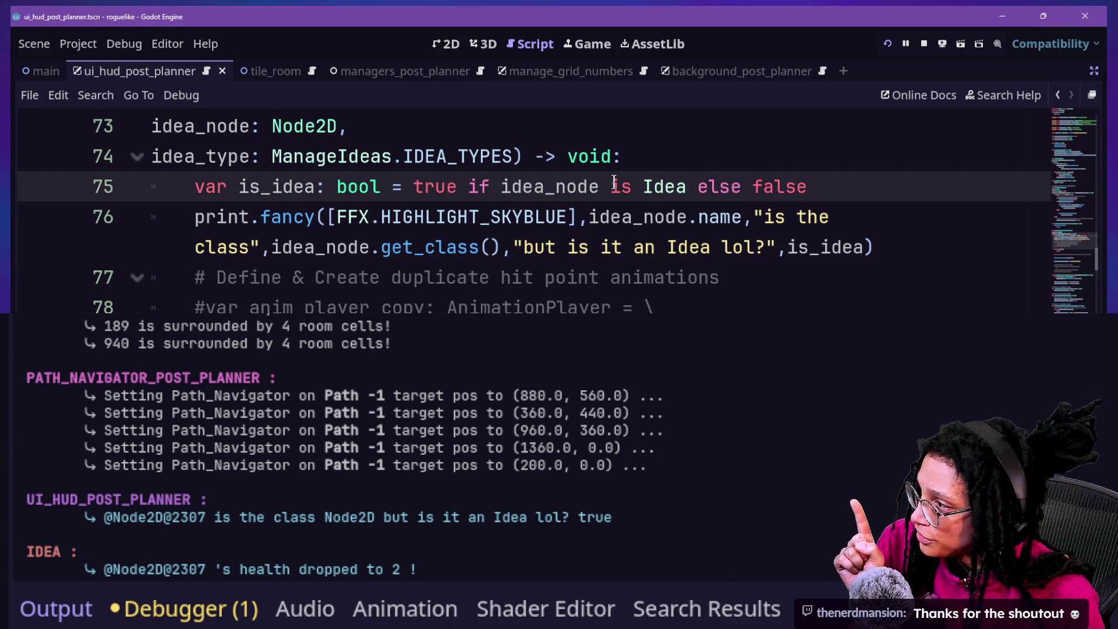
left_click_drag(489, 186, 687, 186)
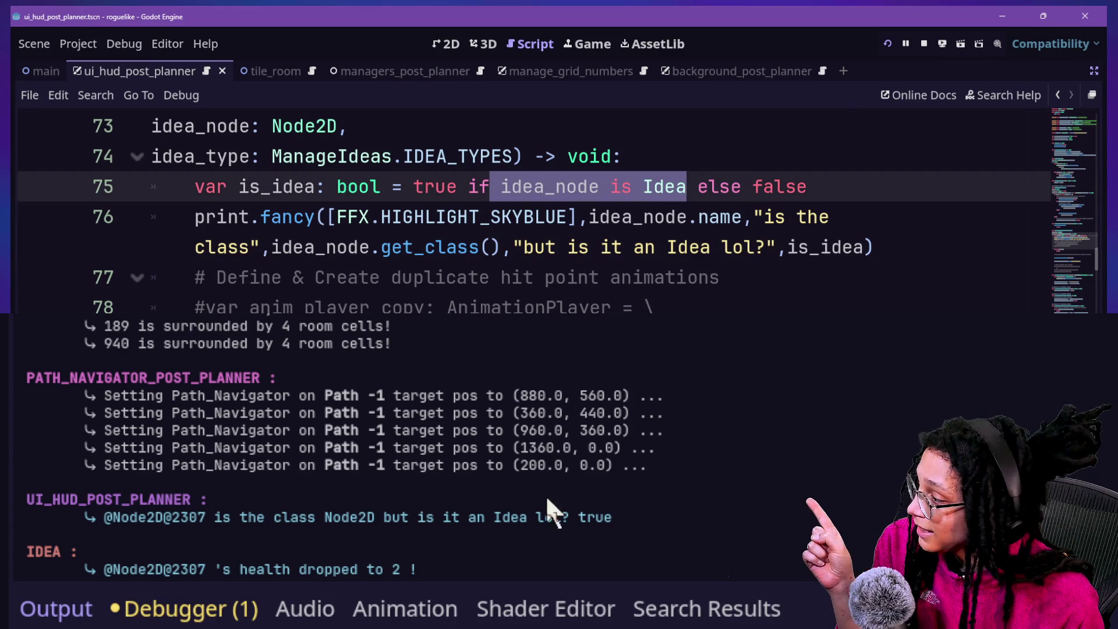
left_click_drag(569, 517, 648, 515)
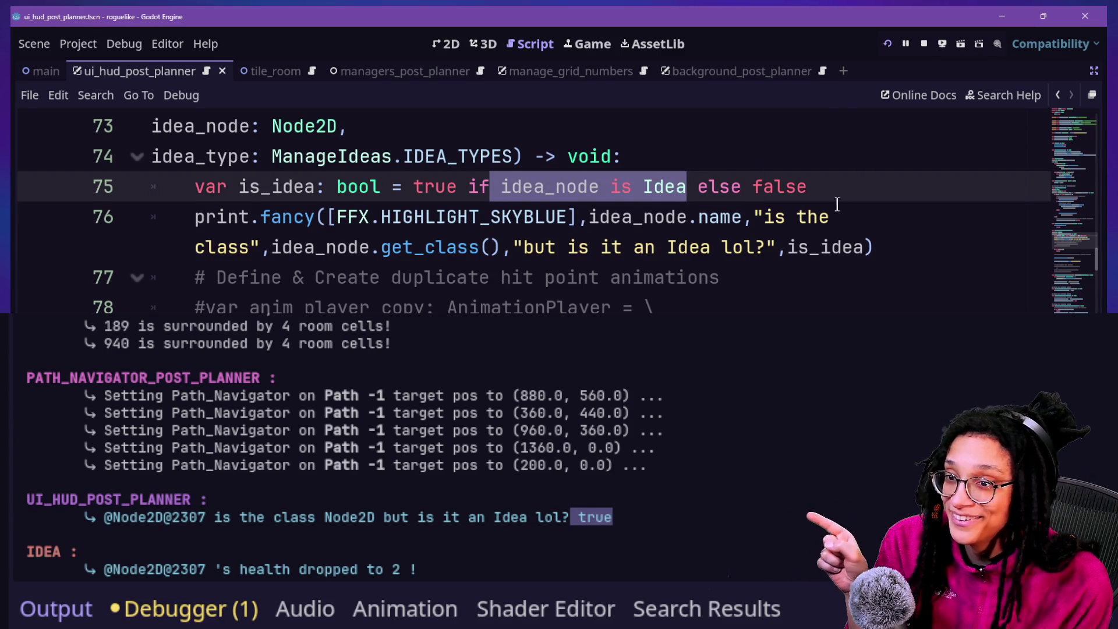
left_click_drag(787, 247, 868, 250)
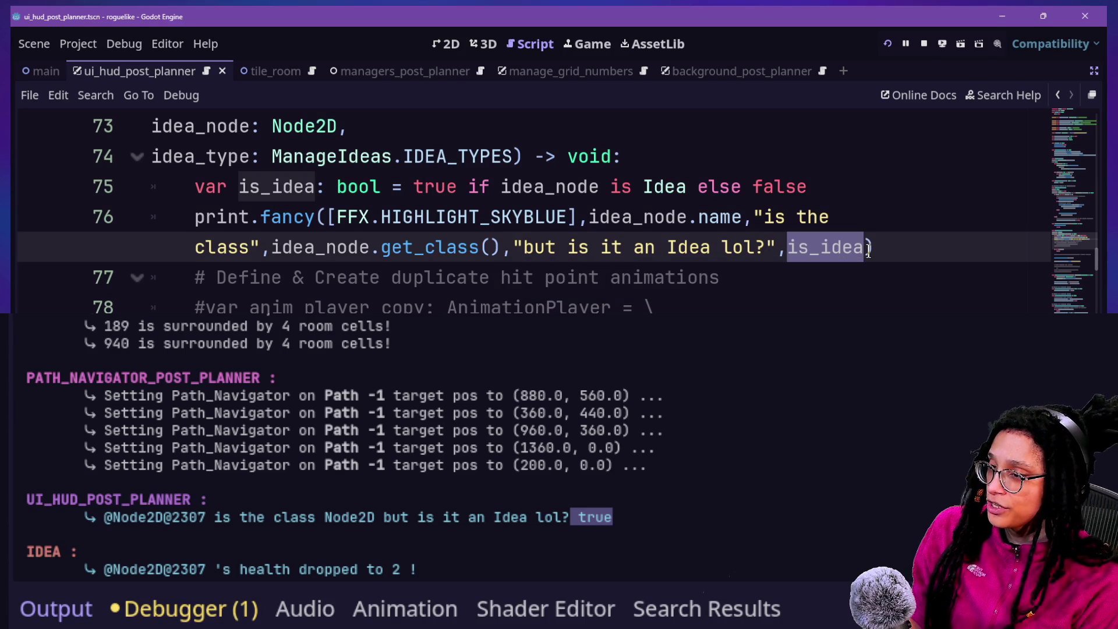
key("super+Tab")
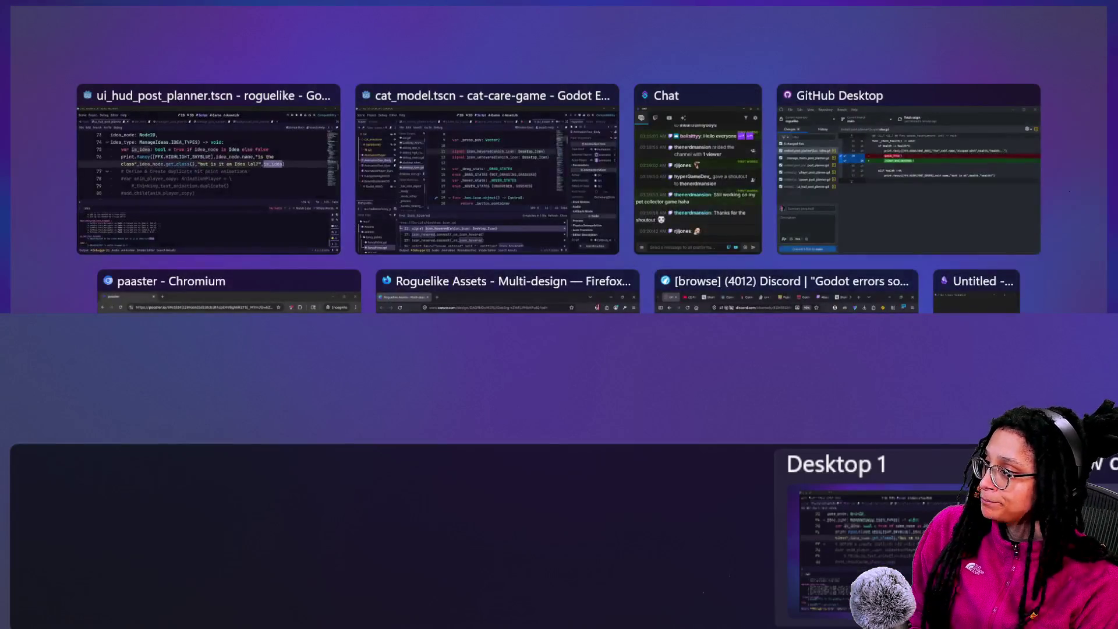
In Chat, open the raiding viewer's user card and their channel, then close the browser.
left_click(742, 165)
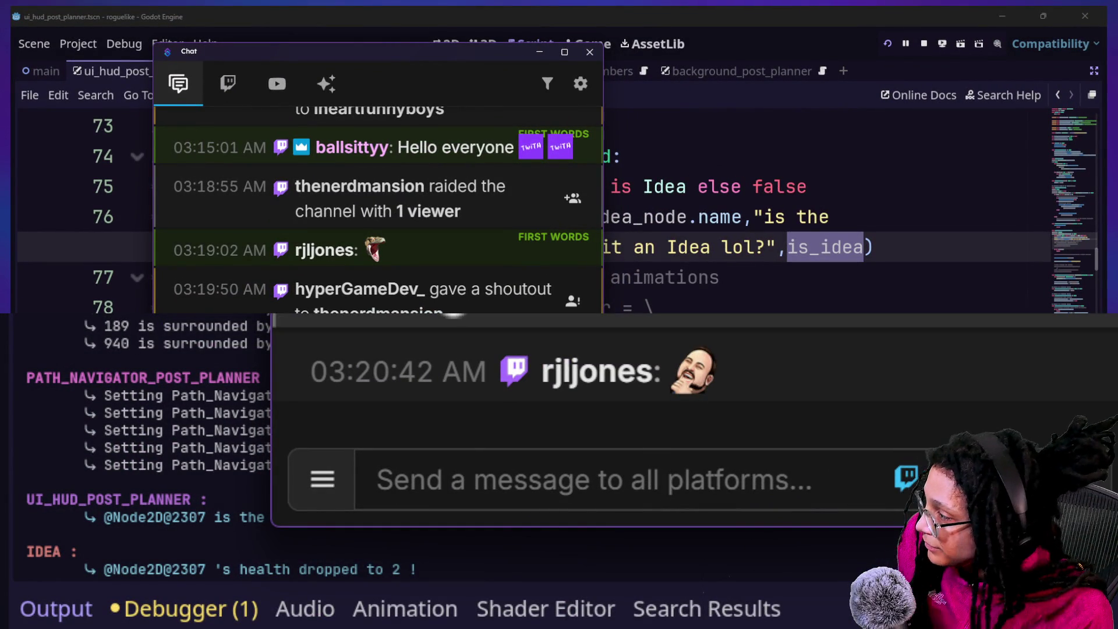
left_click(326, 186)
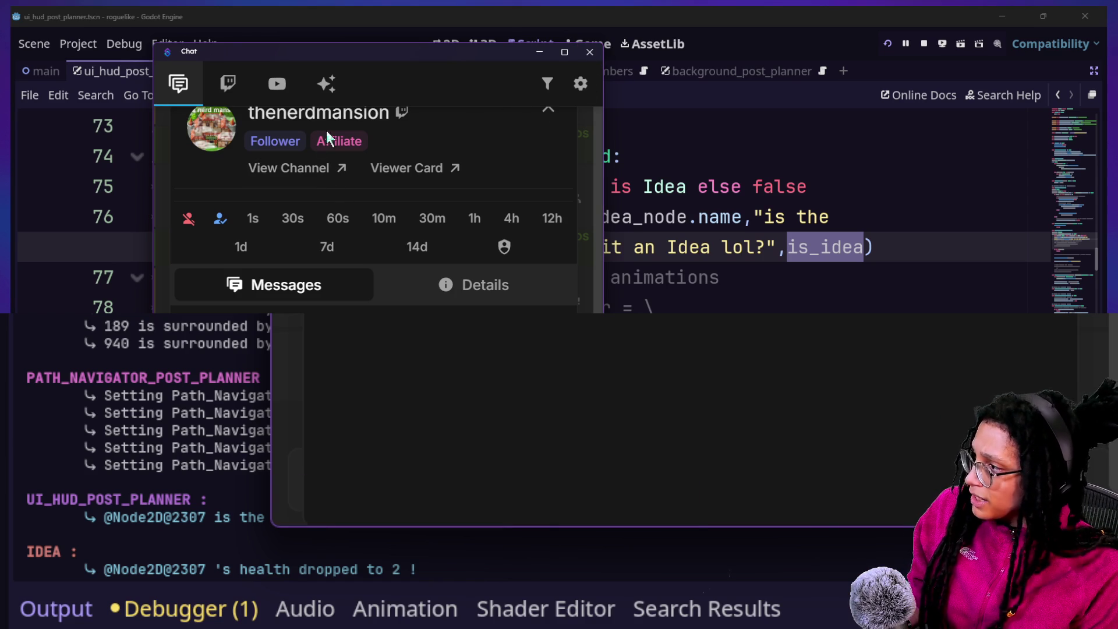
left_click(320, 168)
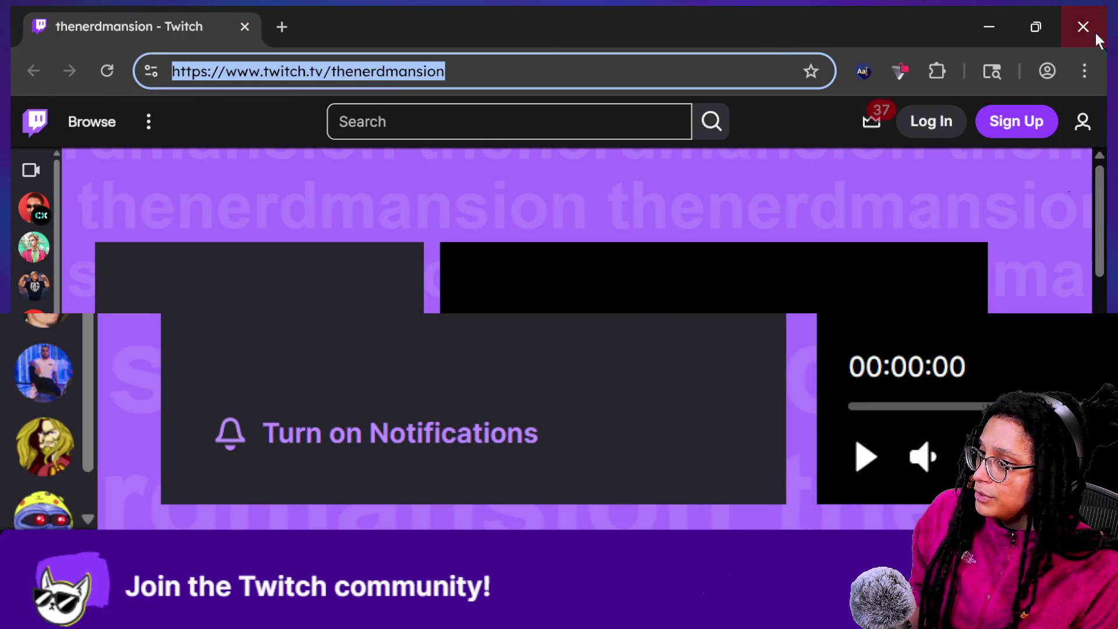
left_click(1083, 27)
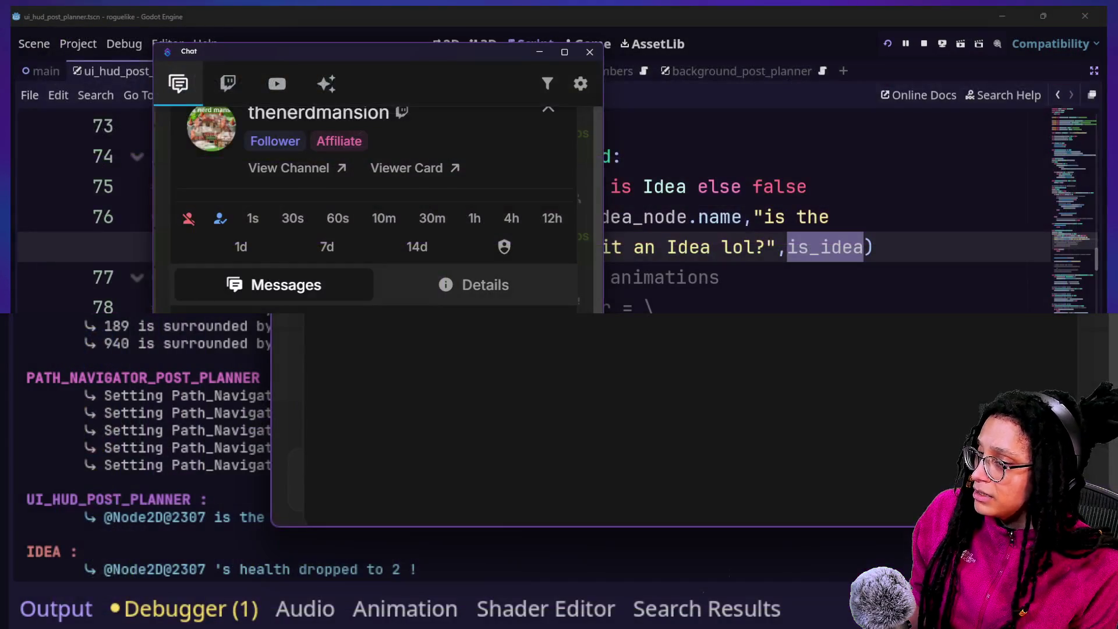
key("super+Tab")
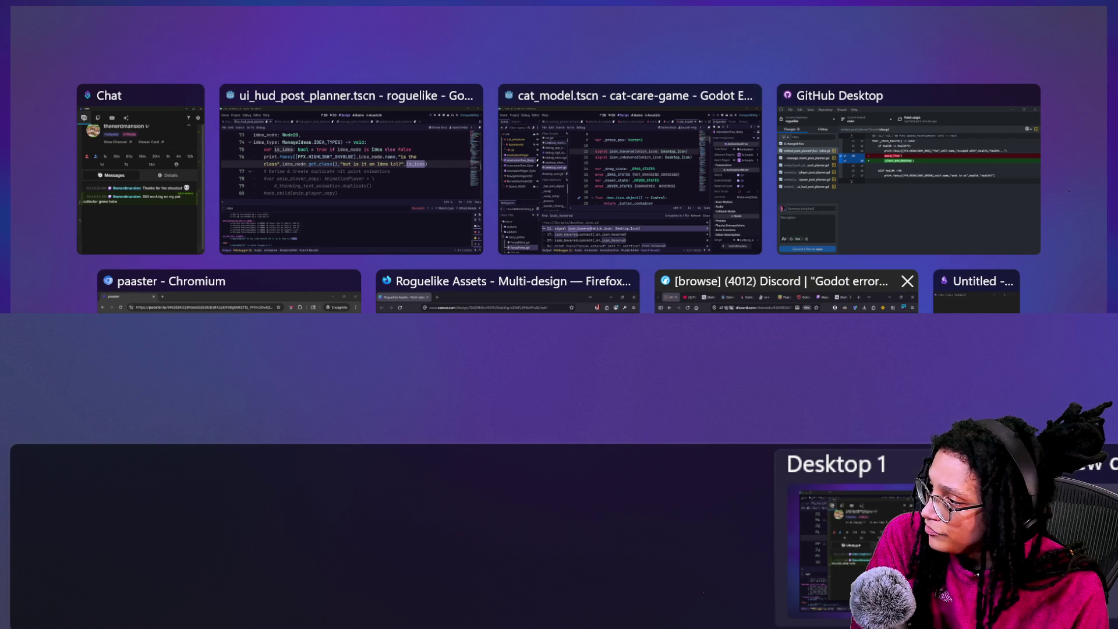
Paste the raider's twitch.tv channel URL into Firefox's Godot forum tab and load it.
left_click(786, 291)
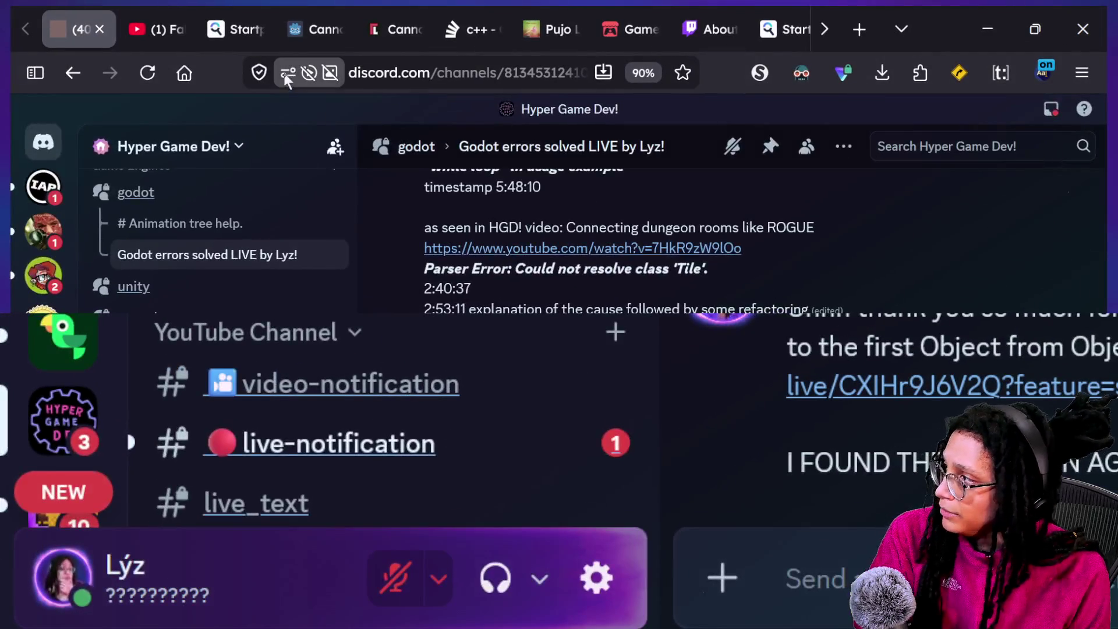
left_click(297, 23)
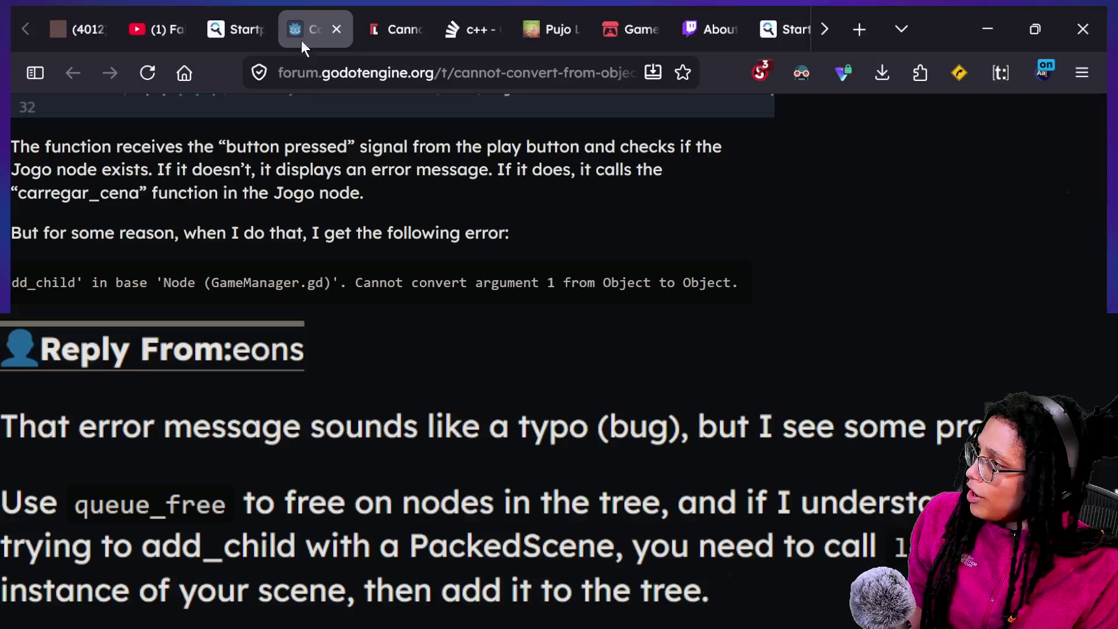
type("www.twitch.tv/thenerdmansion")
key("Return")
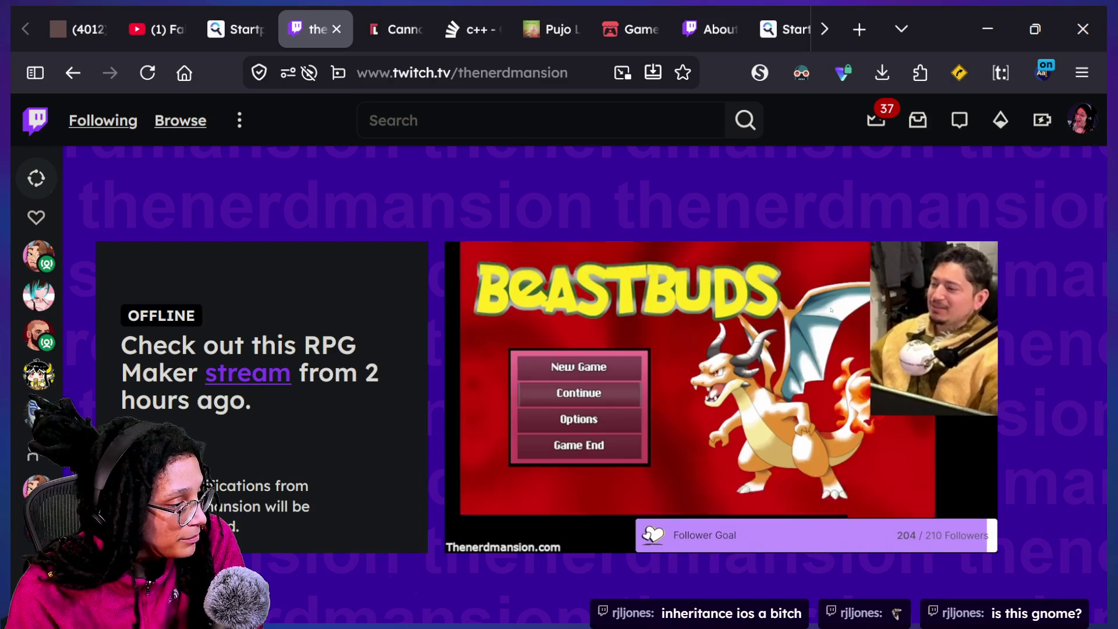
Watch the thenerdmansion RPG Maker VOD fullscreen, scrubbing around 01:15:26, then open Task View.
mouse_move(831, 310)
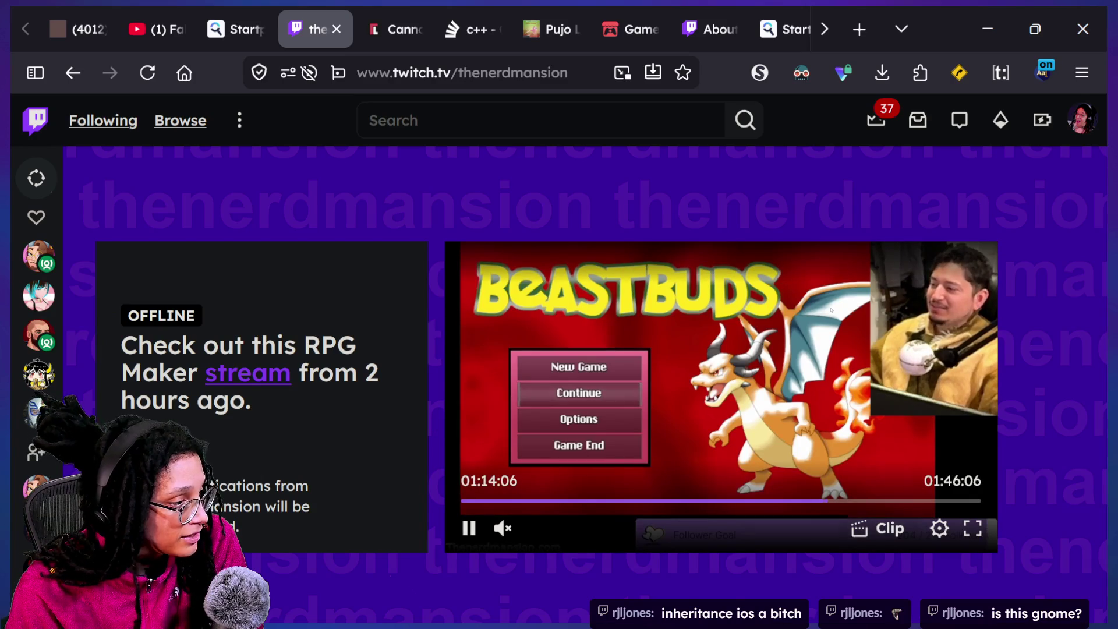
key("Left")
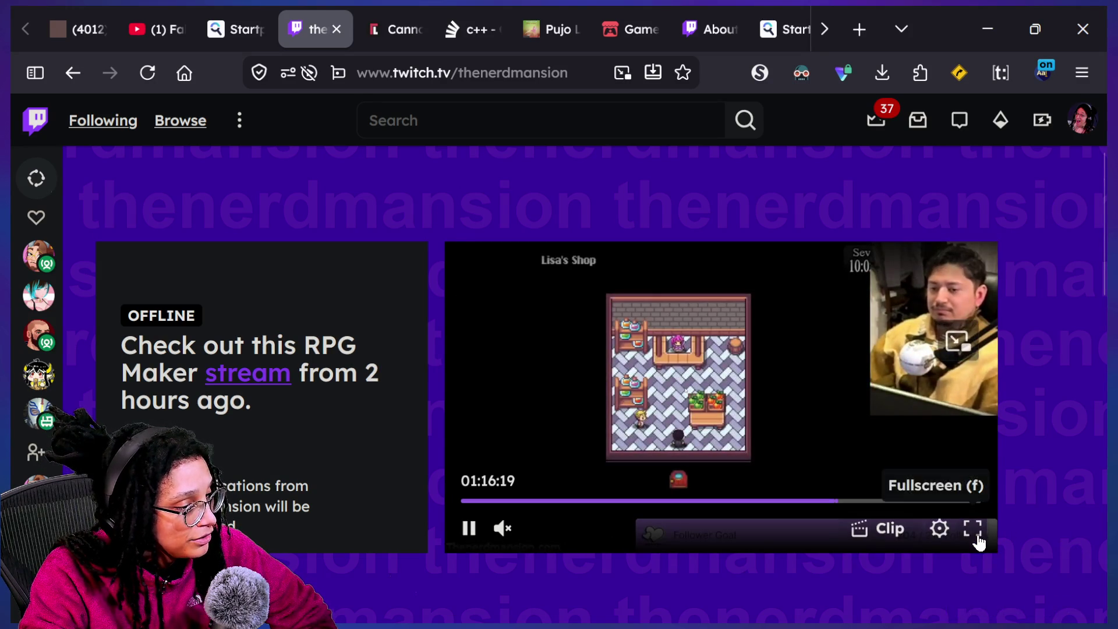
left_click(977, 538)
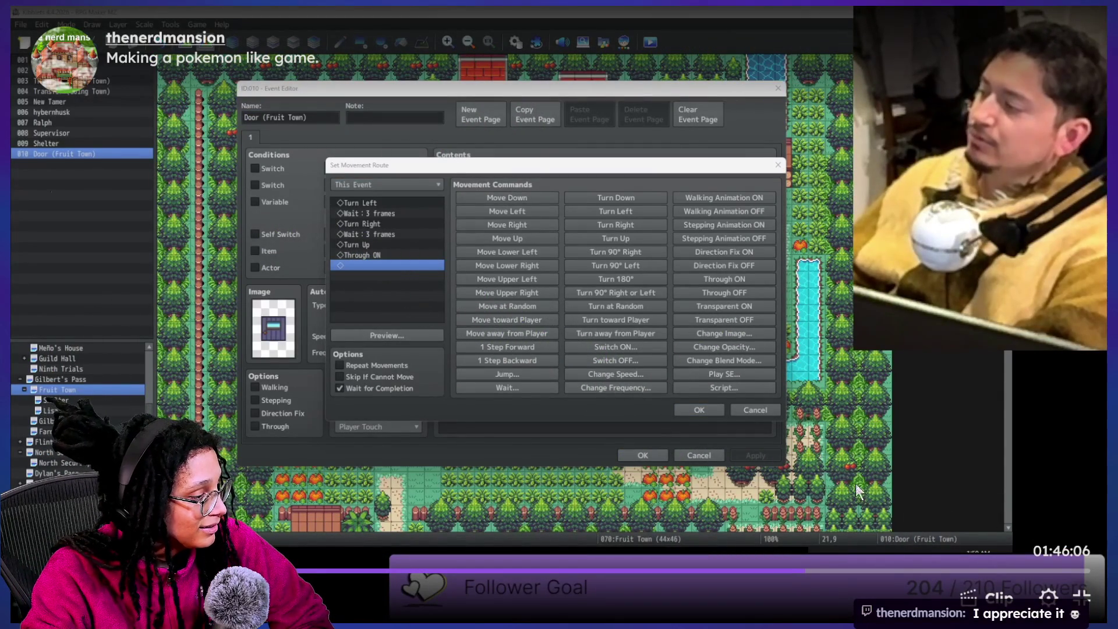
left_click(907, 574)
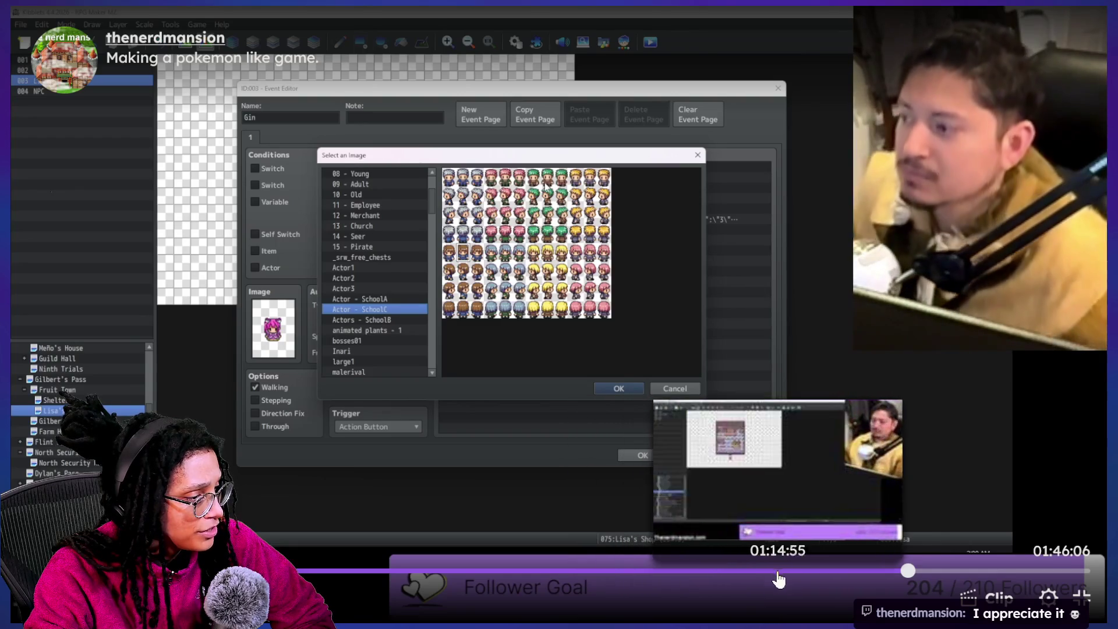
left_click(781, 577)
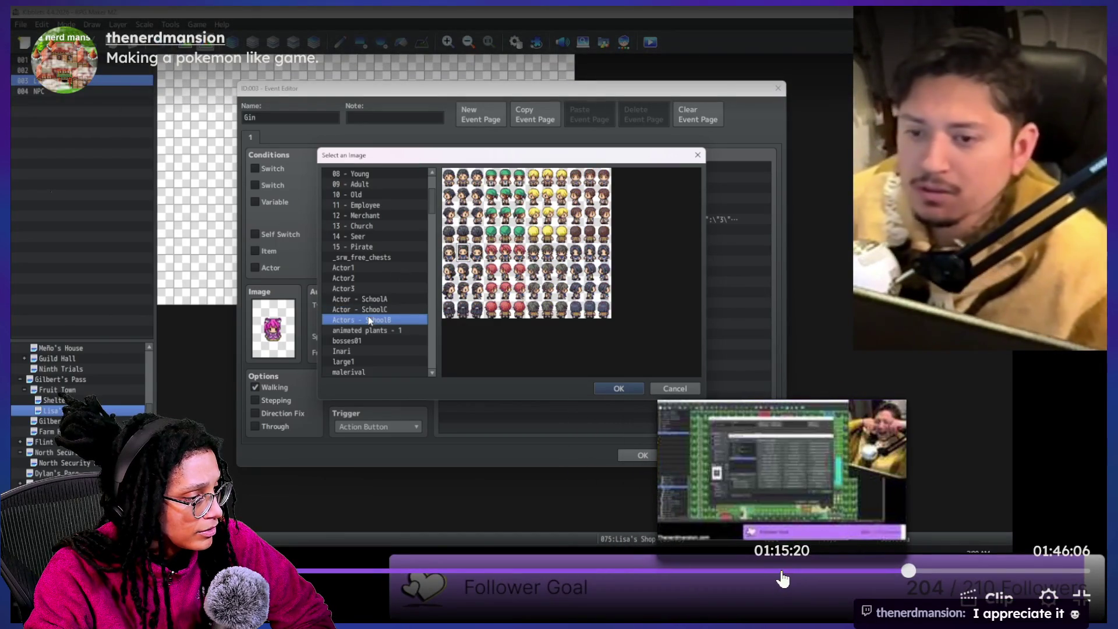
left_click(844, 573)
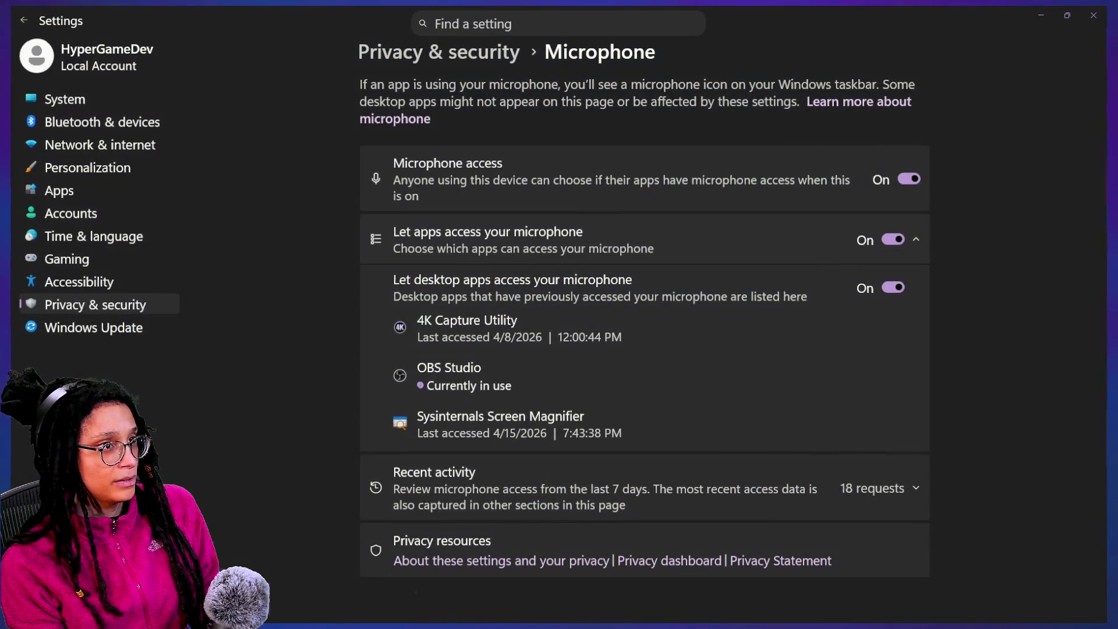
key("super+Tab")
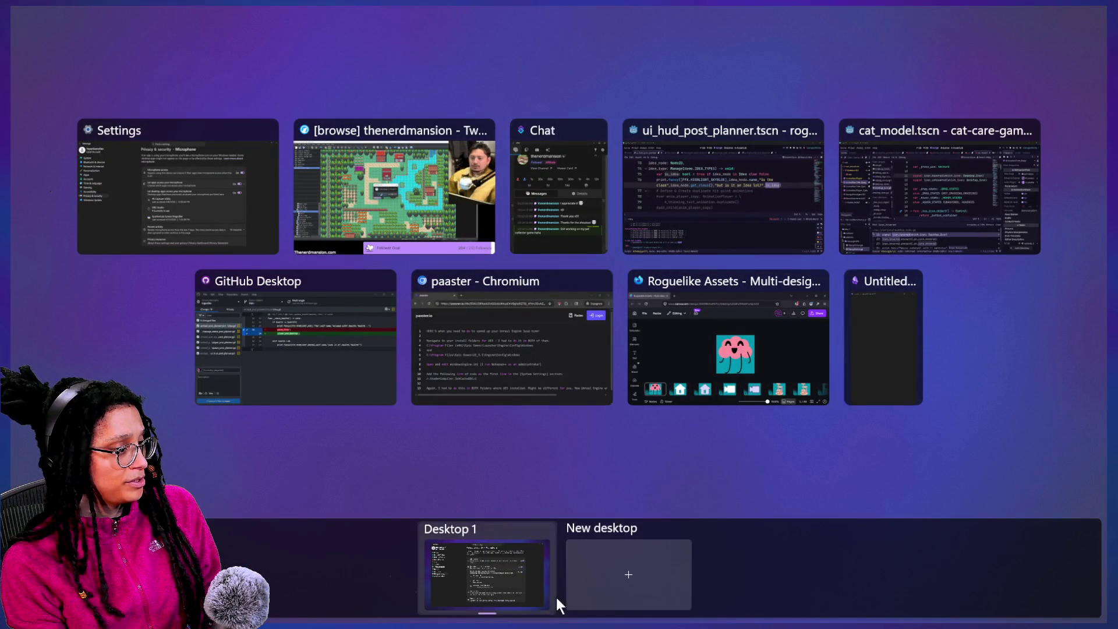
Exit fullscreen on the Twitch replay, seek back, and pause it at 00:08:08.
left_click(379, 200)
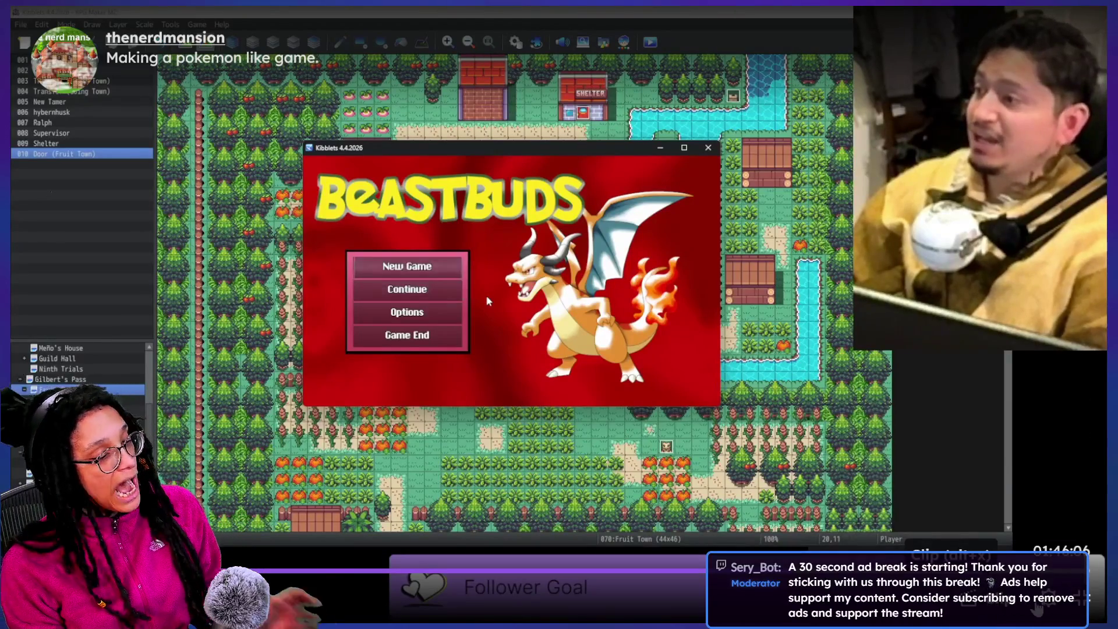
key("Escape")
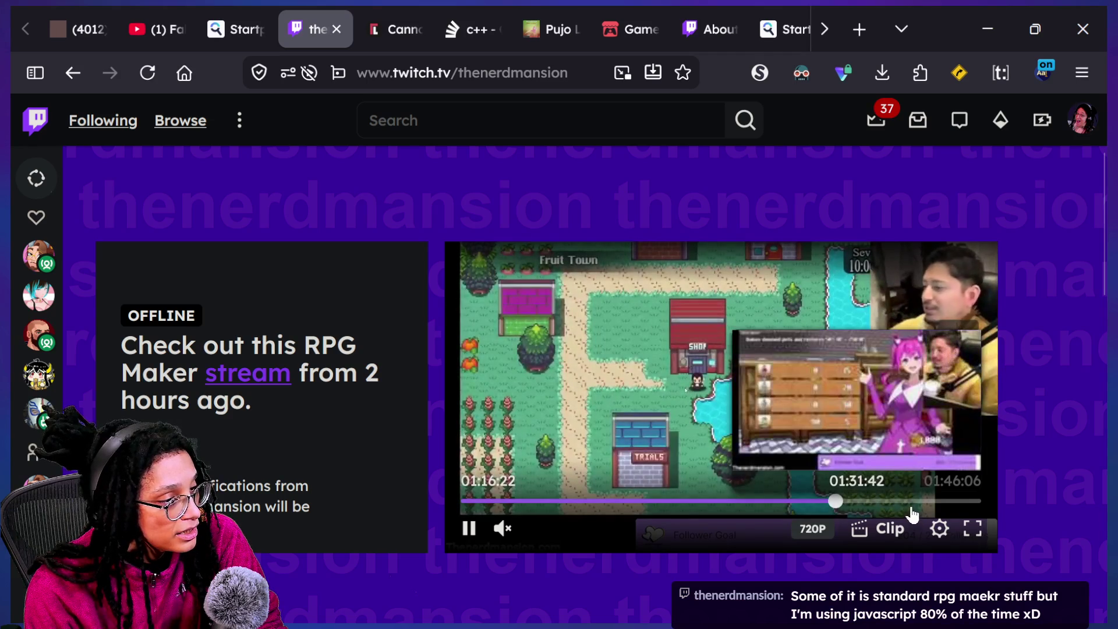
key("Left")
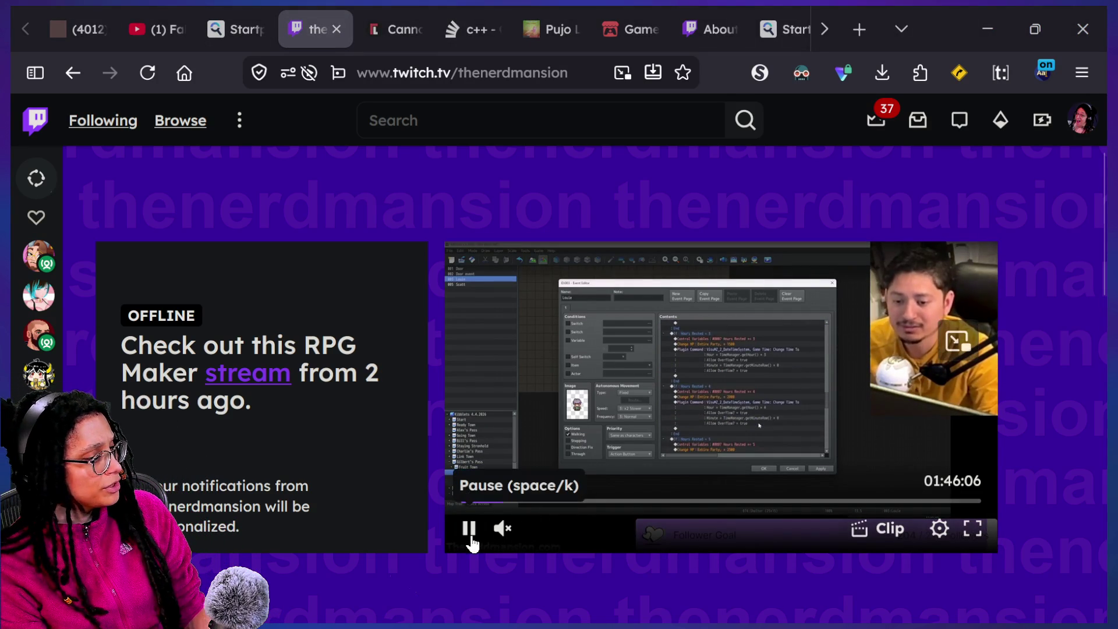
left_click(469, 530)
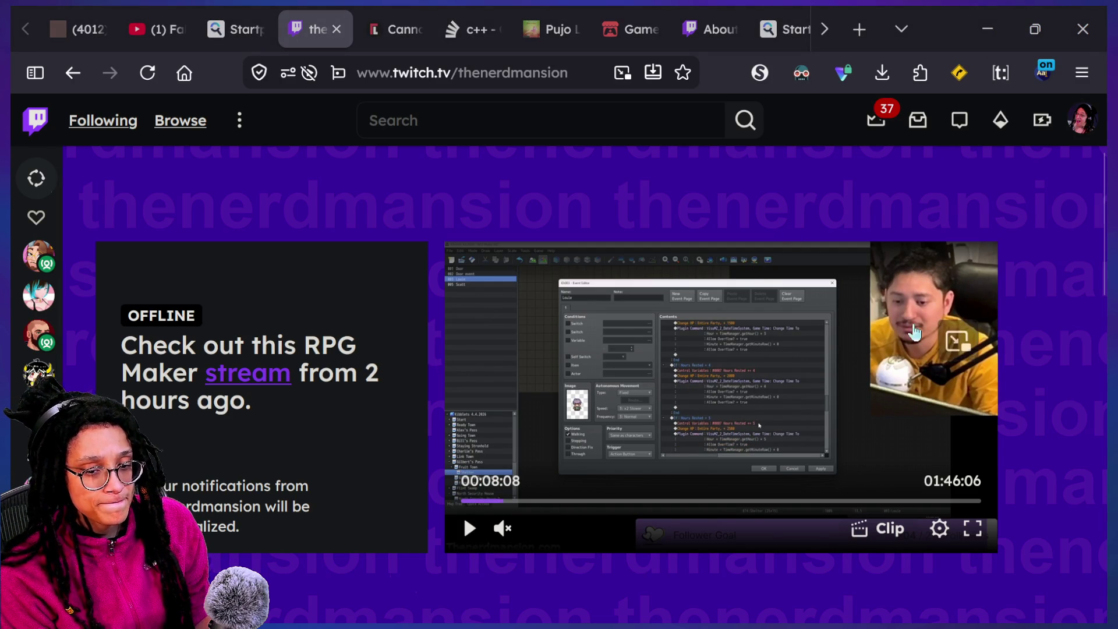
key("super+Tab")
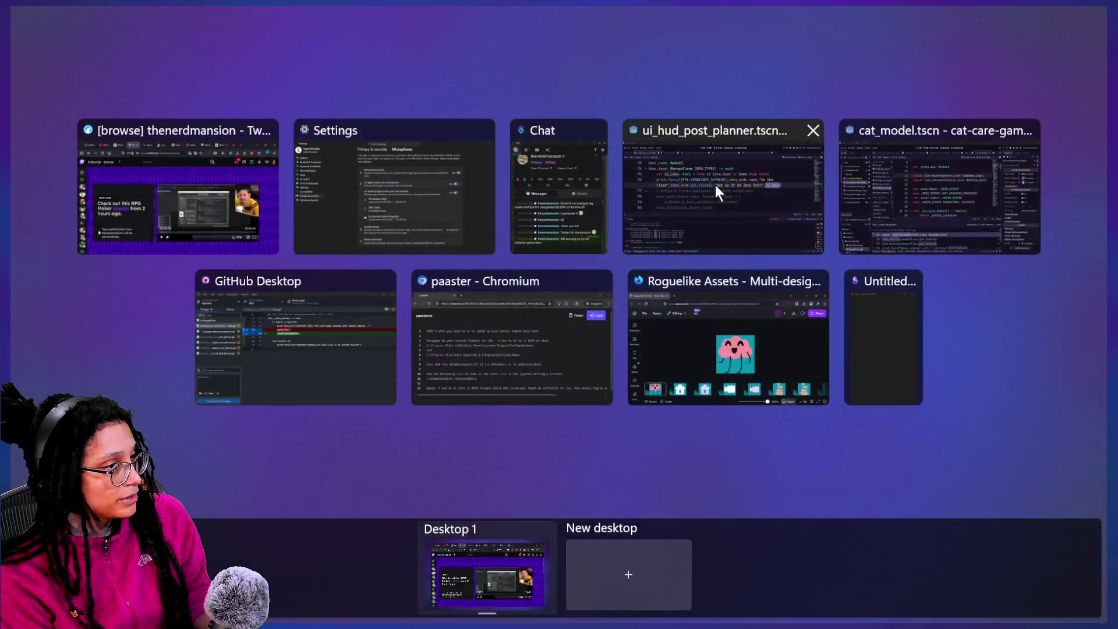
Run the roguelike project and start planning on the Mewsky platform.
left_click(718, 186)
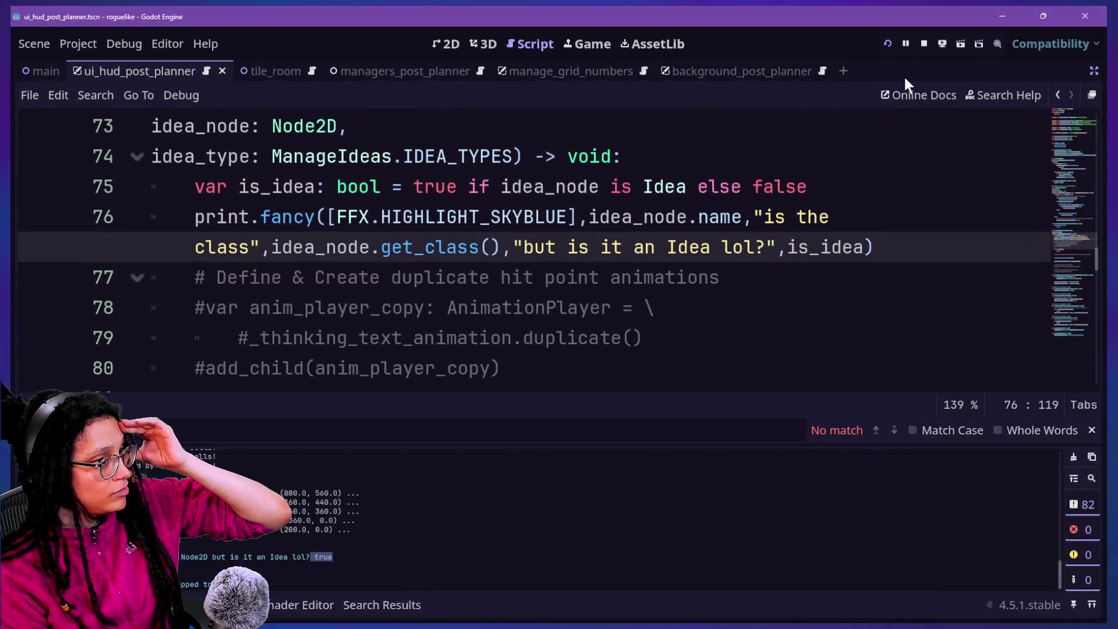
left_click(889, 43)
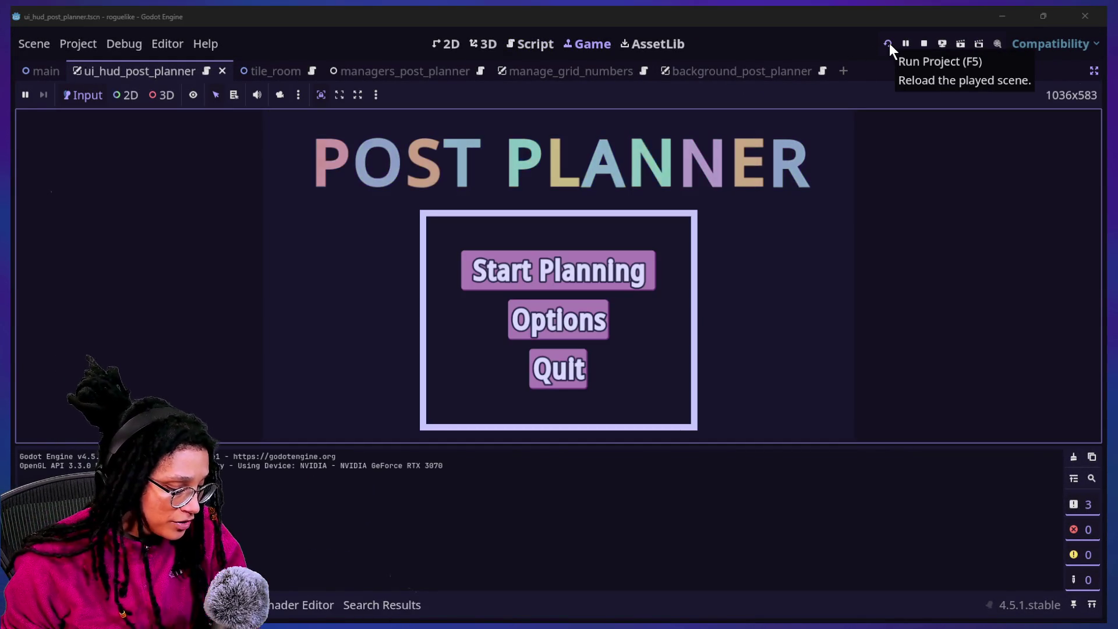
left_click(529, 276)
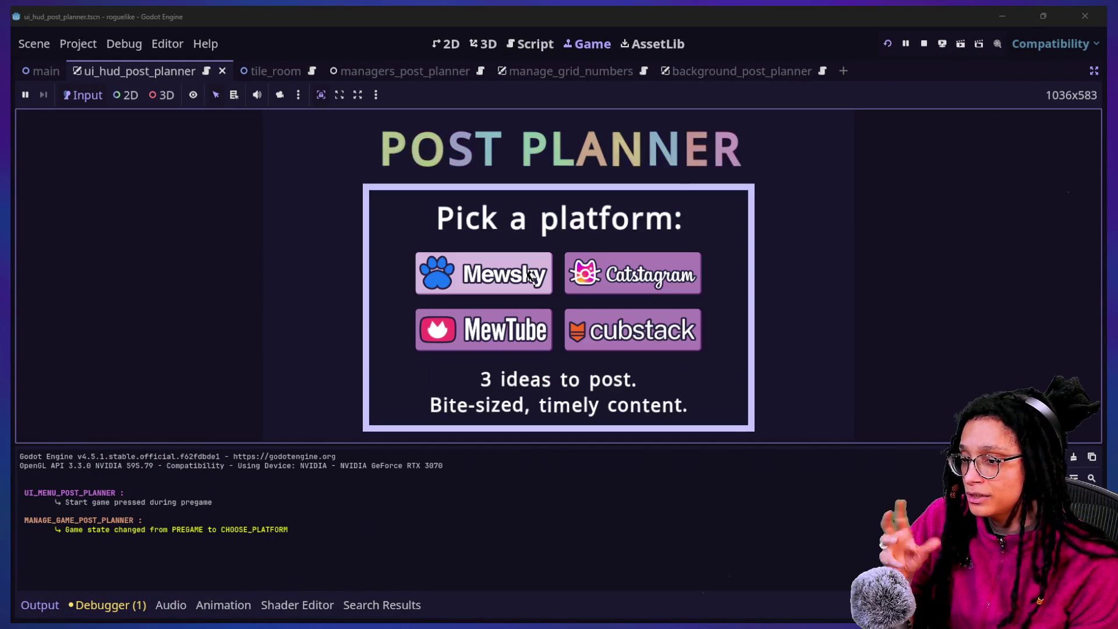
left_click(463, 281)
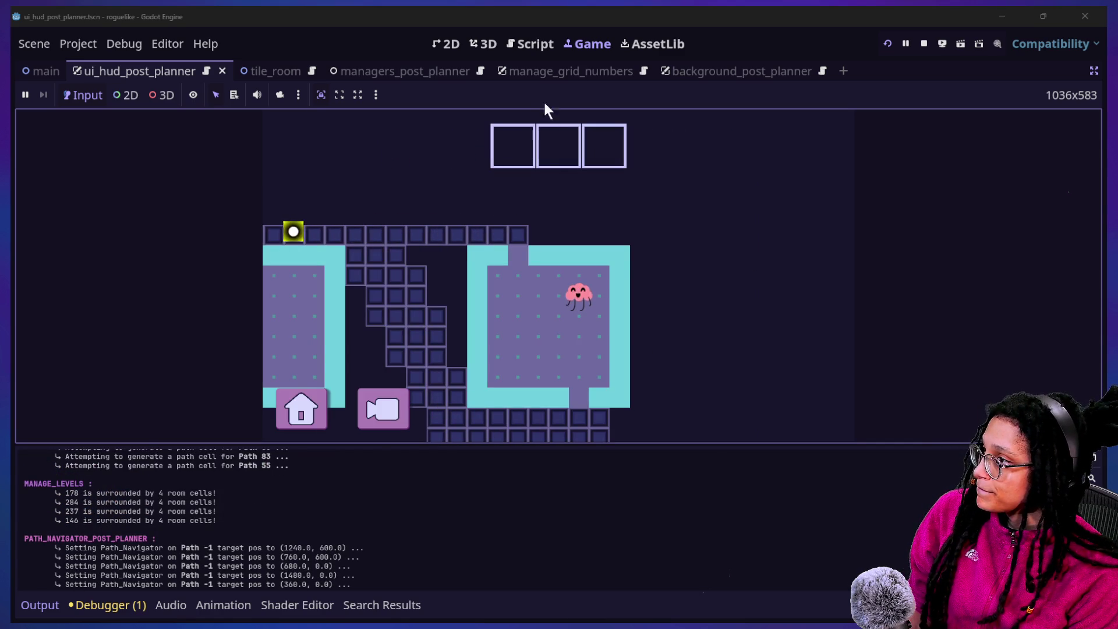
Delete the is_idea check and its debug print on lines 75–76, back in the Game view.
left_click(528, 47)
scroll(382, 169, "up", 2)
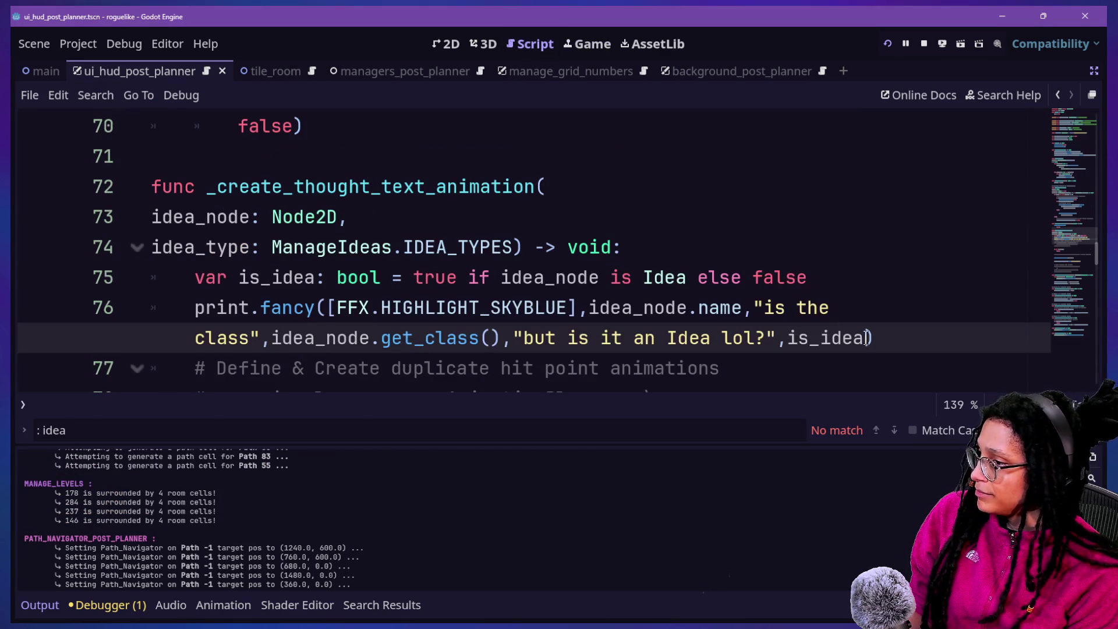
left_click_drag(899, 321, 851, 249)
key("Delete")
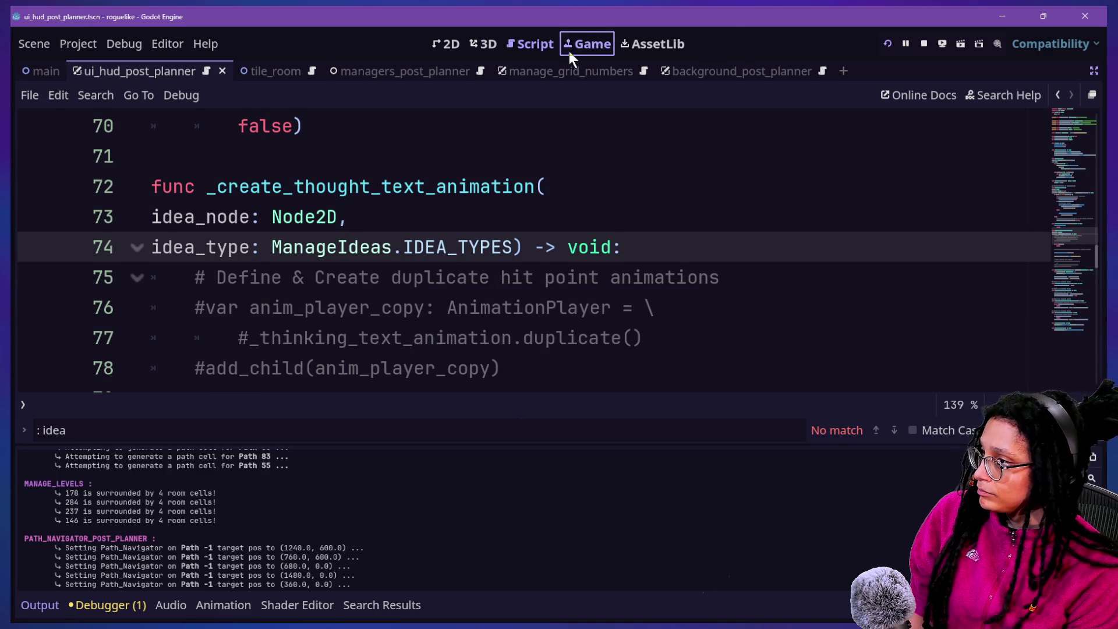
left_click(569, 48)
Enlarge the game view with Ctrl+J and open the debugger's Errors (5) list.
left_click(858, 337)
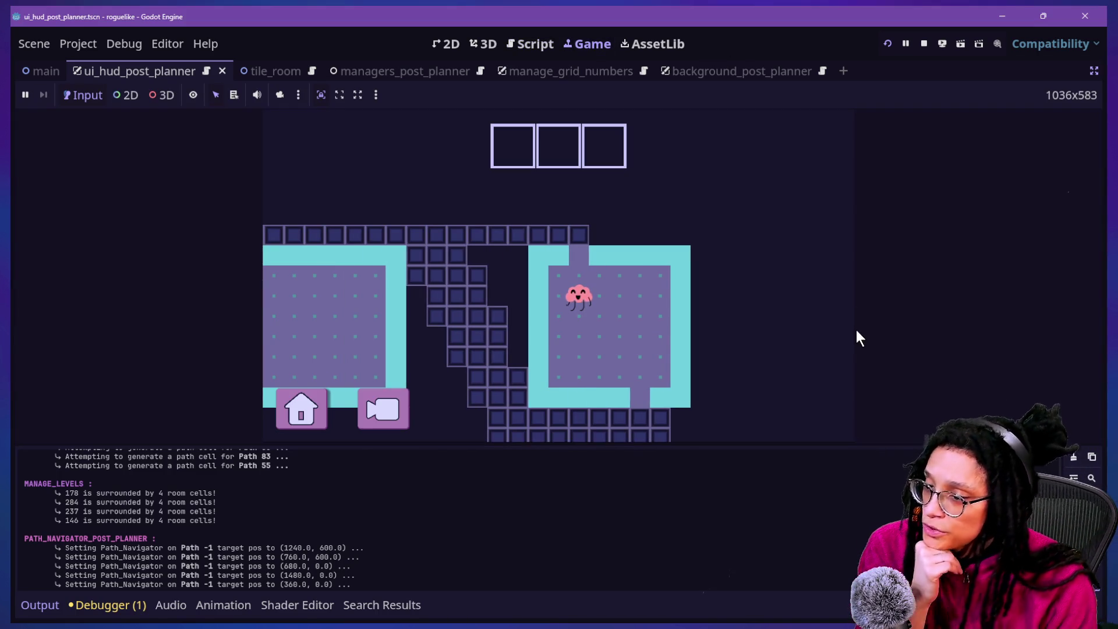
key("ctrl+j")
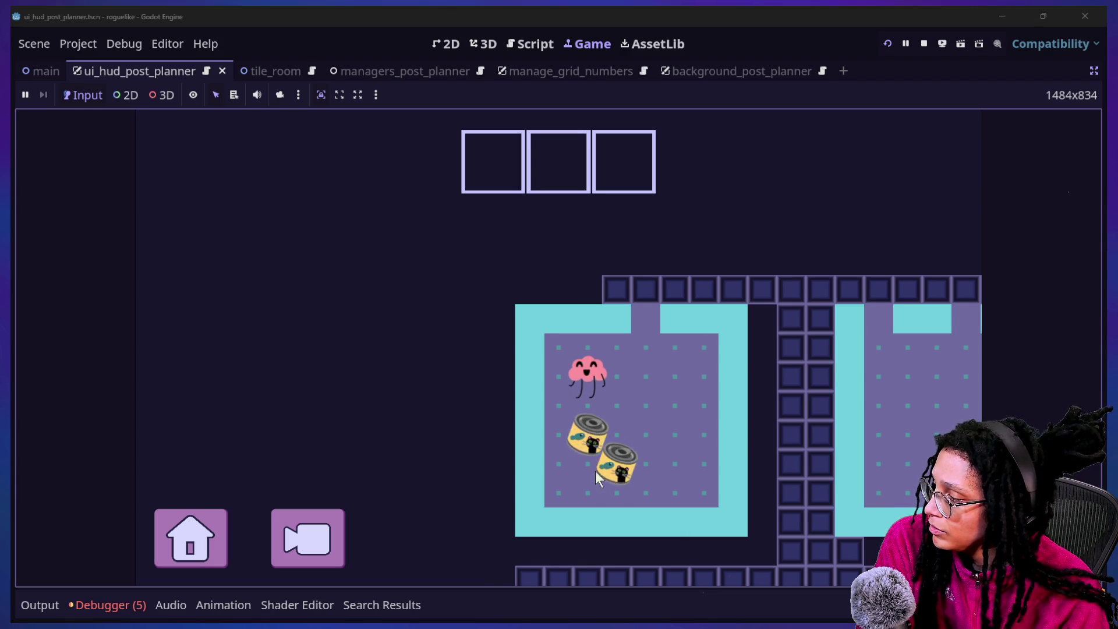
left_click(148, 606)
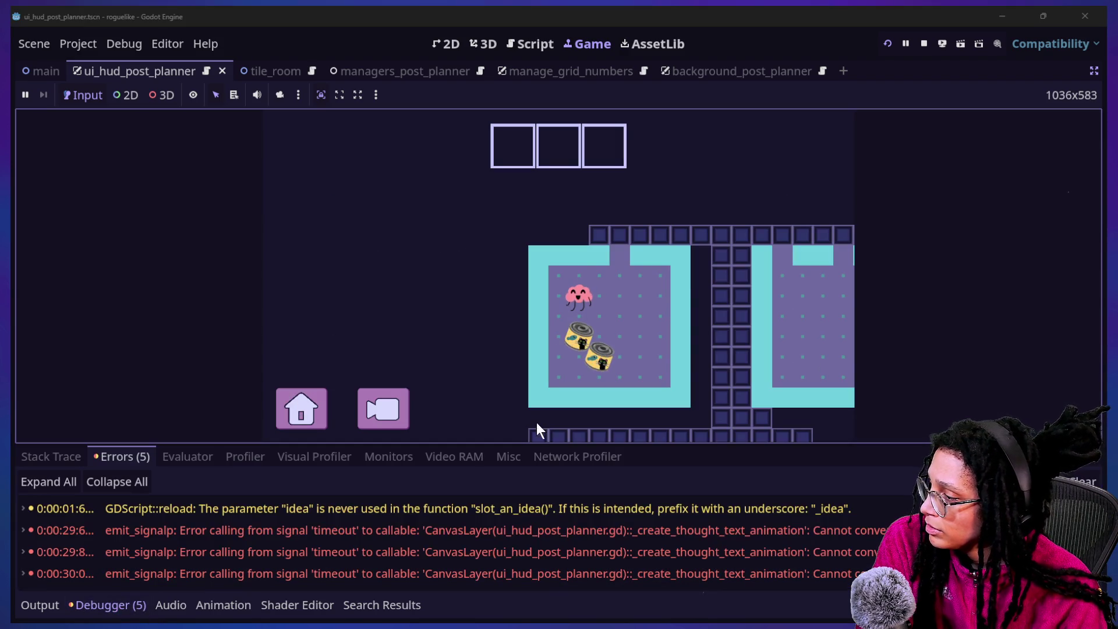
Expand the timeout signal error and jump to the failing function in the HUD script.
double_click(554, 535)
left_click(510, 44)
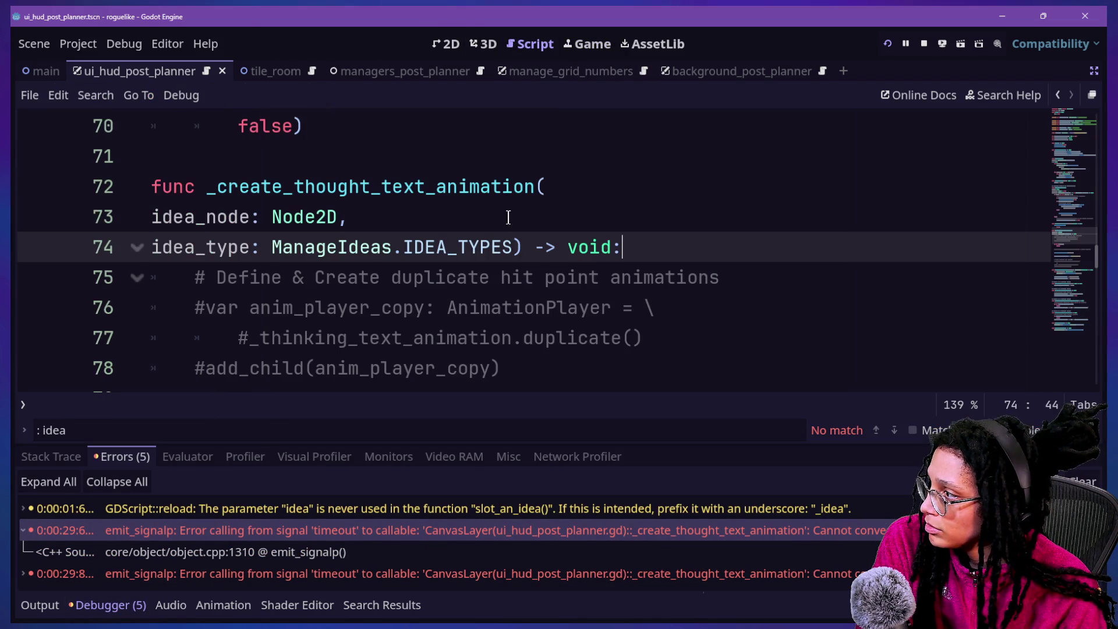
scroll(289, 218, "down", 3)
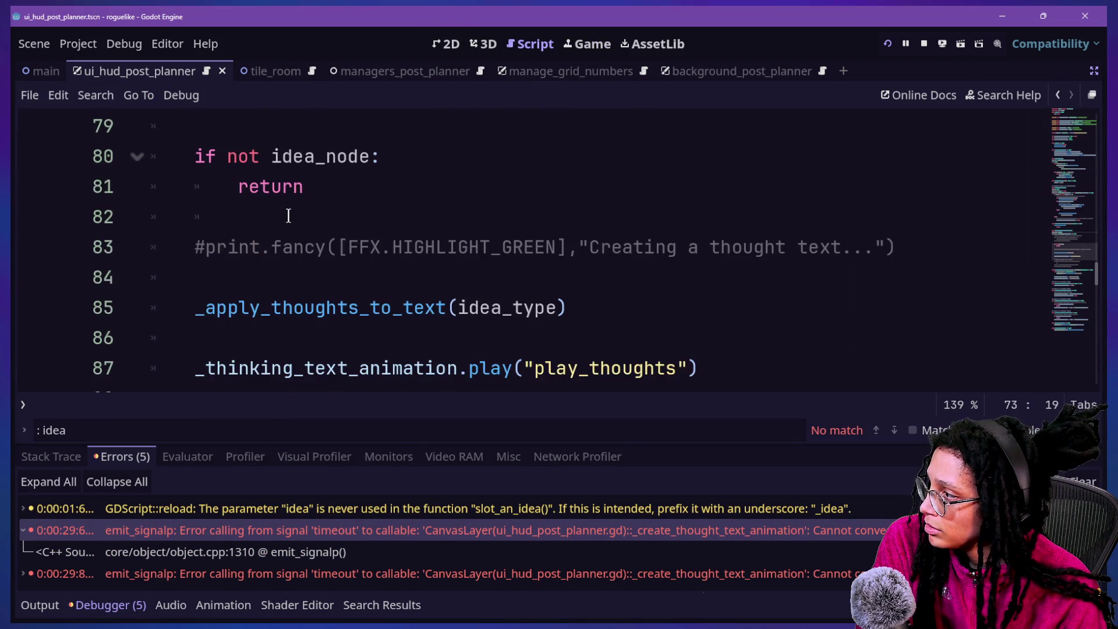
scroll(288, 217, "up", 3)
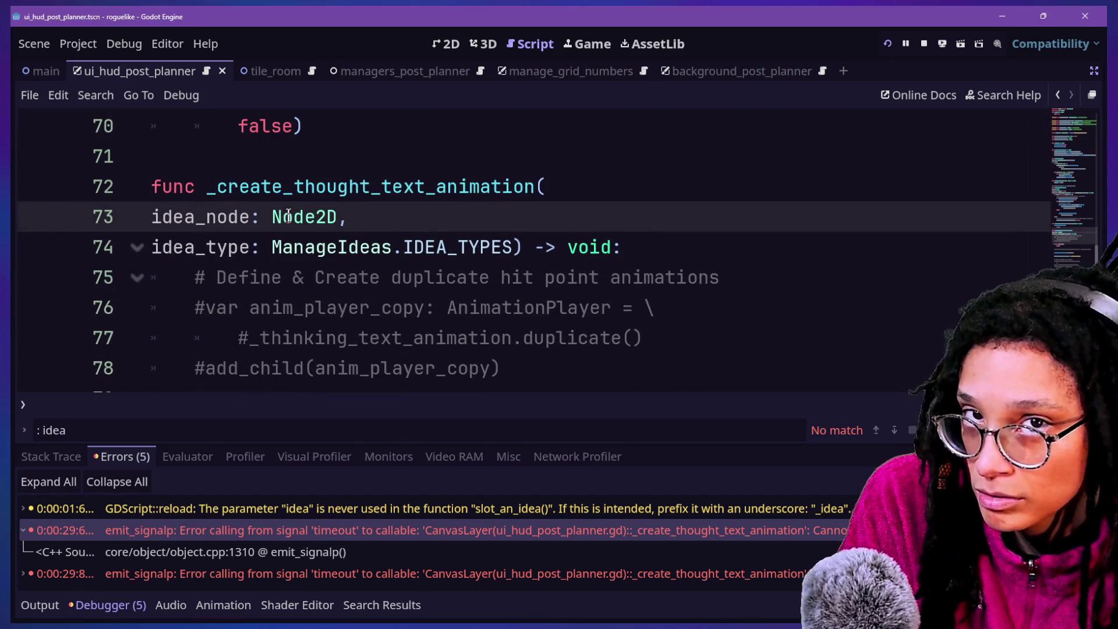
scroll(288, 216, "up", 15)
scroll(288, 217, "up", 8)
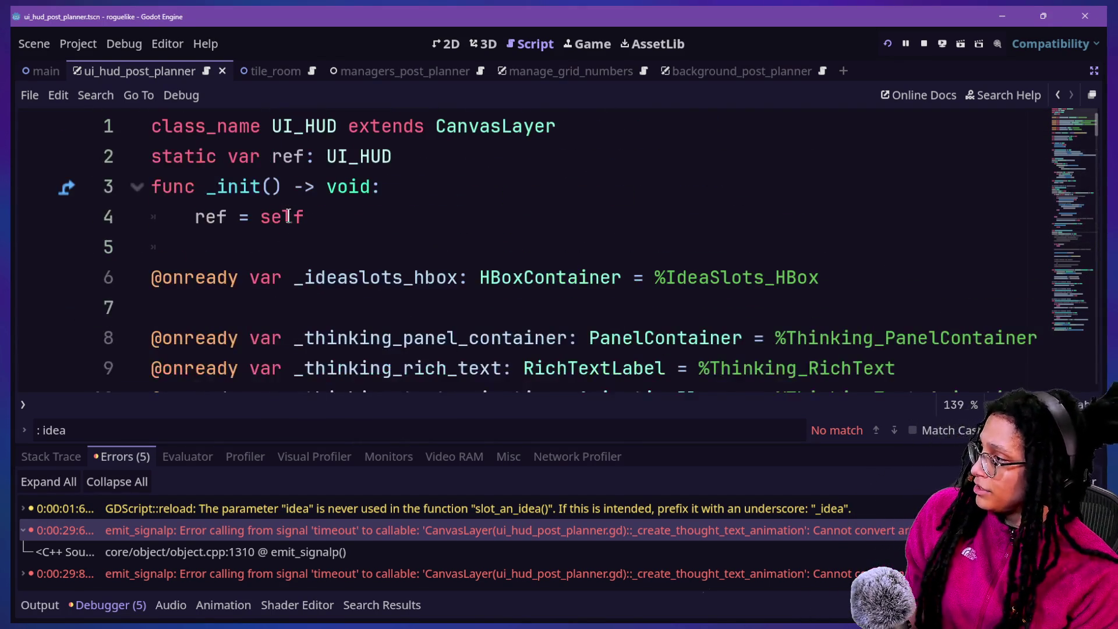
Step through the script's idea_node matches, then bring up the quick file picker.
type("udea")
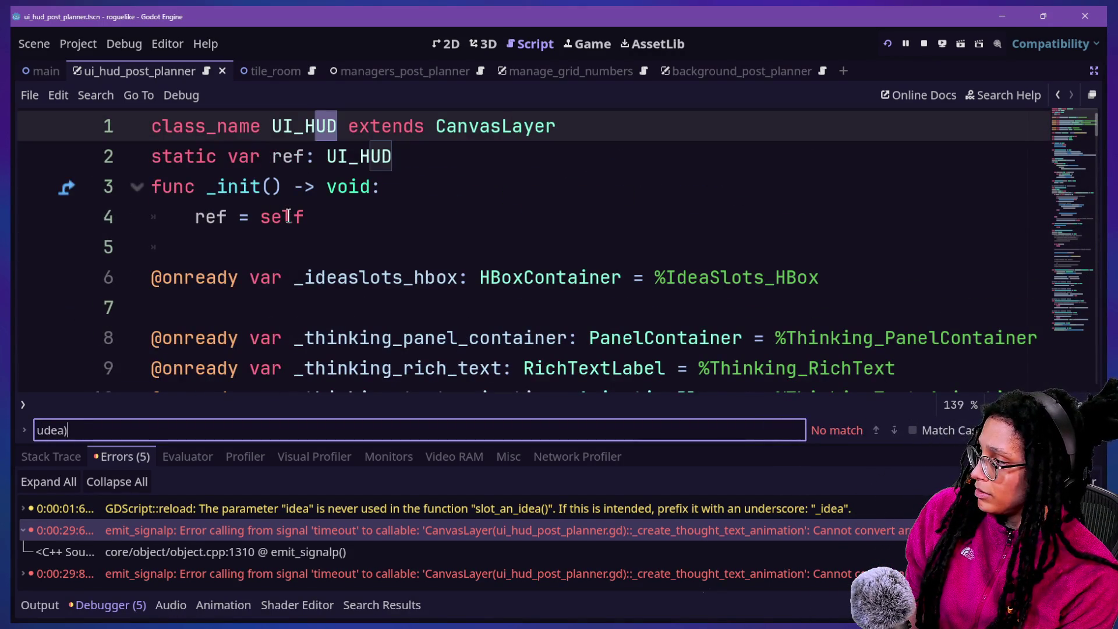
type("idea_node")
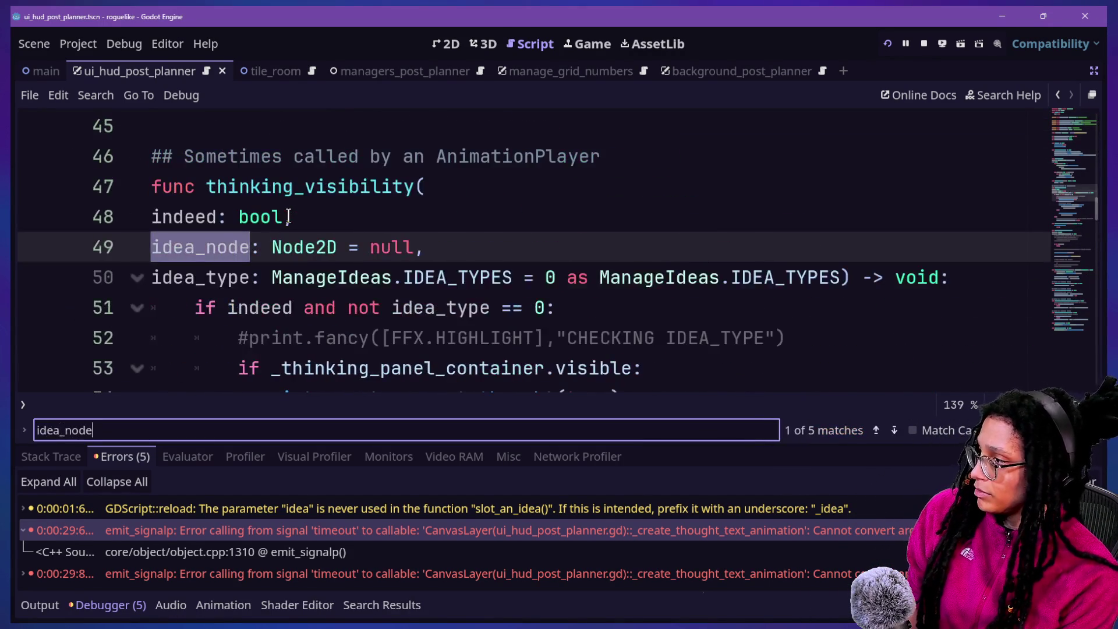
key("Return")
key("Return")
key("Return")
key("Return")
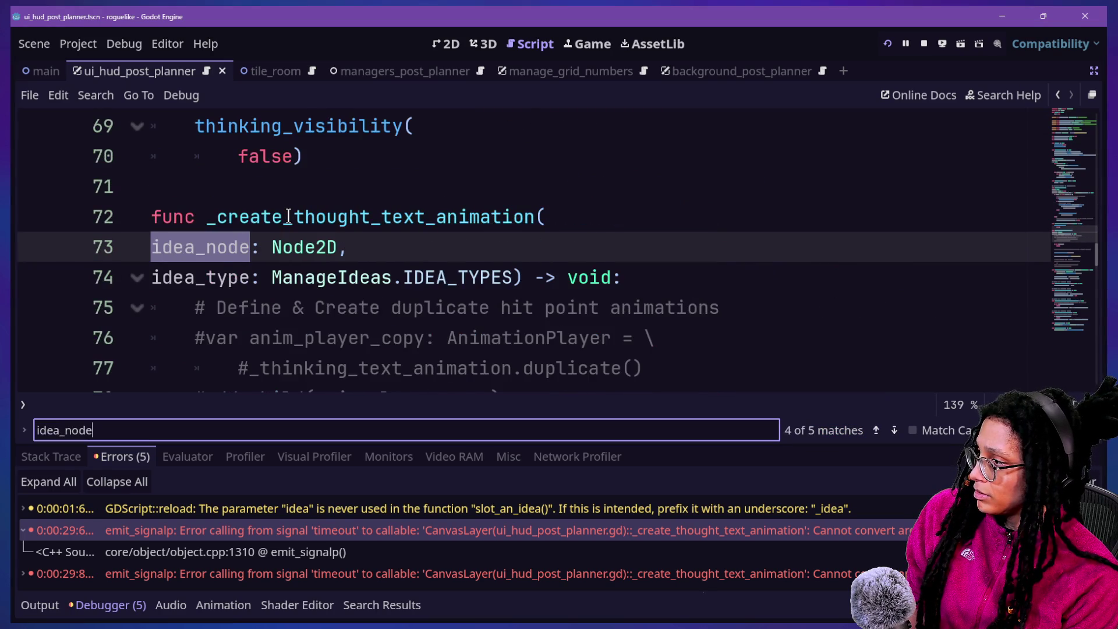
left_click(524, 279)
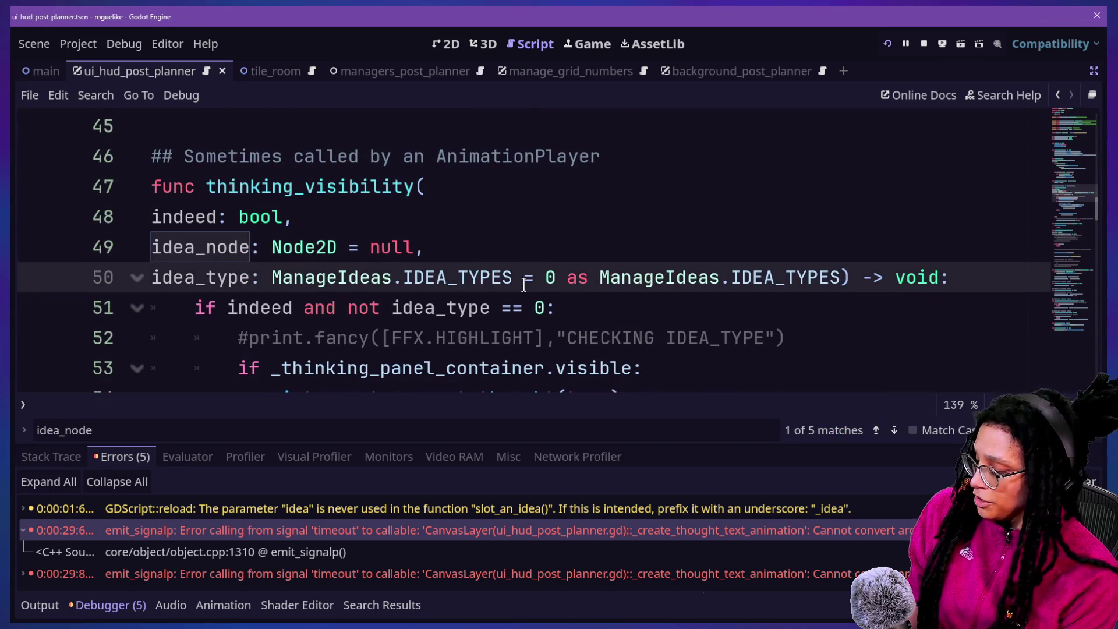
key("ctrl+alt+o")
Filter the quick file picker for 'player' files, then close it without opening one.
type("player")
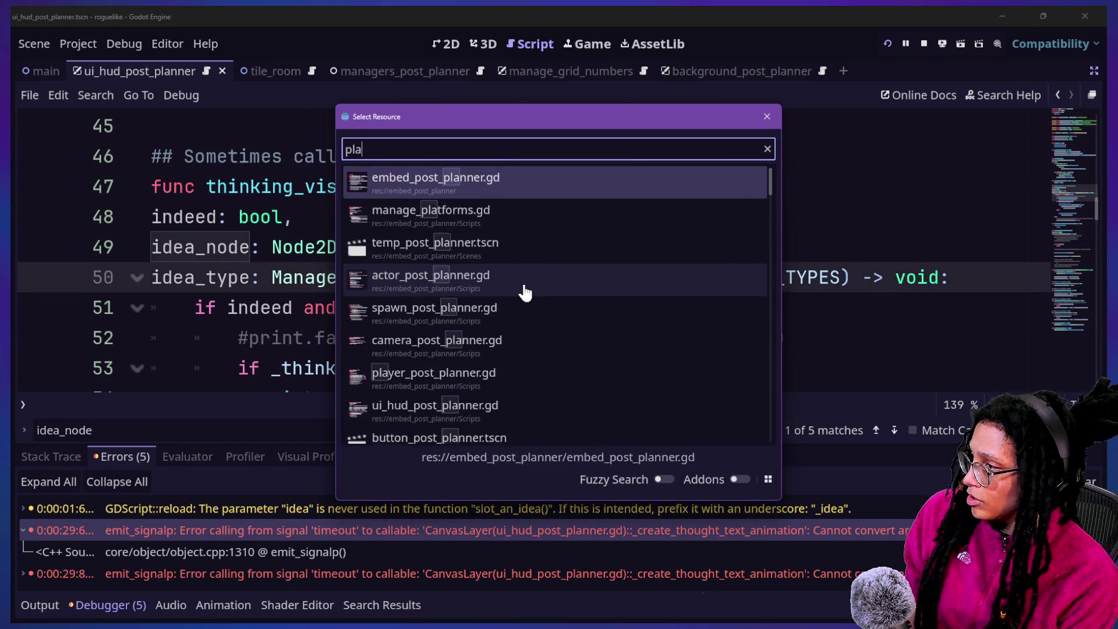
key("Down")
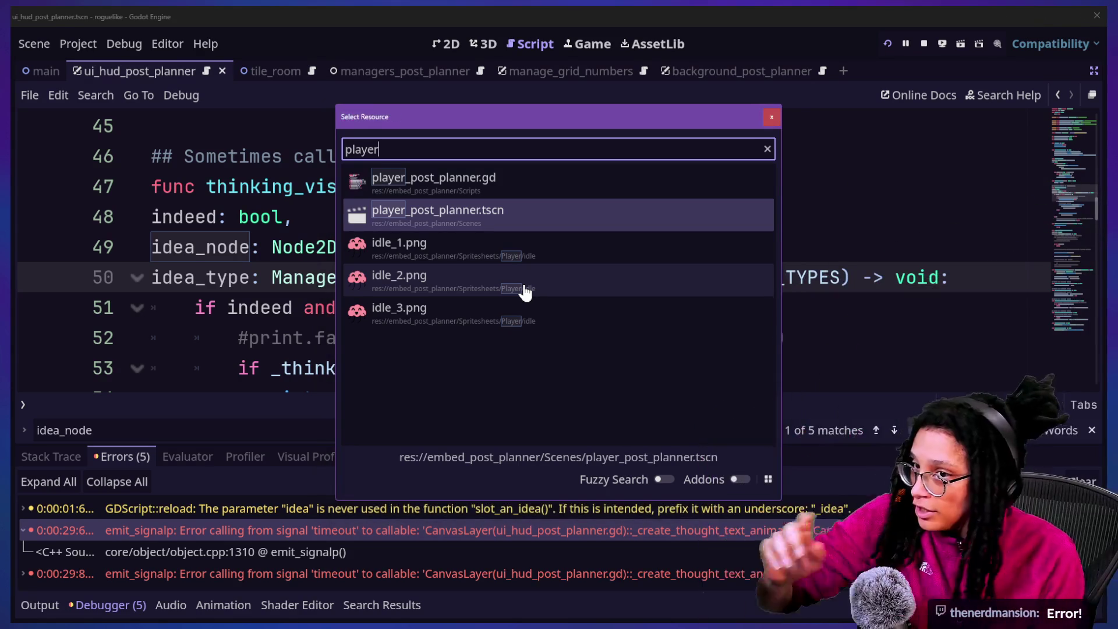
key("Escape")
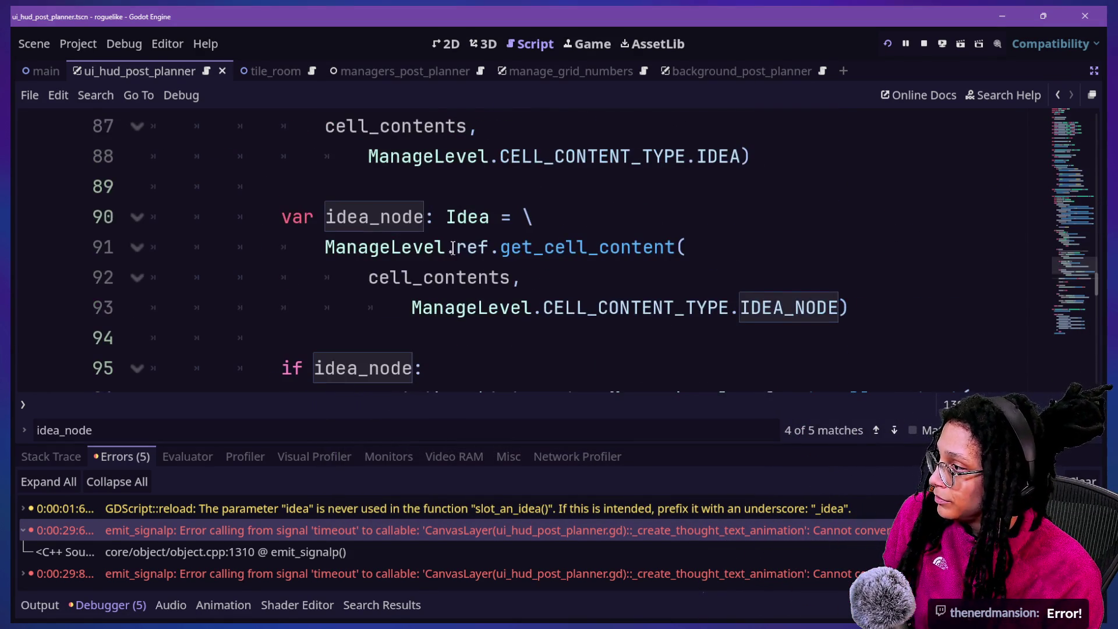
Change line 90's idea_node type from Idea to Node2D and restart the running scene.
double_click(455, 217)
type("B")
key("BackSpace")
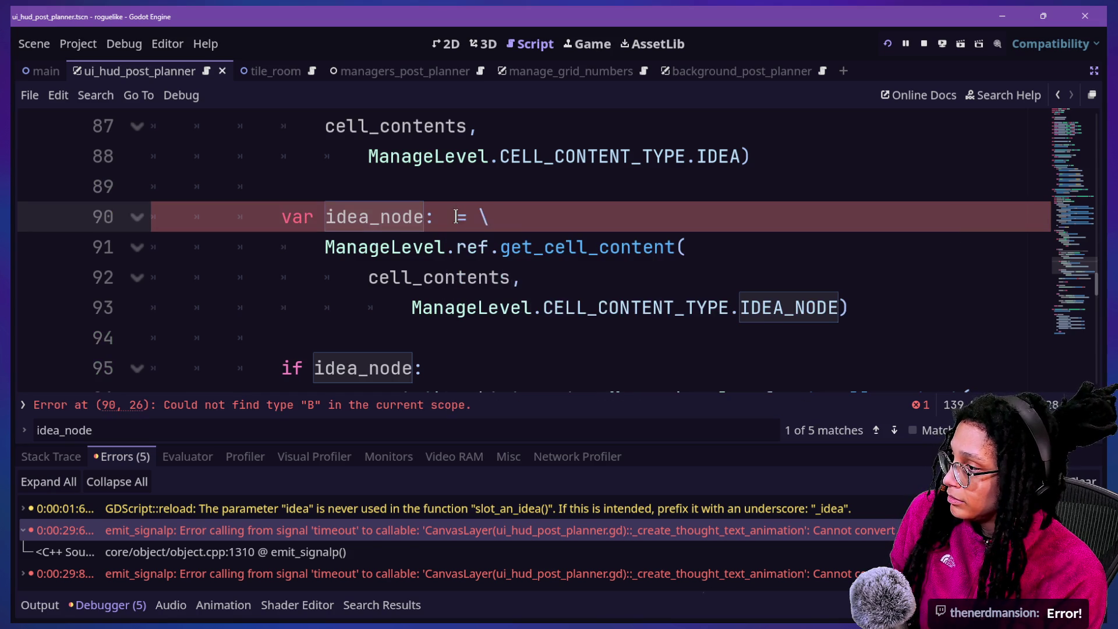
type("Node2D")
left_click(279, 186)
left_click_drag(358, 216, 661, 229)
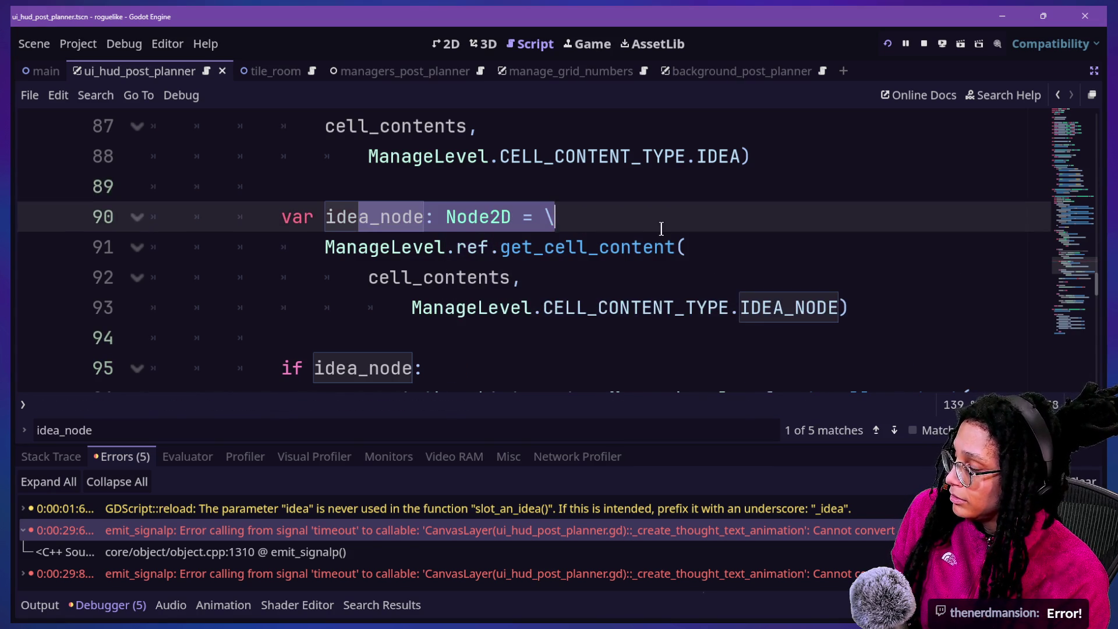
left_click(578, 209)
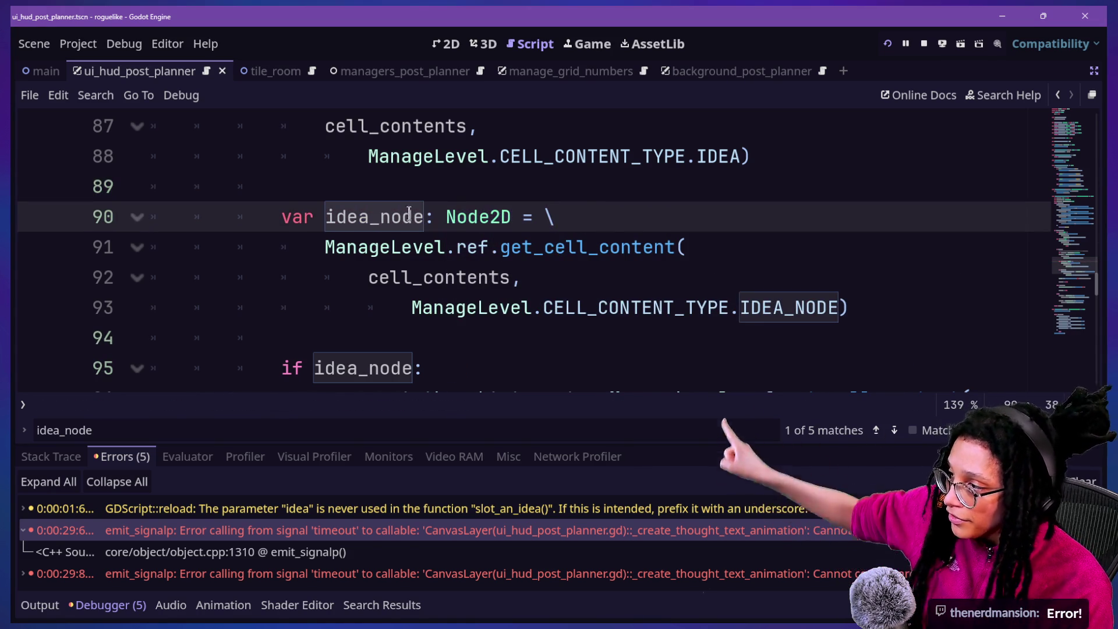
left_click(758, 314)
left_click_drag(758, 317, 533, 247)
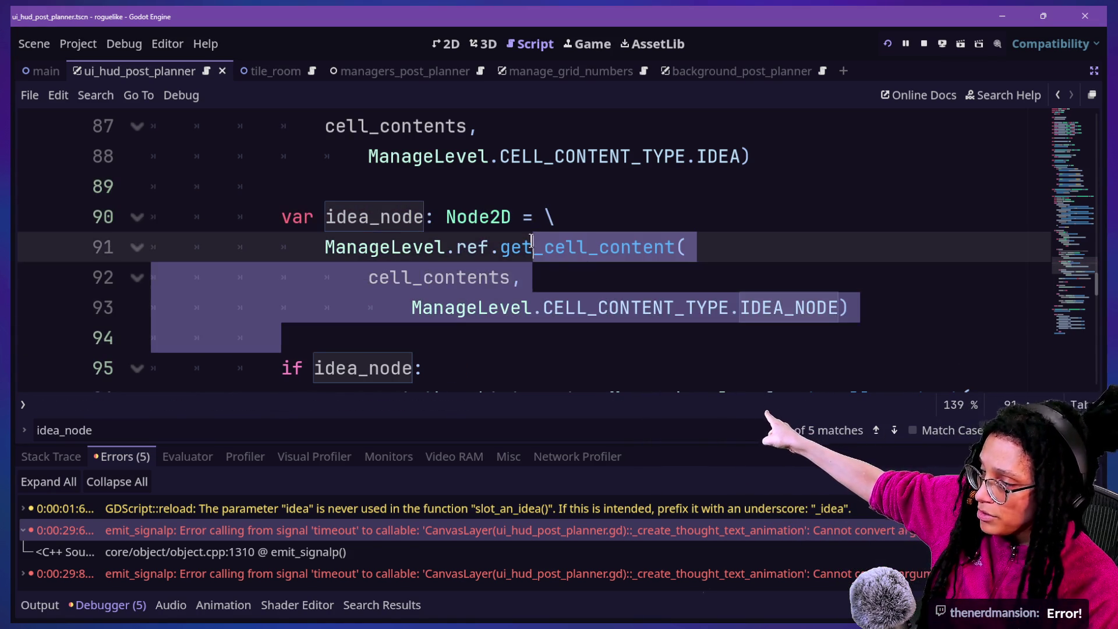
left_click(893, 43)
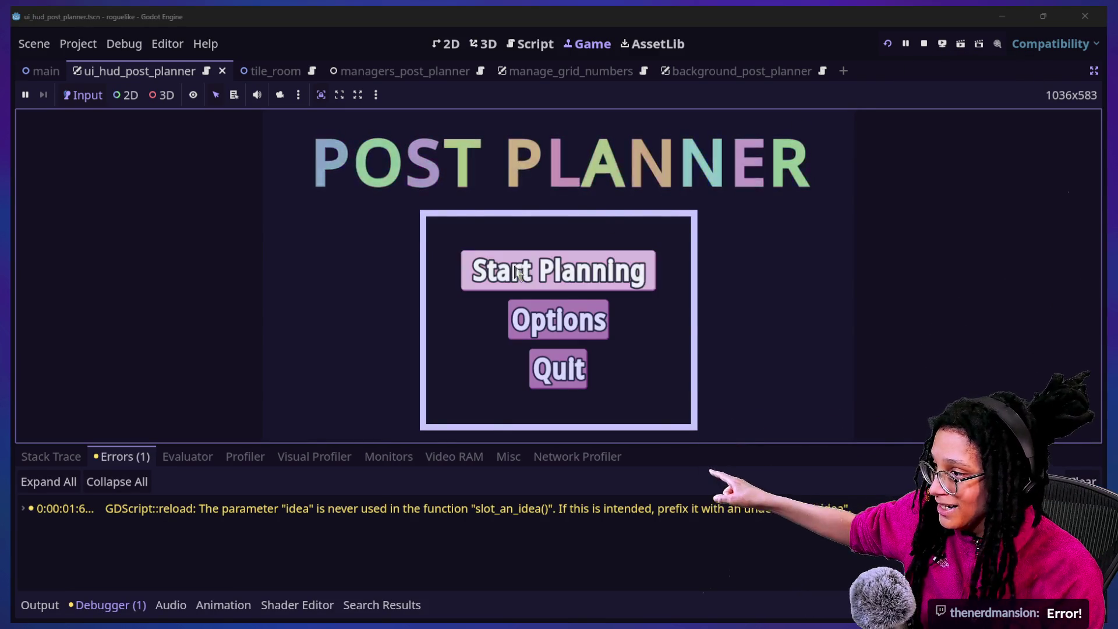
Start planning on Cubstack, wait for the CATFOOD thought, then go back to the HUD script.
left_click(629, 279)
left_click(640, 314)
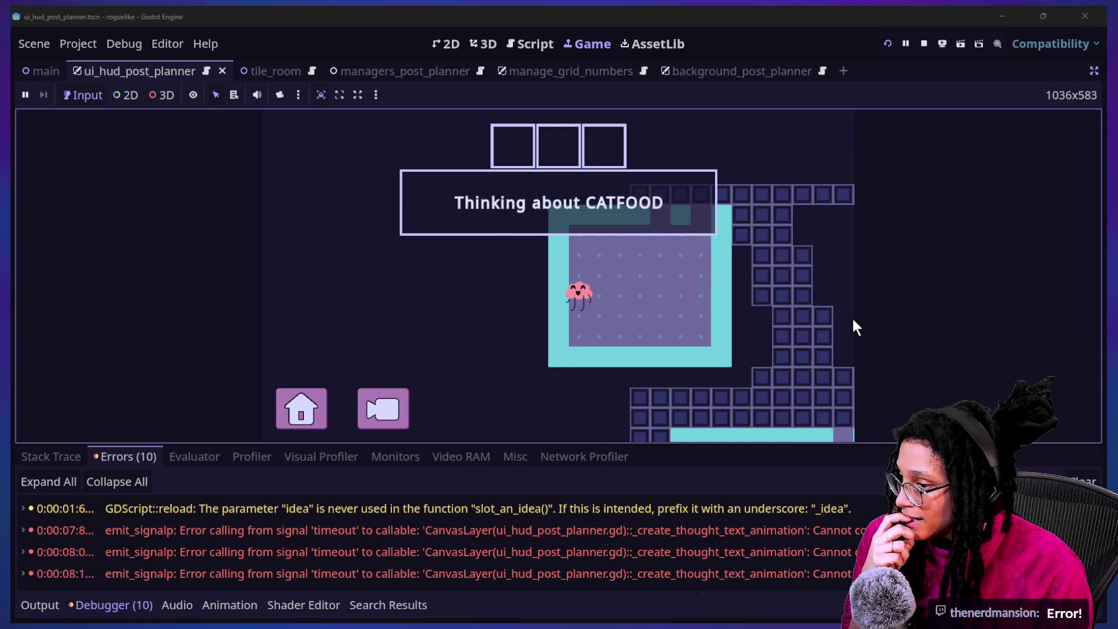
left_click(531, 44)
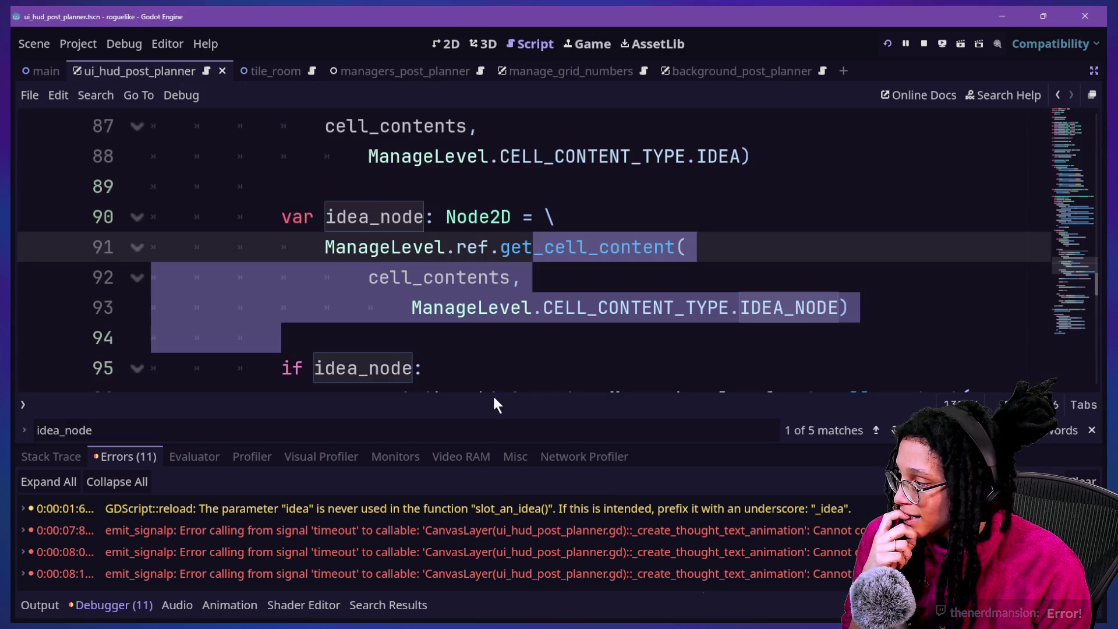
left_click(558, 271)
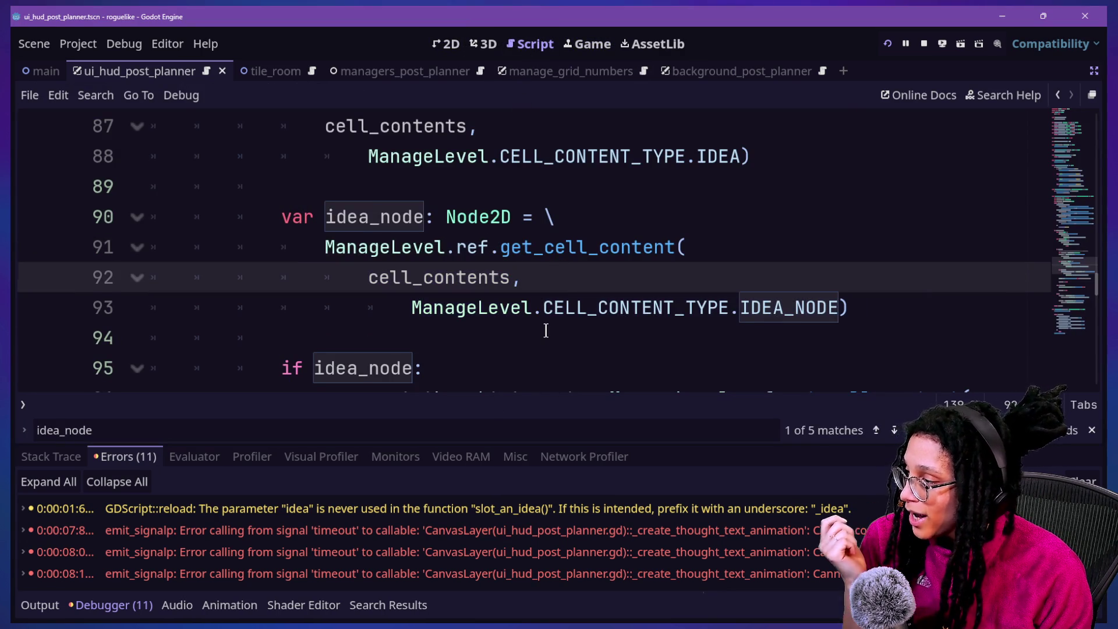
key("Down")
key("Down")
key("Down")
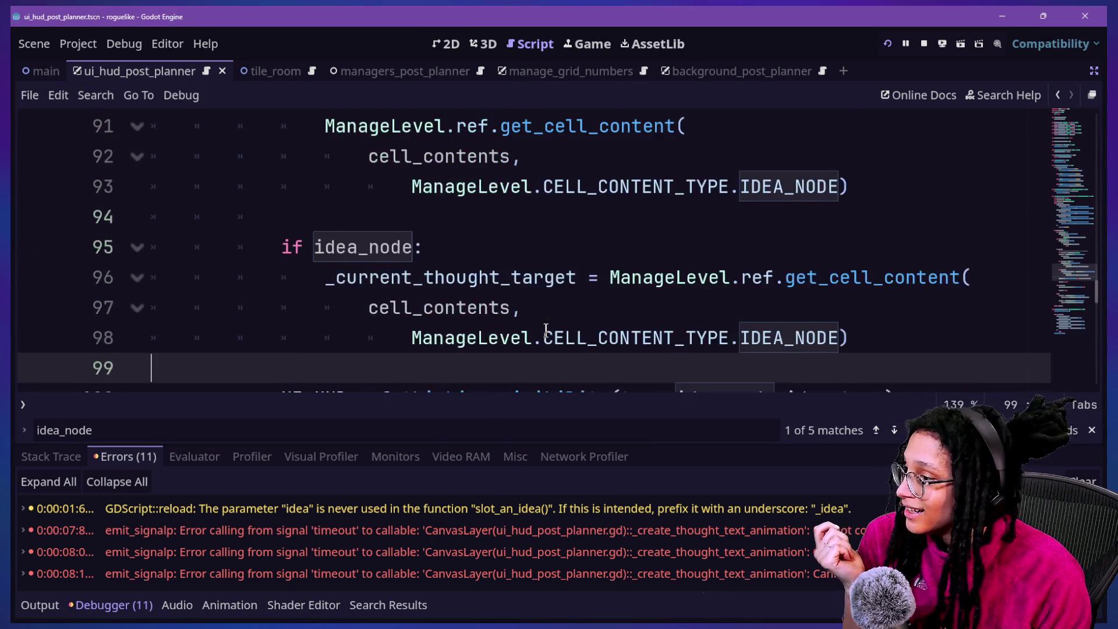
key("Down")
key("Down")
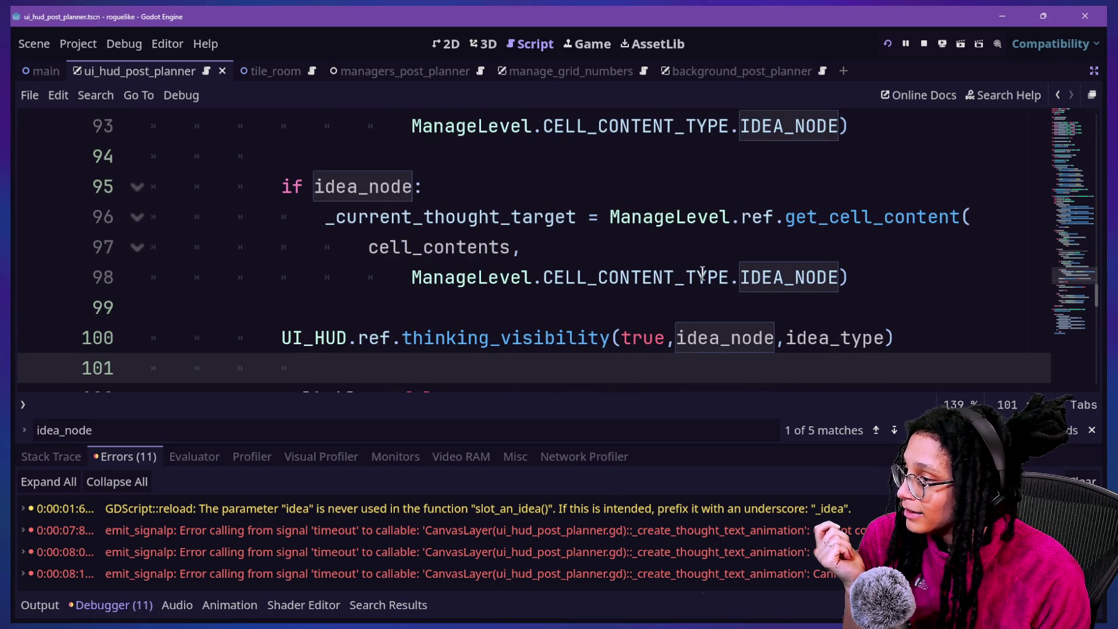
scroll(757, 235, "down", 1)
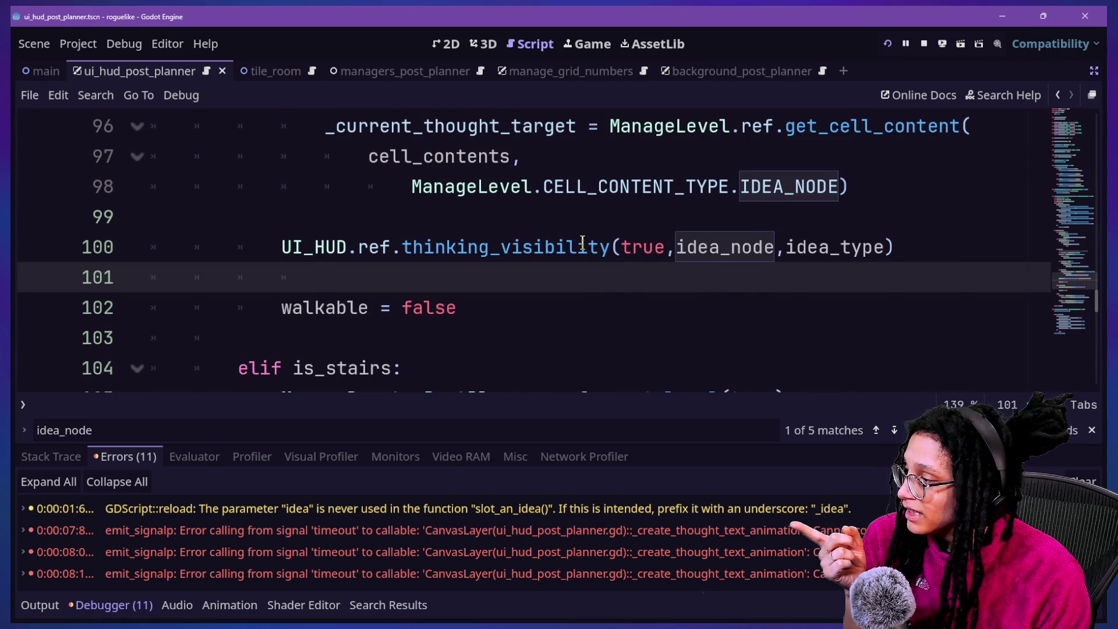
mouse_move(582, 241)
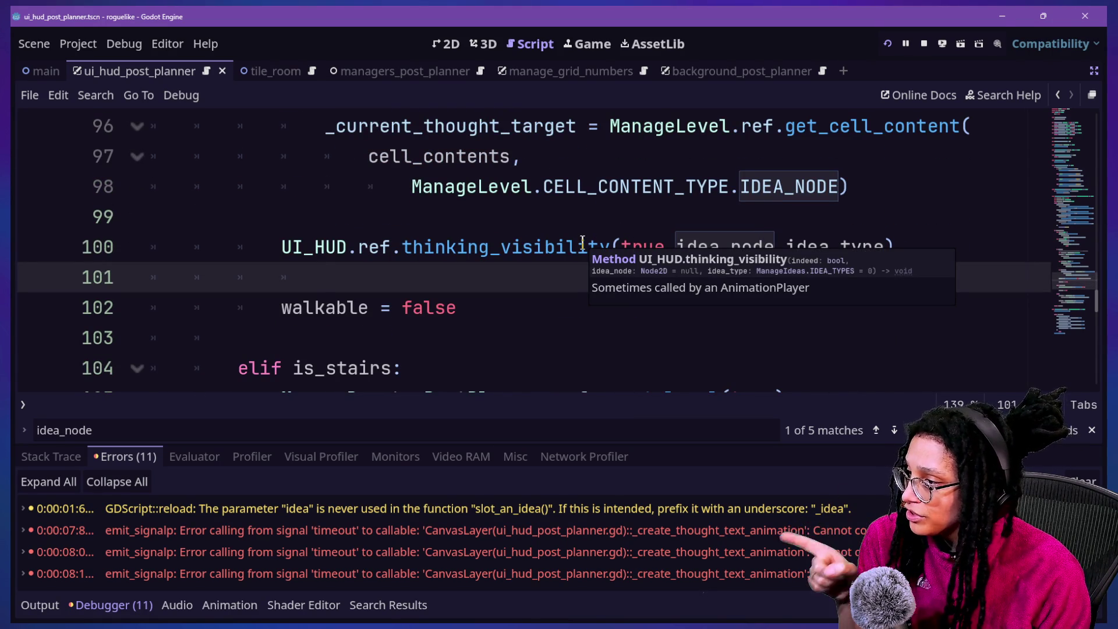
scroll(580, 238, "up", 2)
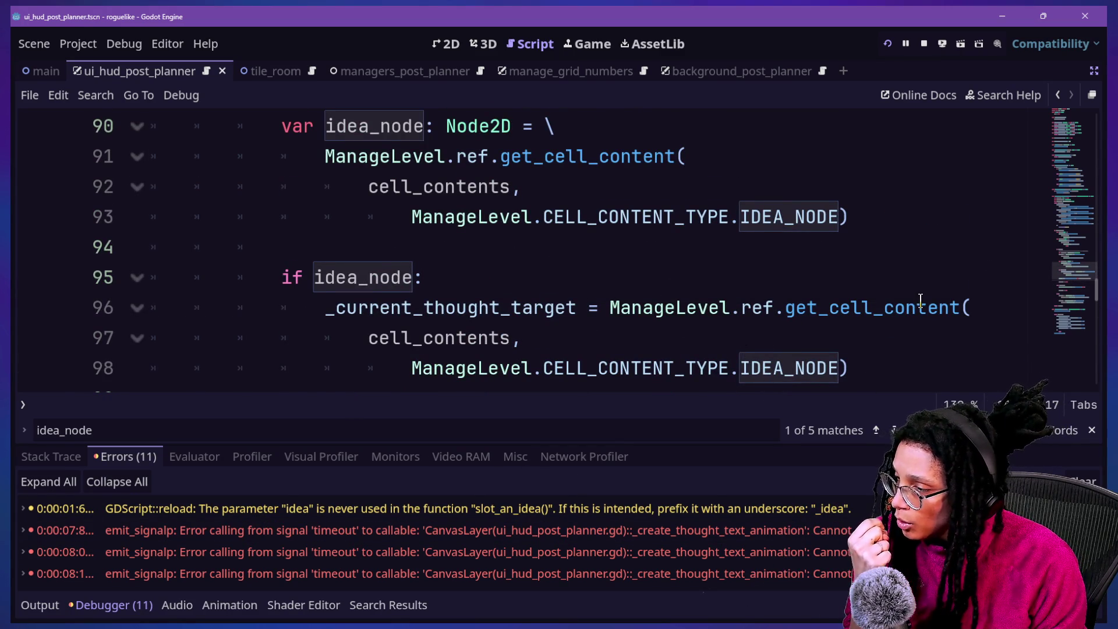
mouse_move(921, 299)
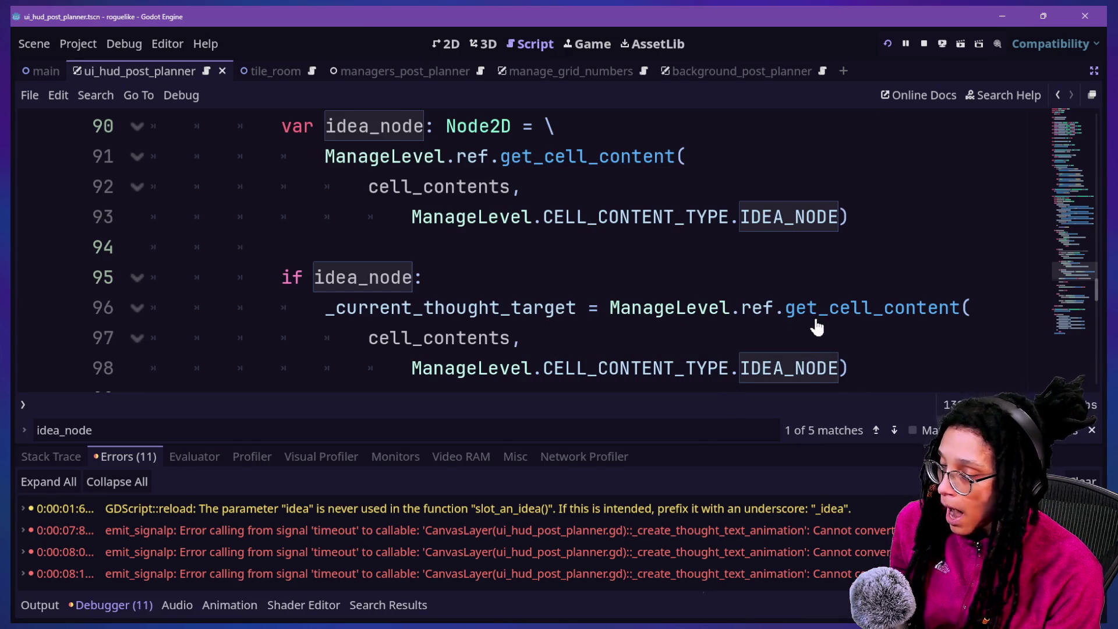
Jump to the get_cell_content definition and look over it and get_random_room_cell_contents.
left_click(819, 318, "ctrl")
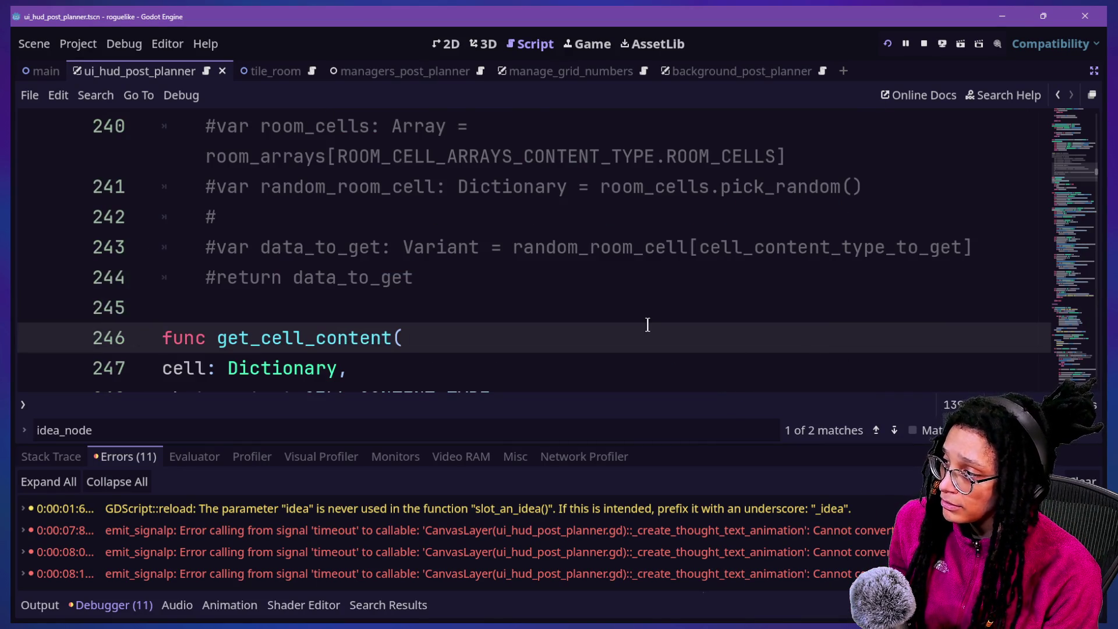
scroll(647, 324, "down", 4)
left_click(492, 321)
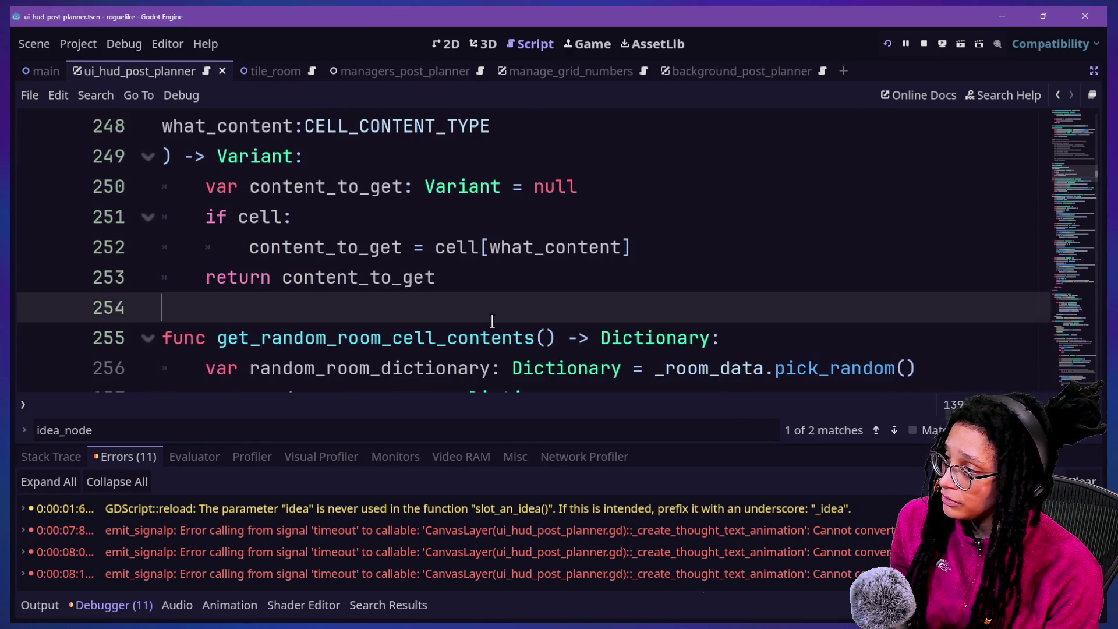
key("Down")
key("Down")
scroll(492, 321, "down", 2)
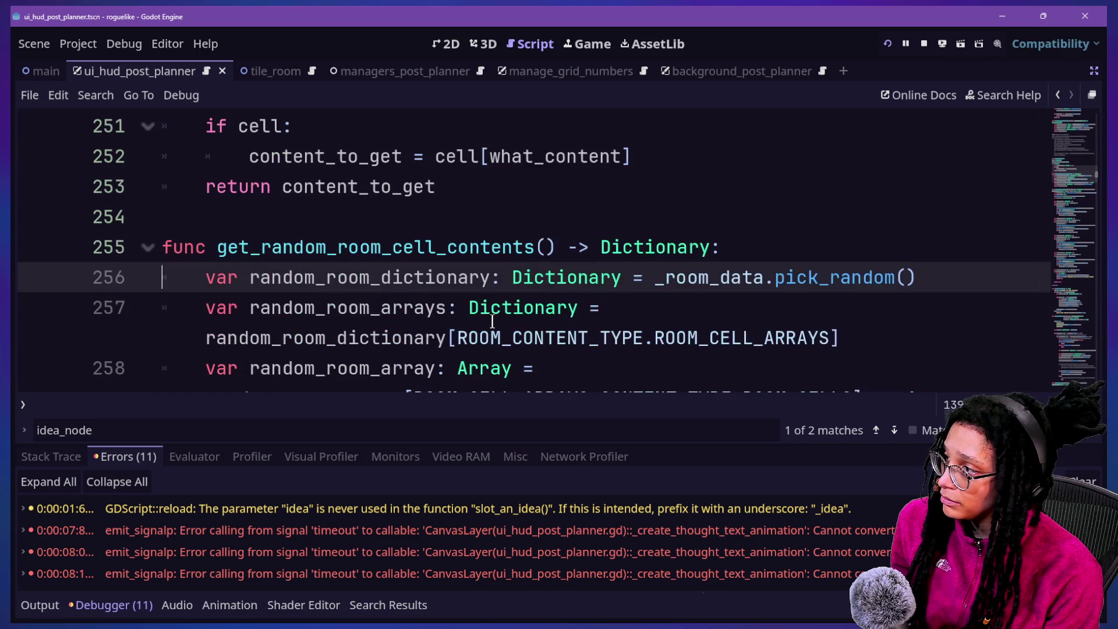
scroll(492, 321, "up", 3)
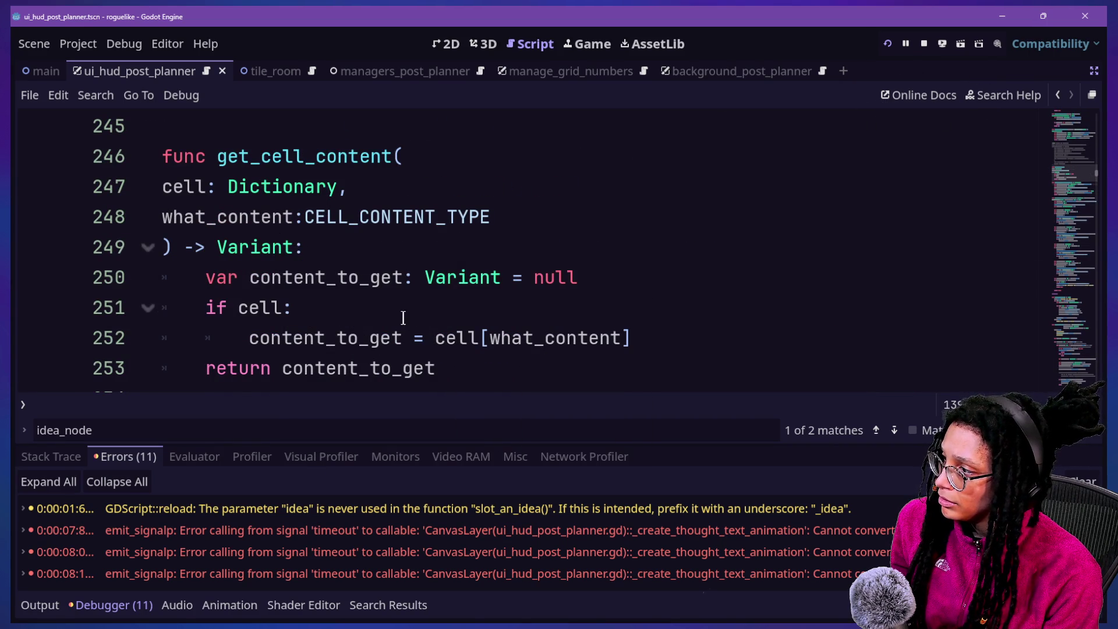
Go back to line 75, select the third error, and Quick Open toward ui_hud_post_planner.gd.
left_click(1060, 99)
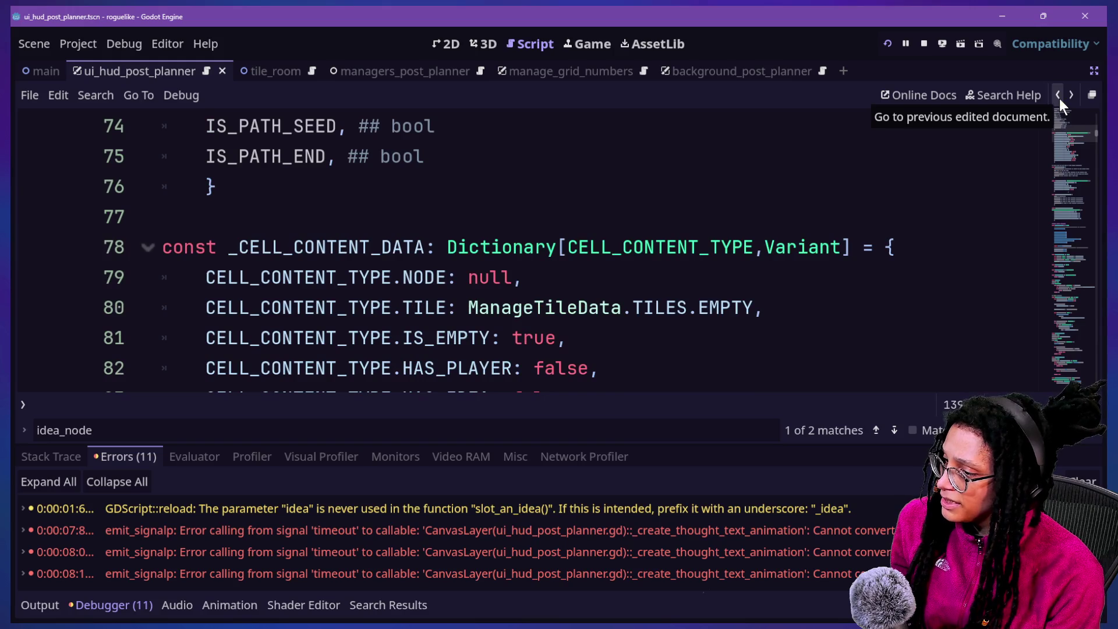
left_click(734, 550)
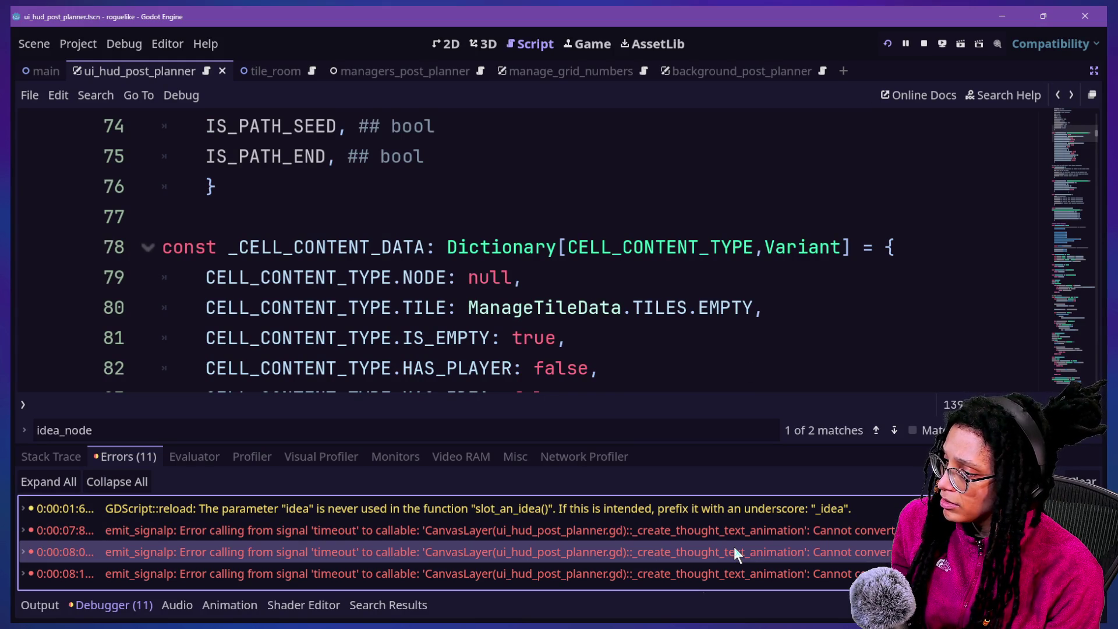
left_click(995, 162)
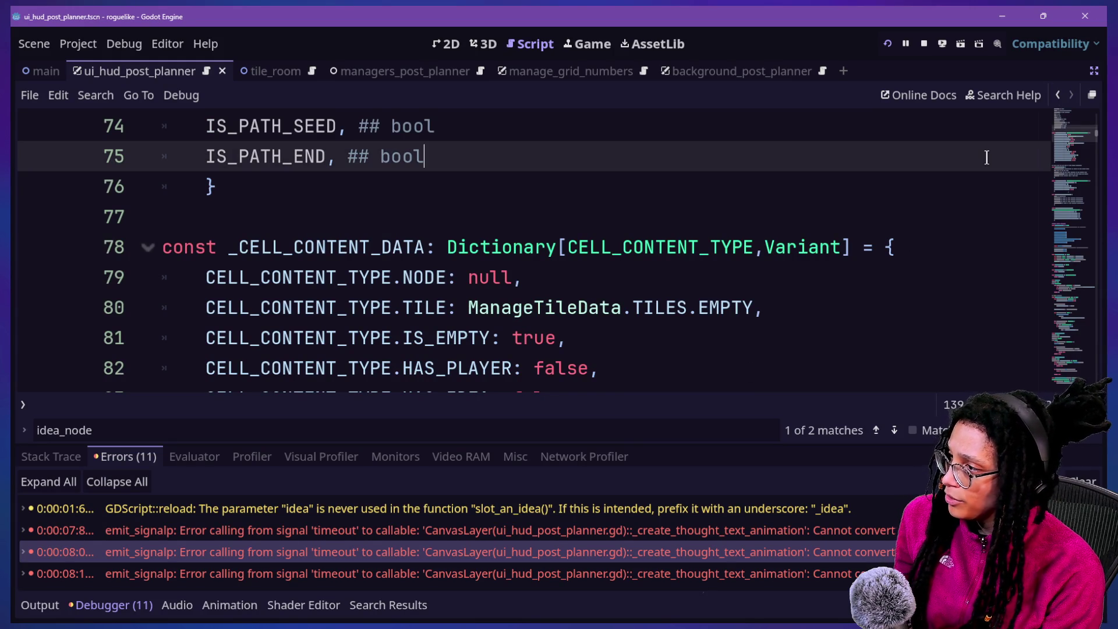
key("ctrl+alt+o")
key("Down")
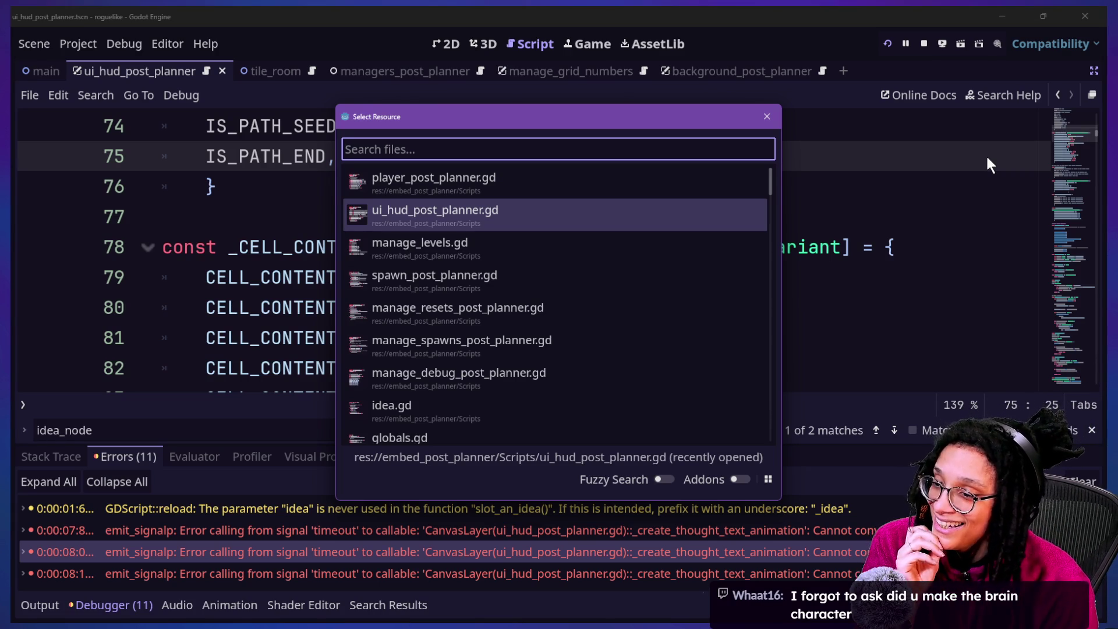
Switch to the Canva Roguelike Assets design and try shifting the brain's face, then undo.
key("super+Tab")
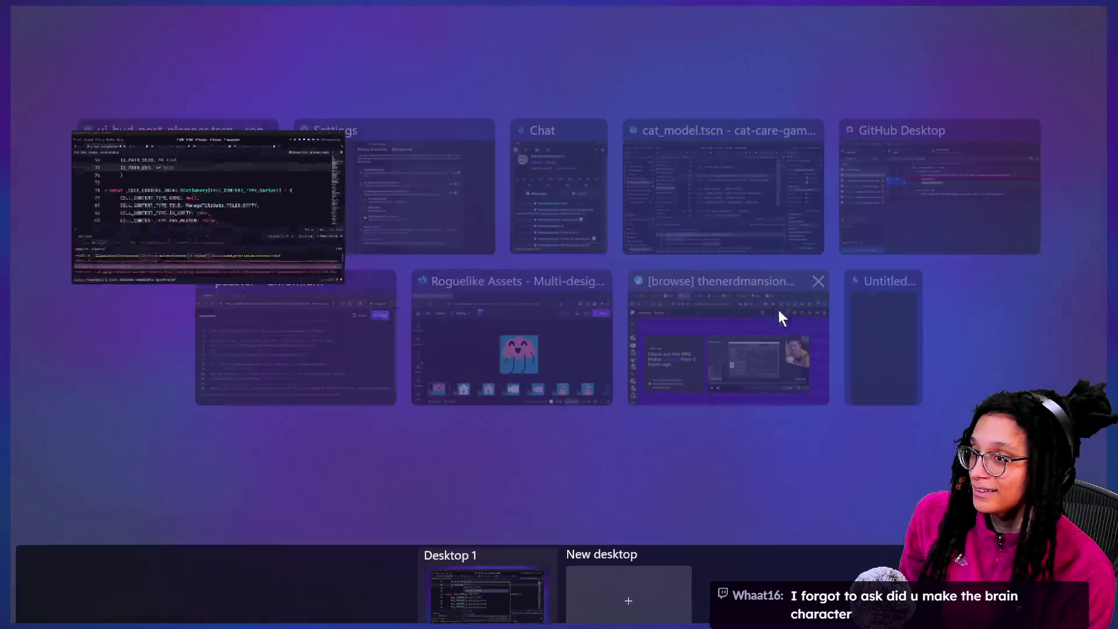
left_click(576, 337)
left_click(615, 333)
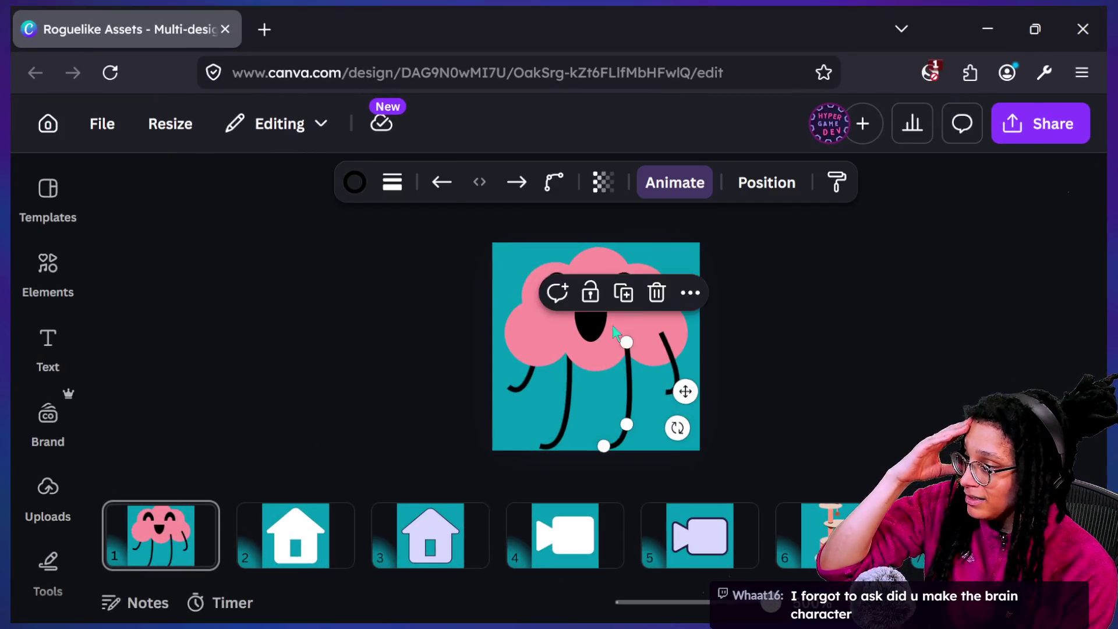
left_click(610, 326)
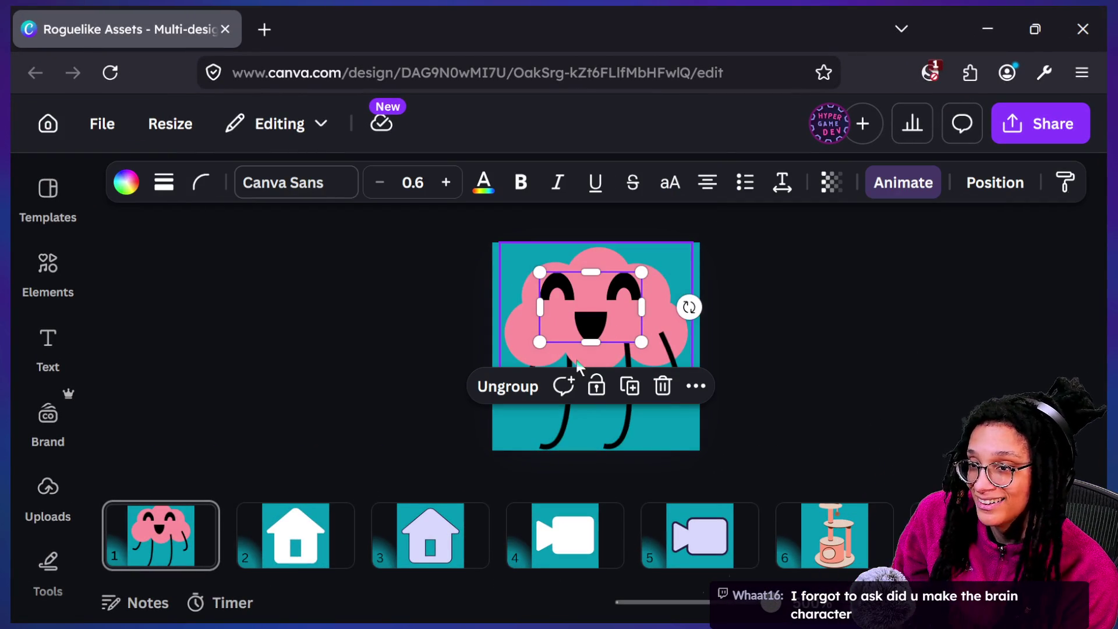
mouse_move(591, 318)
left_mouse_down()
mouse_move(579, 361)
mouse_move(576, 320)
left_mouse_up()
key("ctrl+z")
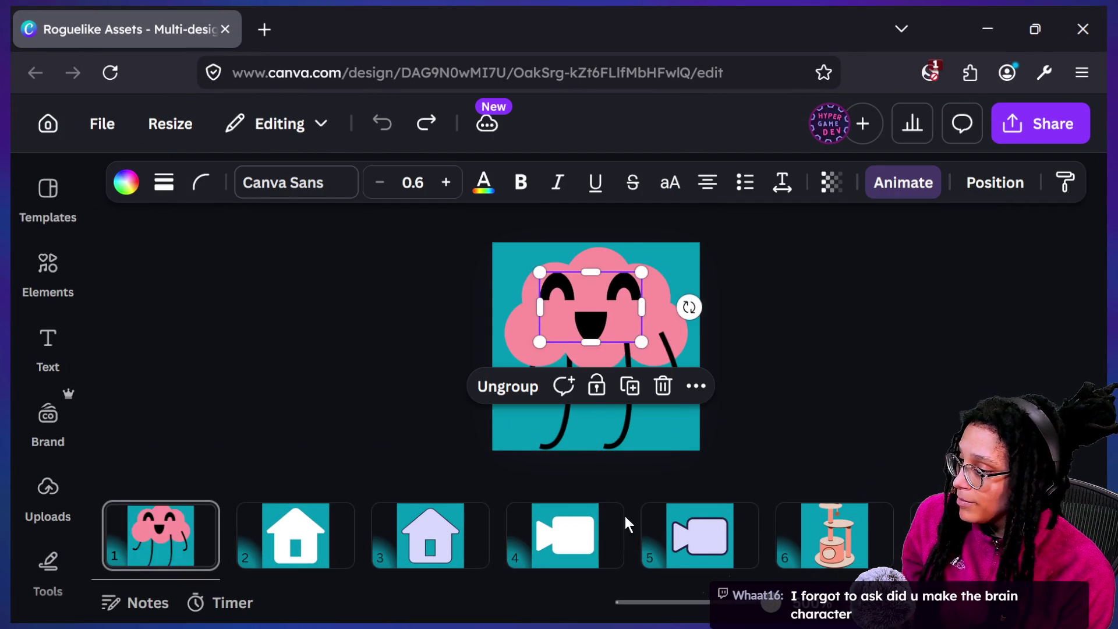
Select the brain character's face, a leg line, and finally the whole character.
left_click(632, 522)
left_click(885, 292)
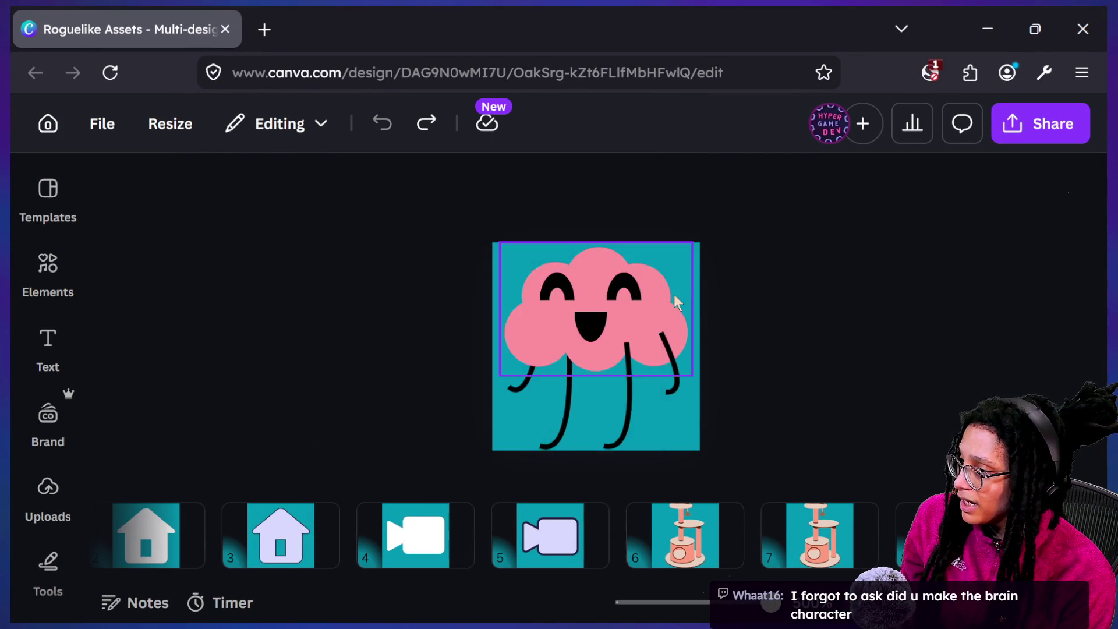
left_click(584, 320)
left_click(674, 338)
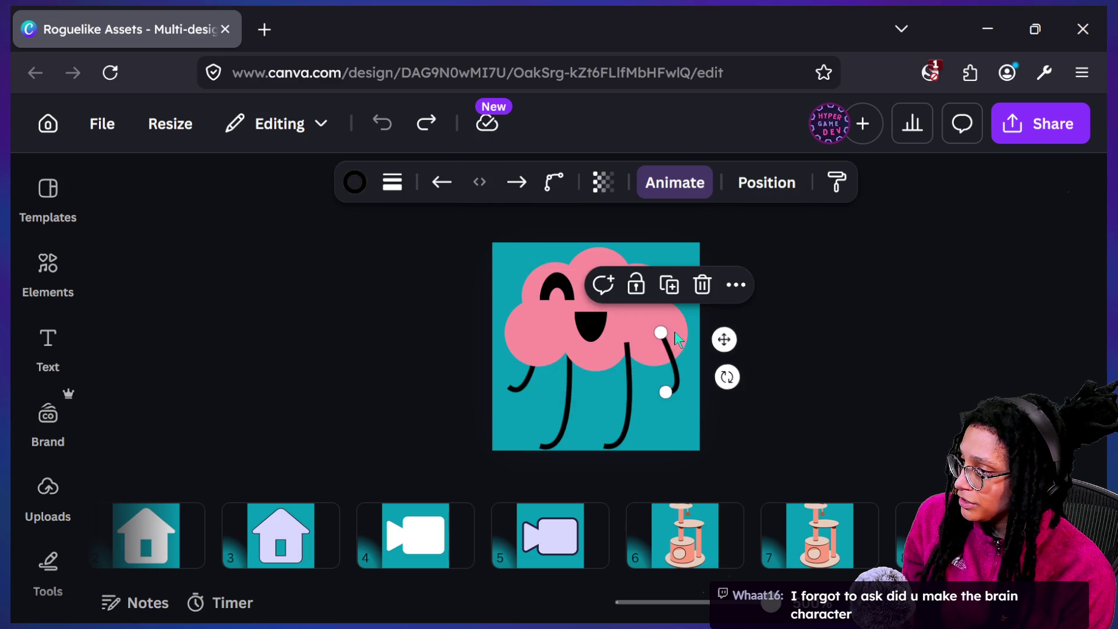
left_click(677, 330)
left_click(539, 420)
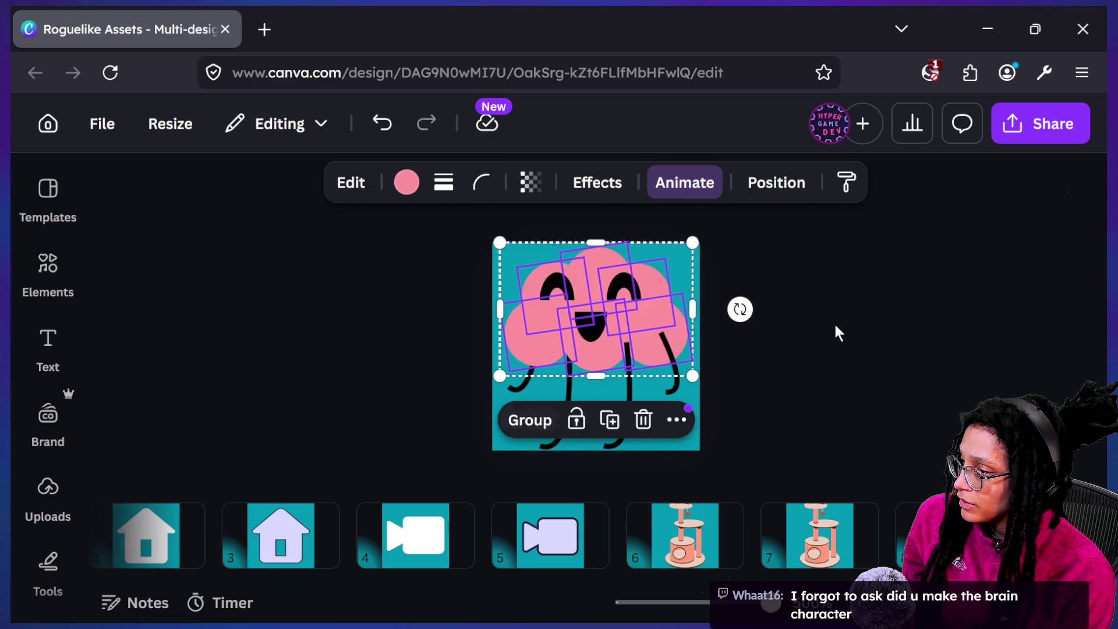
Ungroup the brain, move cloud pieces, undo to restore it, then select page 6's cat tree.
left_click(836, 332)
mouse_move(659, 286)
left_mouse_down()
mouse_move(695, 298)
mouse_move(695, 230)
left_mouse_up()
left_click(535, 344)
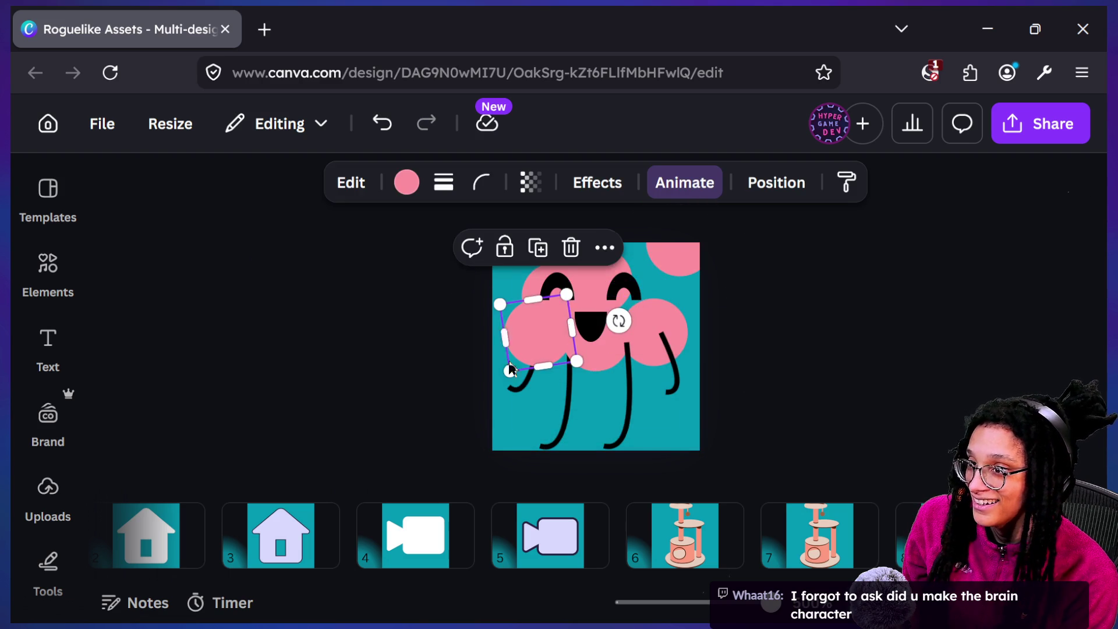
left_click_drag(536, 350, 537, 410)
key("ctrl+z")
key("ctrl+z")
key("ctrl+z")
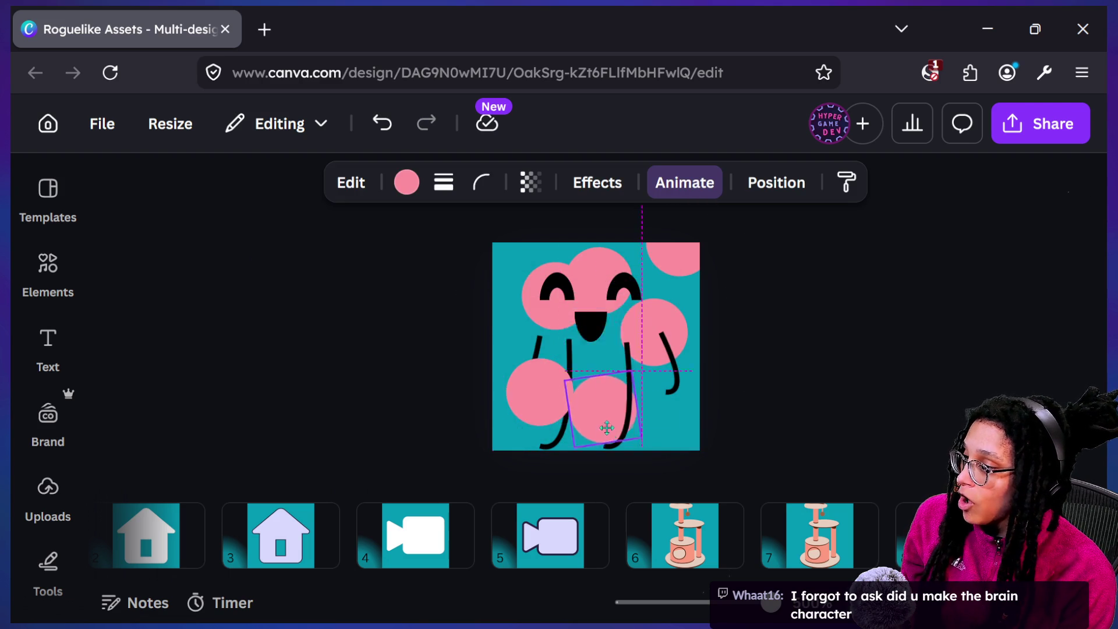
key("ctrl+z")
key("ctrl+z")
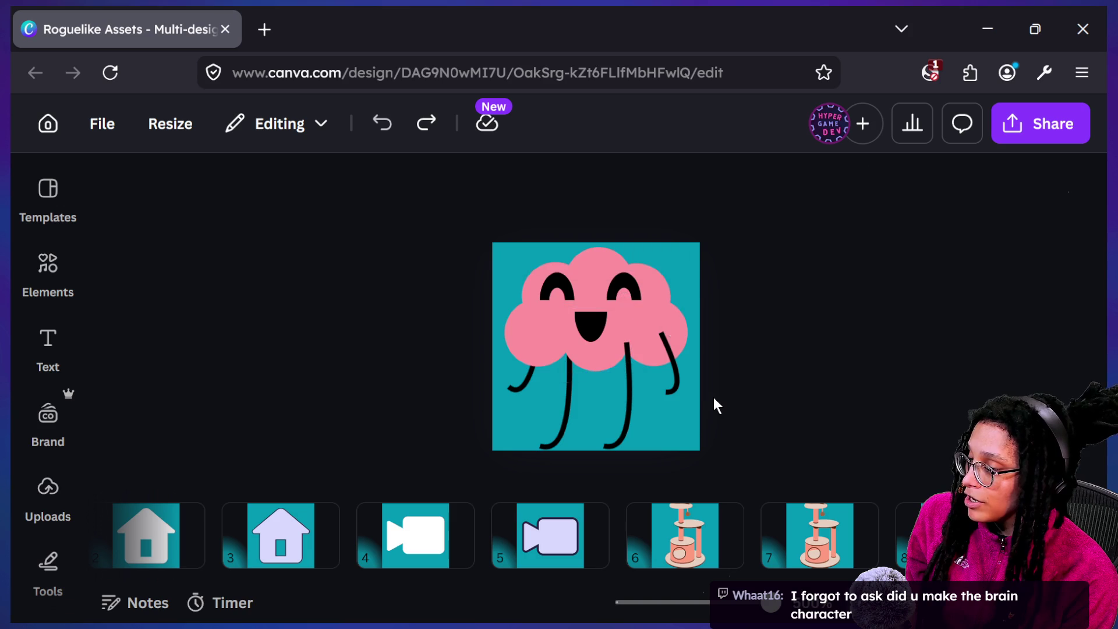
left_click(658, 513)
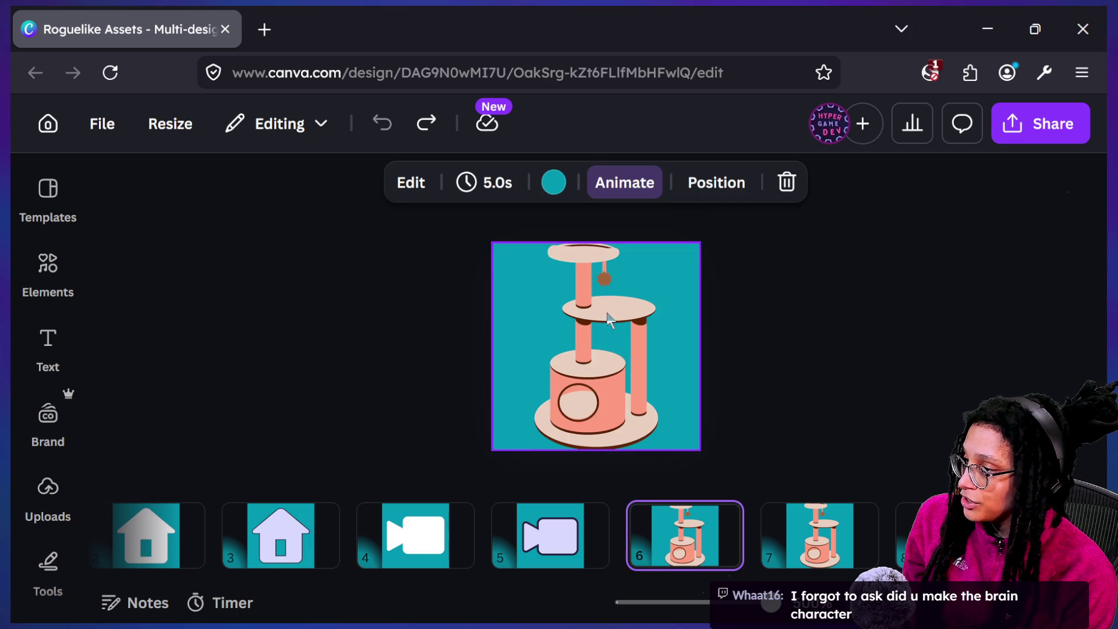
left_click(592, 331)
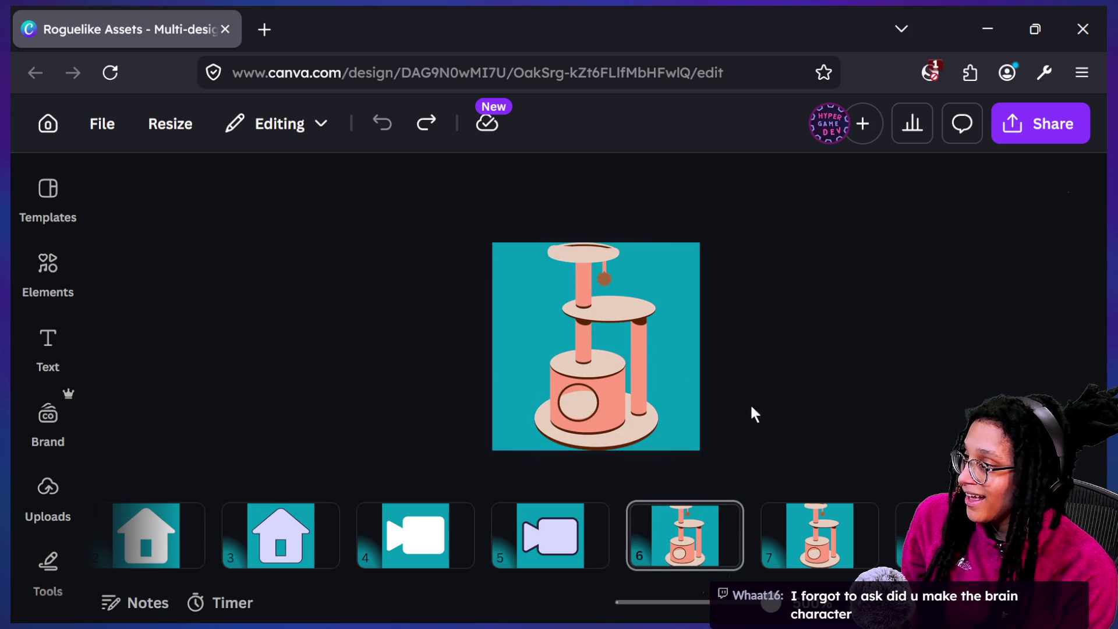
On page 7, drag a cat-tree pole and a group of pieces to new spots.
left_click(820, 534)
left_click(580, 273)
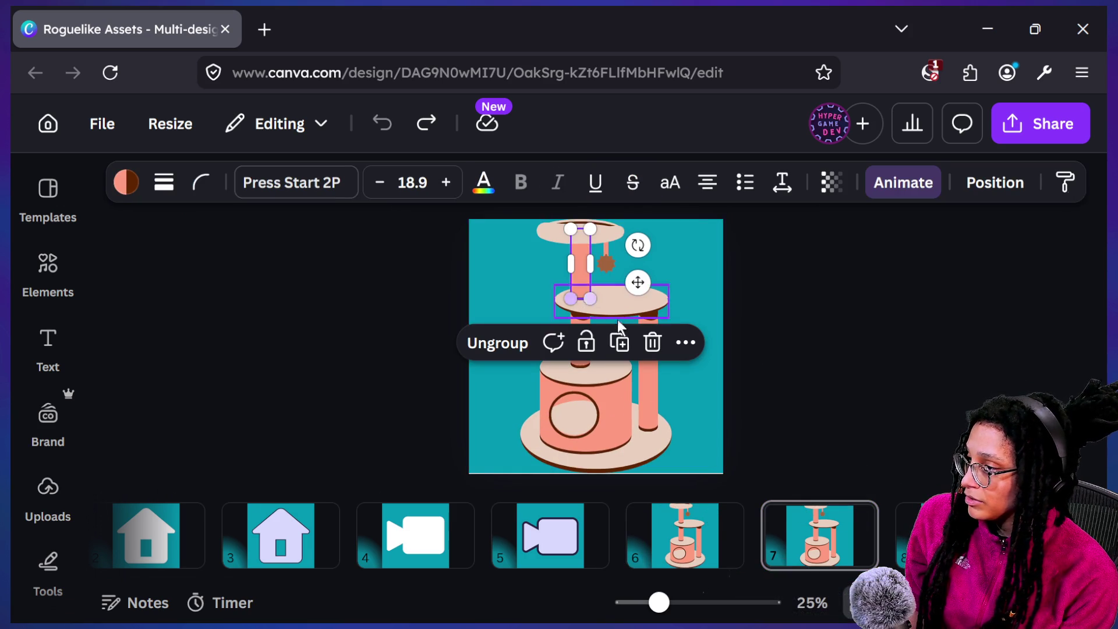
key("Escape")
left_click_drag(581, 284, 504, 326)
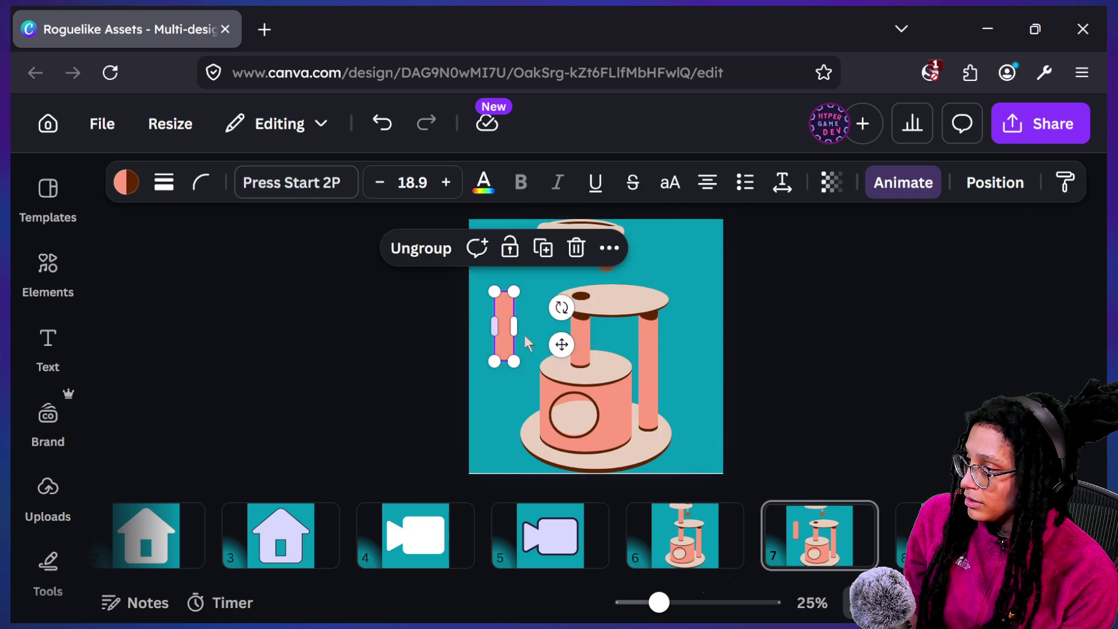
left_click(611, 300, "shift")
left_click_drag(556, 364, 587, 335)
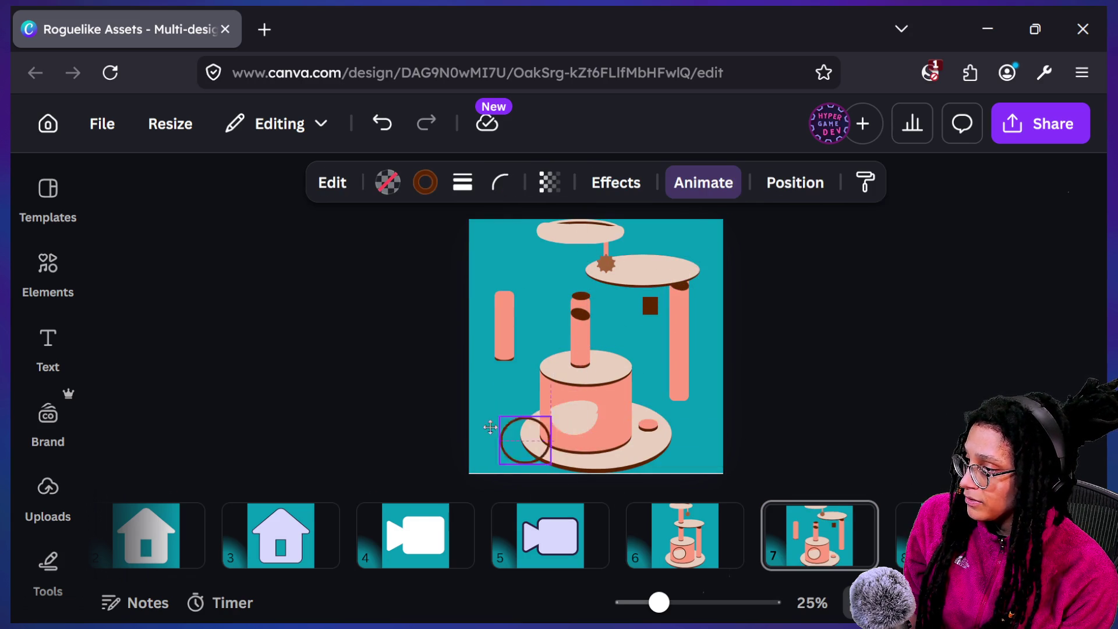
Move page 6's cat-tree image, undo it, and return to page 7.
left_click(628, 319)
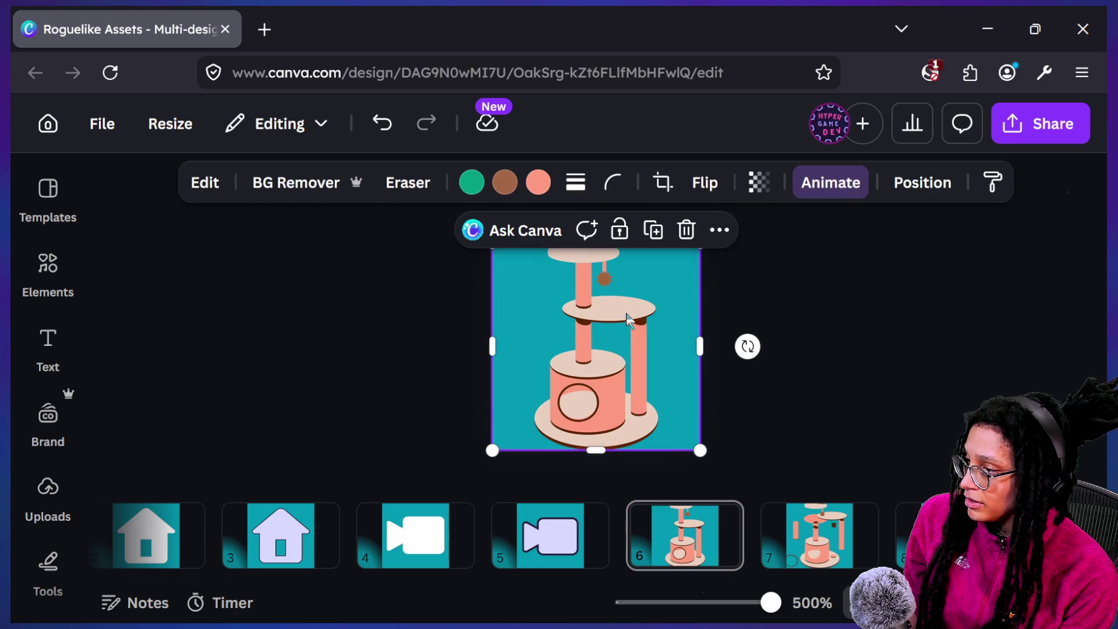
left_click_drag(663, 344, 572, 312)
key("ctrl+z")
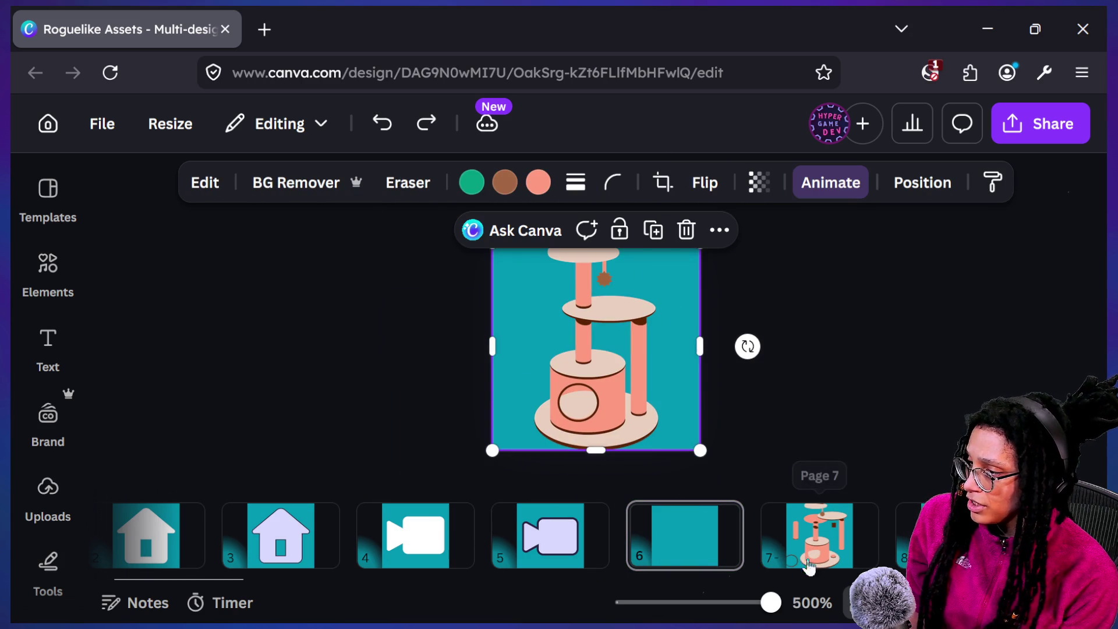
left_click(805, 523)
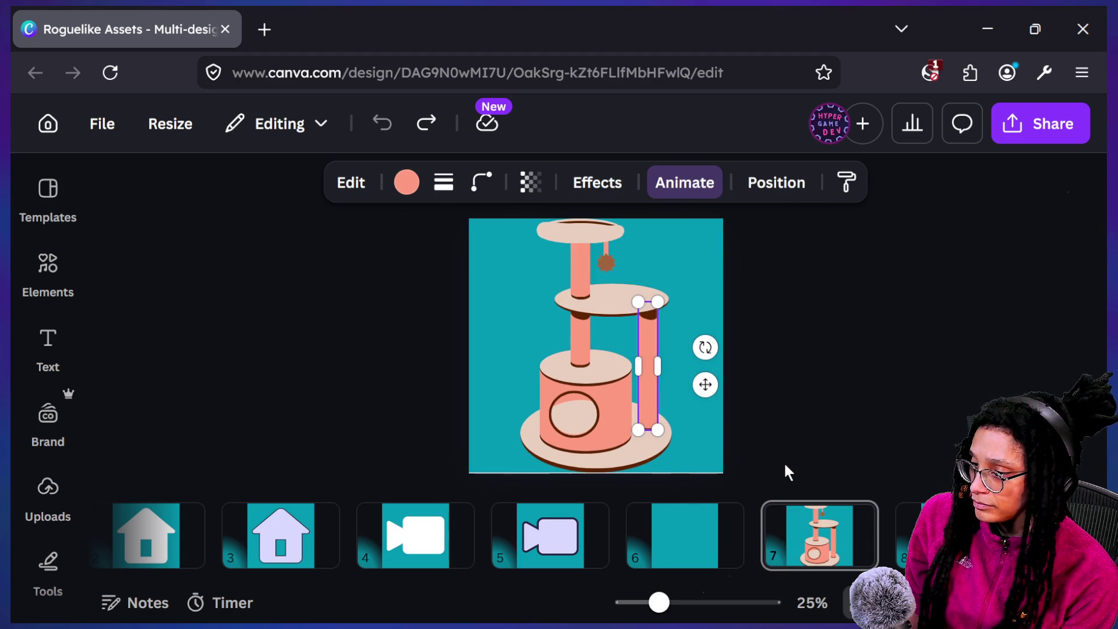
Scroll the page strip and view the can designs on pages 17 and 18.
scroll(773, 515, "down", 1)
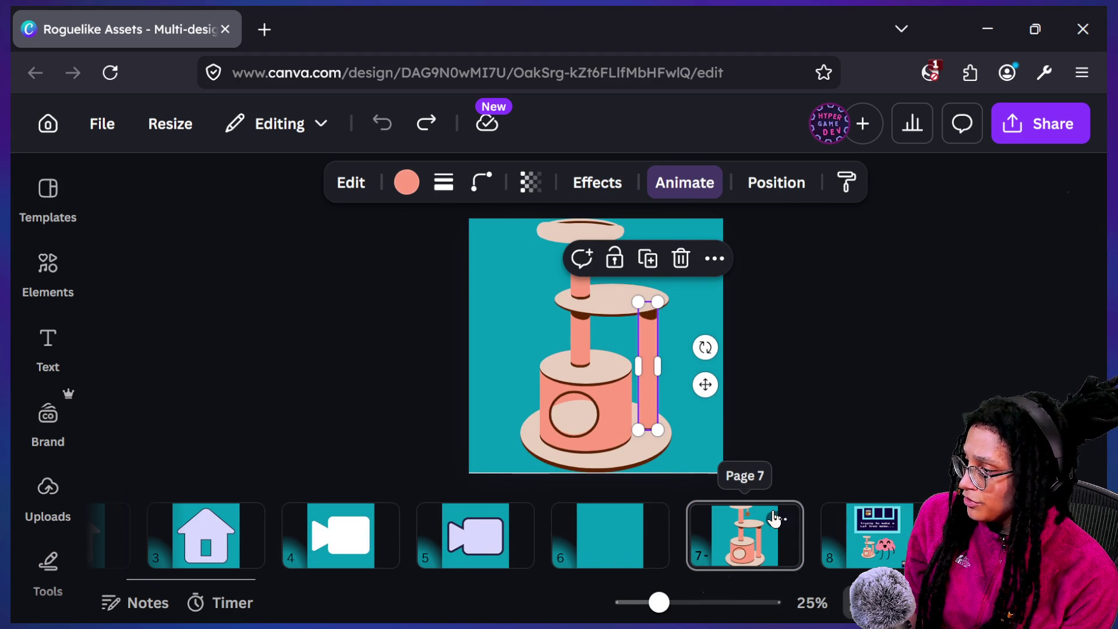
scroll(703, 564, "down", 10)
scroll(703, 564, "down", 20)
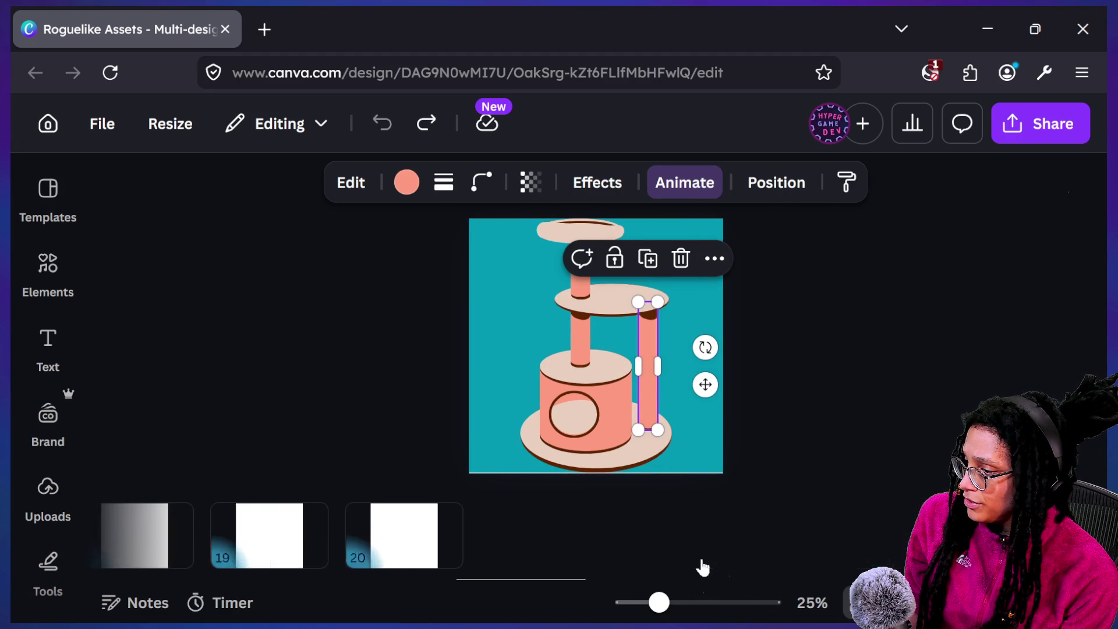
scroll(702, 563, "up", 14)
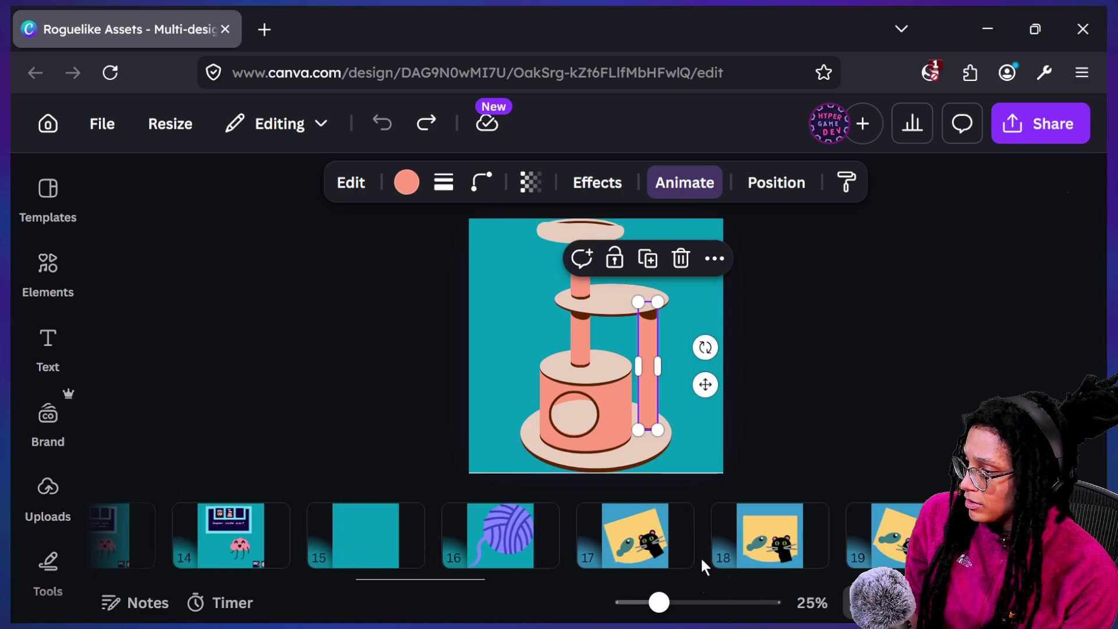
scroll(700, 564, "up", 2)
scroll(702, 566, "down", 5)
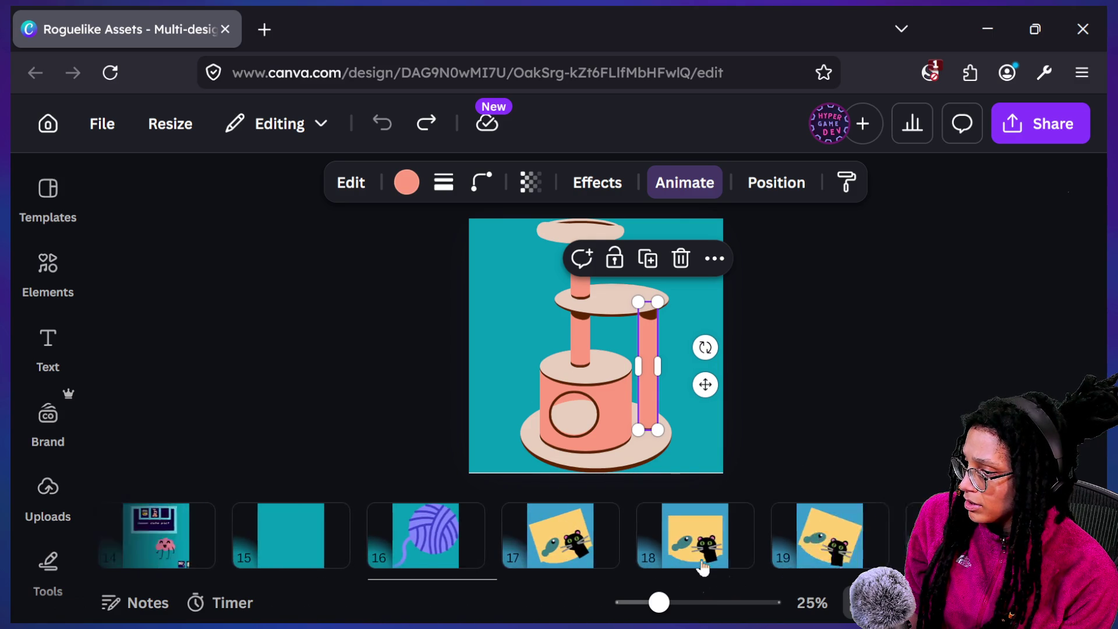
left_click(551, 539)
left_click(608, 536)
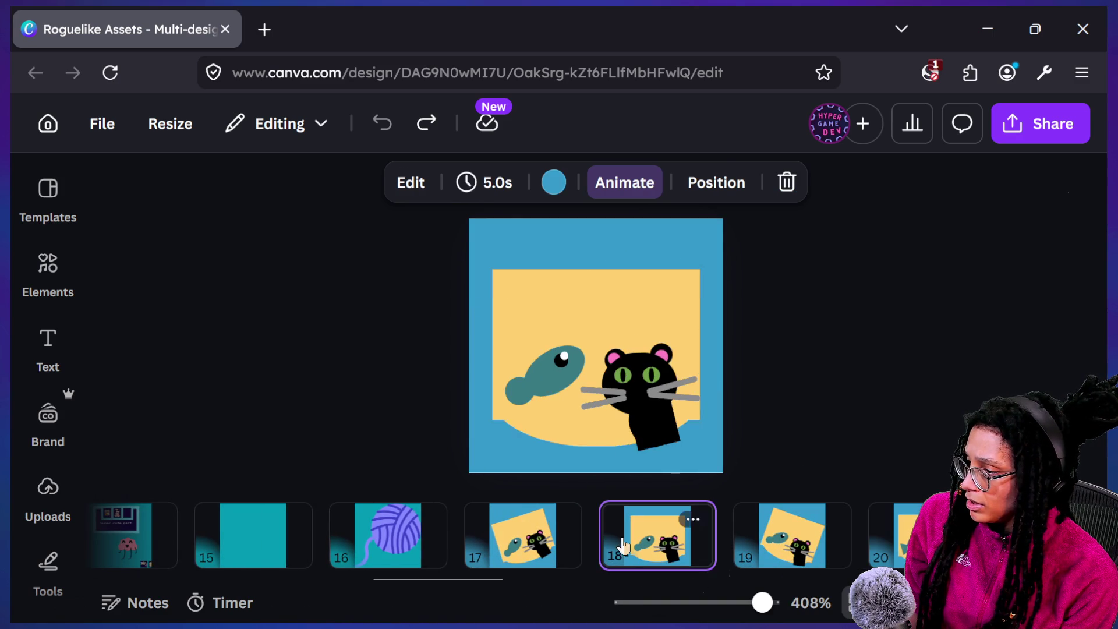
On page 19, move the tilted can image left, then undo it.
left_click(830, 536)
left_click(629, 285)
left_click(759, 300)
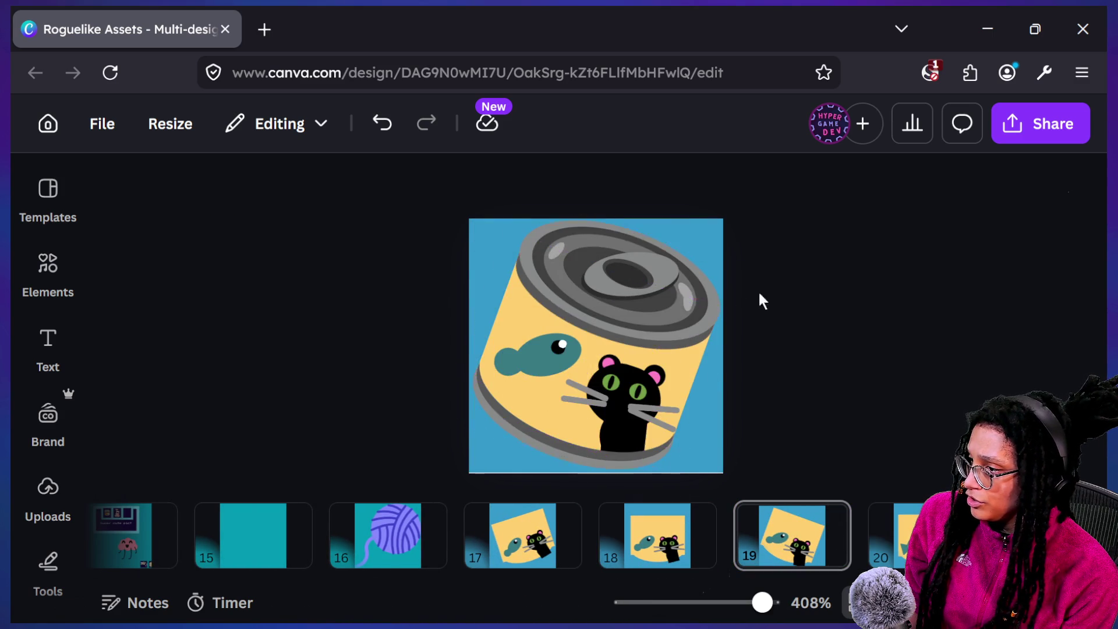
left_click_drag(638, 284, 509, 283)
key("ctrl+z")
key("ctrl+z")
key("ctrl+z")
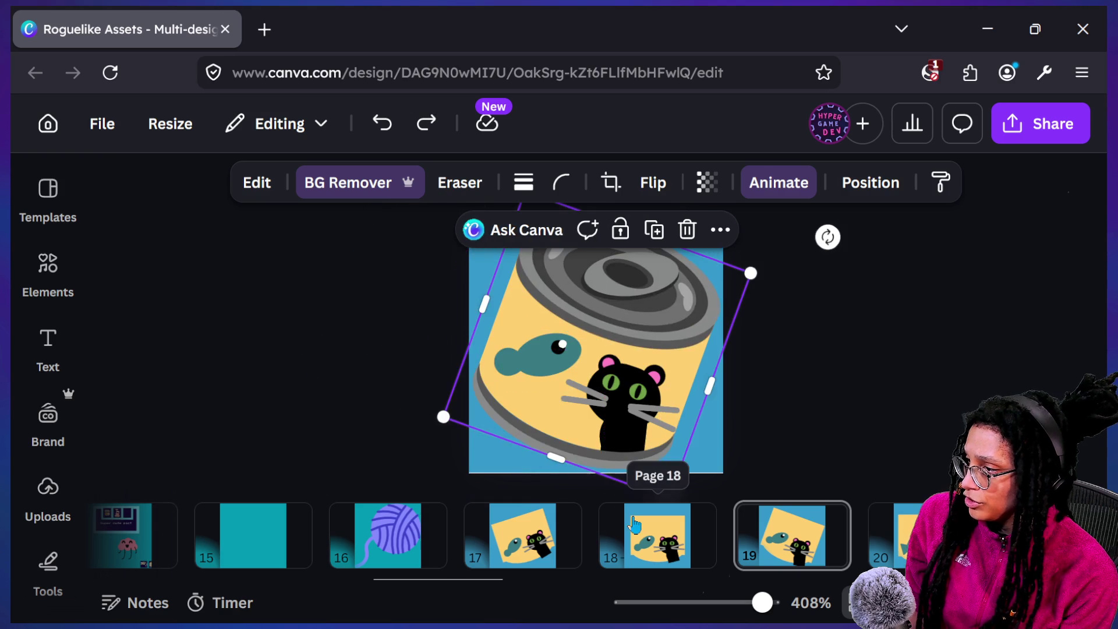
View page 17, then shift page 20's upright can and undo the move.
left_click(557, 538)
left_click(901, 526)
left_click(602, 256)
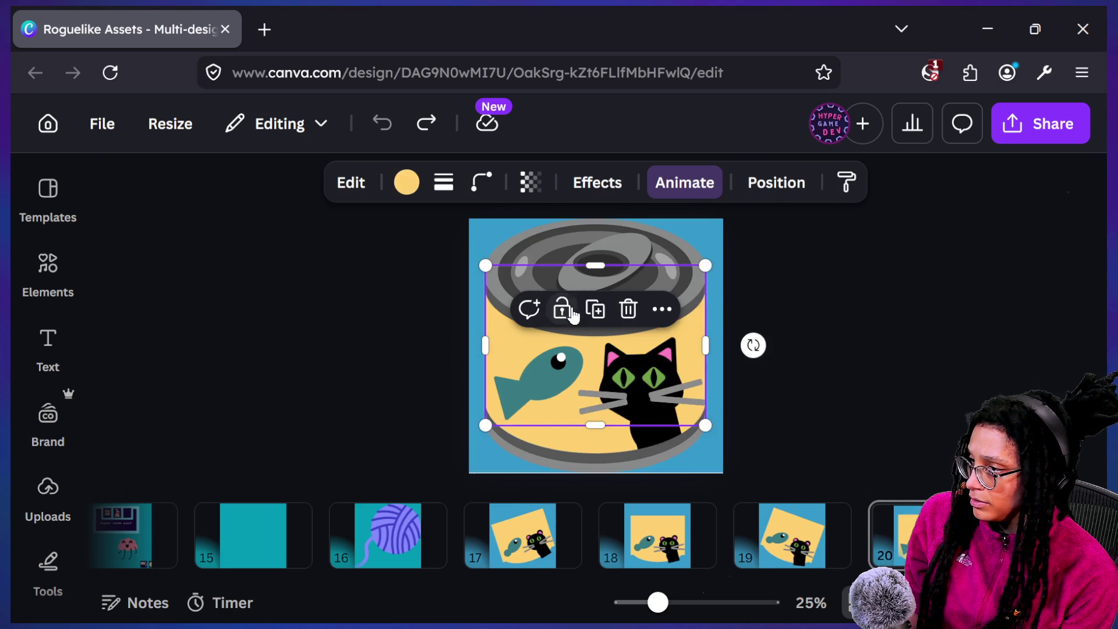
left_click(602, 253)
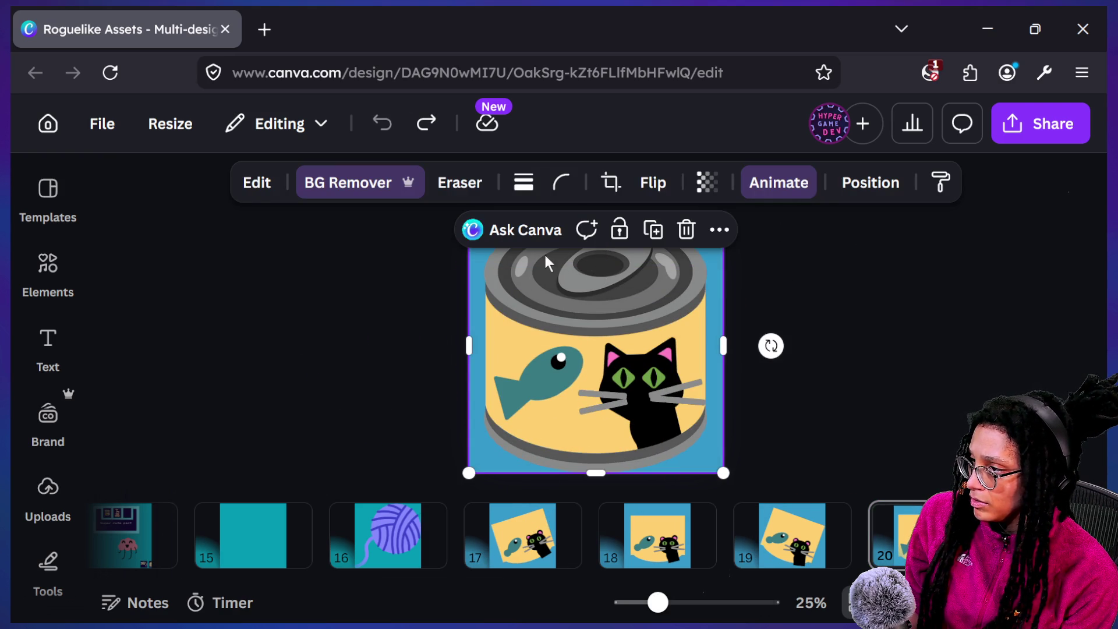
left_click_drag(625, 313, 627, 318)
left_click_drag(692, 381, 624, 349)
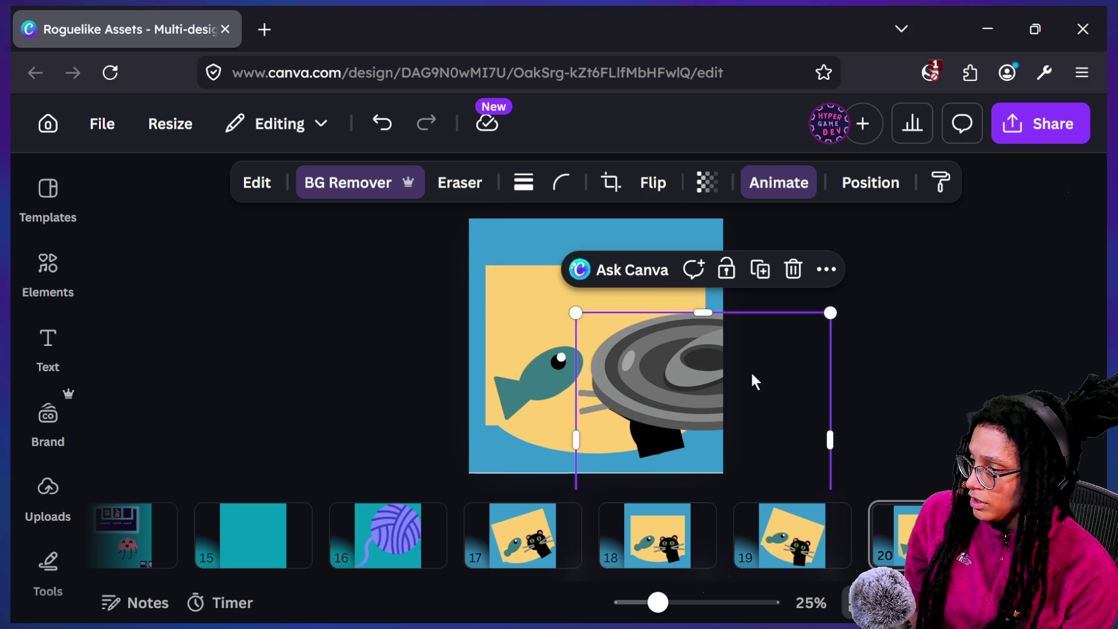
key("ctrl+z")
On page 21, drag the can lid piece down and reposition the light lid oval.
left_click(857, 529)
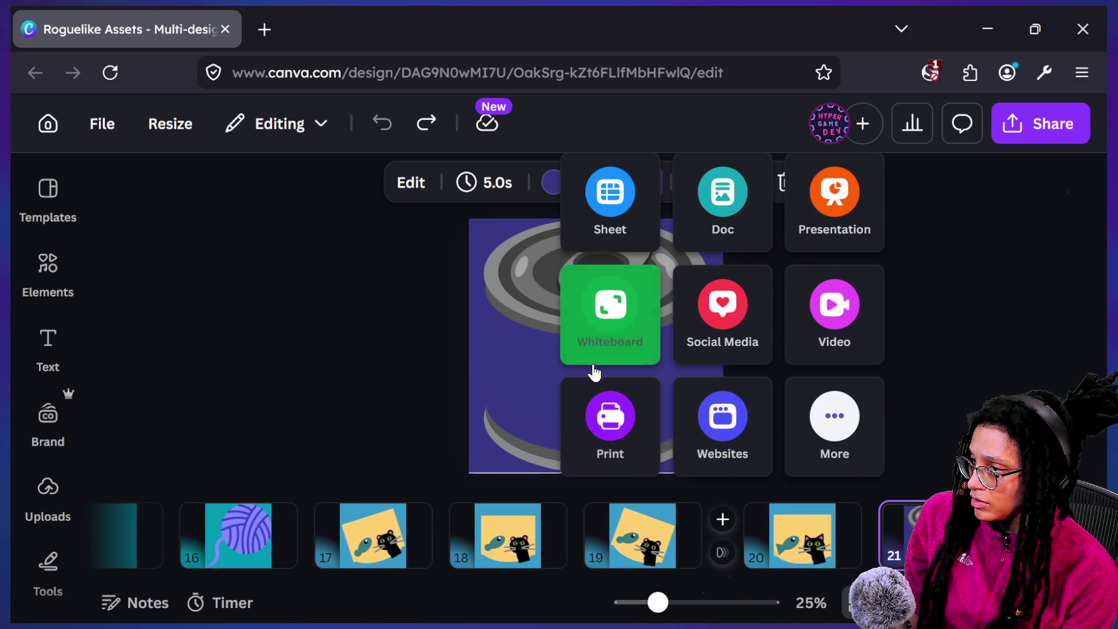
left_click(592, 282)
left_click(591, 282)
left_click_drag(591, 282, 617, 396)
mouse_move(568, 229)
left_mouse_down()
mouse_move(553, 342)
mouse_move(703, 399)
mouse_move(563, 270)
mouse_move(661, 262)
mouse_move(559, 296)
mouse_move(549, 257)
mouse_move(626, 230)
left_mouse_up()
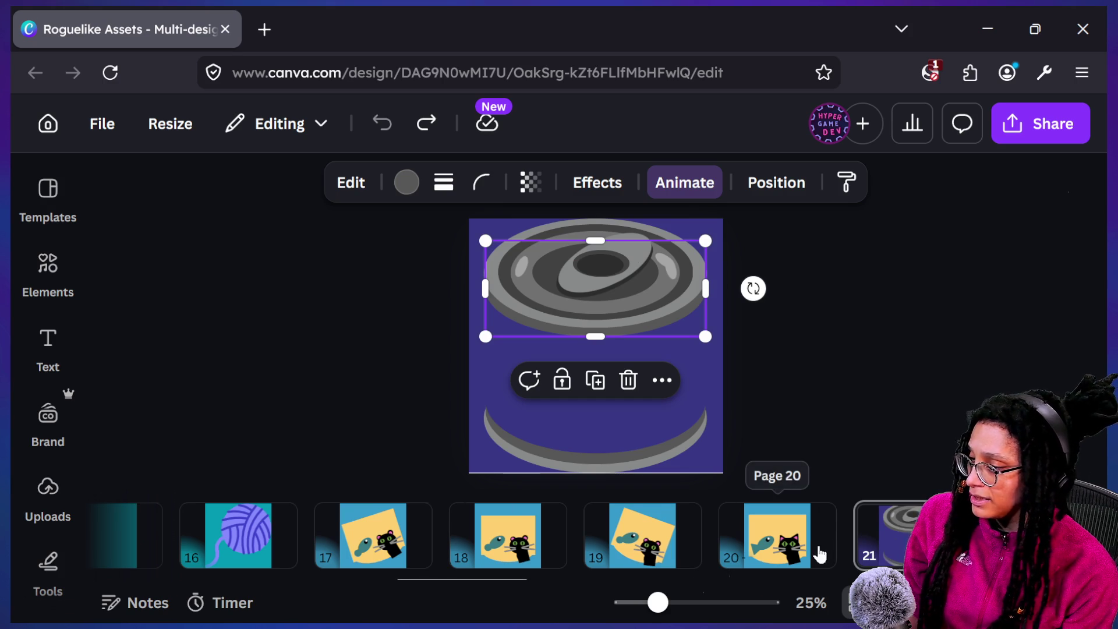
scroll(818, 553, "left", 5)
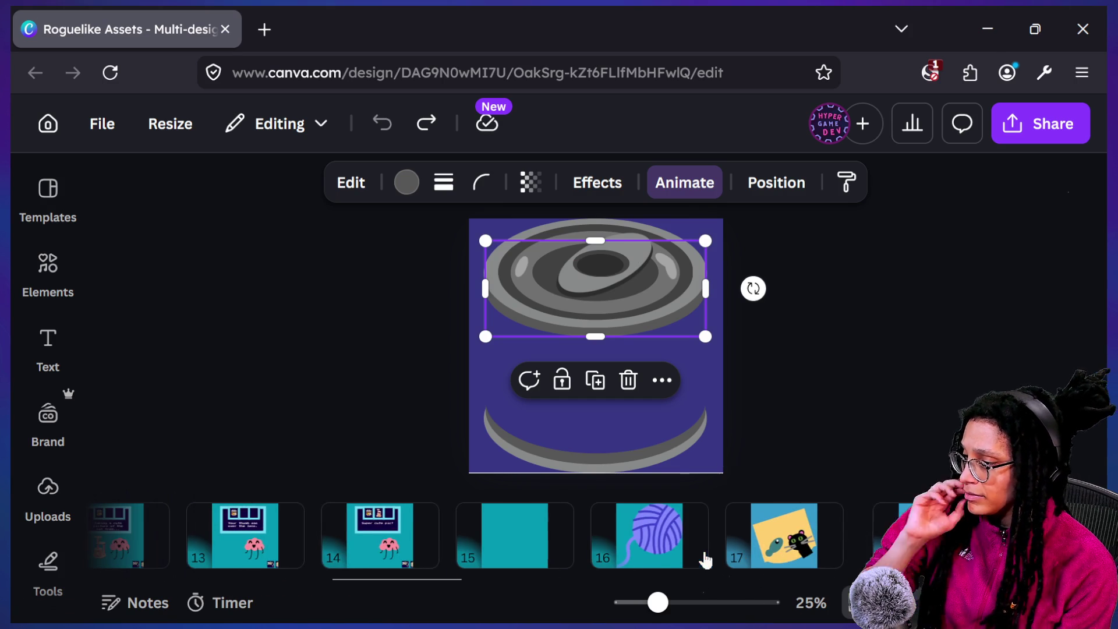
On page 16, bend a yarn strand and undo it, then switch back to Godot.
left_click(687, 547)
left_click(637, 294)
left_click_drag(630, 287, 634, 344)
key("ctrl+z")
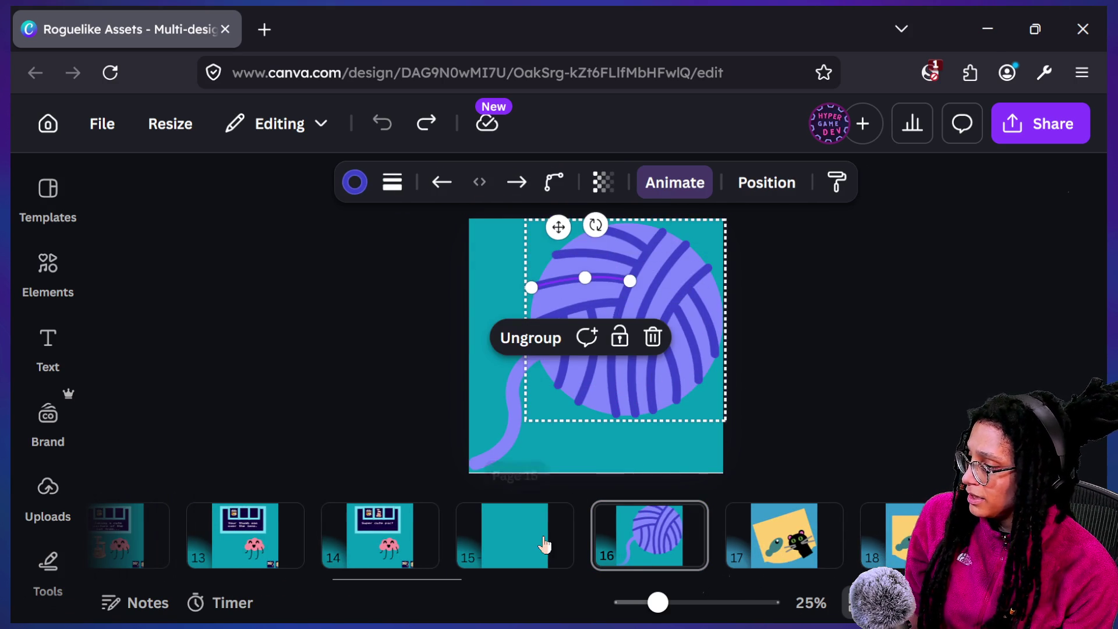
scroll(545, 545, "left", 5)
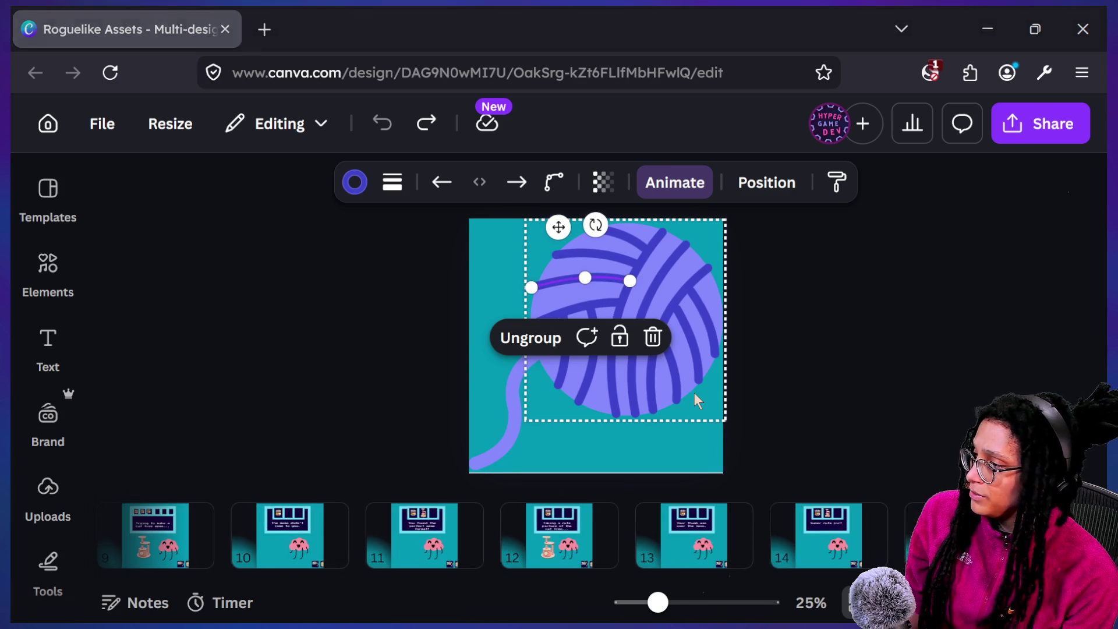
key("super+Tab")
Open the health-check script and place the caret after _check_health() on line 9.
left_click(473, 225)
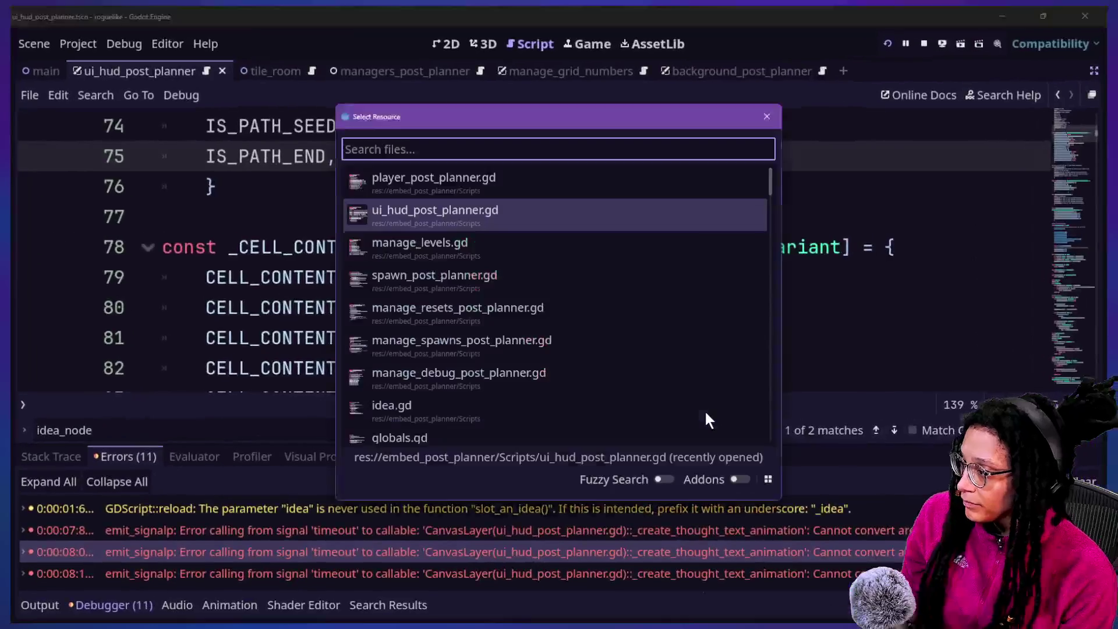
double_click(705, 415)
key("Up")
key("Up")
key("Up")
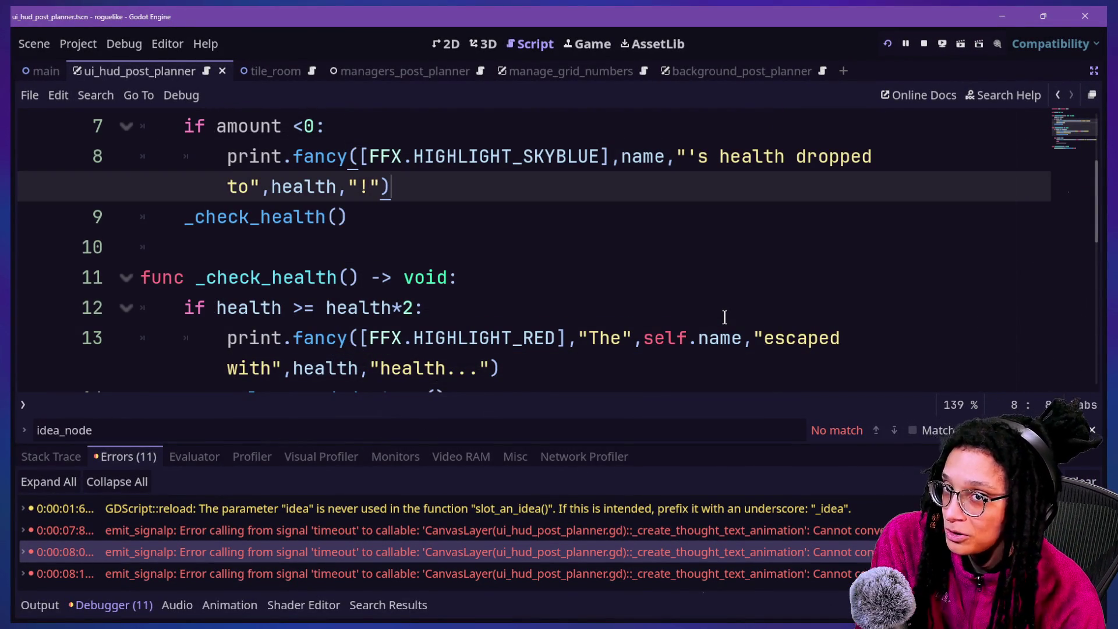
left_click(588, 311)
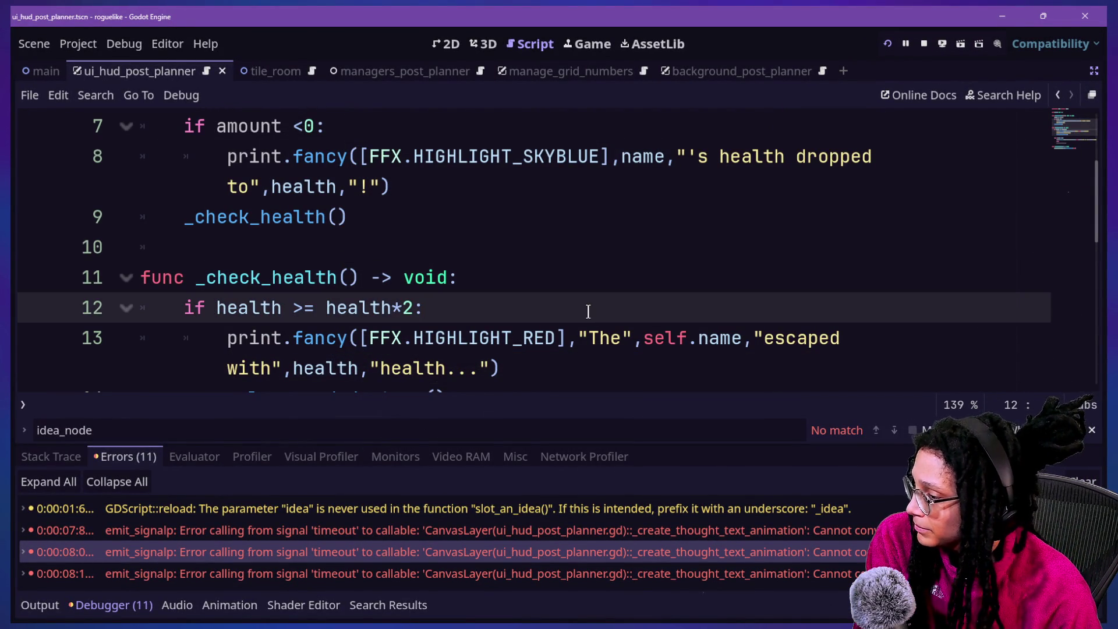
key("Down")
key("Down")
key("Down")
key("Up")
key("Up")
key("Up")
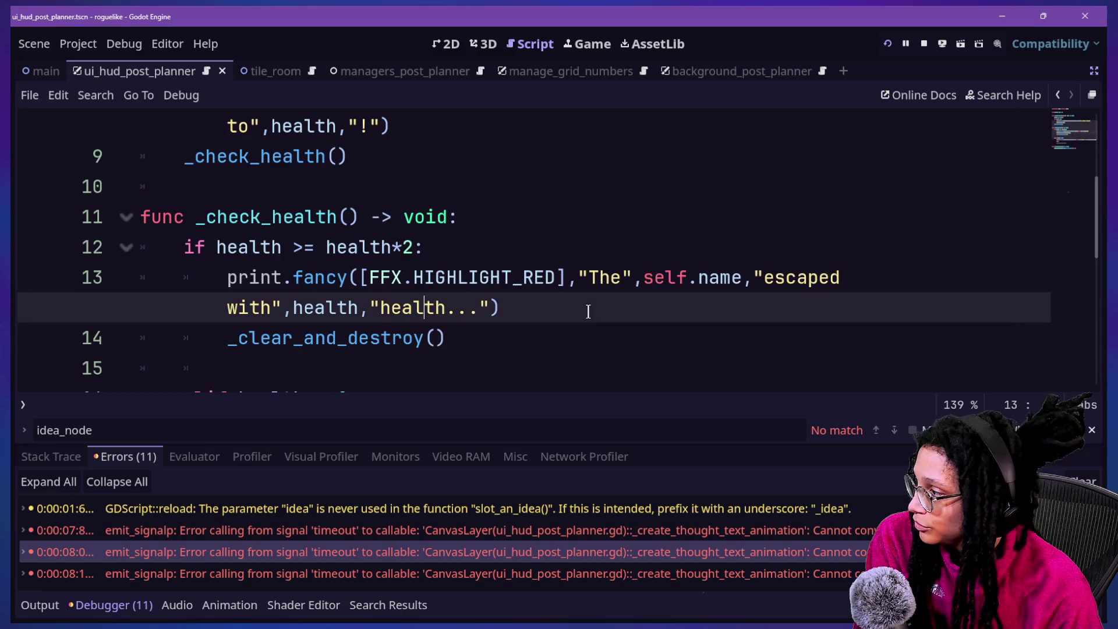
left_click(361, 153)
scroll(361, 153, "up", 1)
type("0")
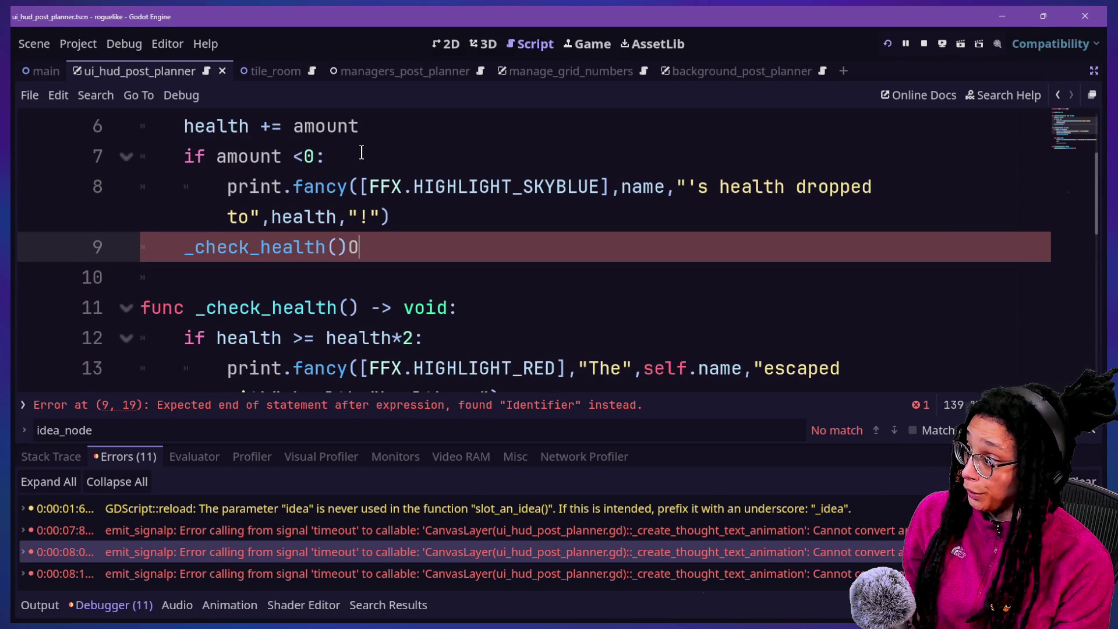
Delete the stray 0 after _check_health() and open ui_hud_post_planner.gd via Quick Open.
key("Escape")
key("ctrl+alt+o")
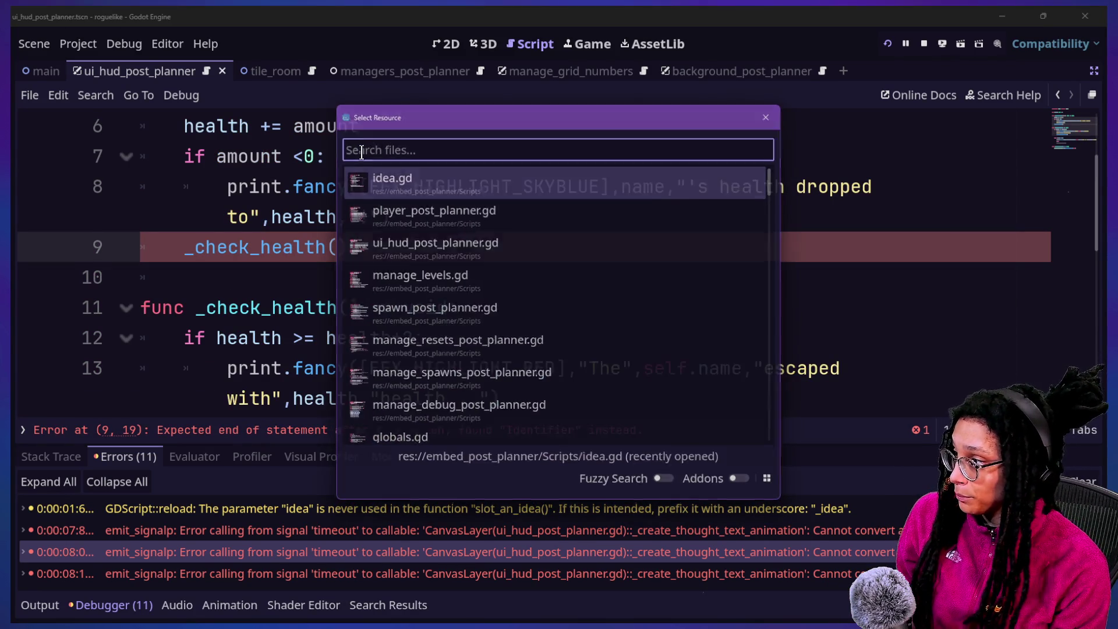
key("Escape")
key("BackSpace")
key("ctrl+alt+o")
key("Down")
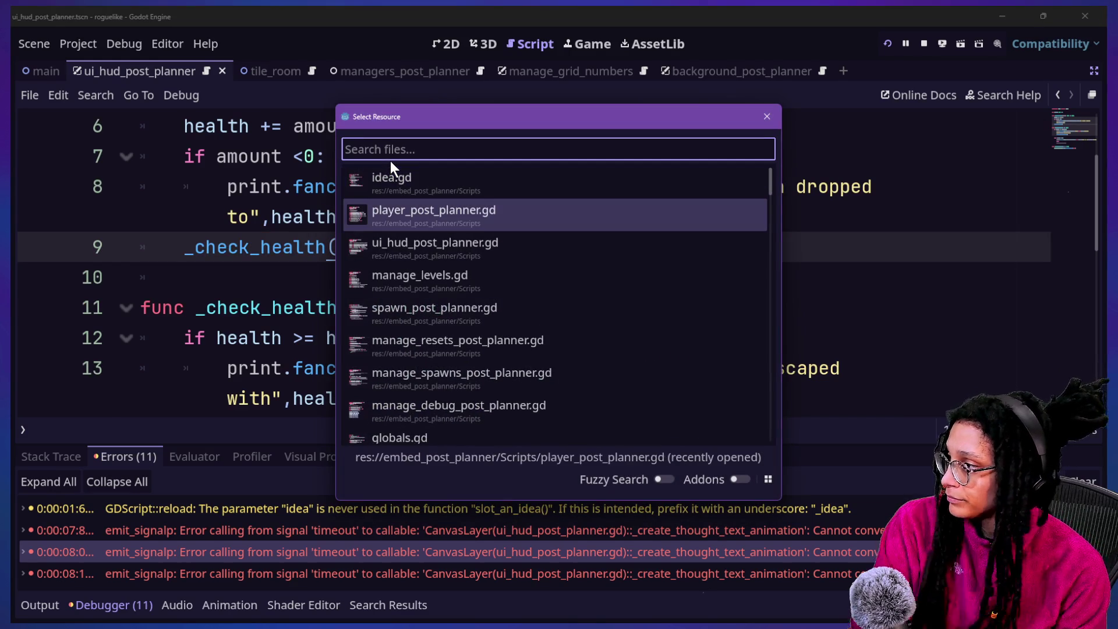
key("Down")
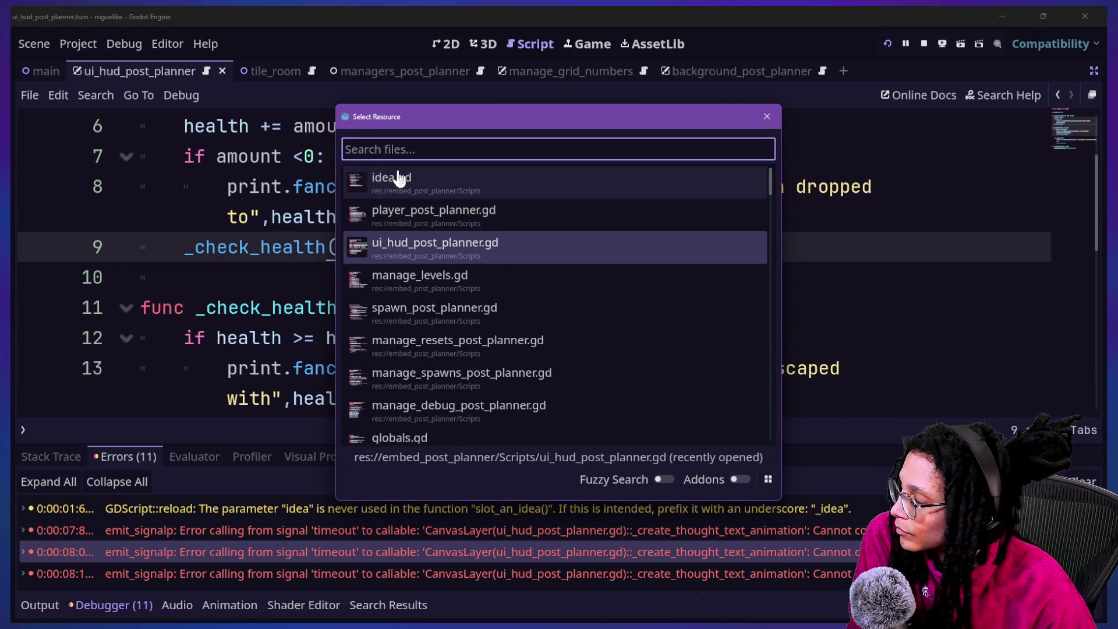
key("Return")
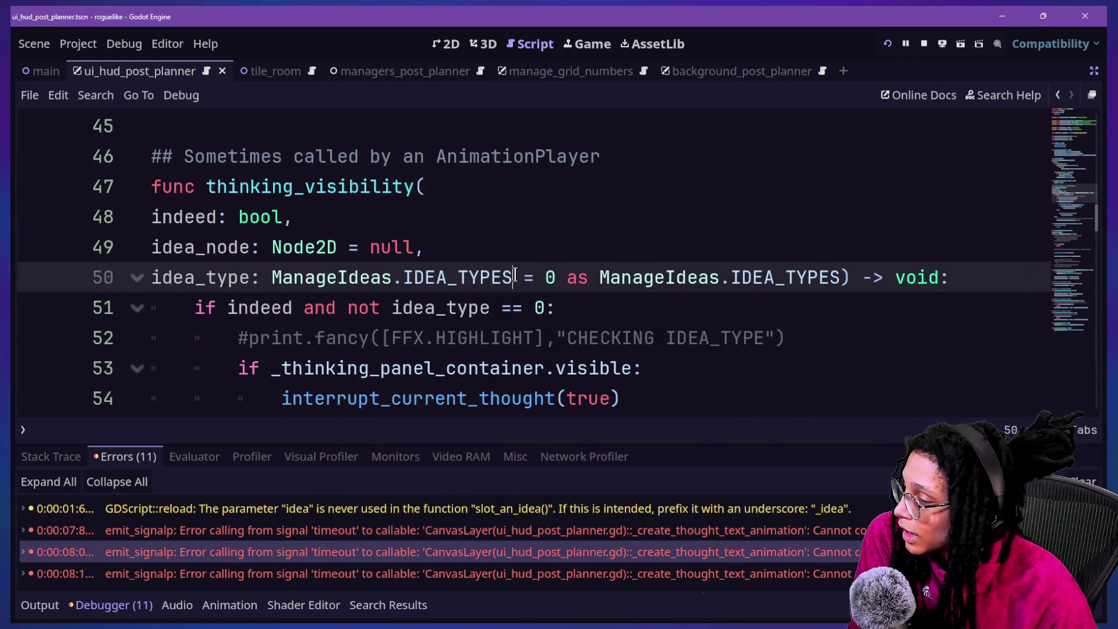
key("Down")
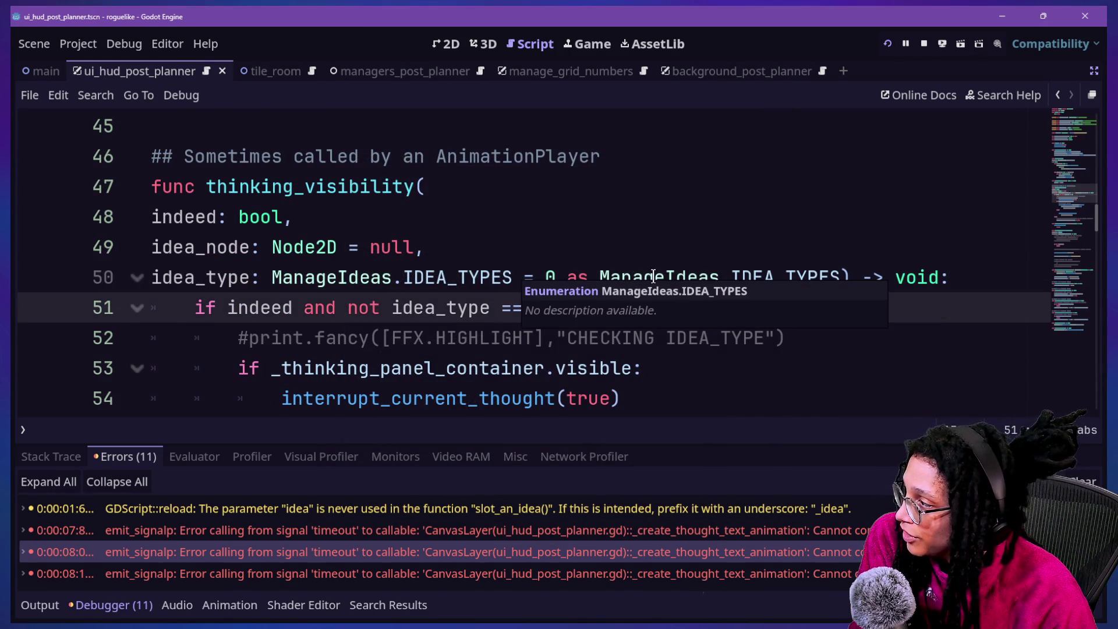
key("Up")
key("Up")
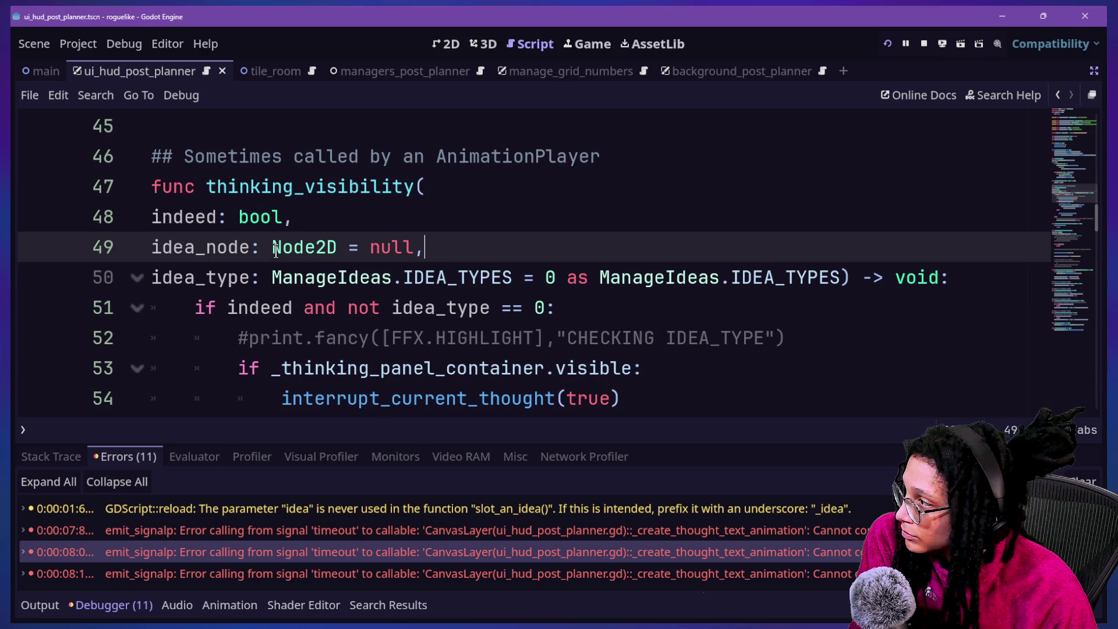
left_click_drag(282, 247, 494, 245)
scroll(495, 244, "down", 5)
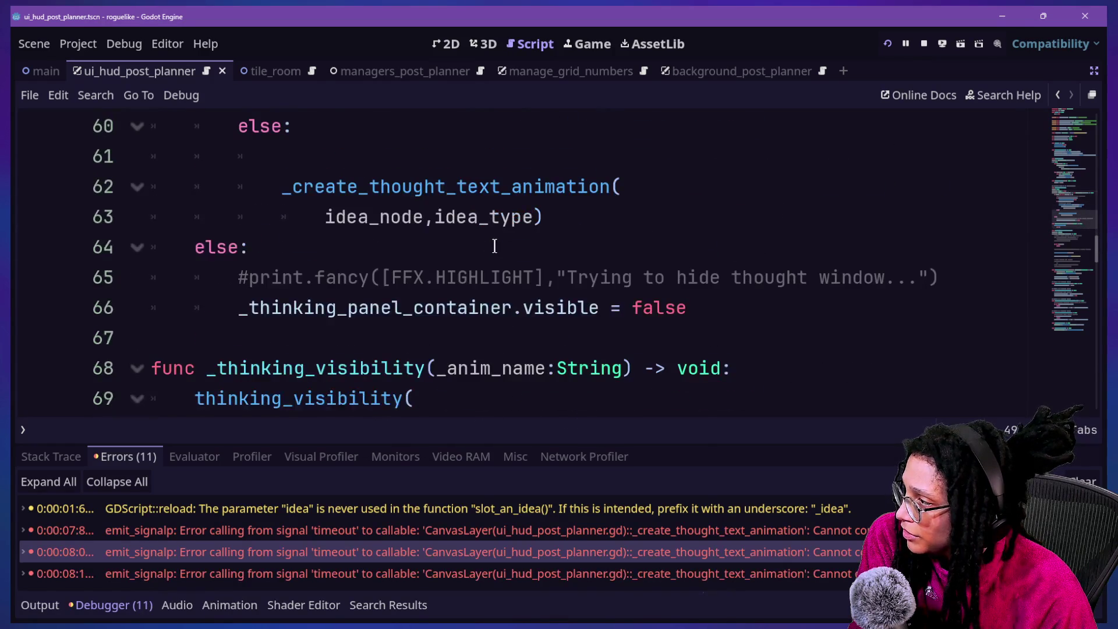
scroll(494, 246, "up", 3)
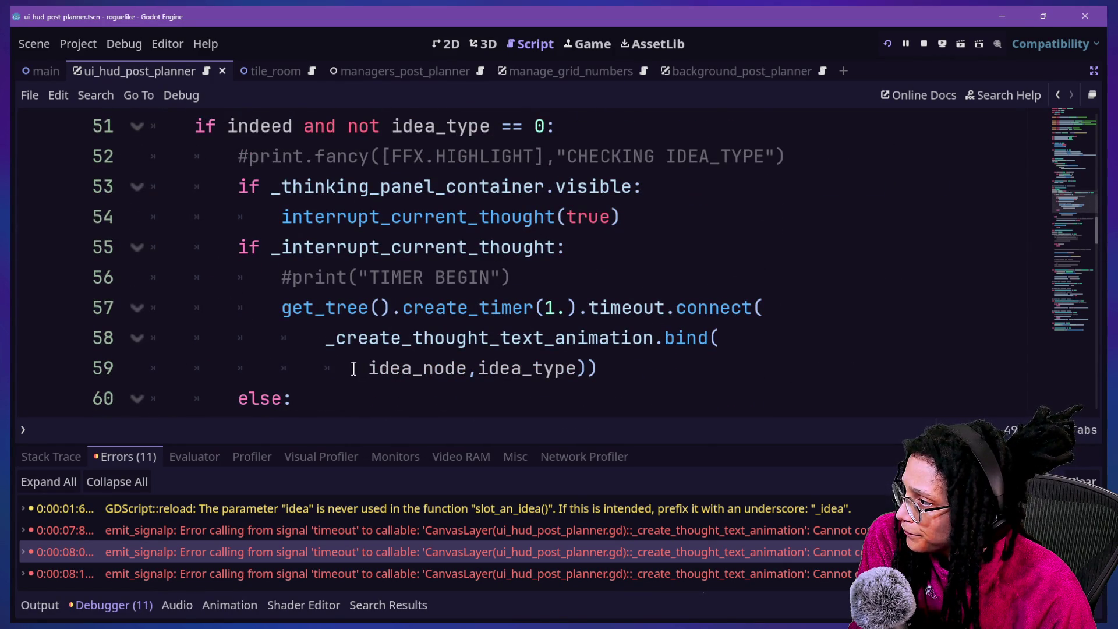
scroll(463, 319, "up", 2)
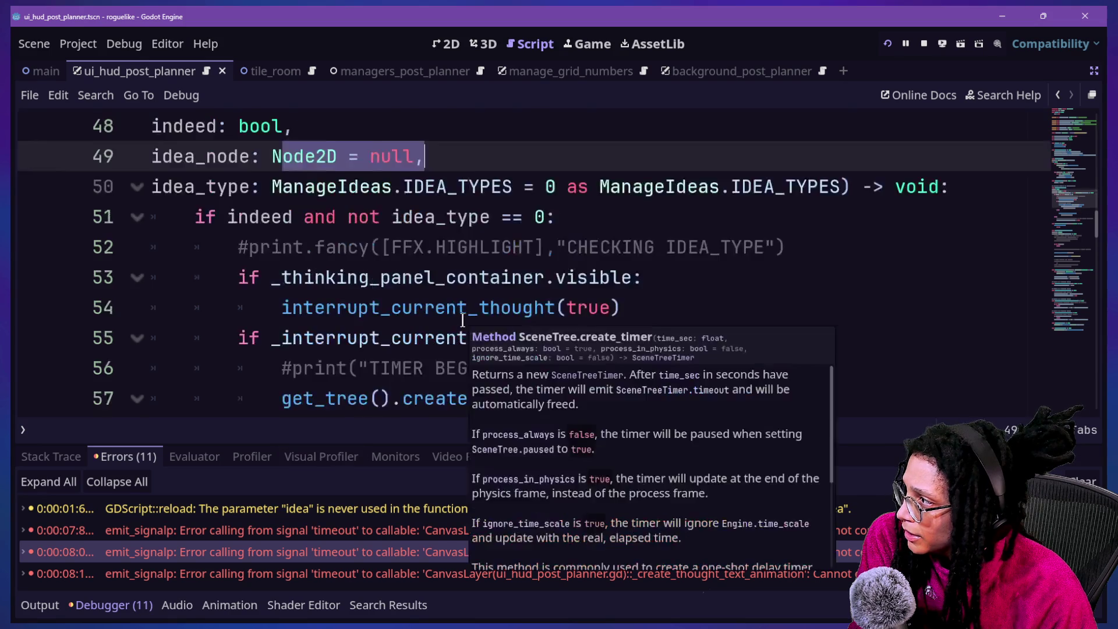
left_click(402, 311)
left_click(642, 256)
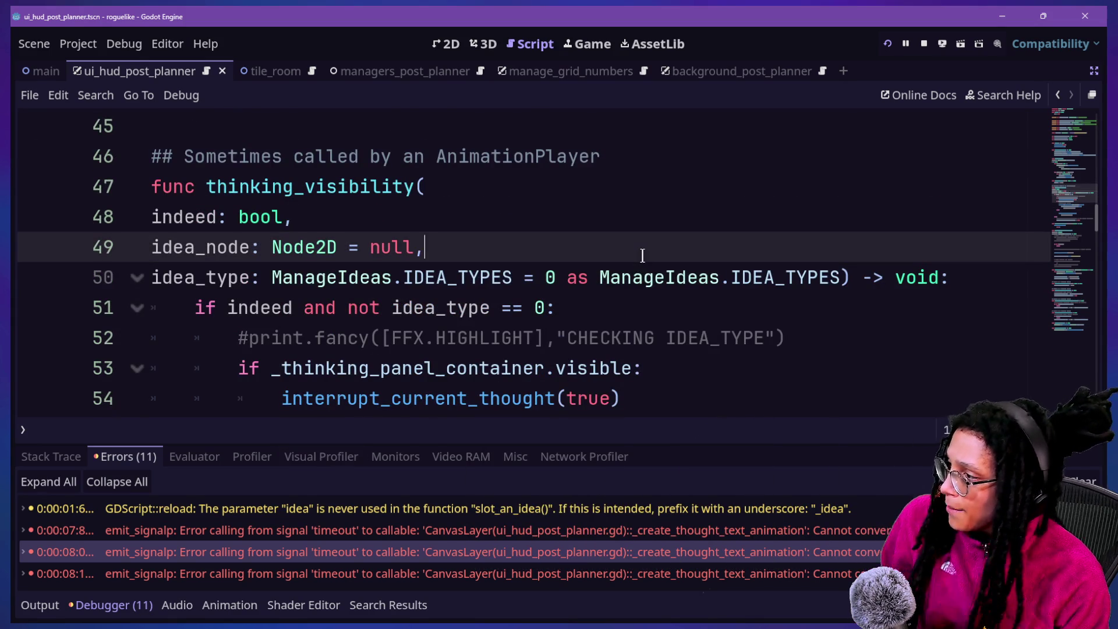
Search the script for 'idea' and step through matches like IDEA_SLOT and idea_node.
key("ctrl+f")
type("idea")
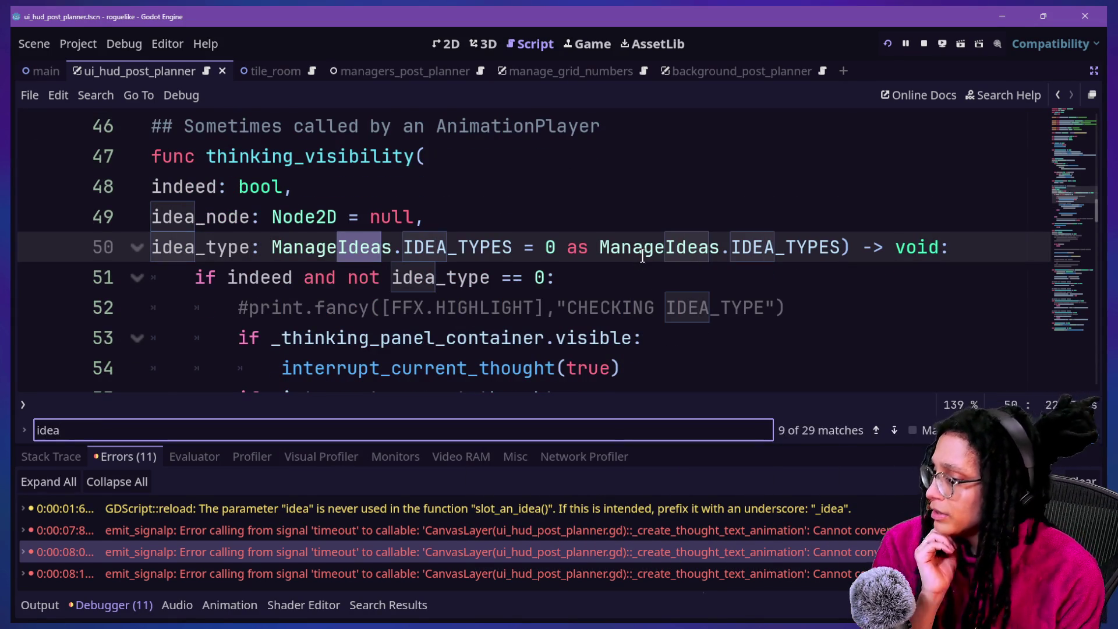
key("Return")
key("Return")
key("Return")
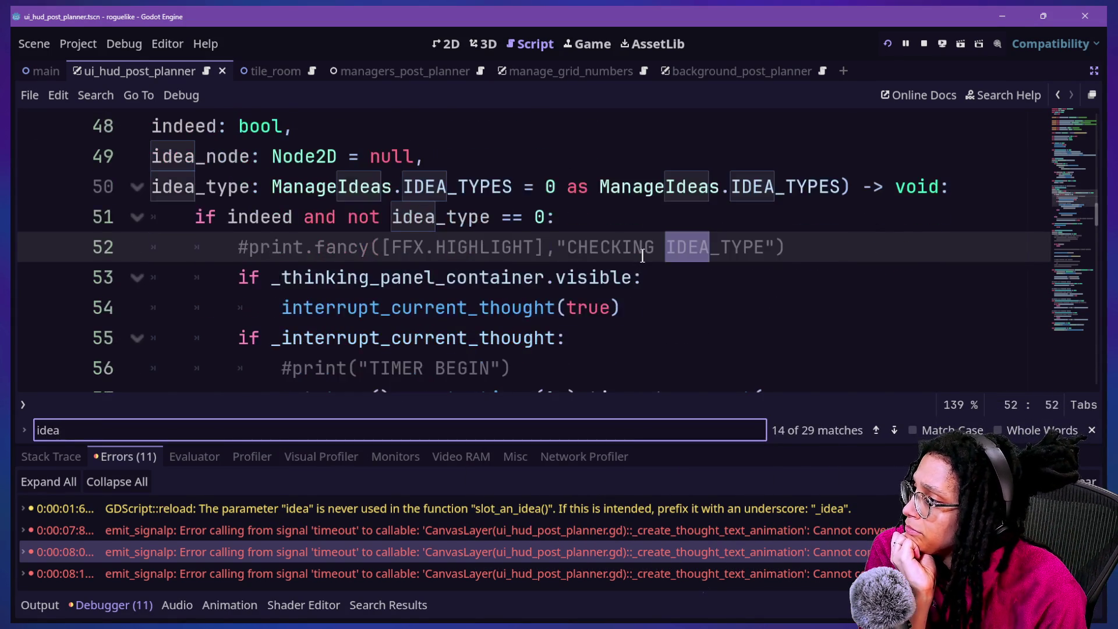
key("Return")
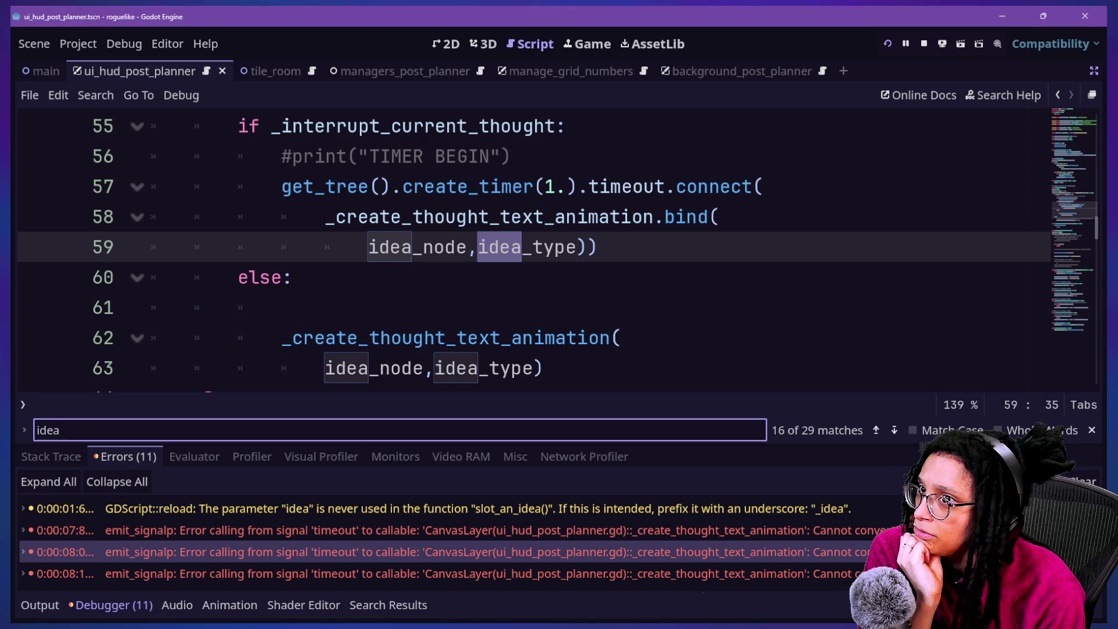
left_click(458, 420)
key("Return")
key("Return")
key("Return")
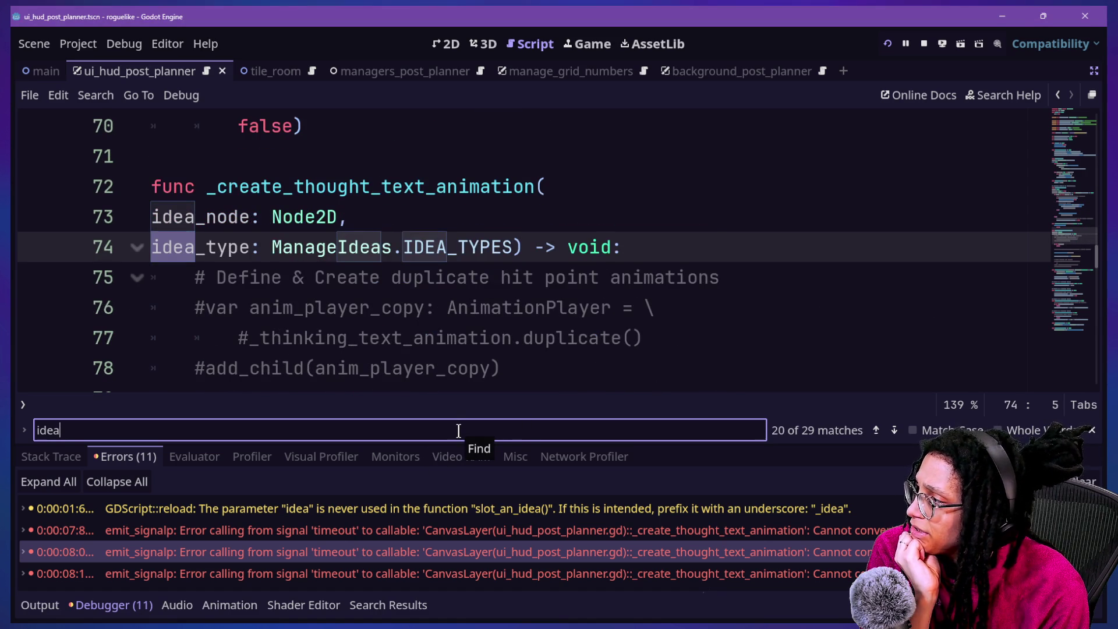
key("Return")
key("Return")
key("Return")
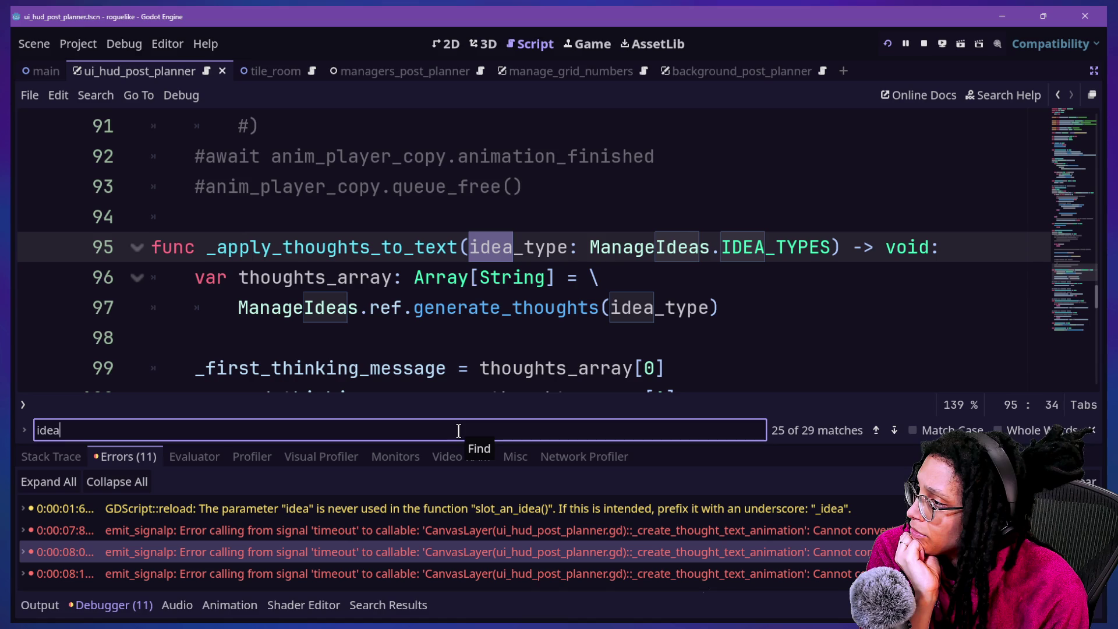
key("Return")
key("Return")
key("Return")
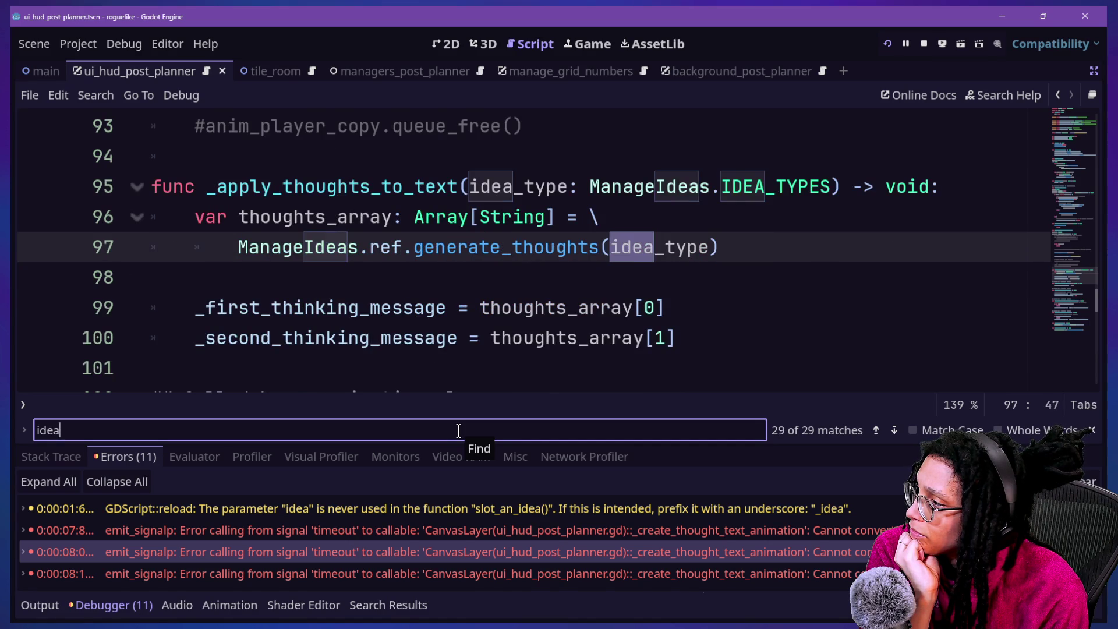
key("Return")
key("Return")
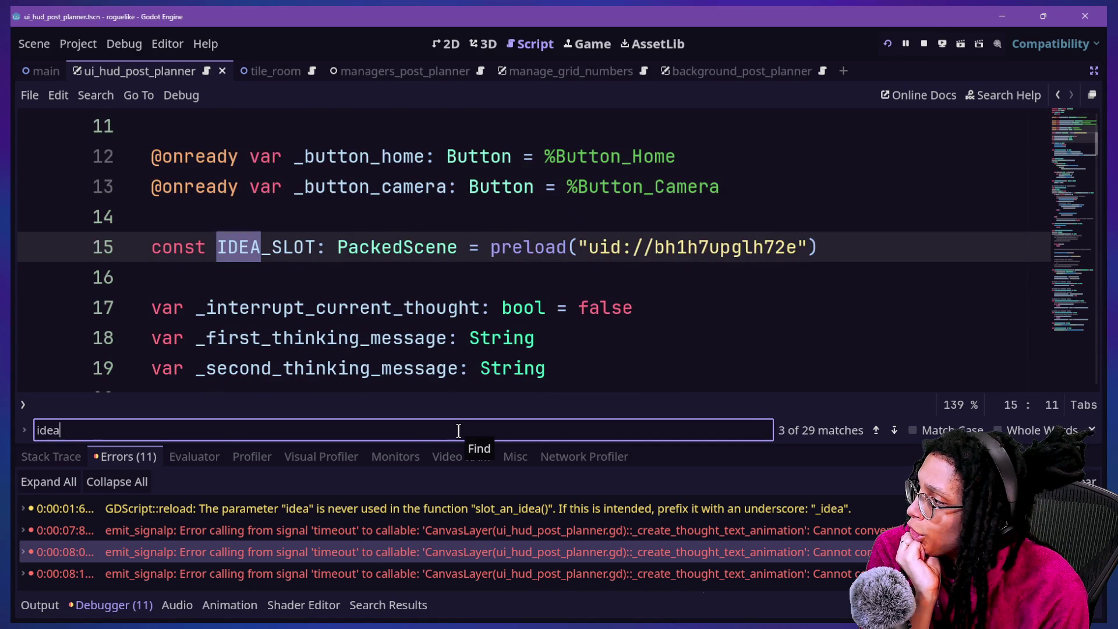
key("Return")
key("shift+Return")
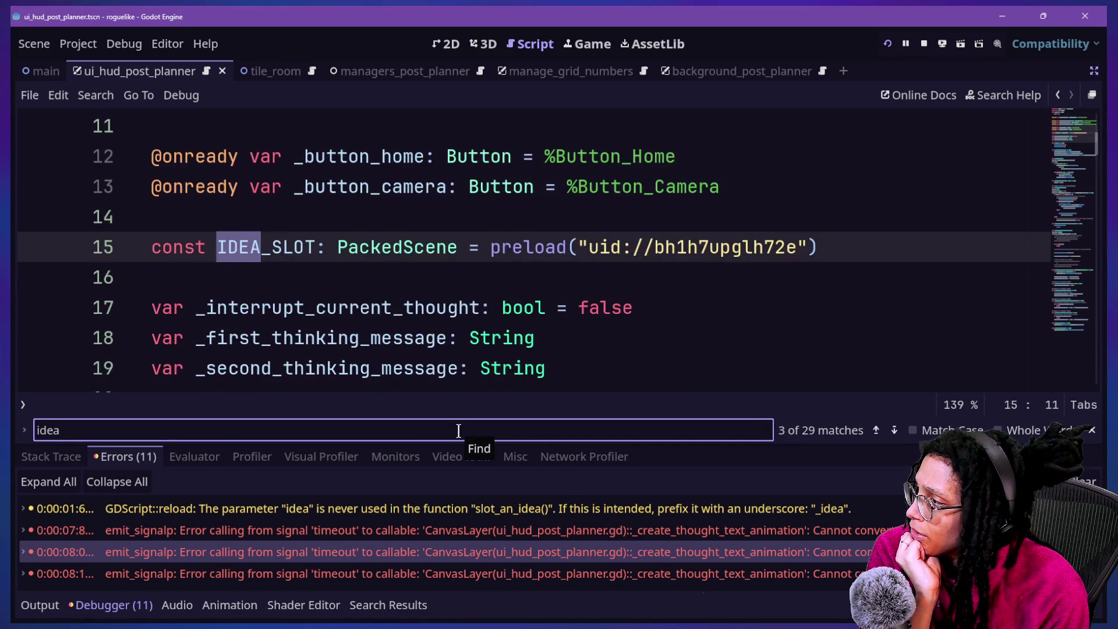
key("Return")
key("Return")
key("Return")
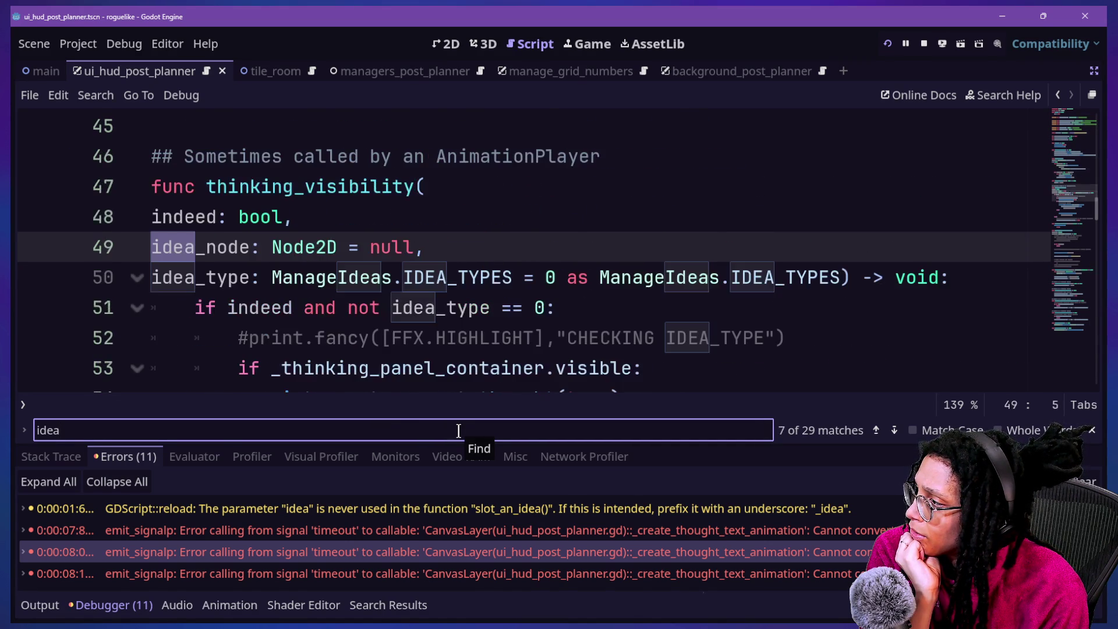
key("Return")
key("Return")
key("Return")
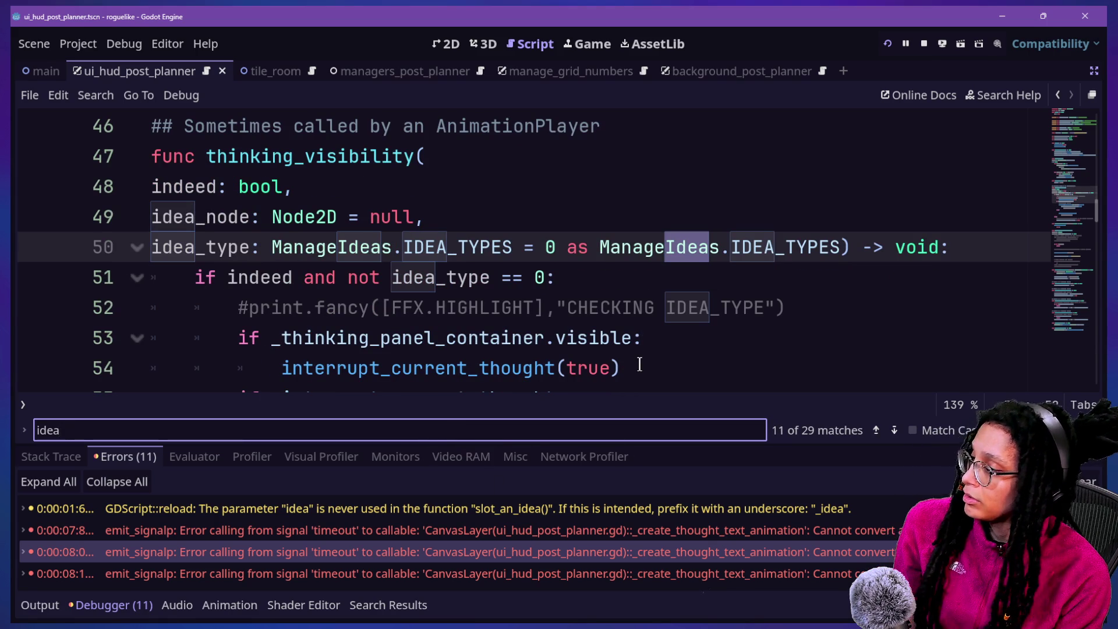
Change the search term to variations of idea_node, then to 'timeout'.
type("_node")
key("BackSpace")
key("BackSpace")
key("BackSpace")
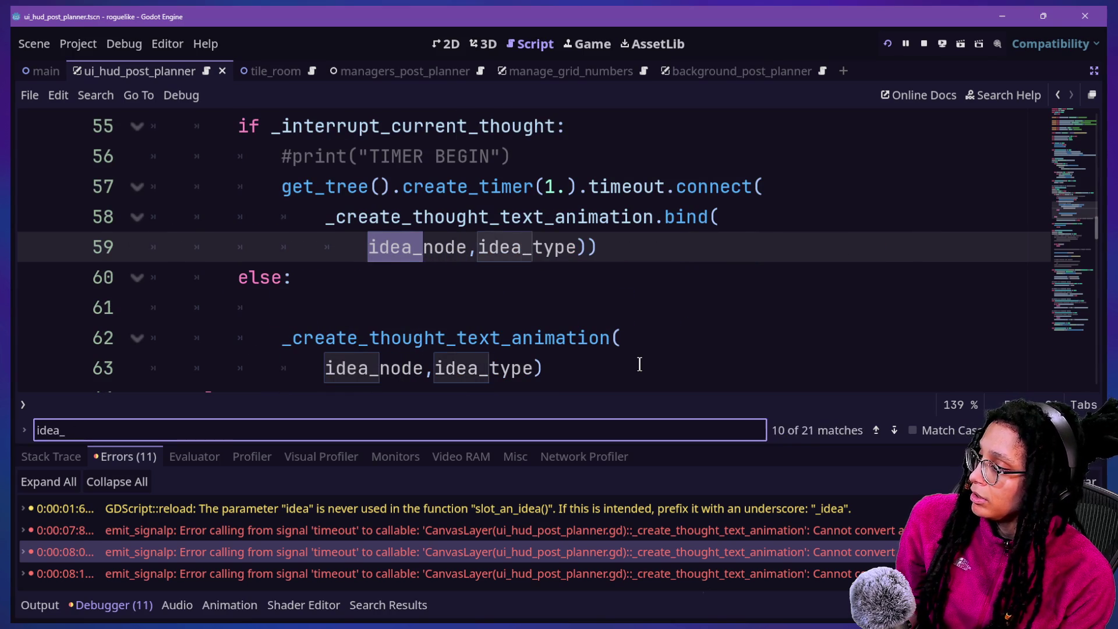
type("ude")
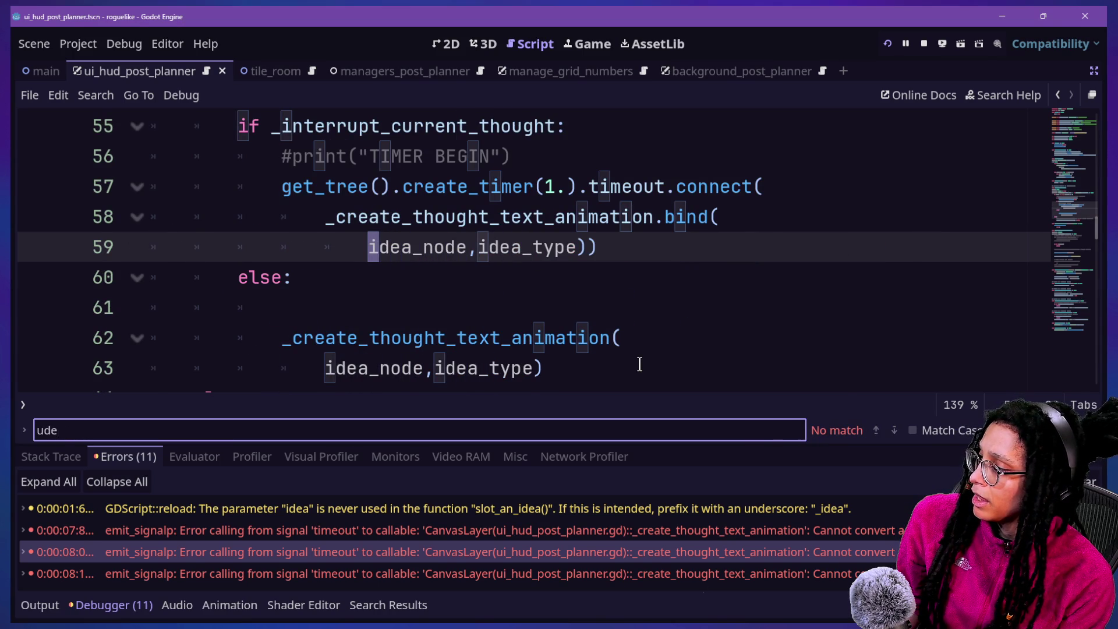
key("BackSpace")
key("BackSpace")
key("BackSpace")
type(": idea")
key("BackSpace")
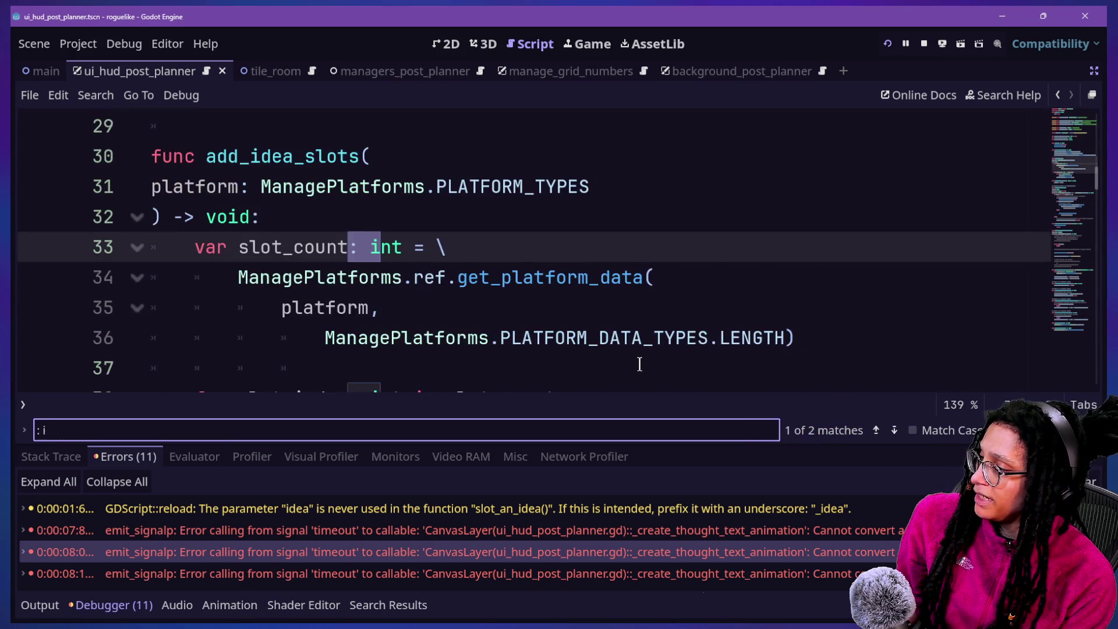
key("BackSpace")
key("BackSpace")
key("BackSpace")
type("timeout")
key("BackSpace")
key("BackSpace")
key("BackSpace")
key("BackSpace")
Search for 'print', '_thinki' and 'visibility', then return focus to the code.
type("print")
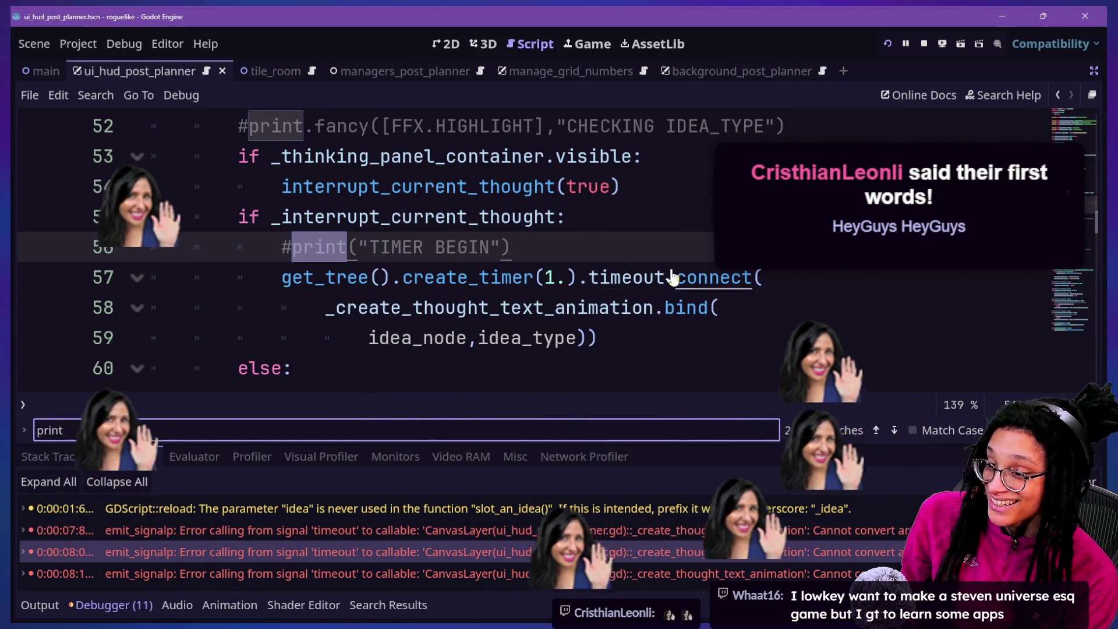
key("BackSpace")
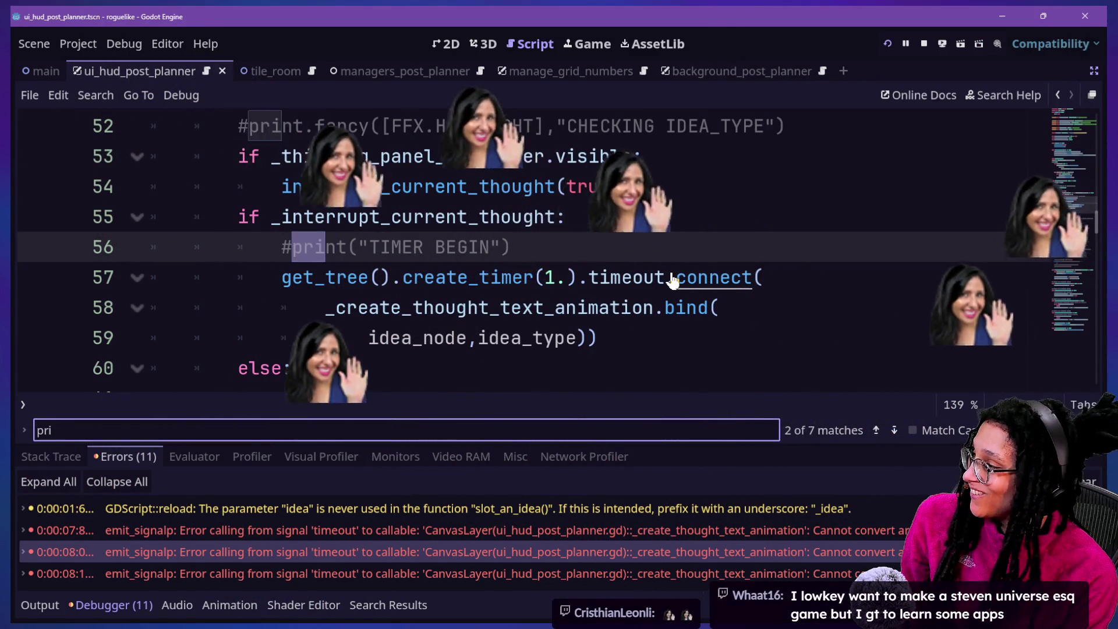
key("BackSpace")
key("BackSpace")
key("BackSpace")
type("_thinki")
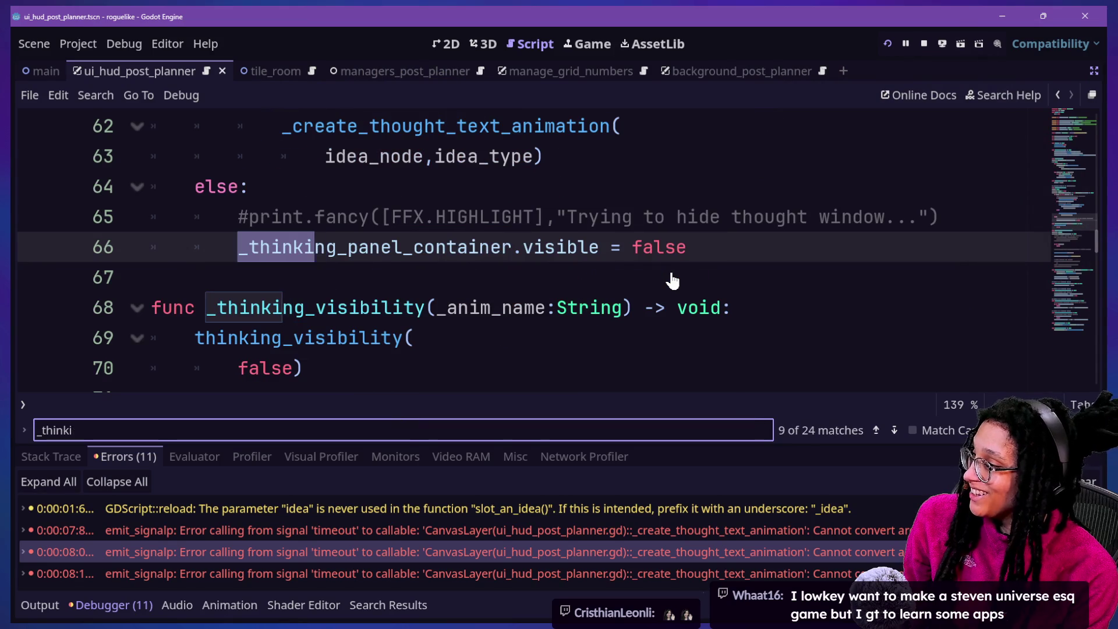
key("BackSpace")
key("BackSpace")
key("BackSpace")
type("visibility")
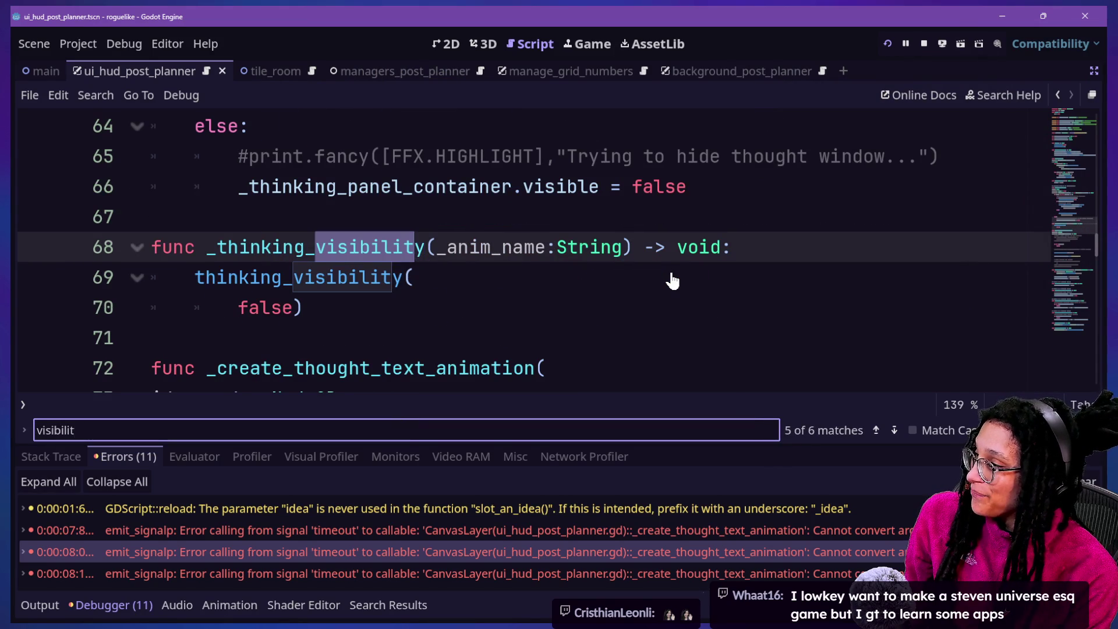
key("BackSpace")
key("BackSpace")
key("BackSpace")
key("BackSpace")
key("BackSpace")
type("usuvu=")
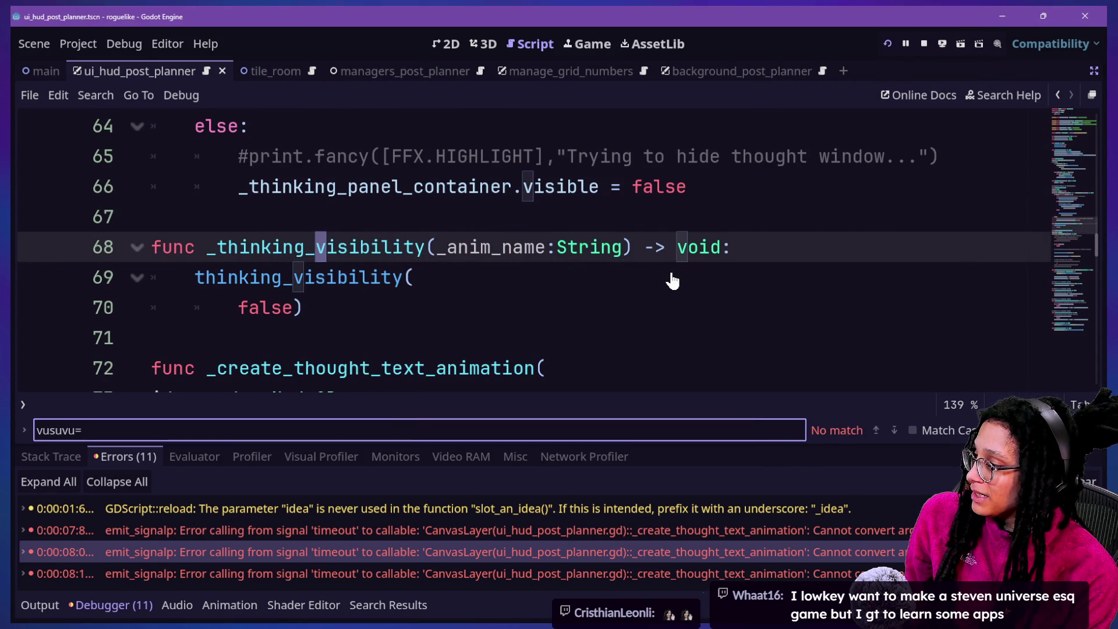
left_click(641, 256)
Close the string after "lol?" on line 76 and review the is_idea lines above it.
scroll(751, 262, "down", 2)
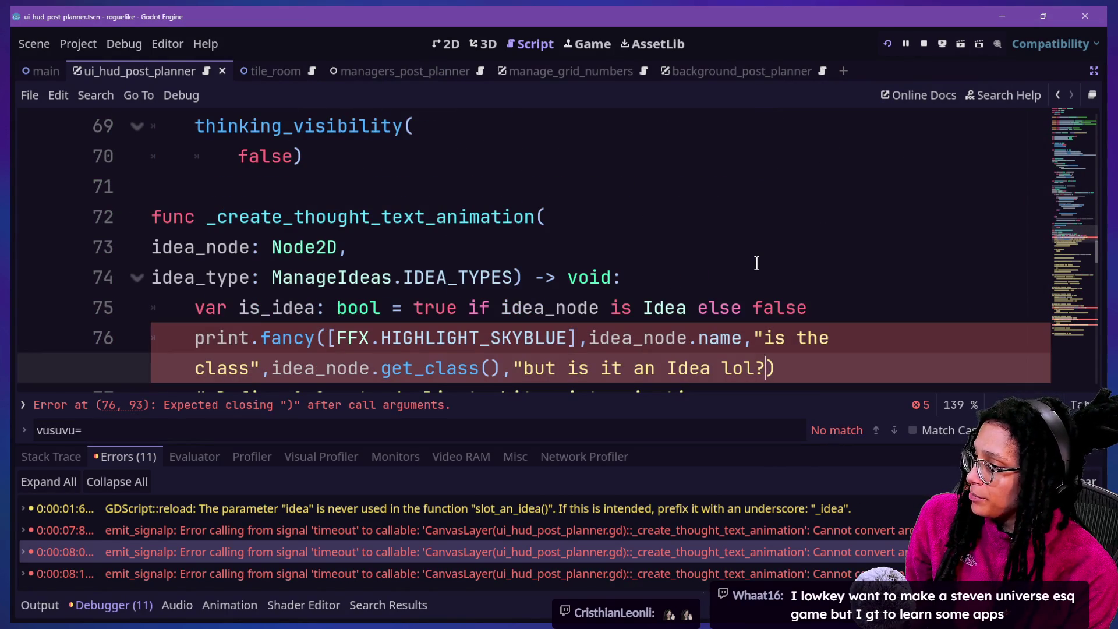
type("\"")
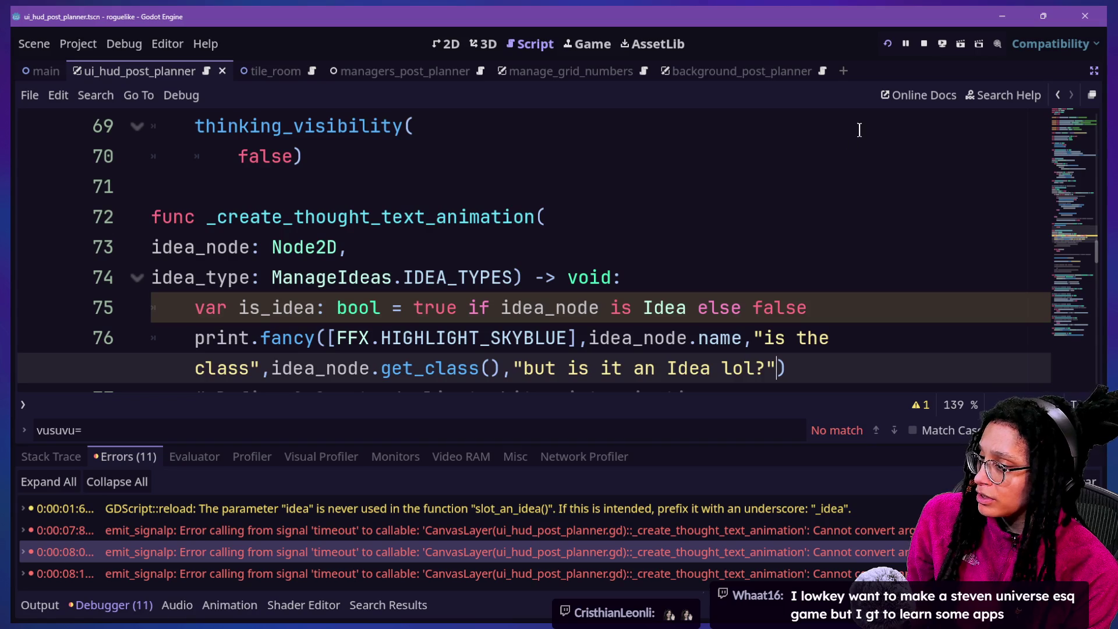
left_click(815, 318)
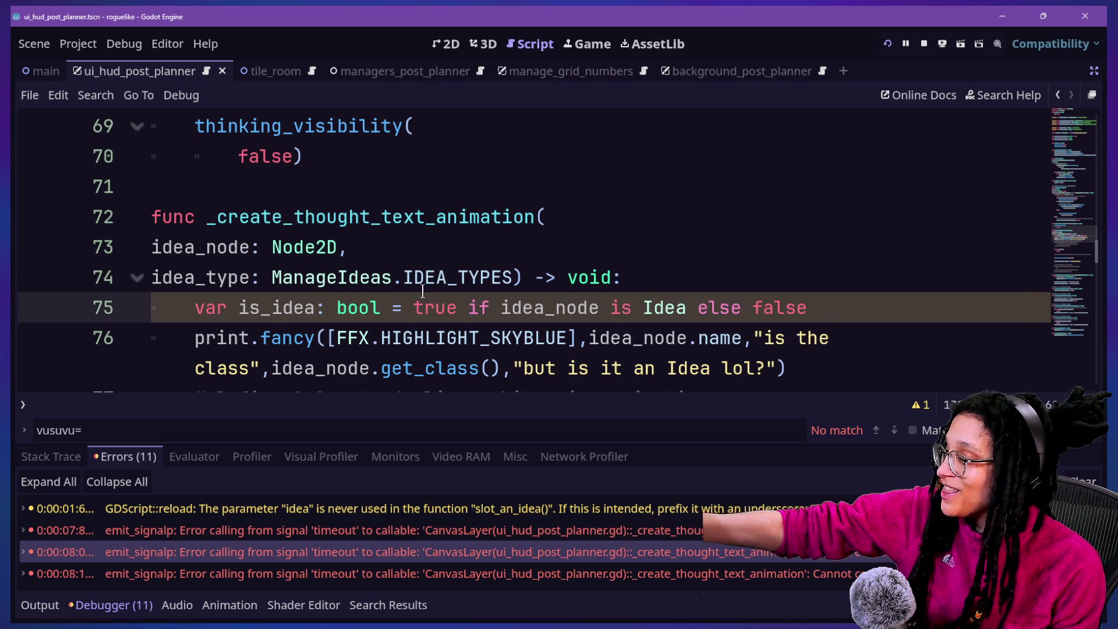
left_click(406, 277)
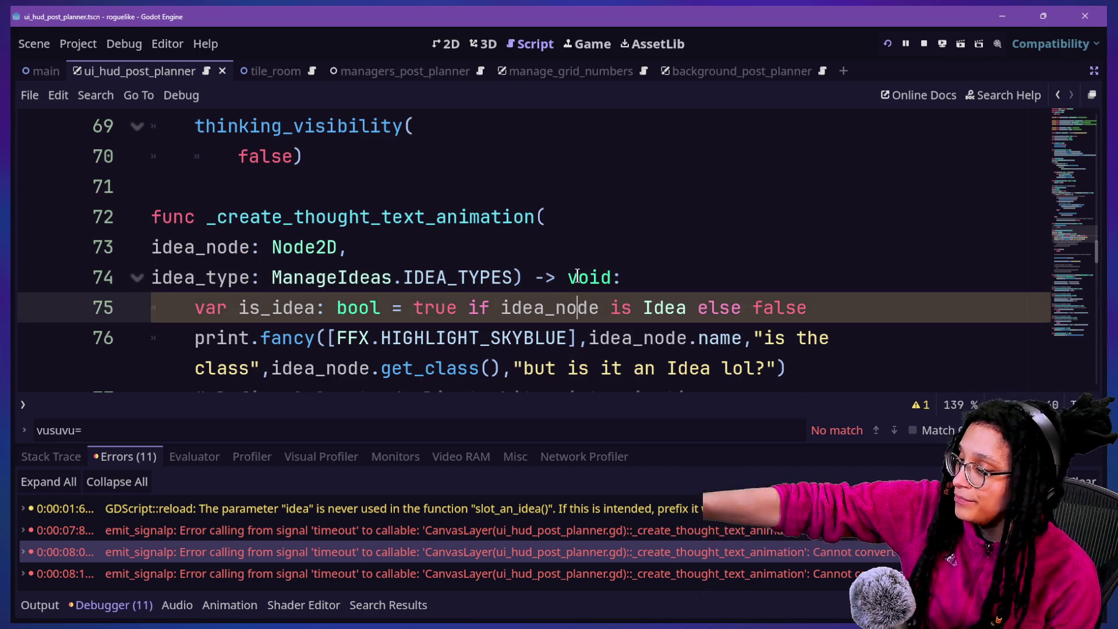
left_click(578, 277)
key("Down")
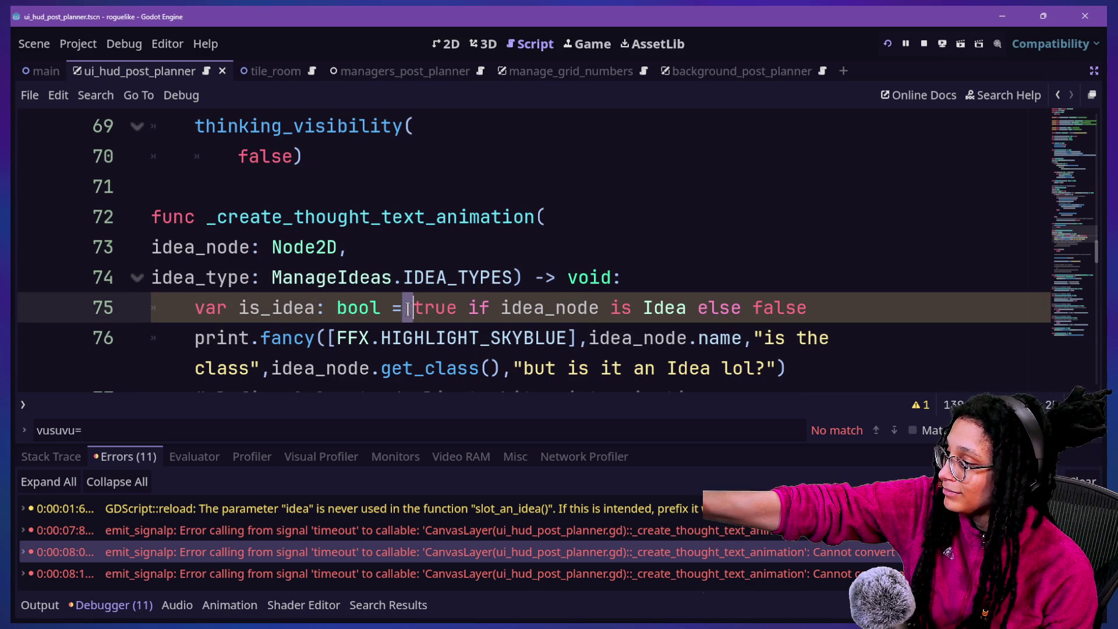
left_click(449, 305)
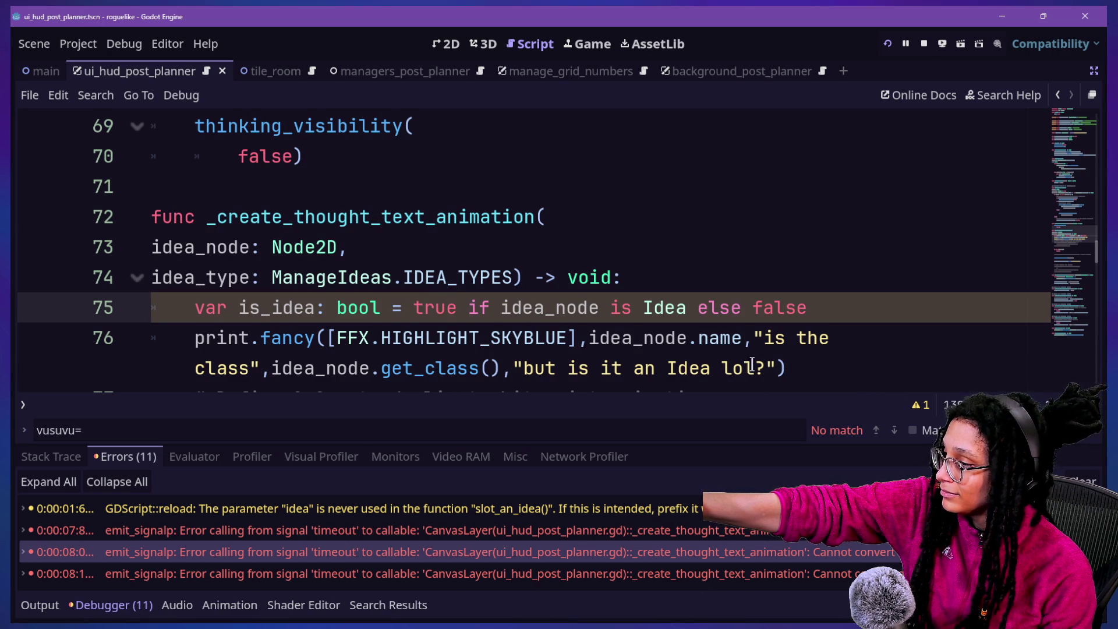
Finish line 76's print.fancy call so it outputs is_idea, then save.
key("Down")
key("End")
key("Left")
key("BackSpace")
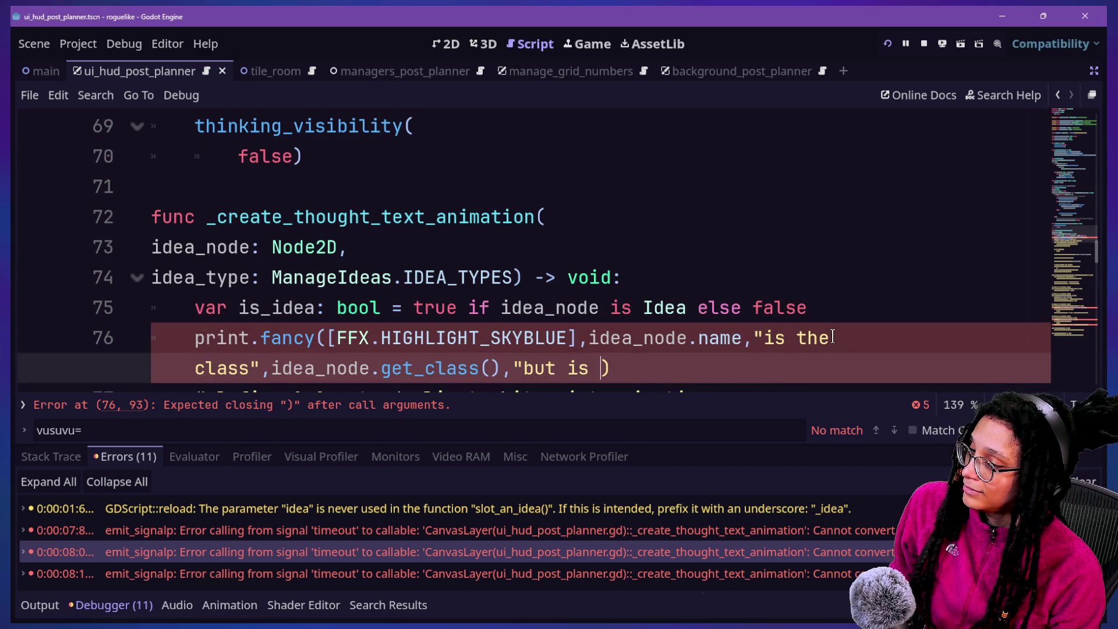
key("BackSpace")
key("BackSpace")
key("BackSpace")
type("m")
key("ctrl+z")
key("ctrl+z")
key("ctrl+z")
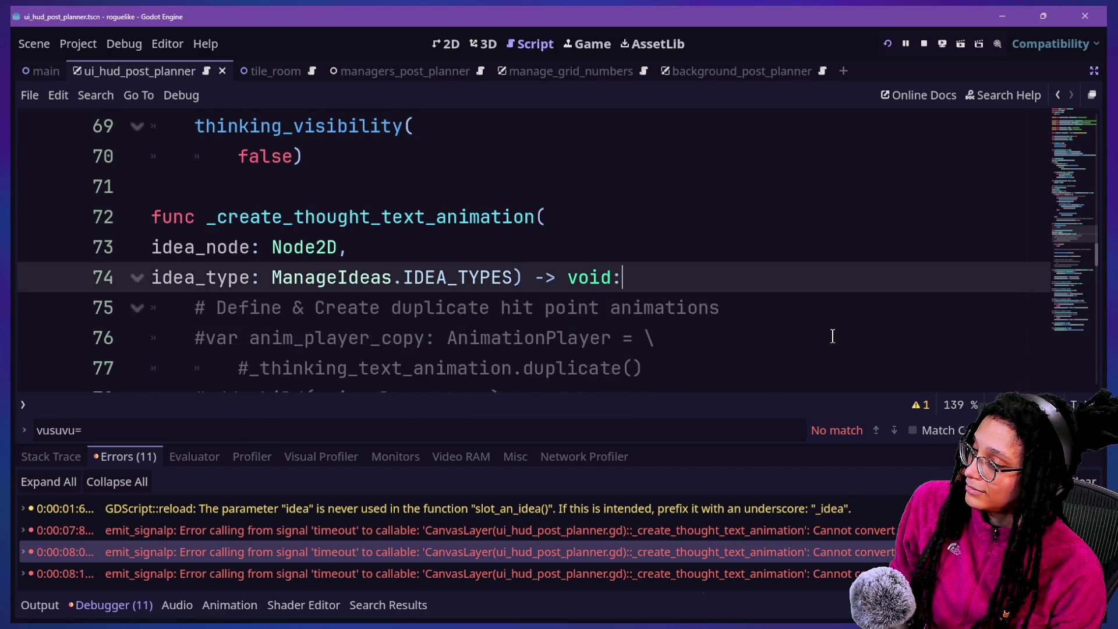
key("ctrl+y")
key("ctrl+s")
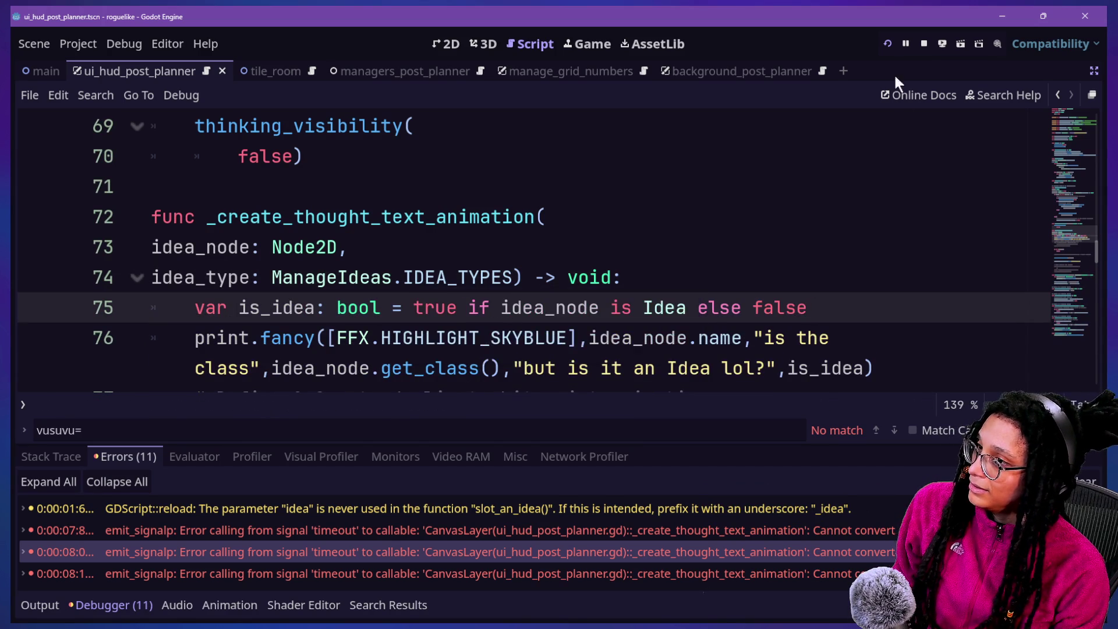
Run the game, Start Planning, pick a platform, and view the Output log showing true.
left_click(887, 44)
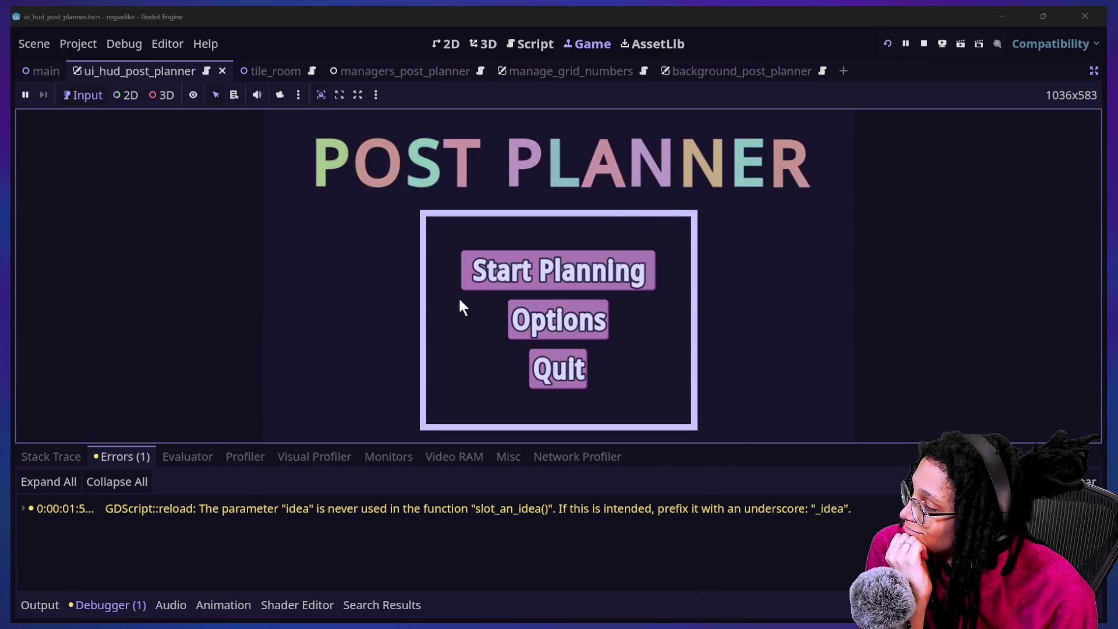
left_click(464, 286)
left_click(474, 282)
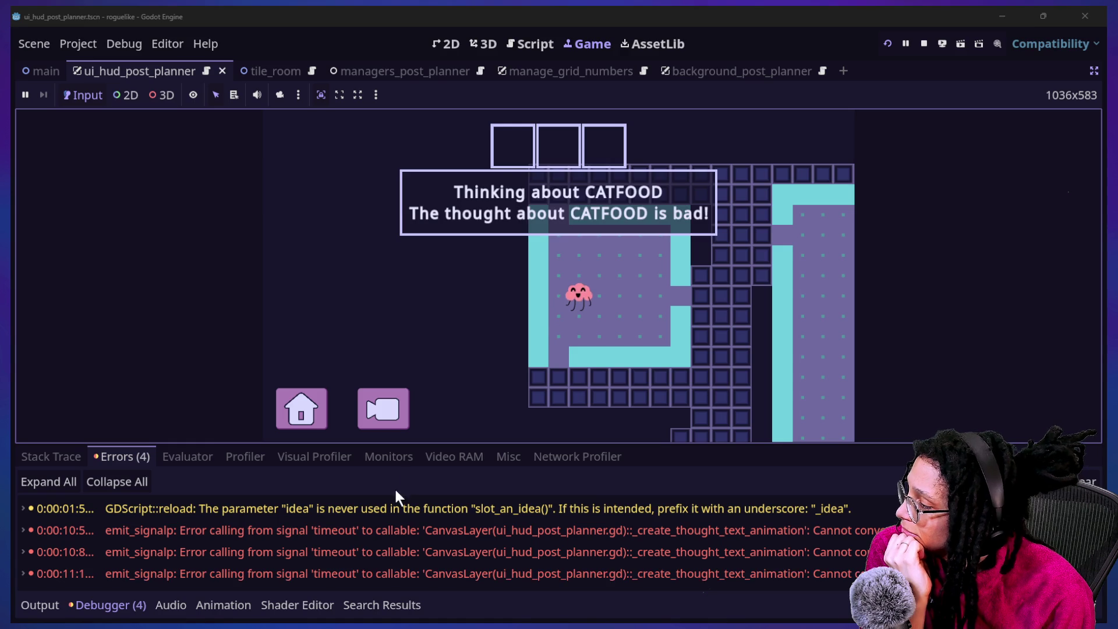
left_click(56, 606)
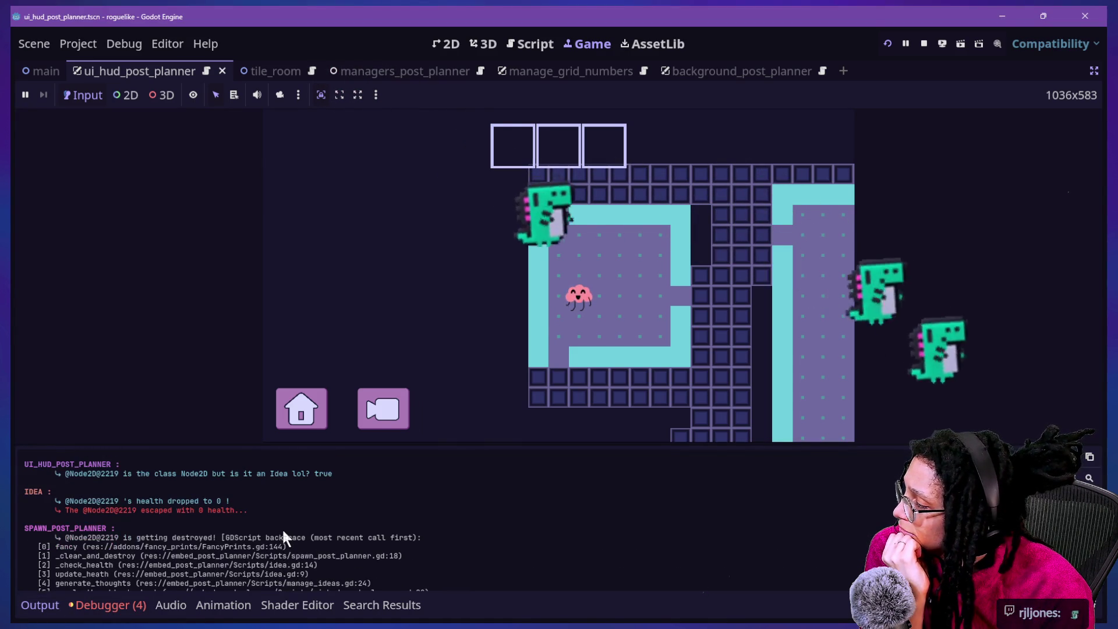
scroll(274, 522, "up", 1)
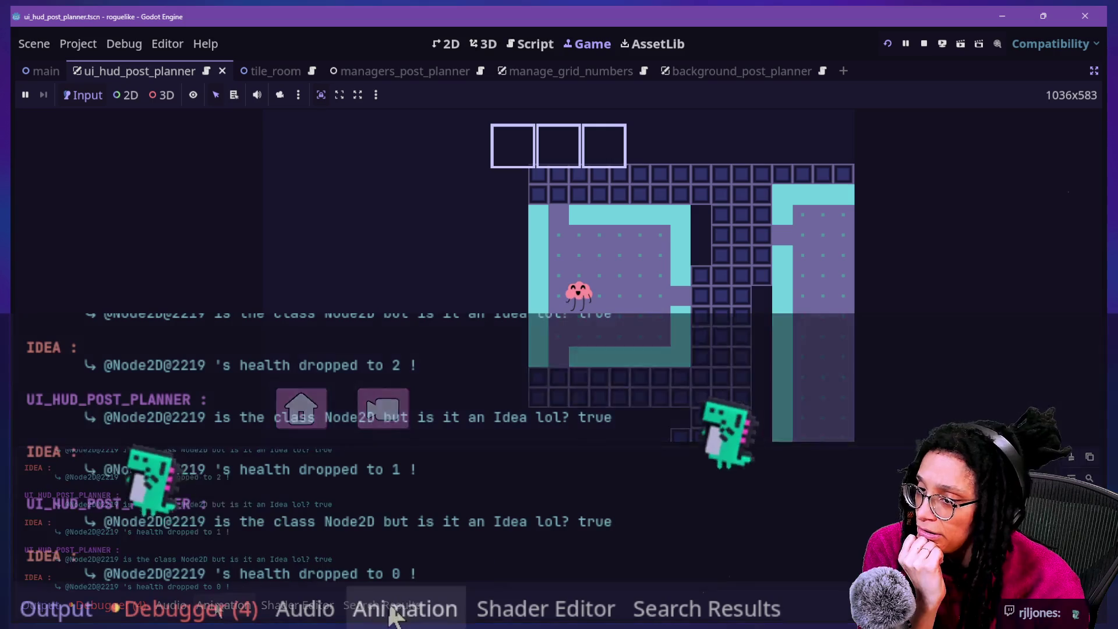
scroll(507, 513, "down", 1)
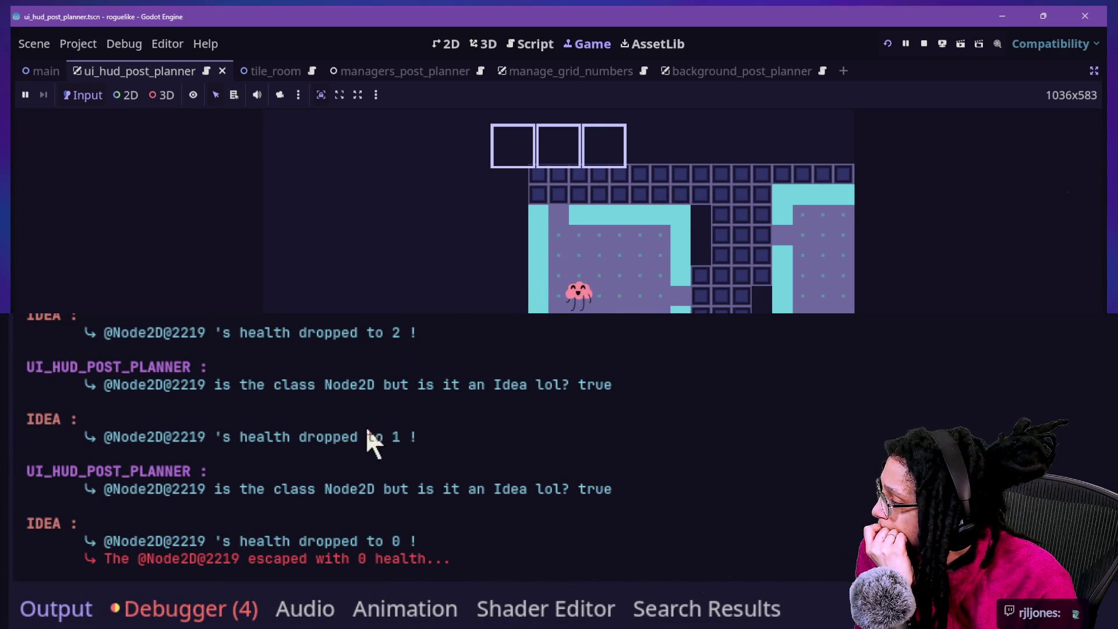
left_click_drag(364, 486, 407, 504)
left_click(448, 392)
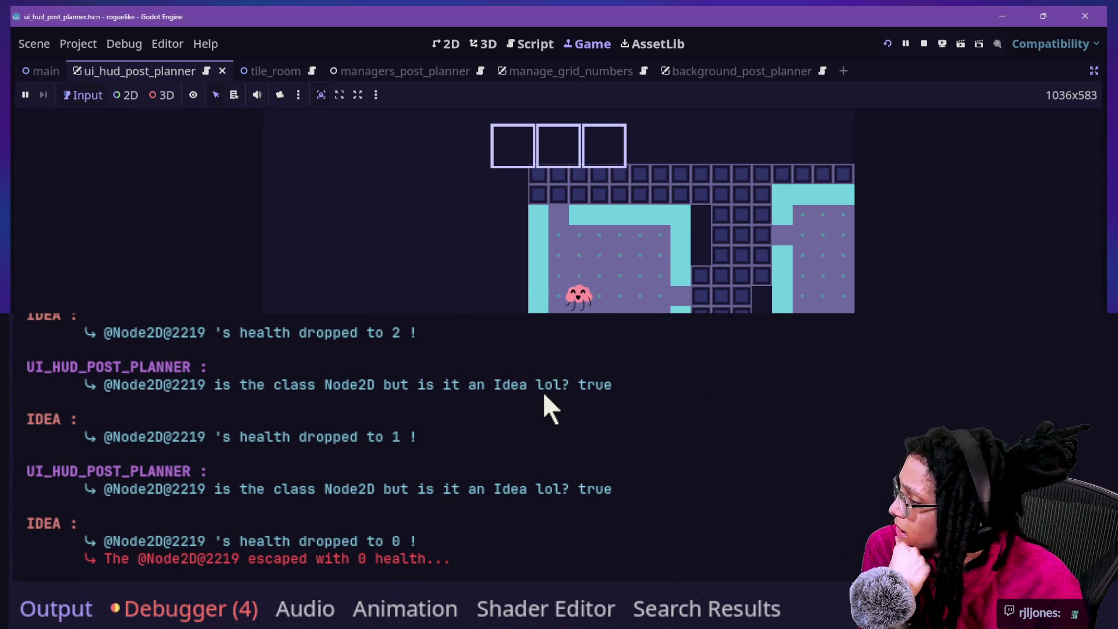
scroll(517, 400, "down", 3)
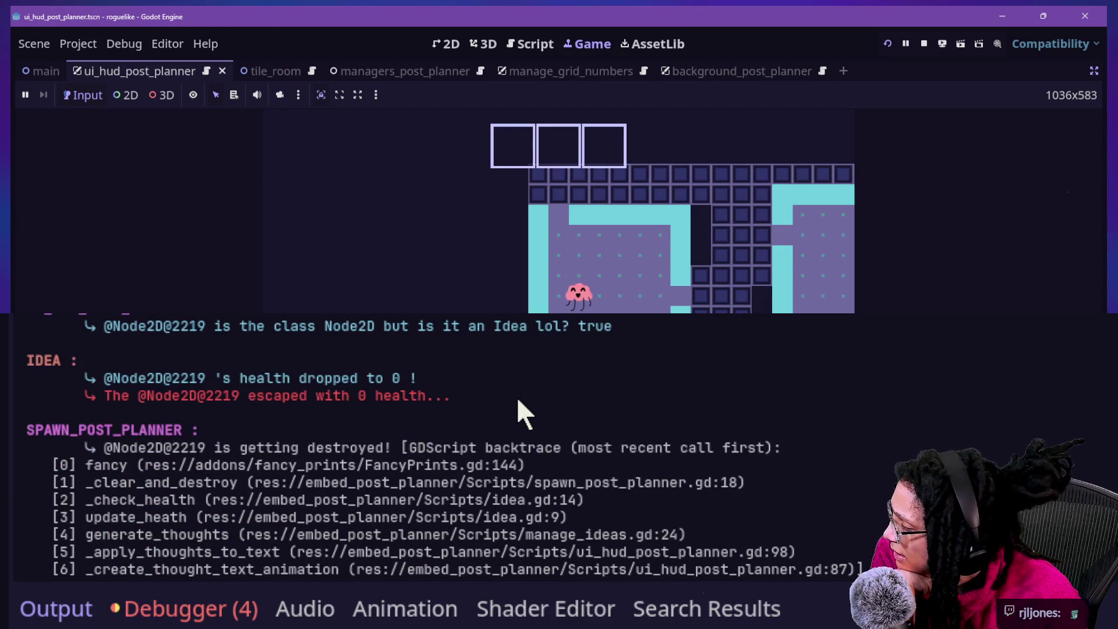
scroll(518, 401, "up", 10)
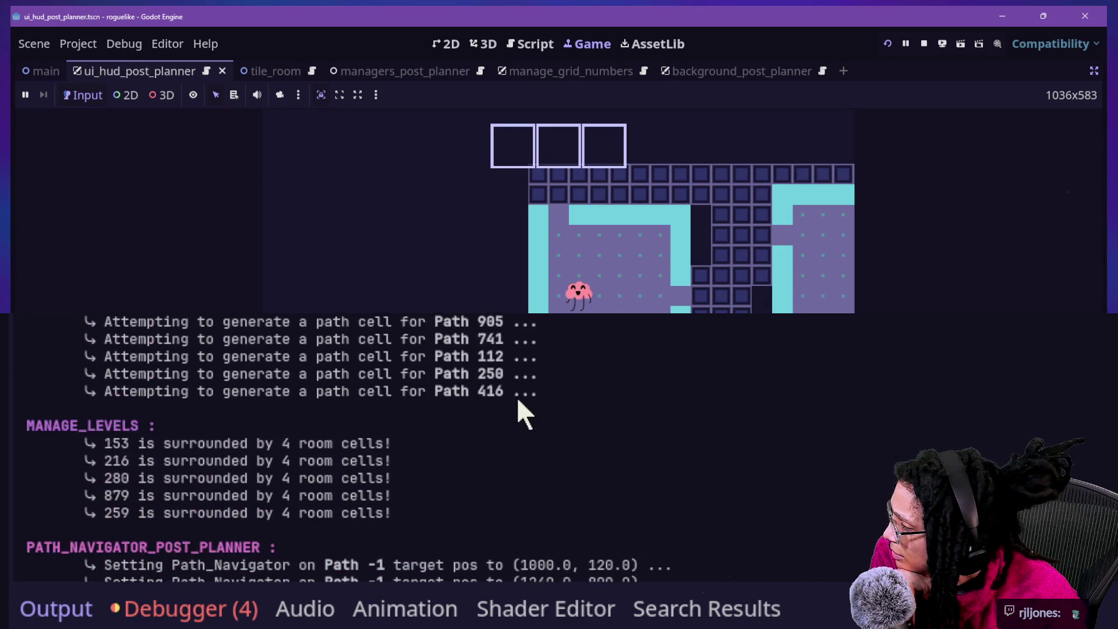
scroll(517, 400, "up", 3)
scroll(518, 401, "down", 10)
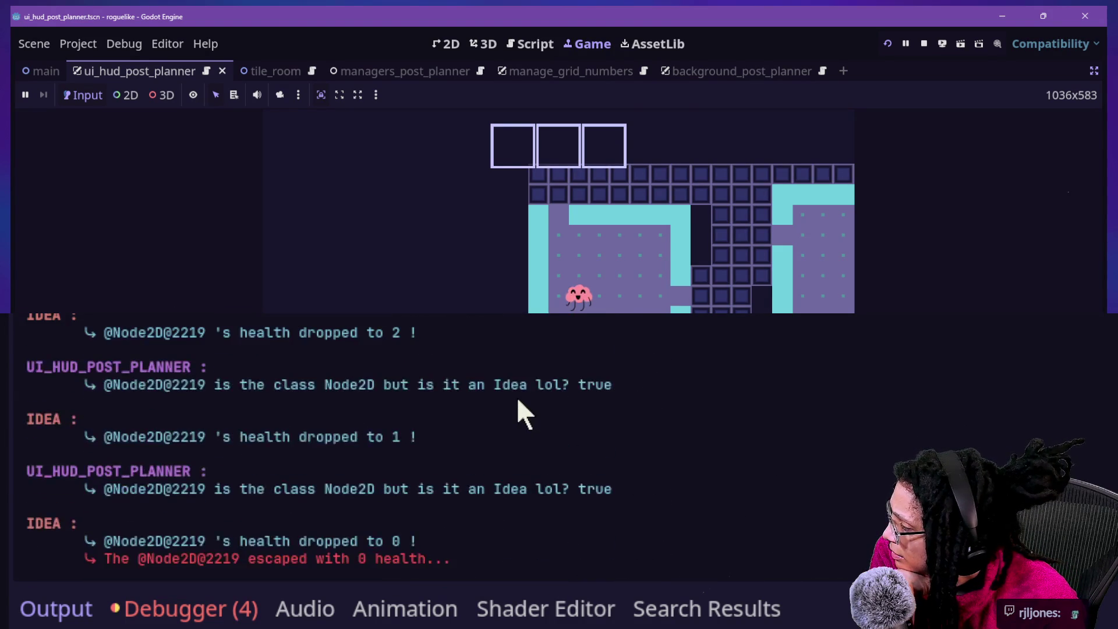
scroll(518, 401, "down", 1)
scroll(517, 401, "up", 1)
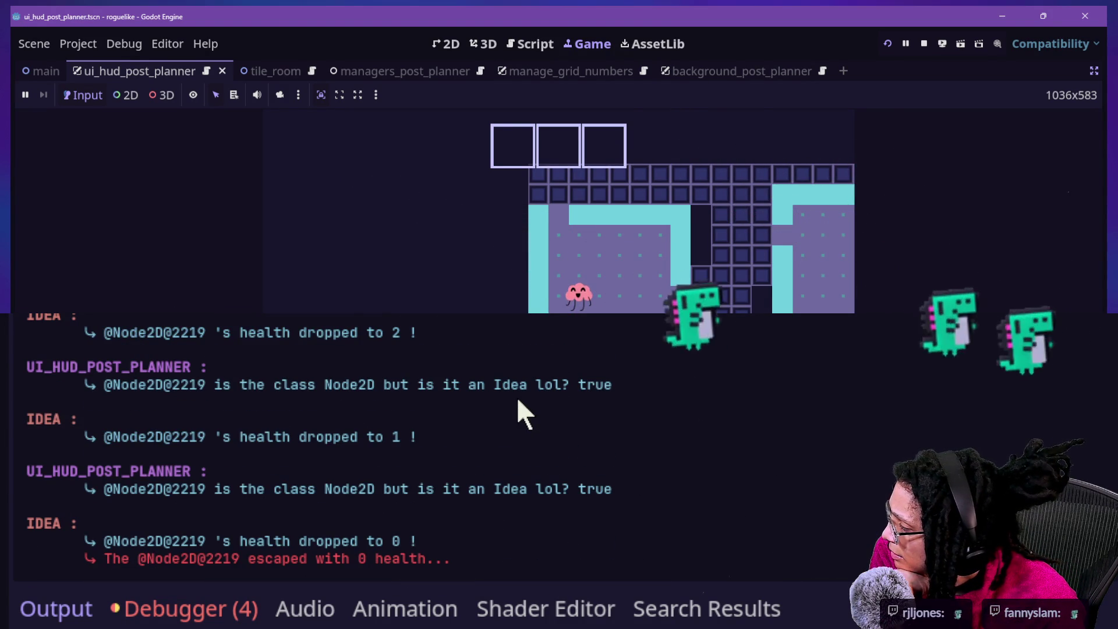
left_click_drag(316, 491, 368, 492)
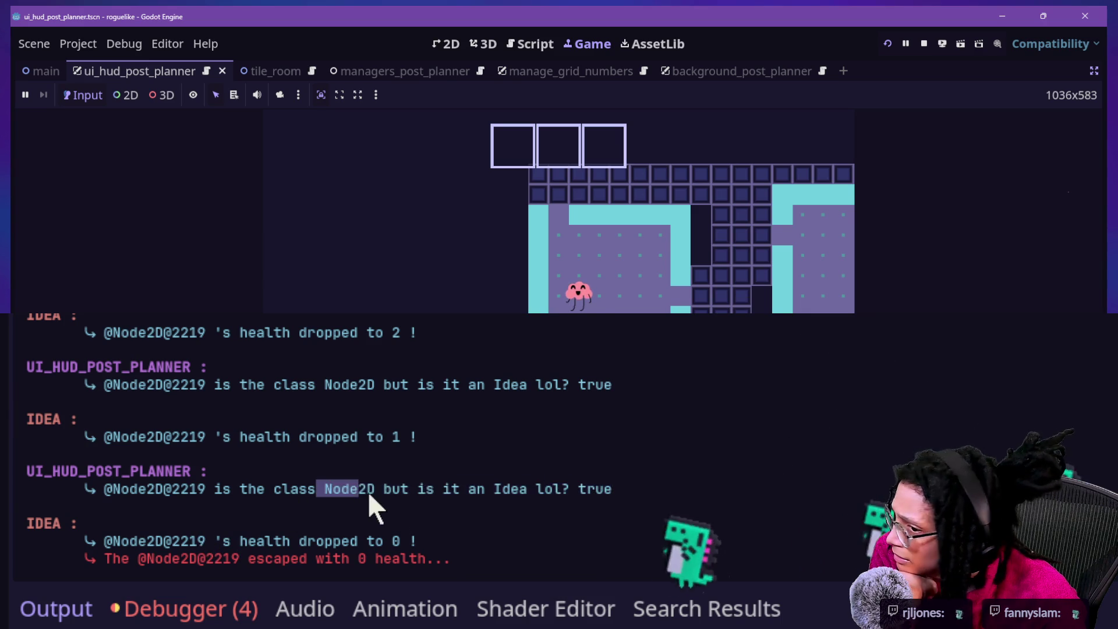
left_click(535, 543)
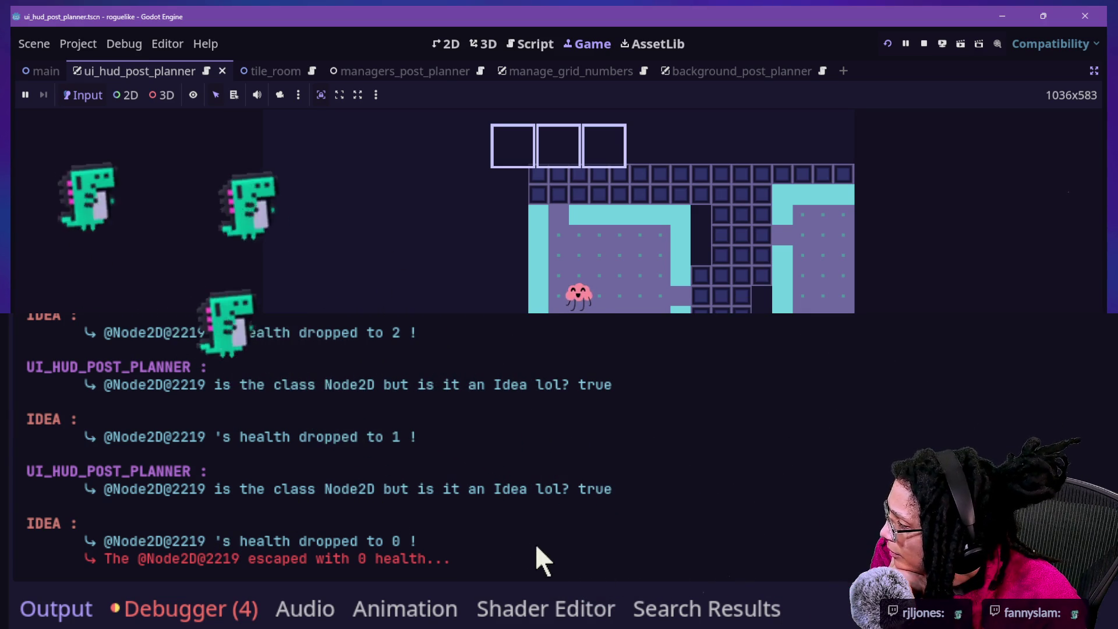
scroll(536, 544, "up", 1)
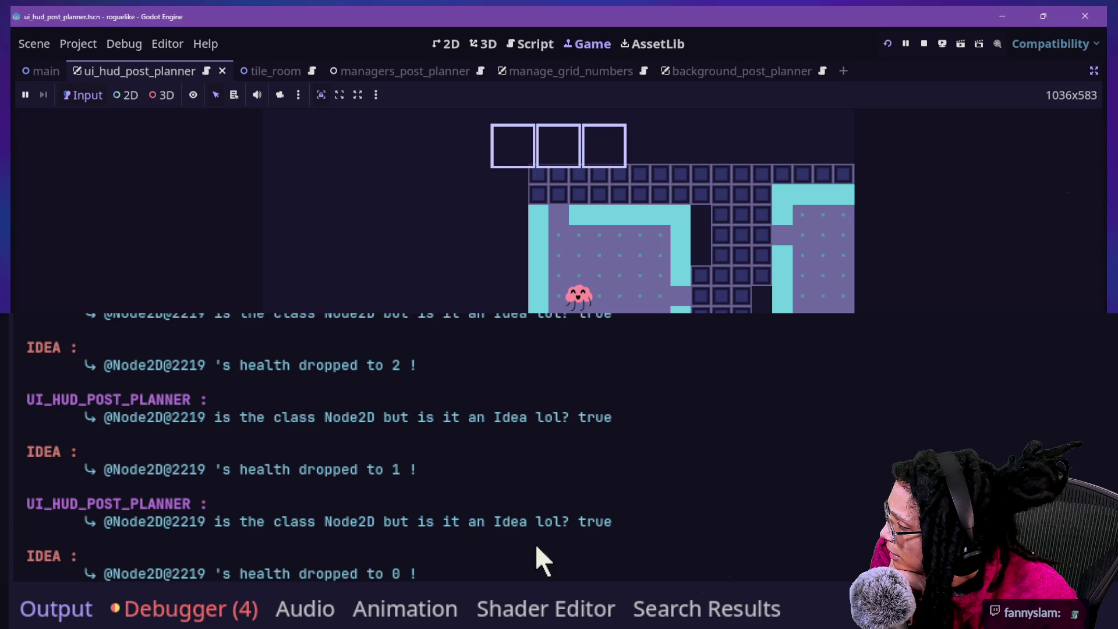
scroll(505, 550, "down", 1)
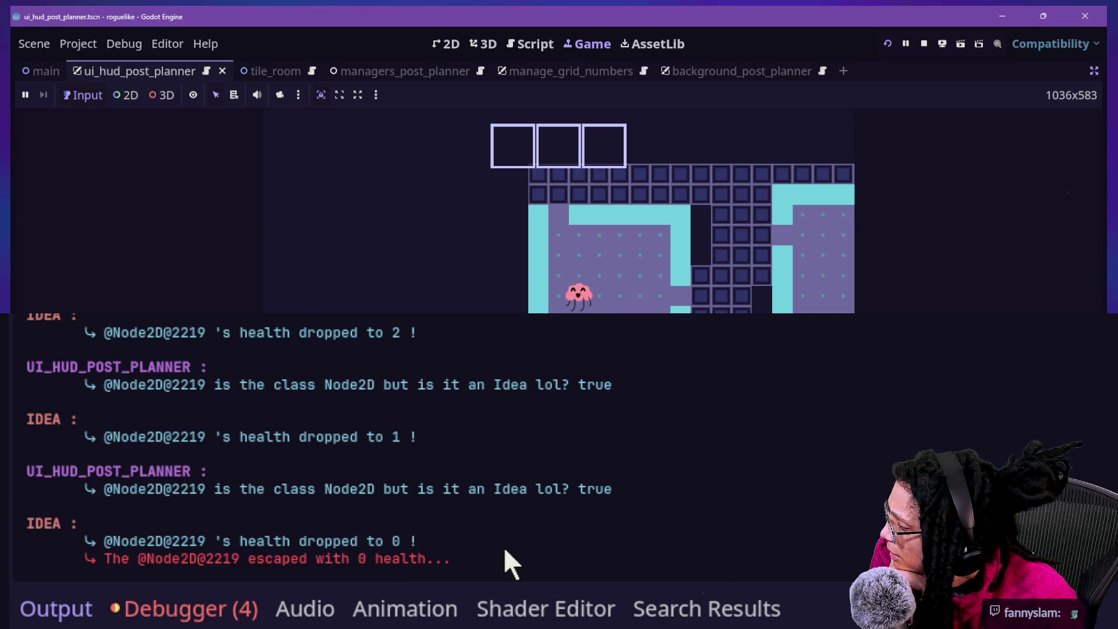
left_click_drag(140, 437, 303, 491)
left_click(95, 500)
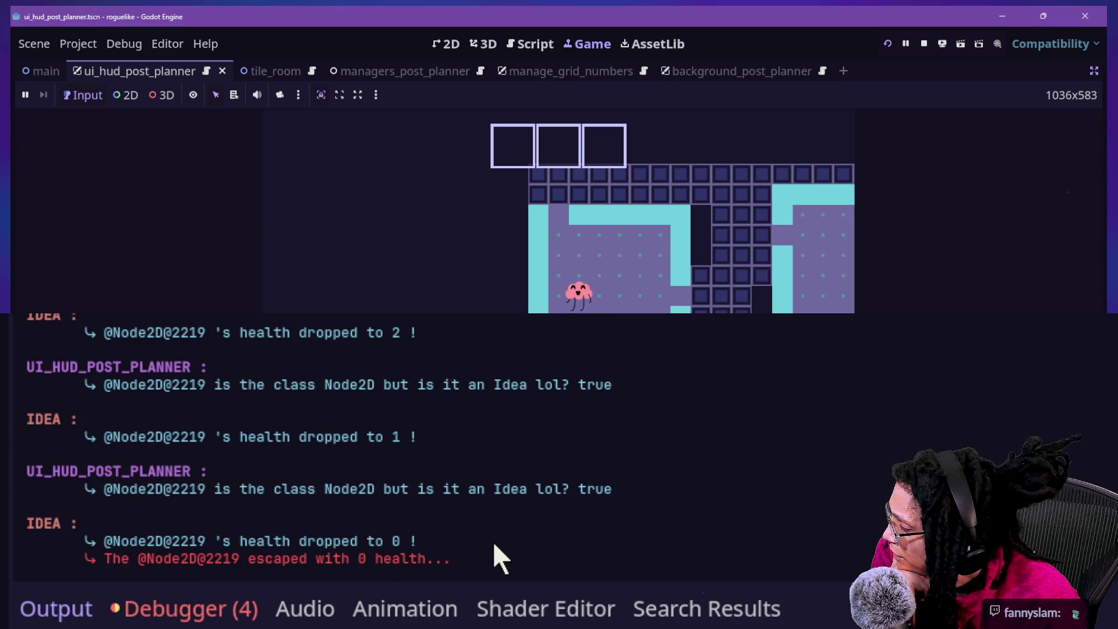
scroll(494, 550, "down", 2)
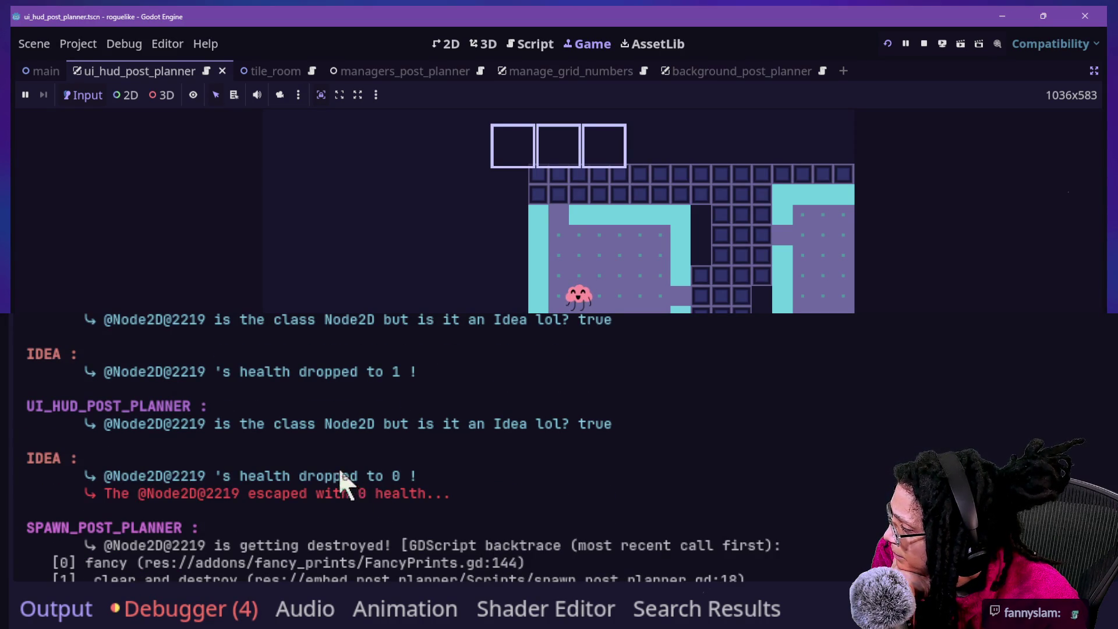
left_click_drag(156, 483, 326, 489)
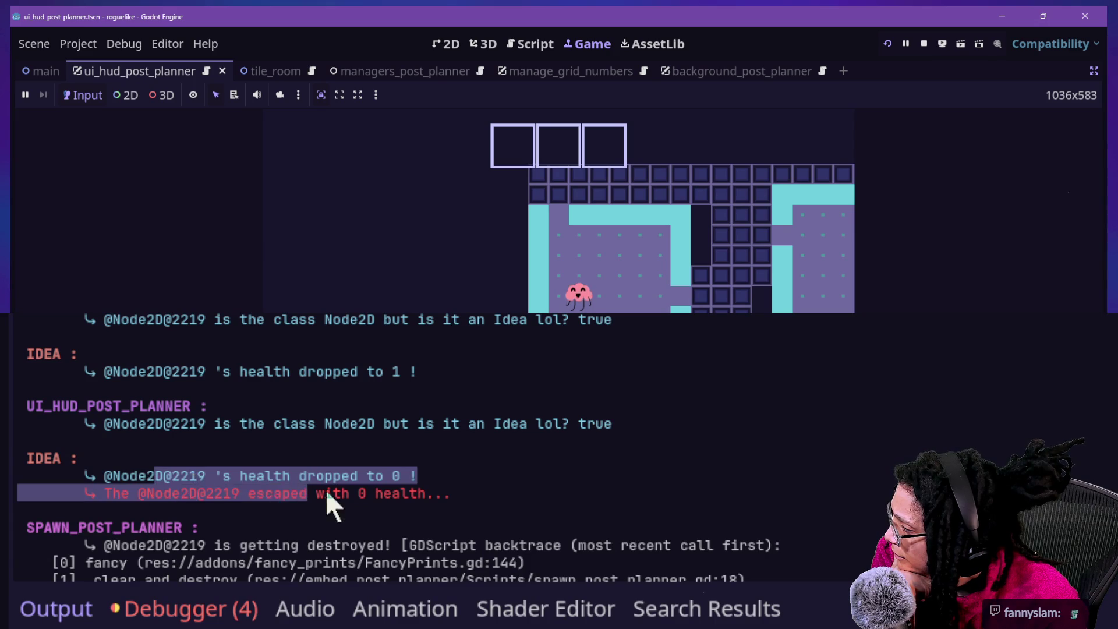
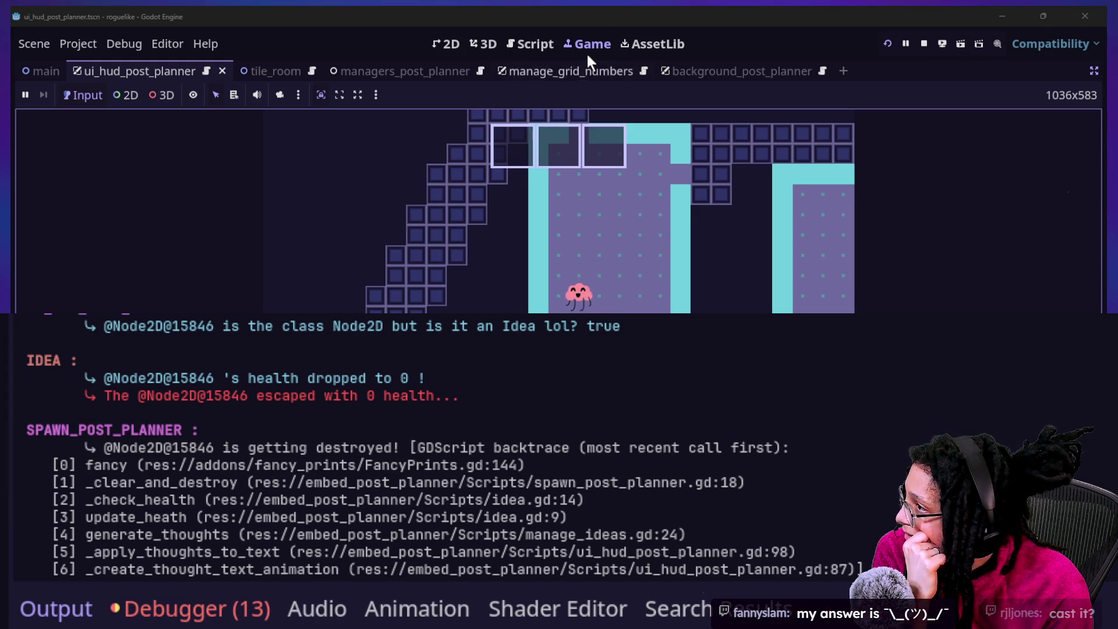
Search the whole project for 'backtrace' and scan through the results.
left_click(531, 45)
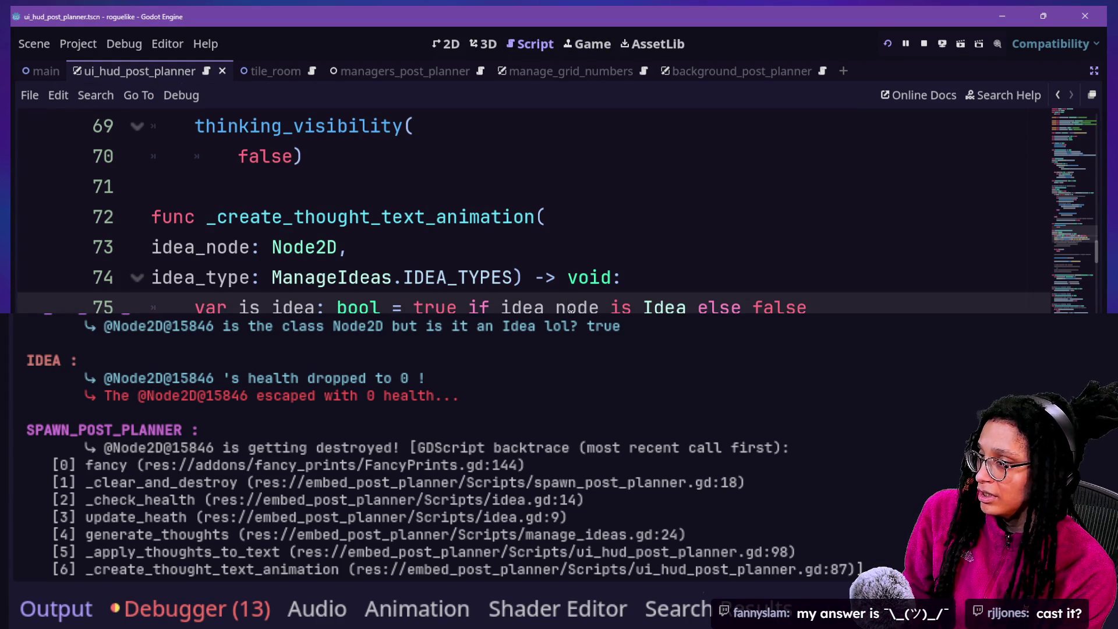
key("ctrl+alt+o")
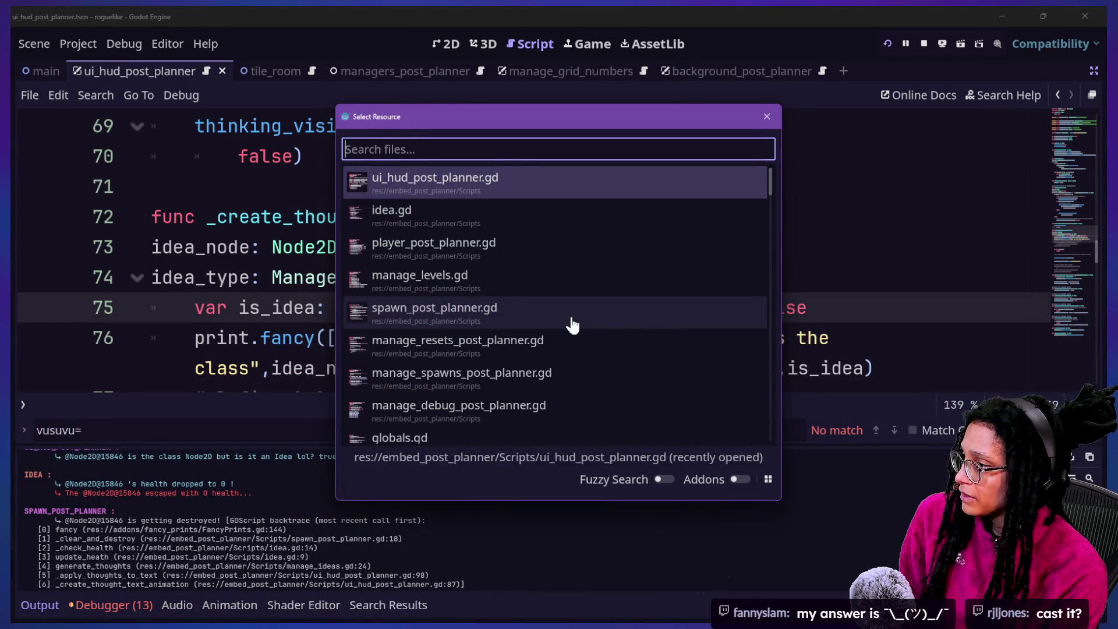
key("Escape")
key("ctrl+shift+f")
type("ackstrace")
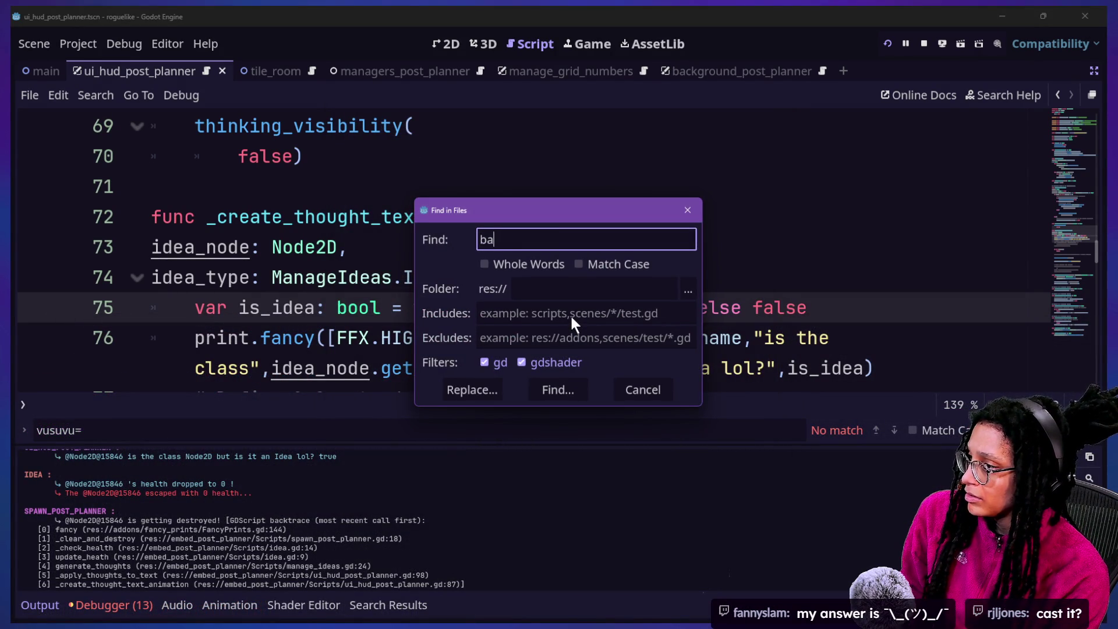
key("BackSpace")
key("BackSpace")
key("BackSpace")
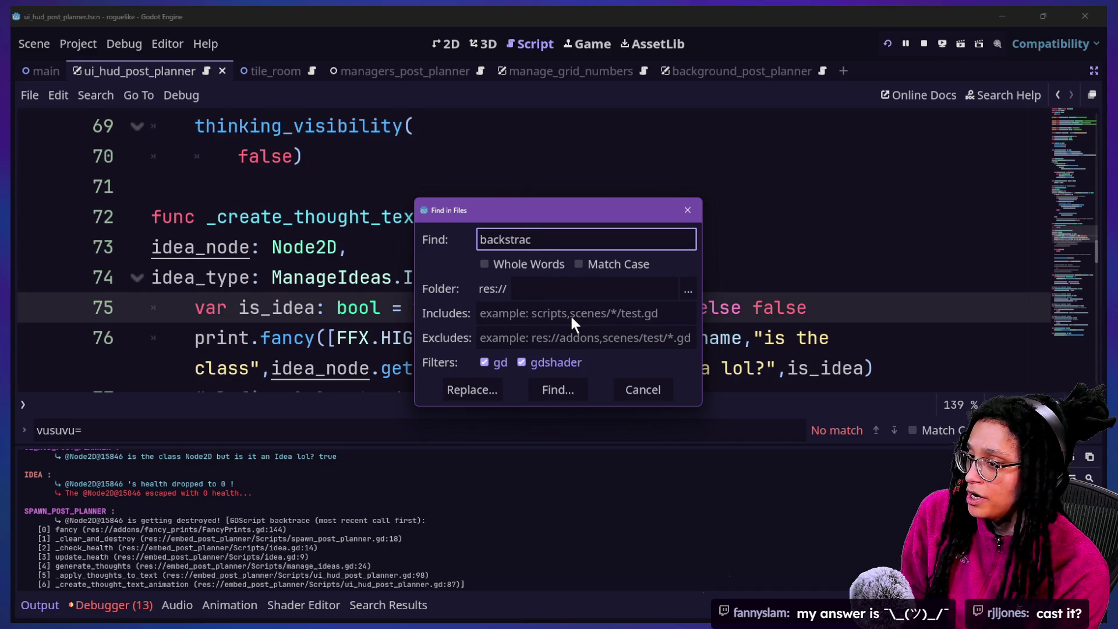
type("trace")
key("Return")
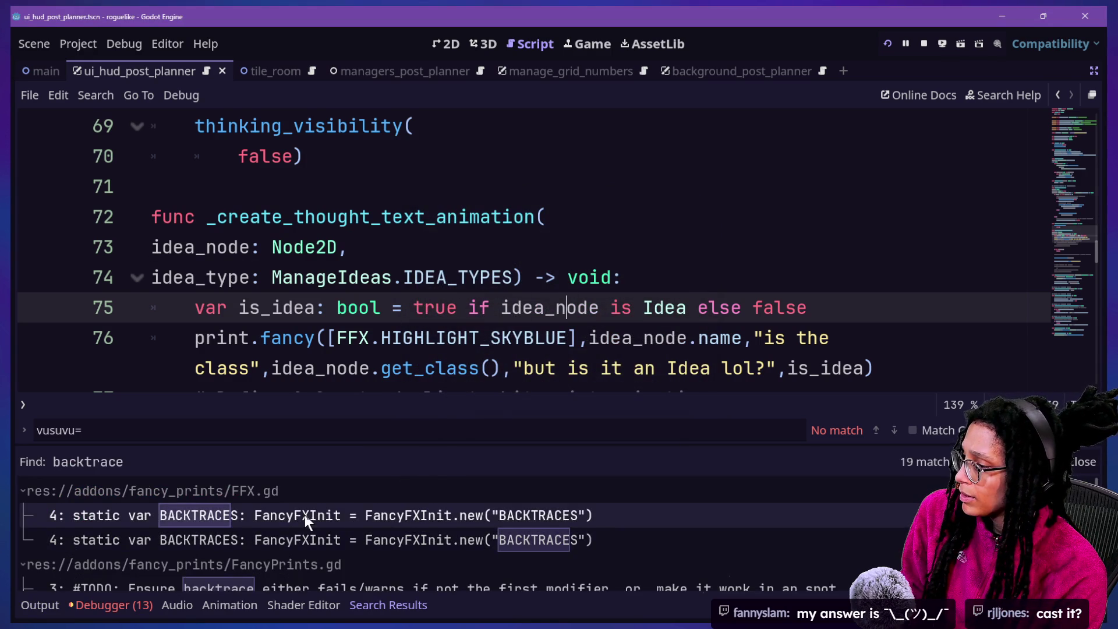
scroll(305, 515, "down", 4)
scroll(324, 530, "down", 5)
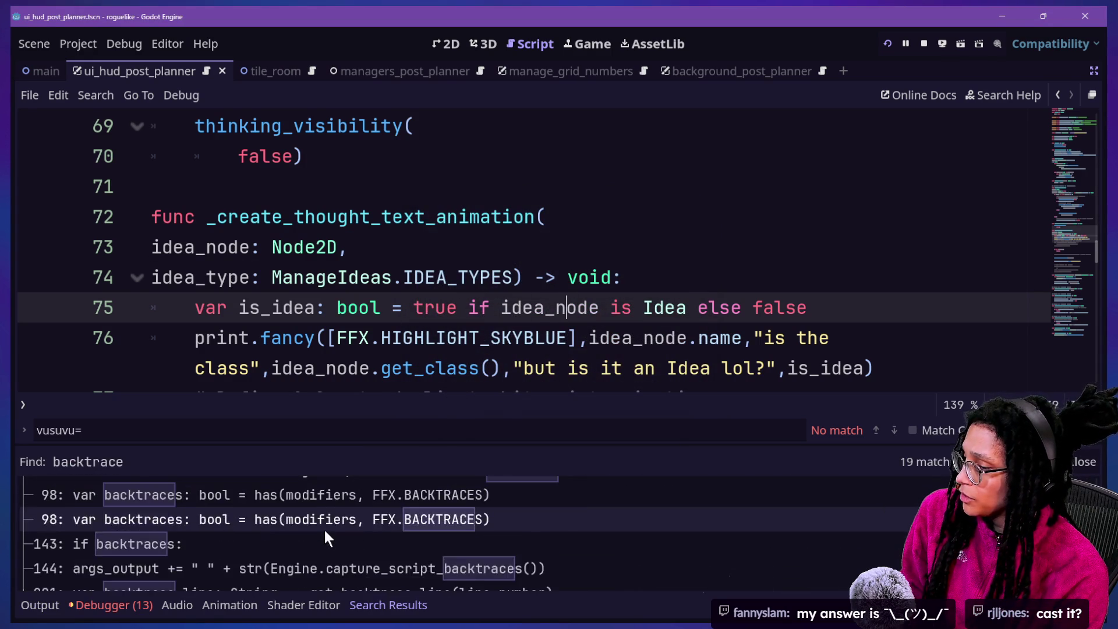
scroll(325, 531, "down", 3)
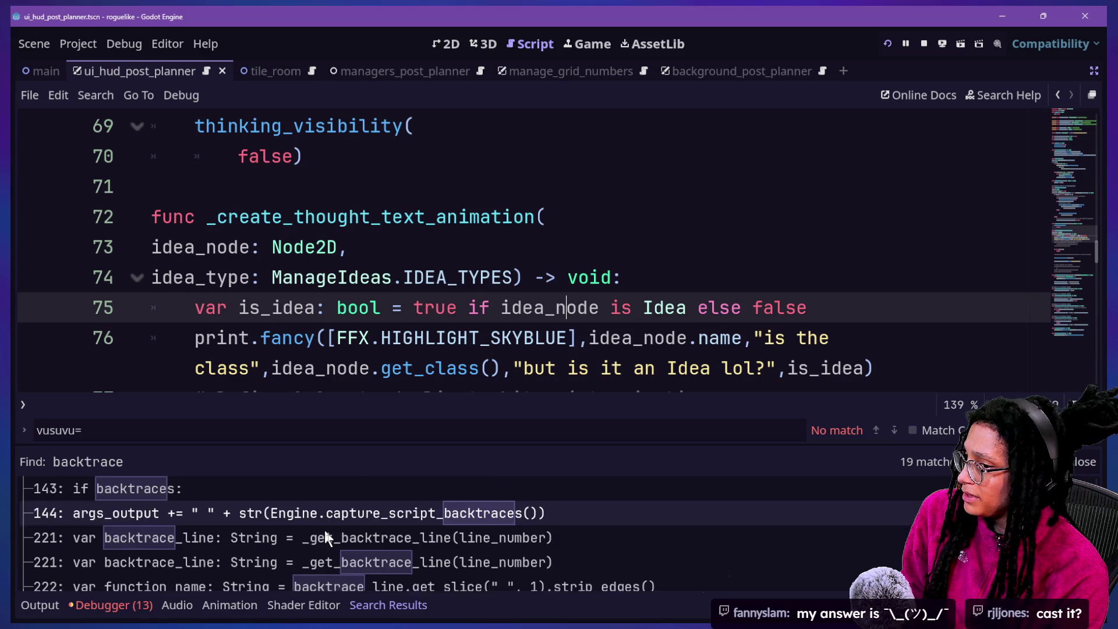
scroll(325, 530, "up", 4)
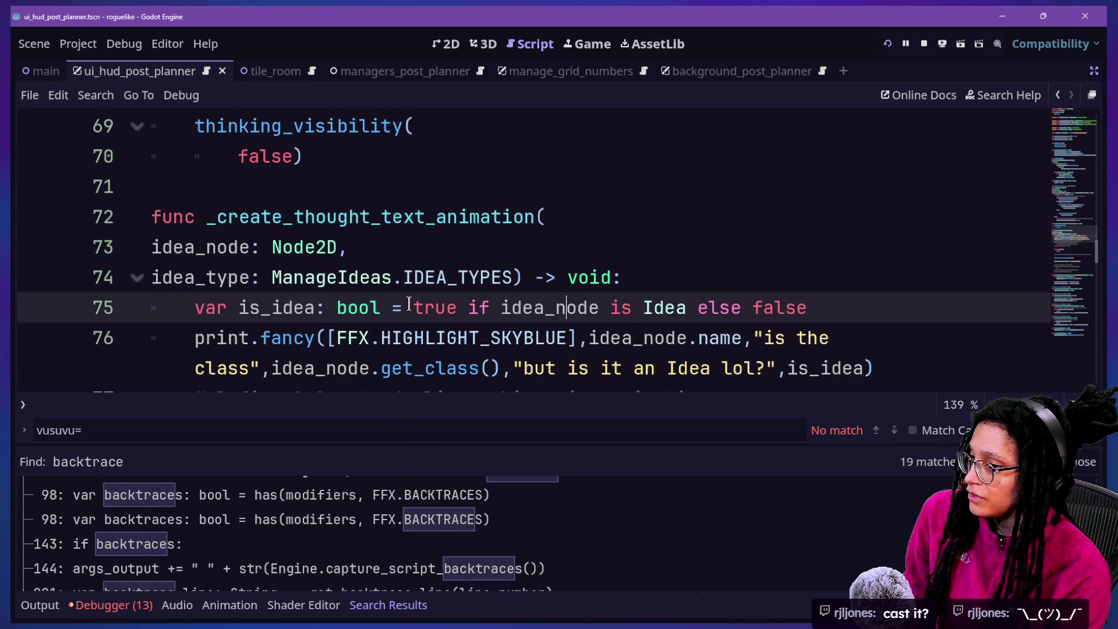
Refine the project-wide search to 'backtraces' and review the 10 matches.
key("ctrl+shift+f")
type("s")
key("Return")
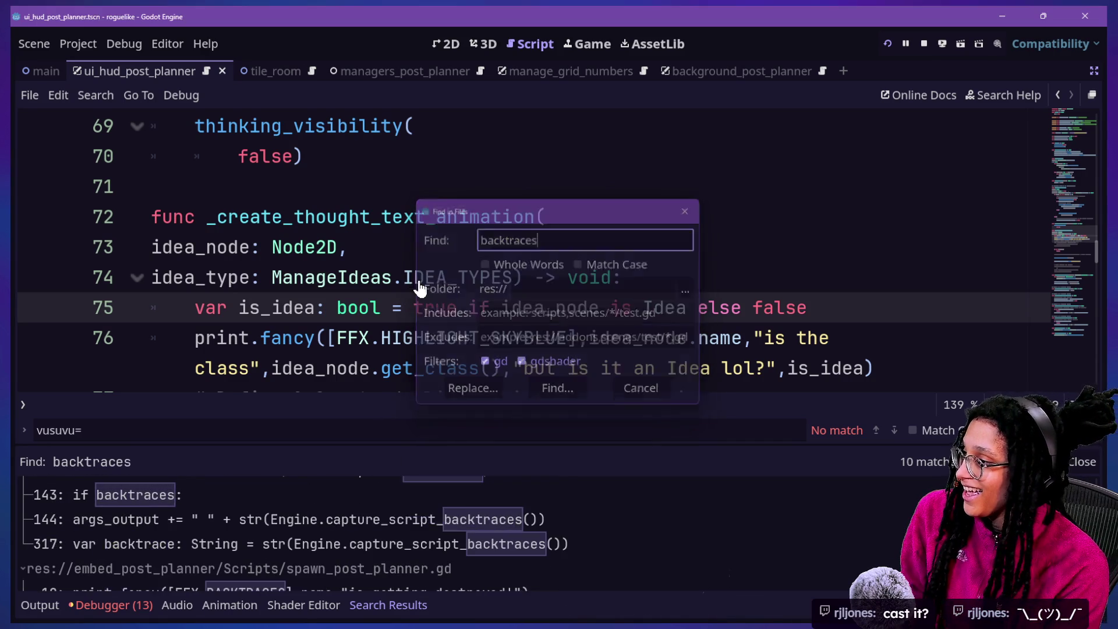
scroll(381, 557, "down", 1)
scroll(381, 558, "up", 4)
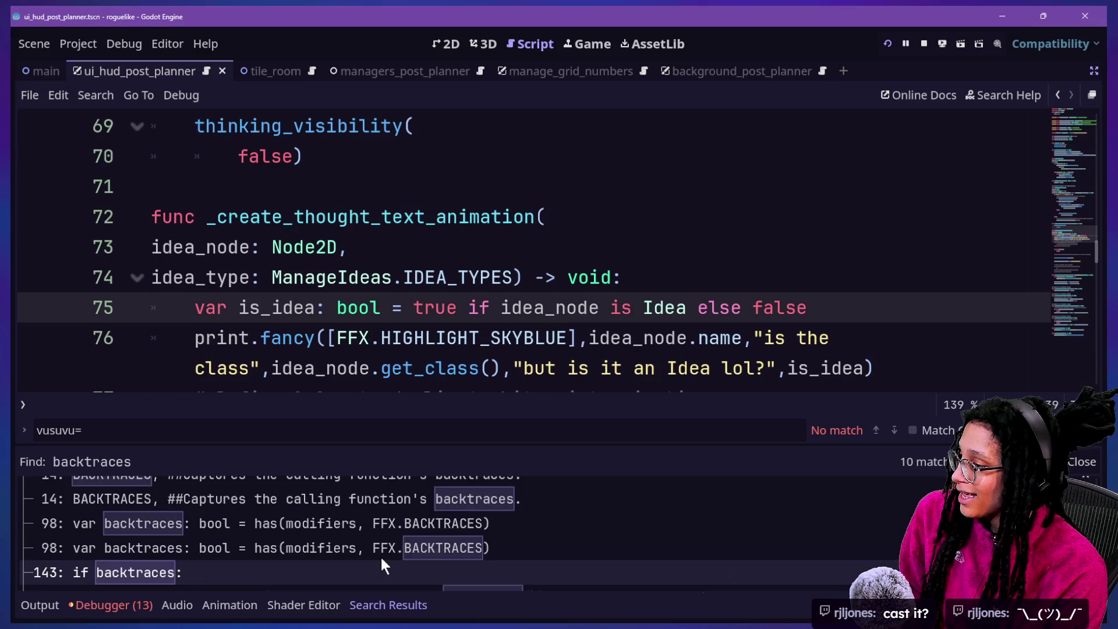
scroll(382, 560, "down", 3)
scroll(382, 560, "up", 5)
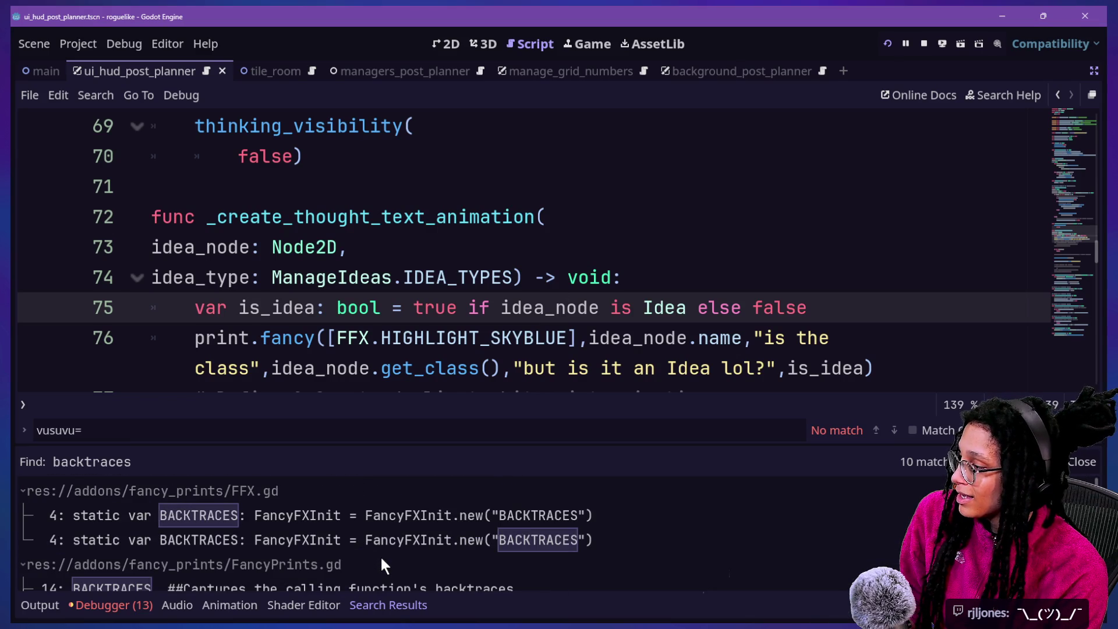
scroll(379, 556, "down", 3)
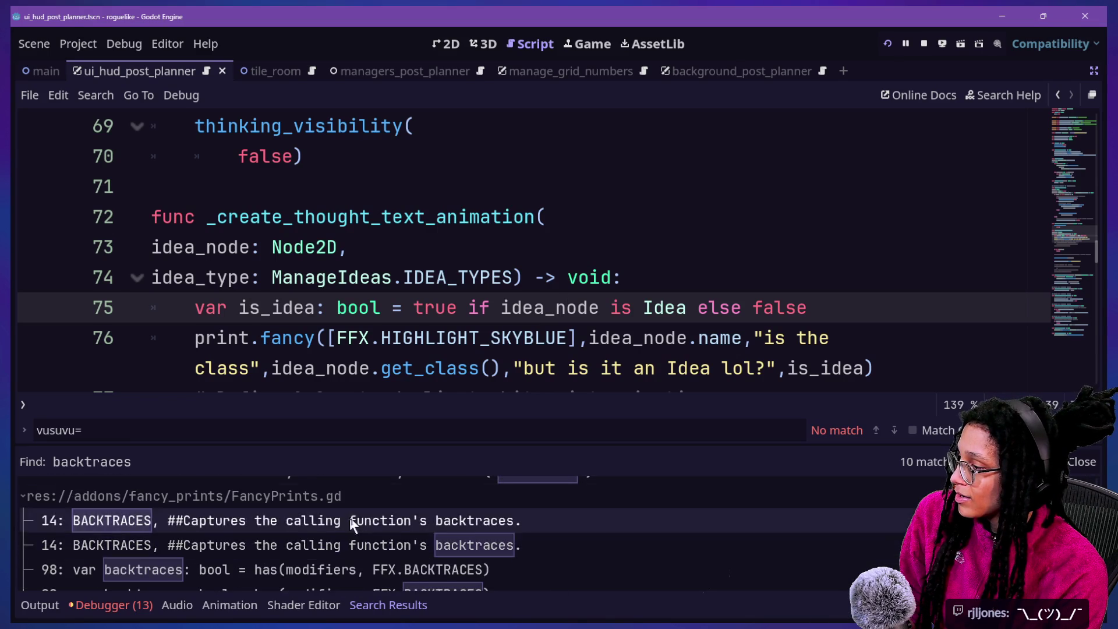
Comment out the 'is getting destroyed!' backtrace print on line 18 of spawn_post_planner.gd.
left_click(347, 498)
scroll(347, 498, "up", 2)
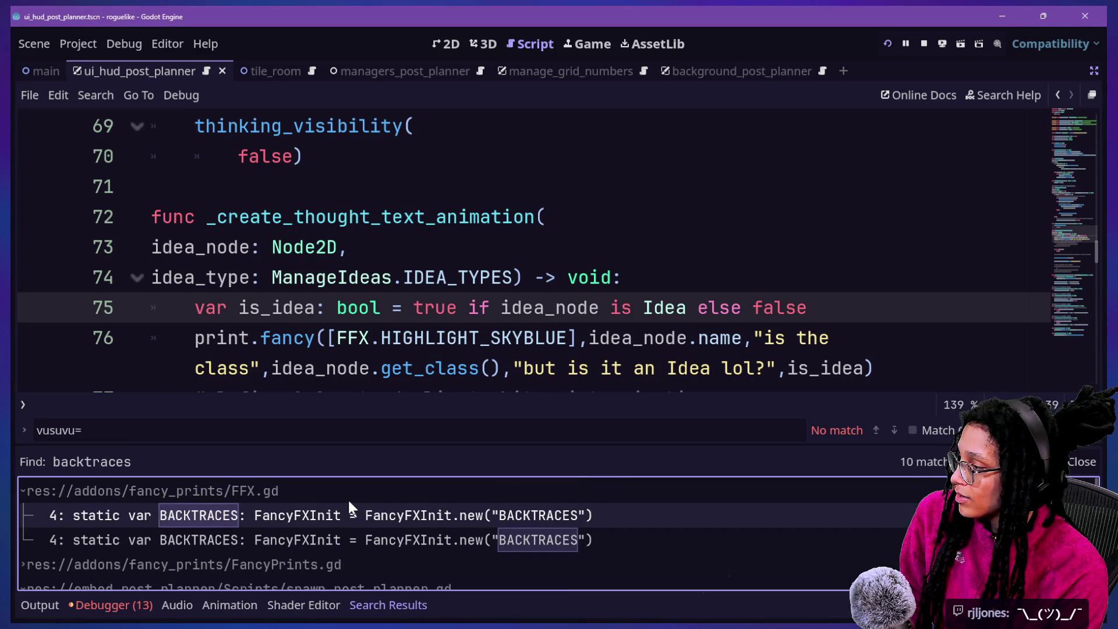
left_click(347, 493)
left_click(393, 565)
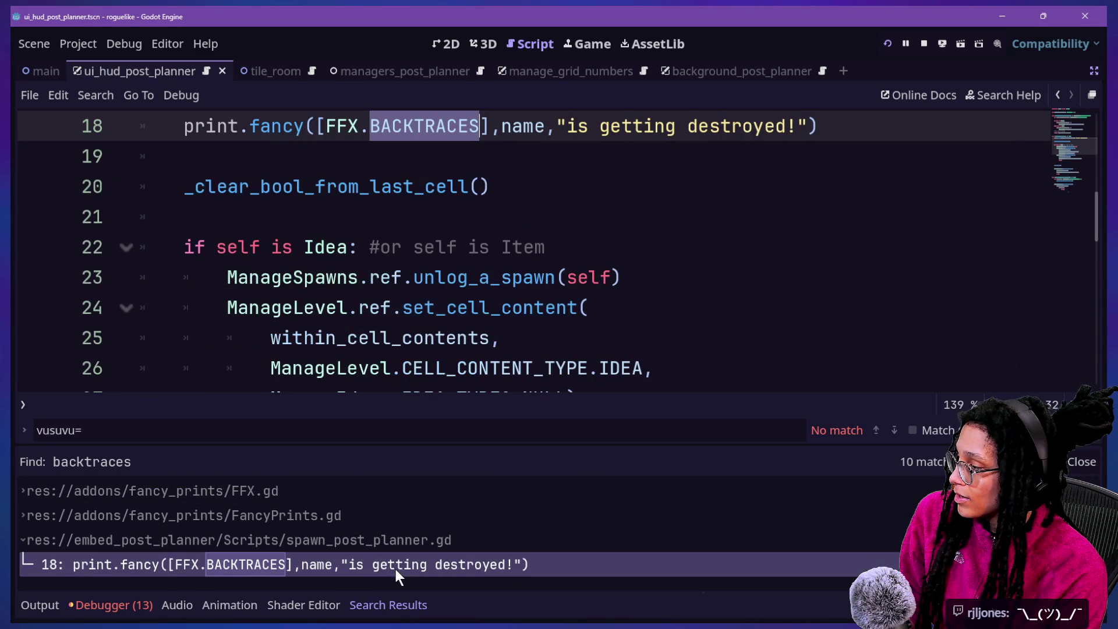
left_click(513, 137)
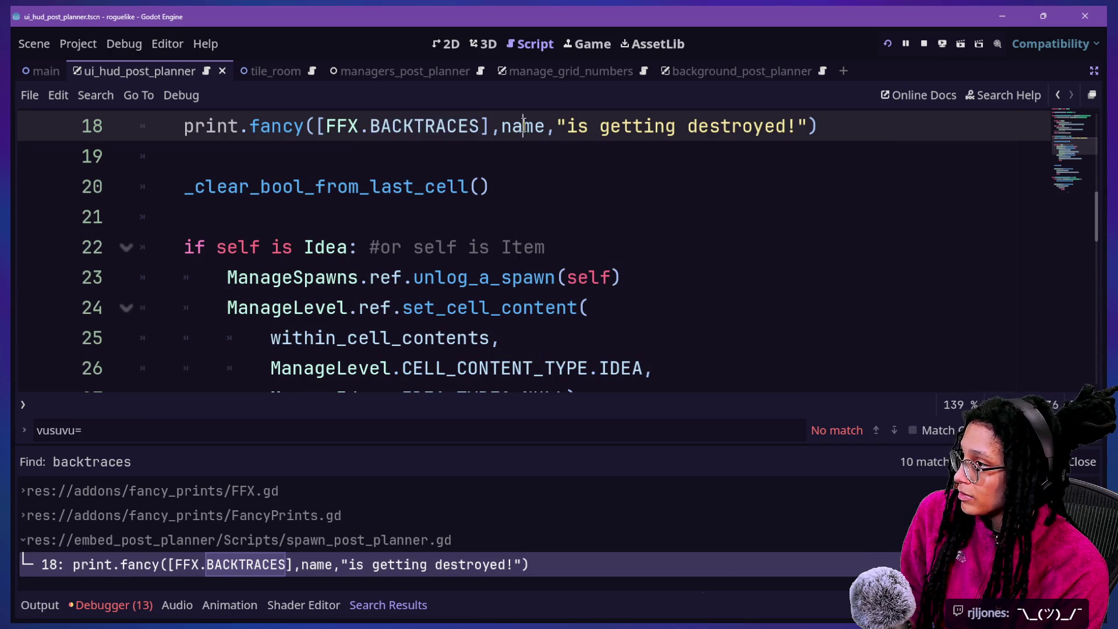
key("ctrl+k")
Show the running game's Output log to check the health messages.
left_click(588, 47)
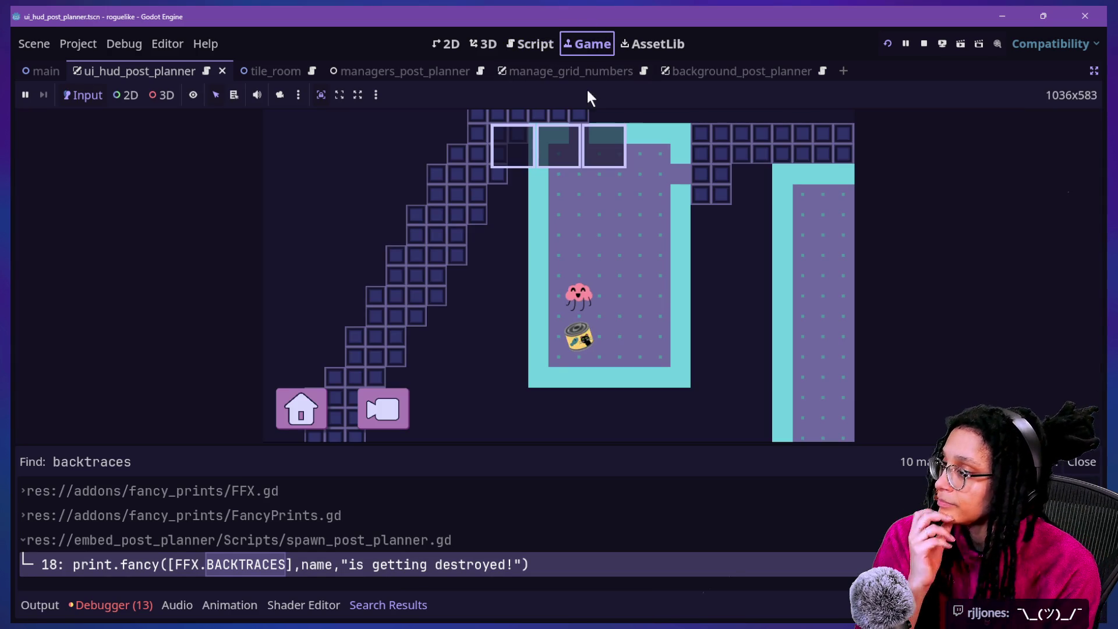
left_click(48, 607)
left_click(524, 46)
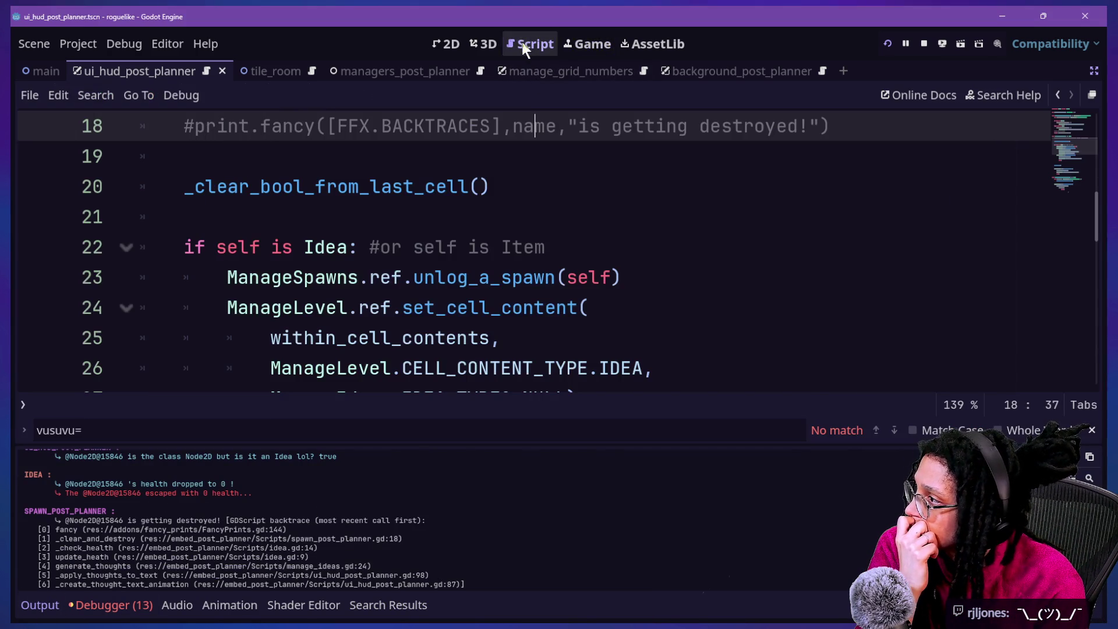
left_click(567, 46)
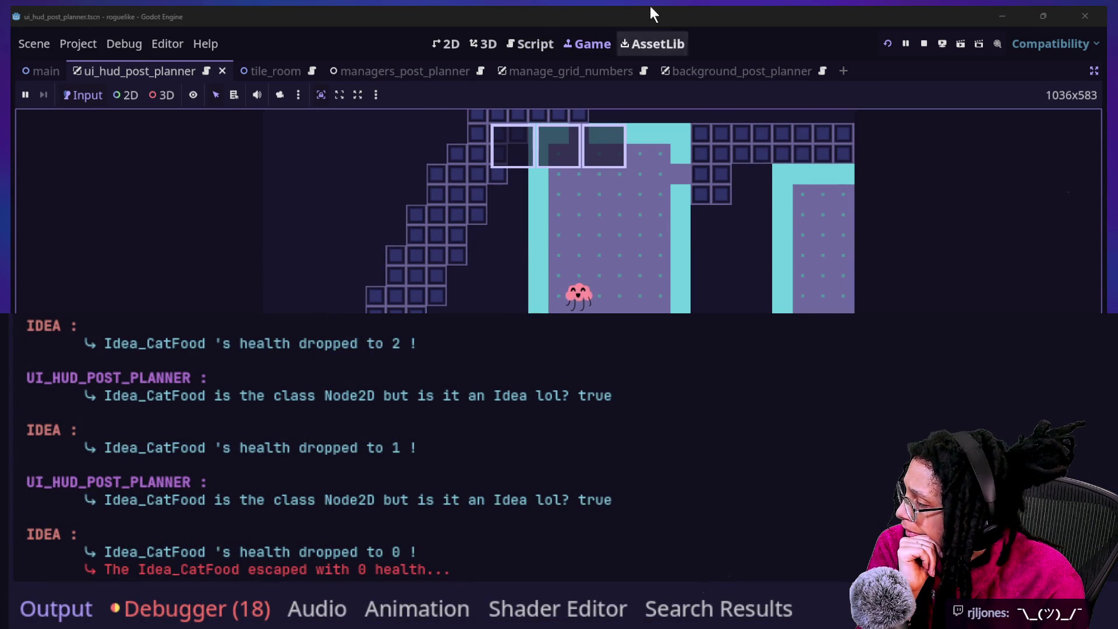
Return to spawn_post_planner.gd and put the caret in ManageSpawns on line 23.
left_click(528, 45)
left_click(479, 309)
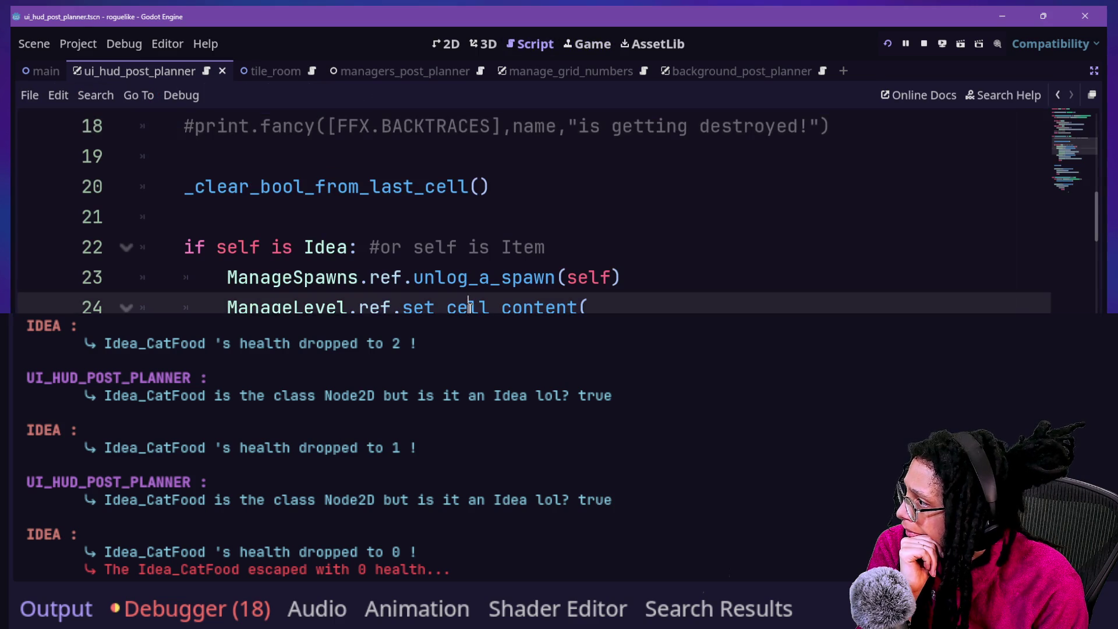
scroll(470, 306, "down", 3)
scroll(470, 306, "up", 3)
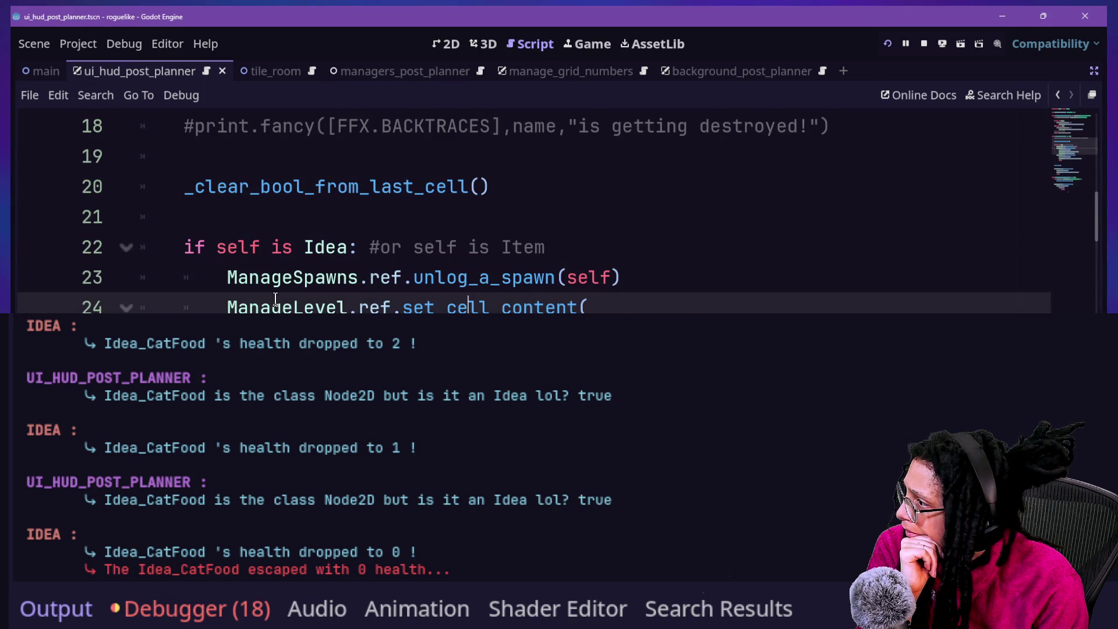
left_click(262, 277)
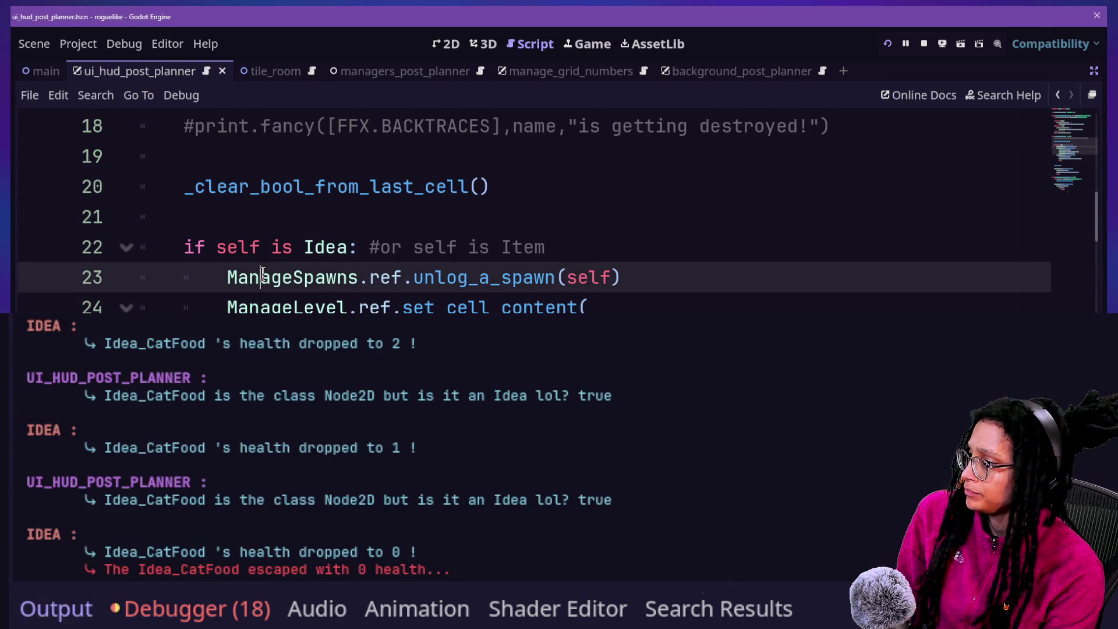
key("ctrl+alt+o")
key("Escape")
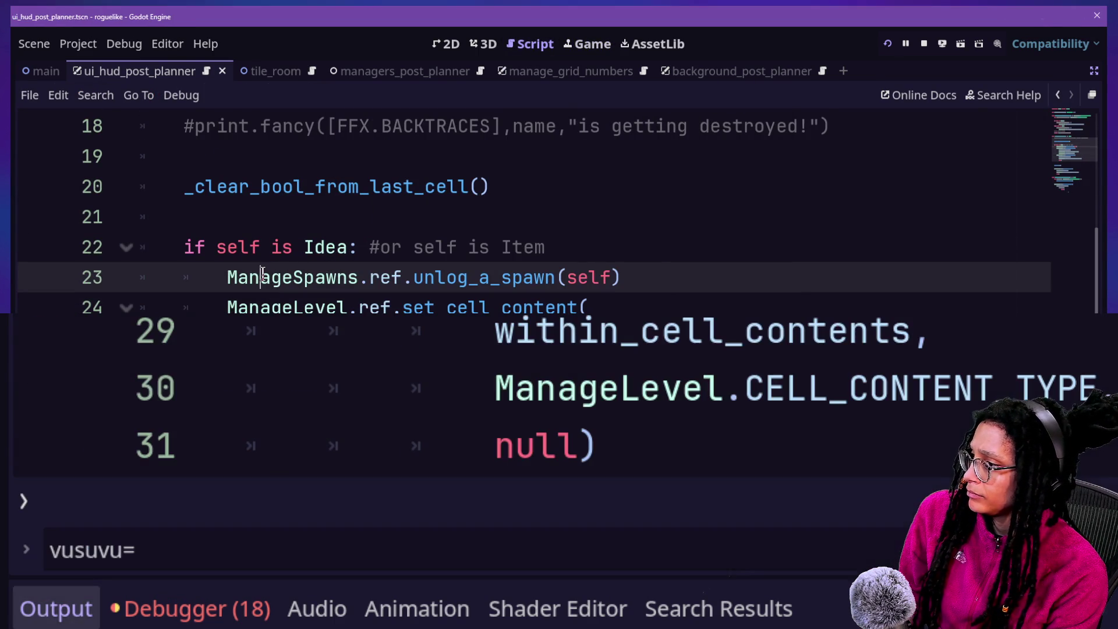
key("ctrl+shift+f")
type(": id")
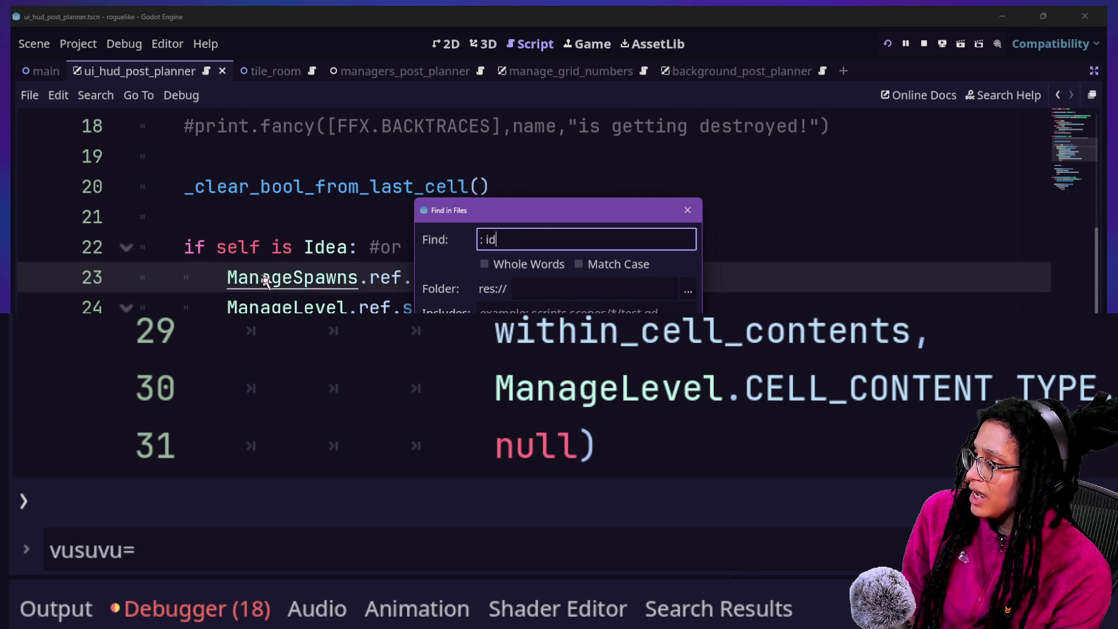
Search the project for ': idea' type hints and open one of the 7 matching results.
type("ea")
key("Return")
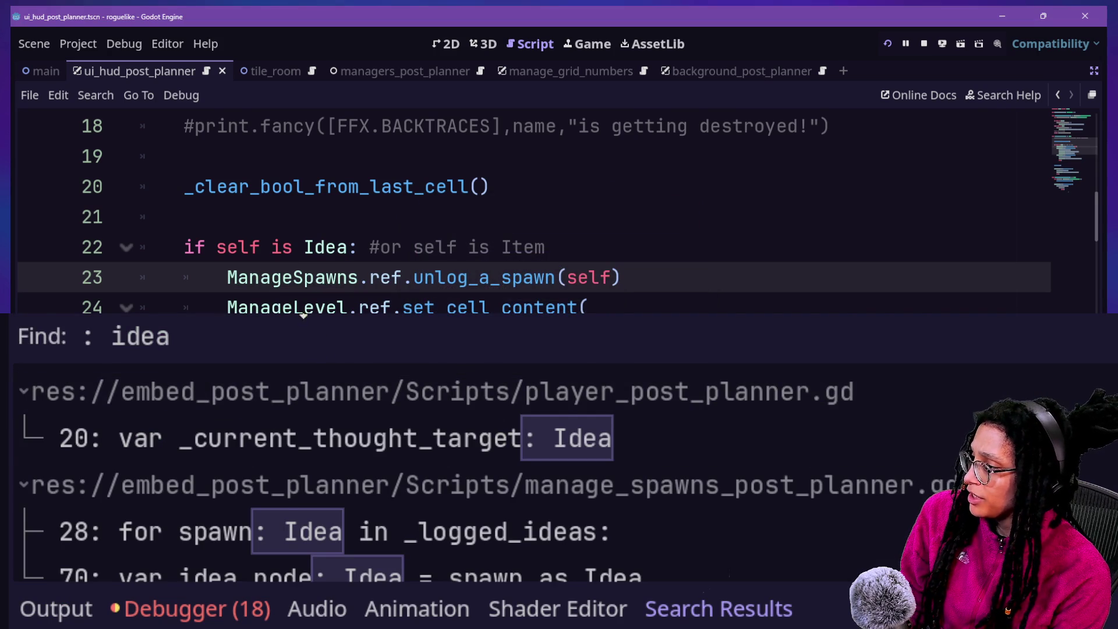
mouse_move(303, 315)
left_mouse_down()
mouse_move(204, 237)
mouse_move(200, 162)
left_mouse_up()
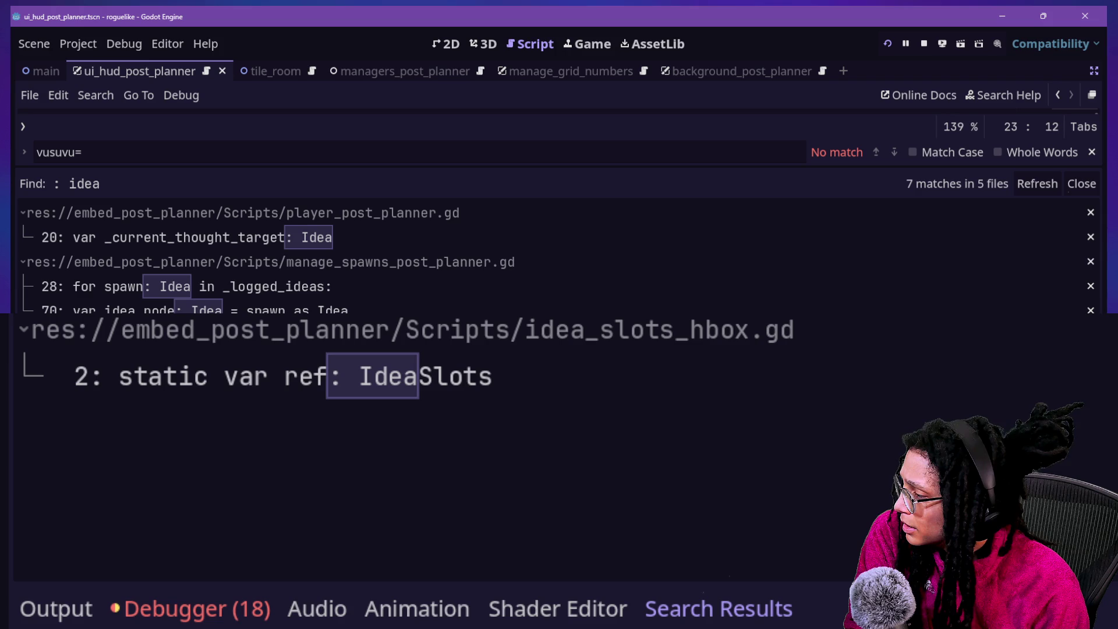
left_click(462, 305)
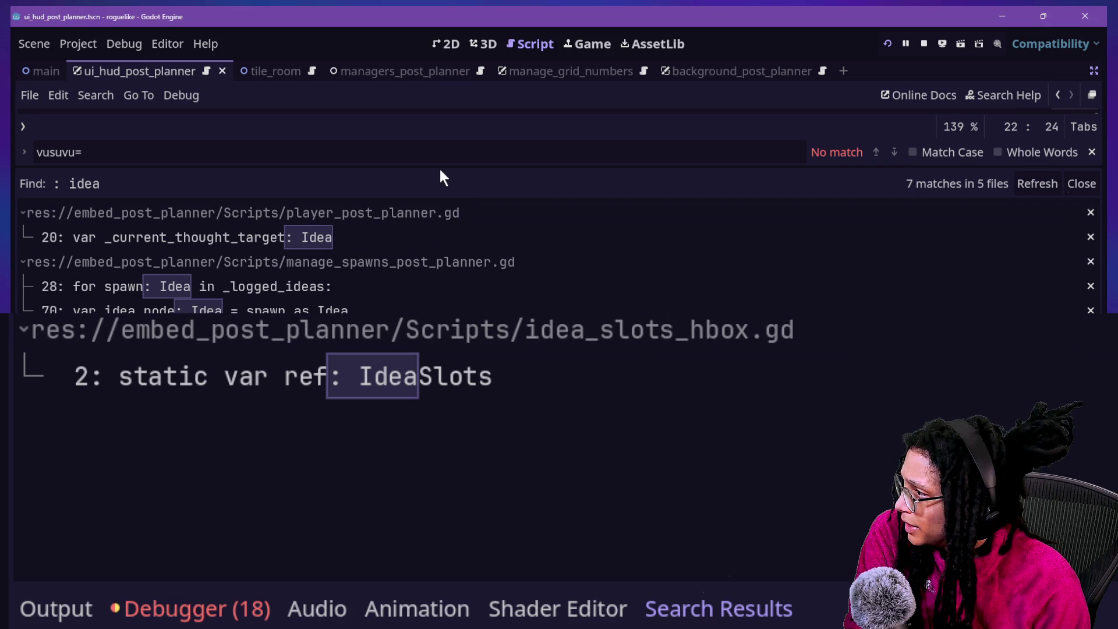
left_click_drag(439, 167, 924, 324)
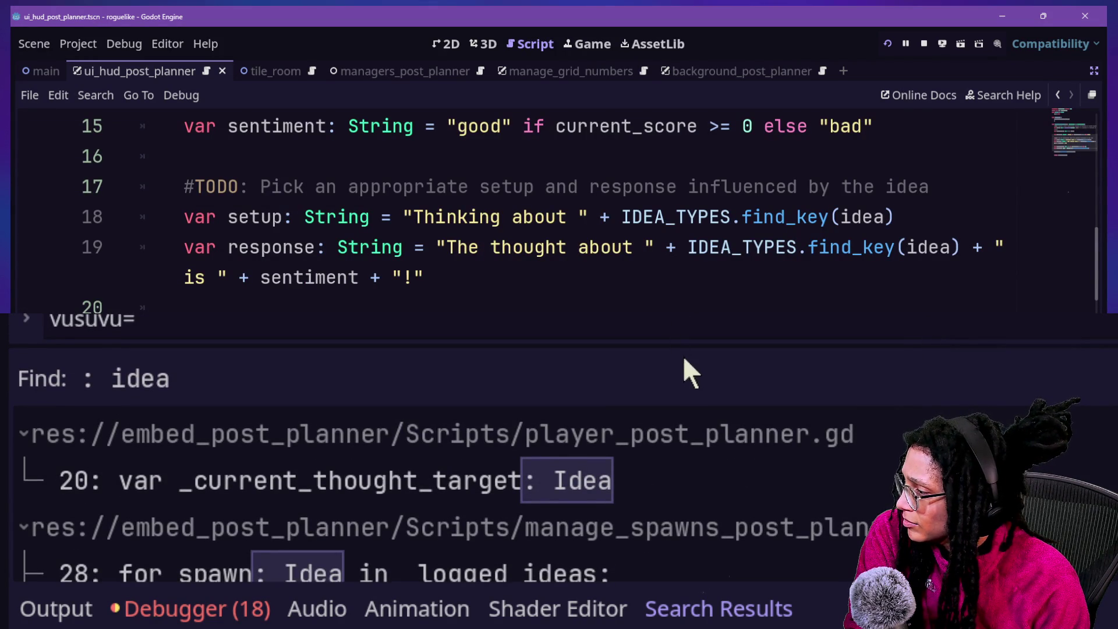
key("ctrl+shift+f")
Search the project for 'as Idea' casts and look through the matches.
type("as")
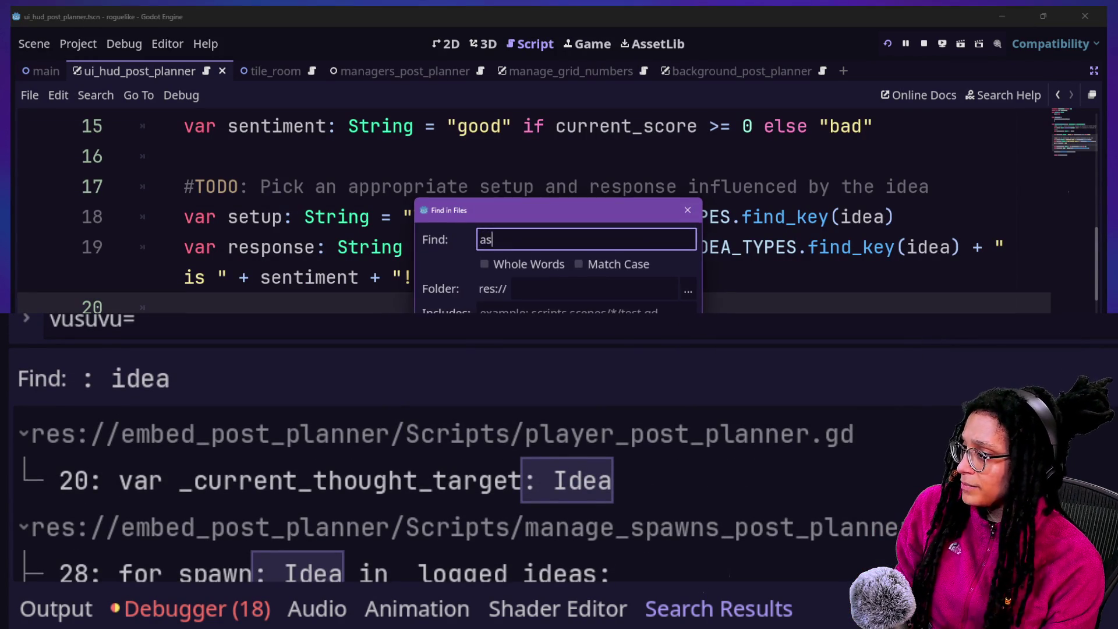
type(" Idea")
key("Return")
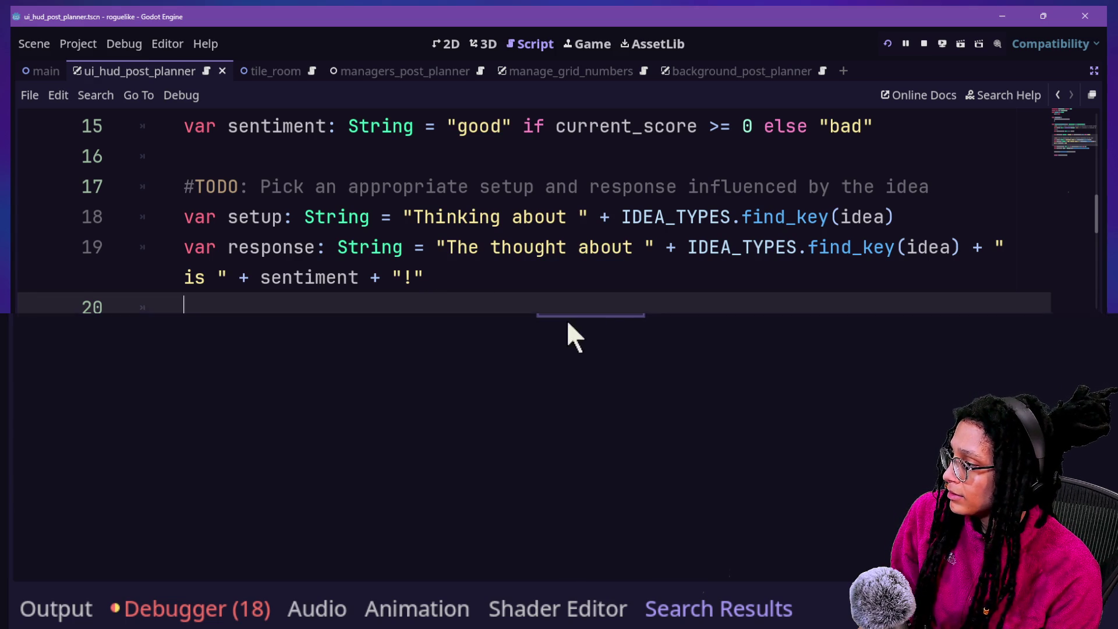
scroll(567, 319, "down", 10)
mouse_move(495, 241)
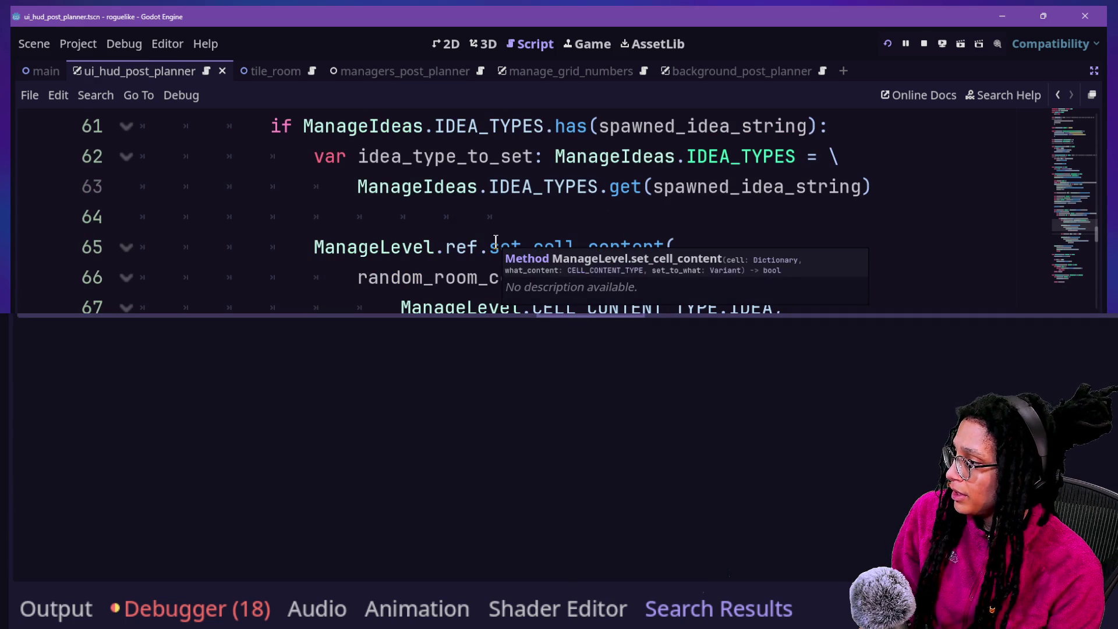
scroll(495, 241, "down", 2)
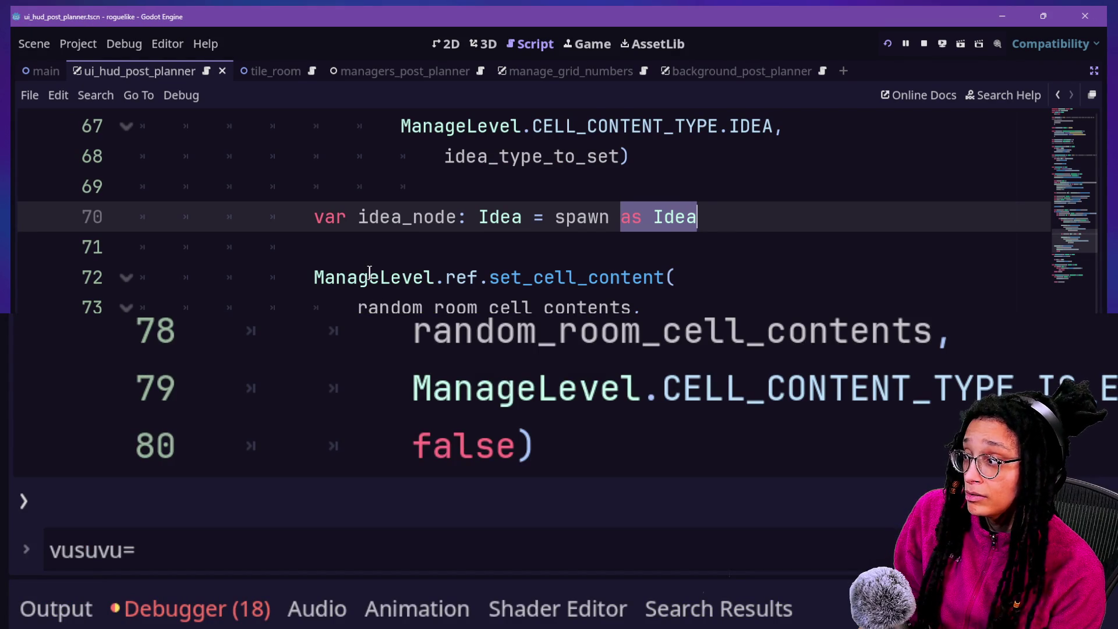
scroll(393, 271, "up", 1)
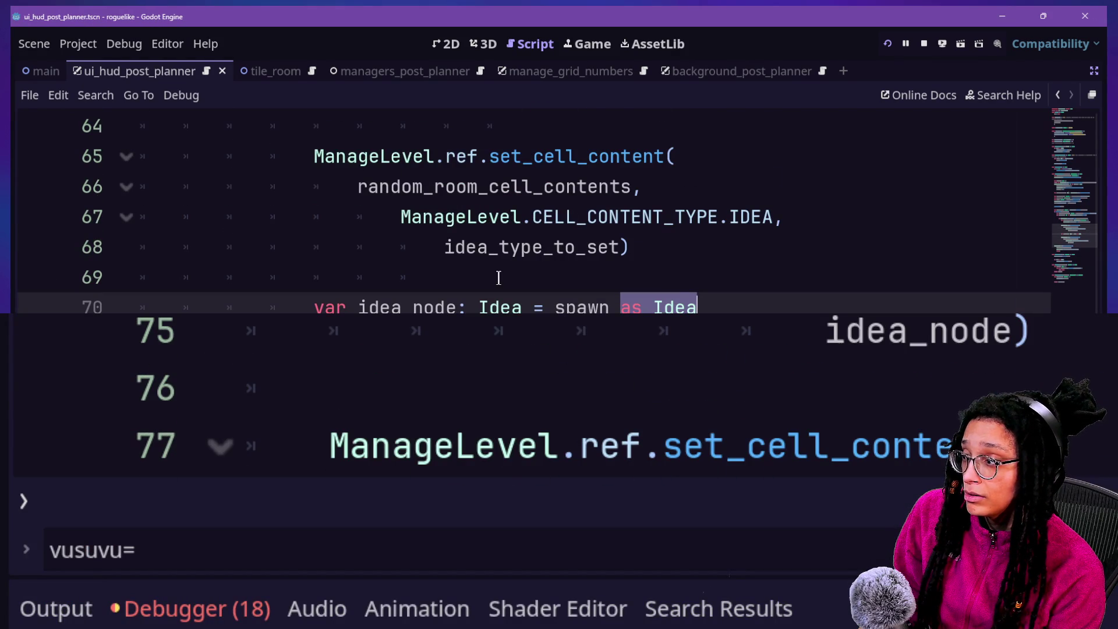
Undo the accidental drag of 'Idea' while editing lines 69–70.
left_click(434, 307, "shift")
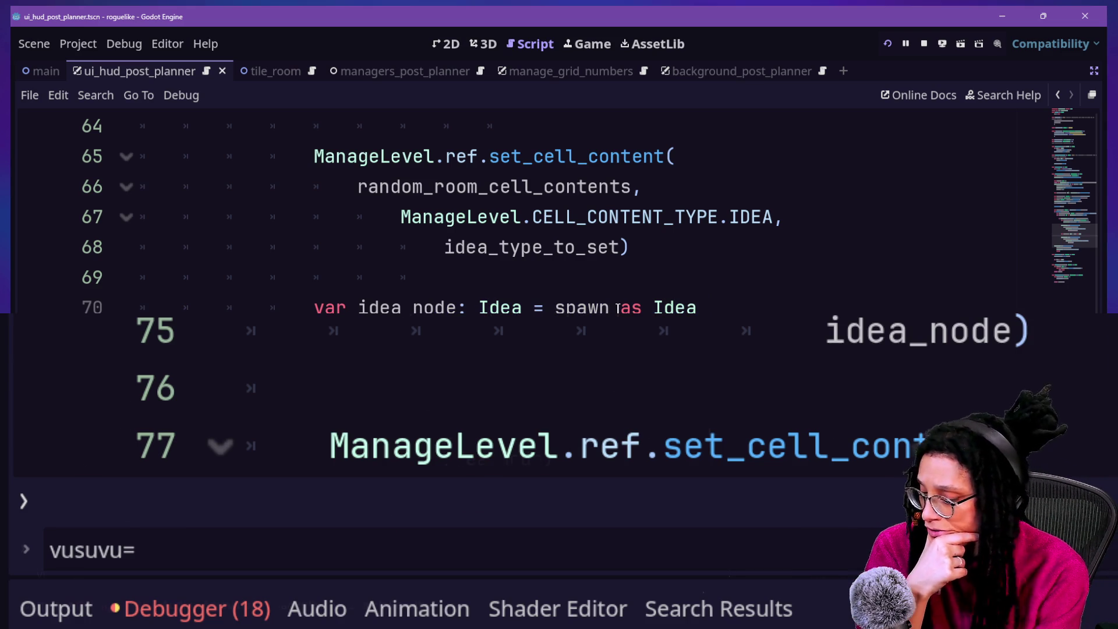
left_click(582, 283)
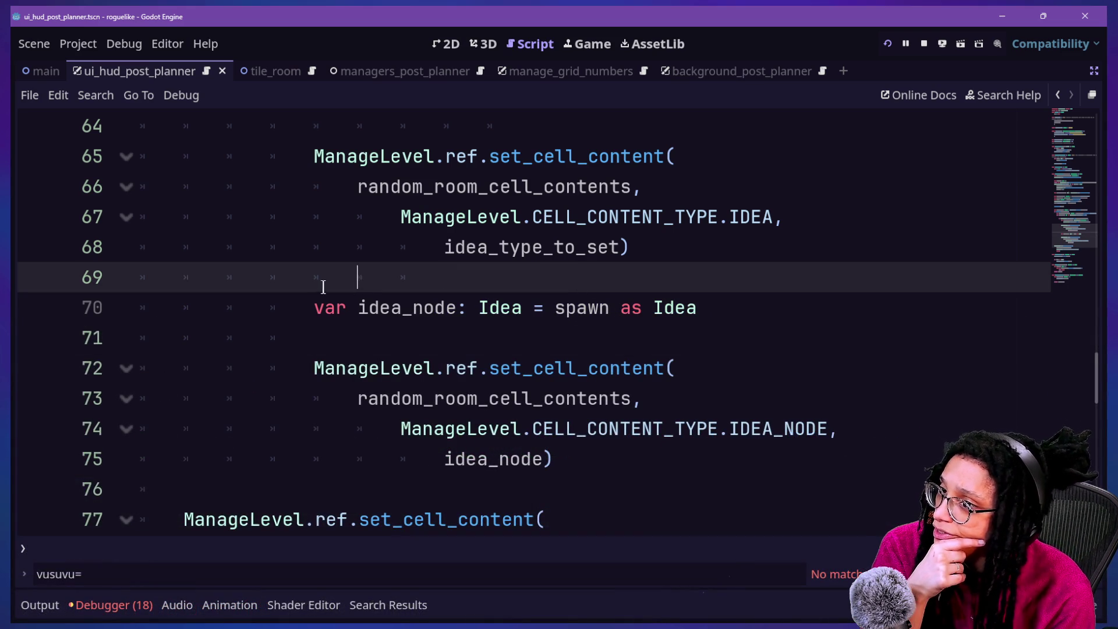
mouse_move(323, 287)
left_mouse_down()
mouse_move(654, 307)
mouse_move(422, 314)
left_mouse_up()
double_click(676, 307)
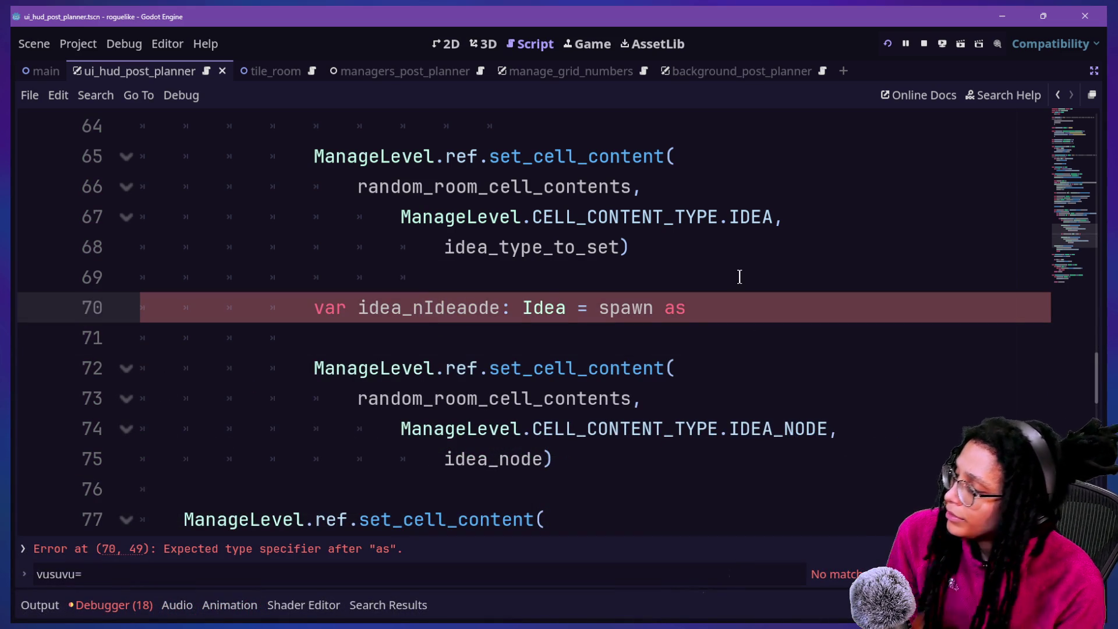
key("ctrl+z")
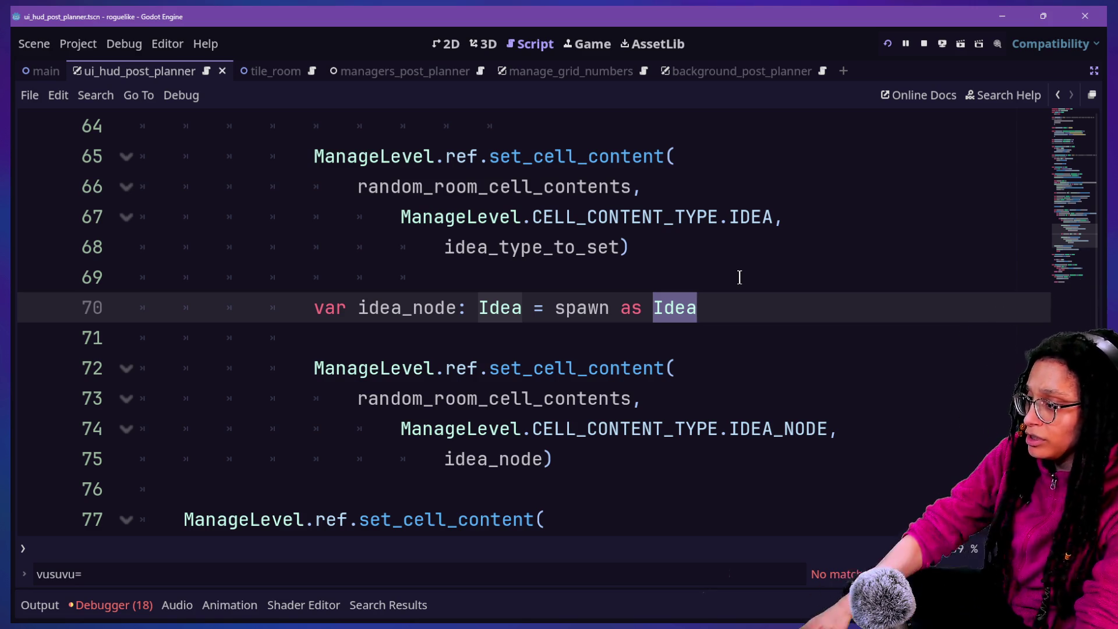
scroll(654, 272, "up", 1)
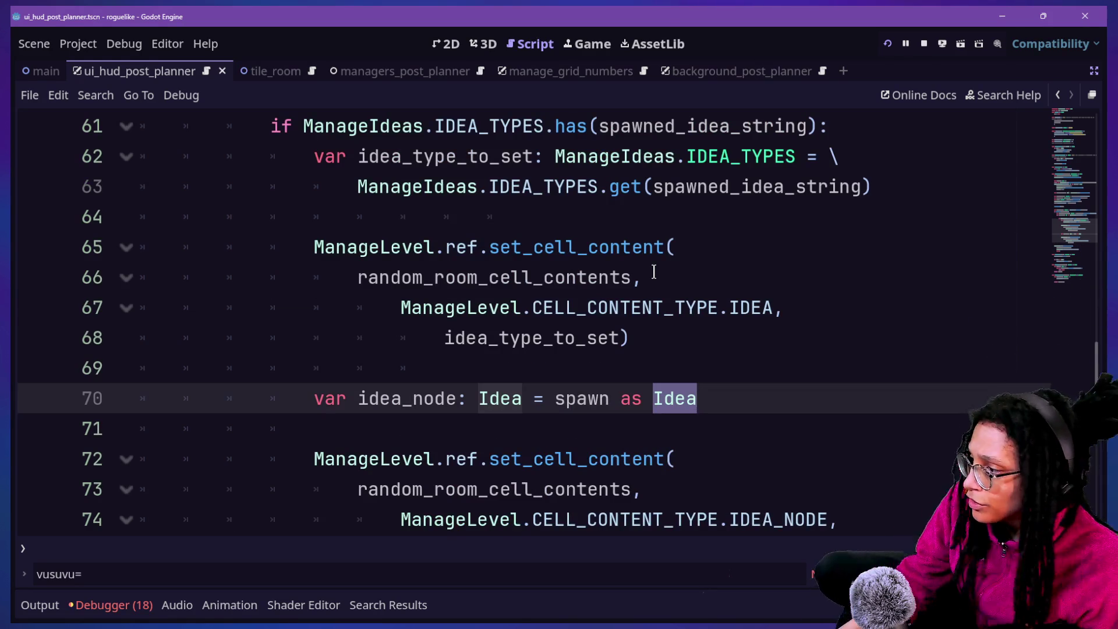
scroll(652, 273, "up", 3)
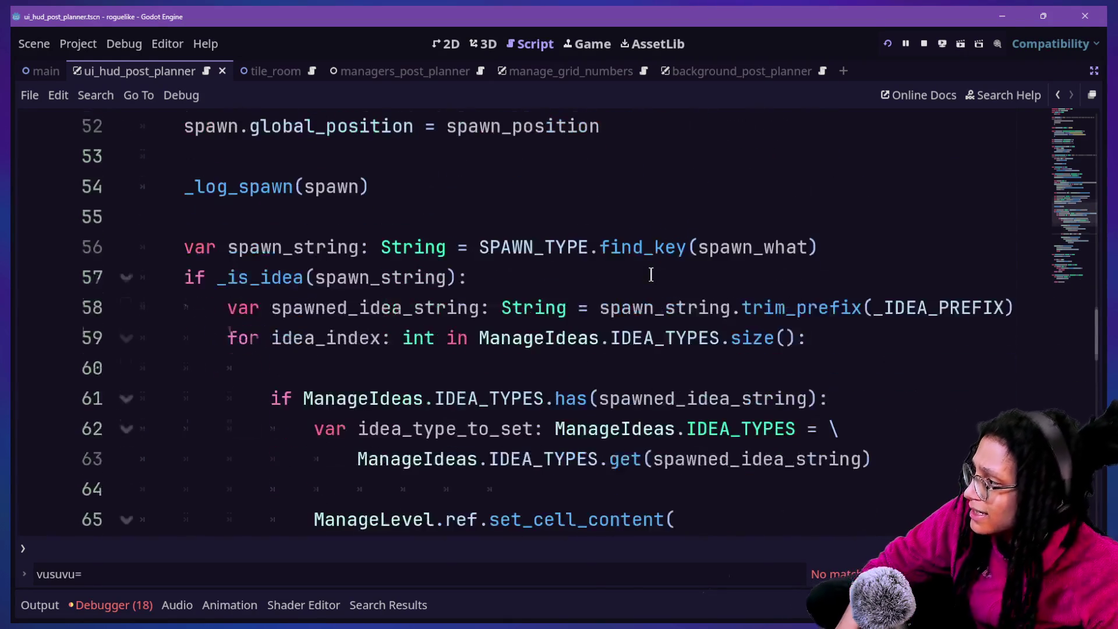
scroll(651, 275, "down", 4)
scroll(651, 297, "down", 11)
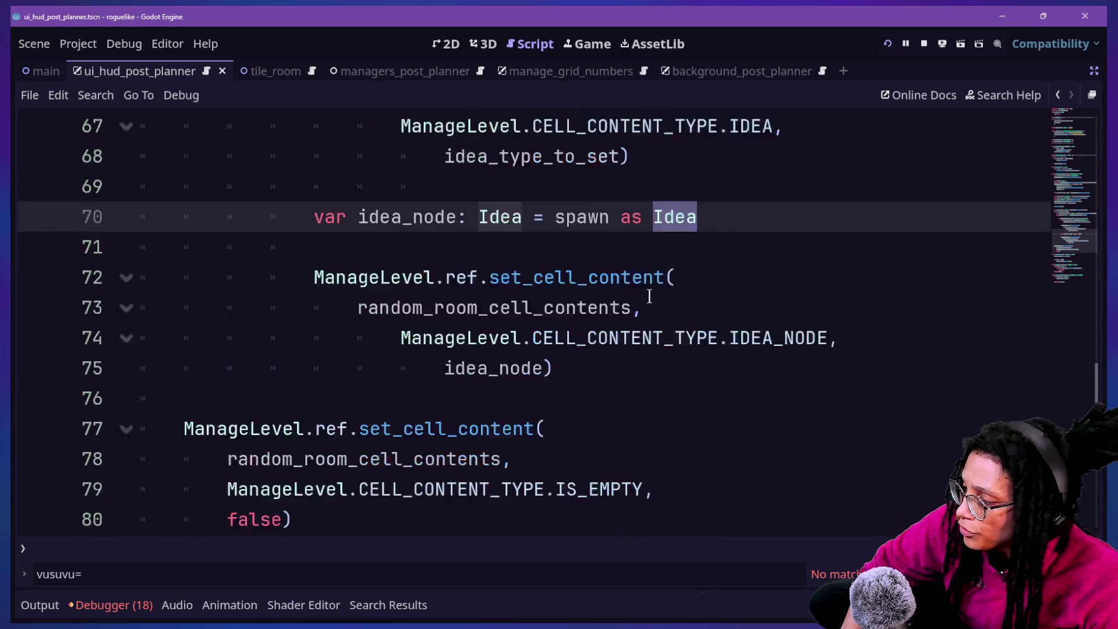
scroll(576, 284, "up", 9)
scroll(577, 285, "up", 2)
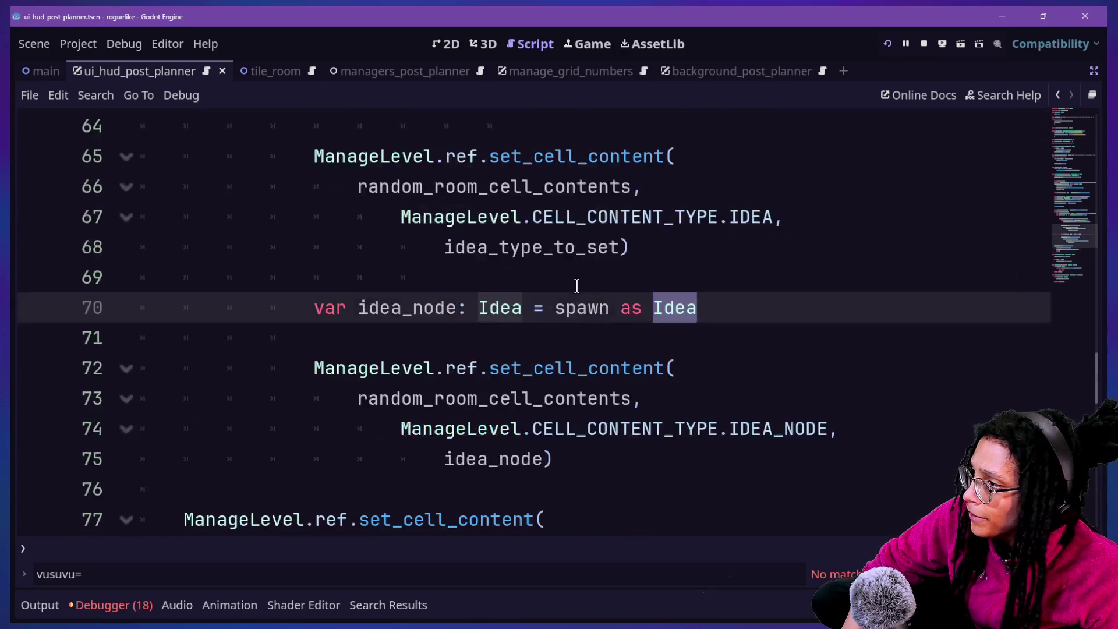
Check line 70 reads 'var idea_node: Idea = spawn as Idea', caret before the type.
left_click(280, 367)
mouse_move(338, 307)
left_mouse_down()
mouse_move(752, 304)
mouse_move(479, 307)
mouse_move(688, 308)
left_mouse_up()
left_click(751, 309)
left_click(489, 308)
left_click(774, 313)
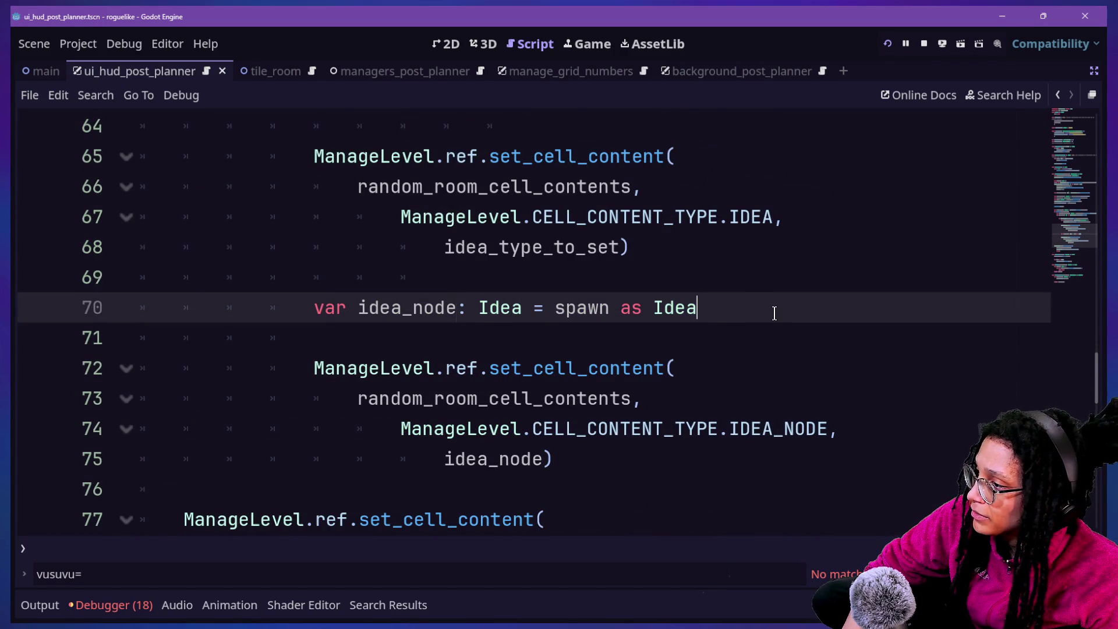
mouse_move(773, 313)
left_mouse_down()
mouse_move(483, 285)
mouse_move(480, 300)
left_mouse_up()
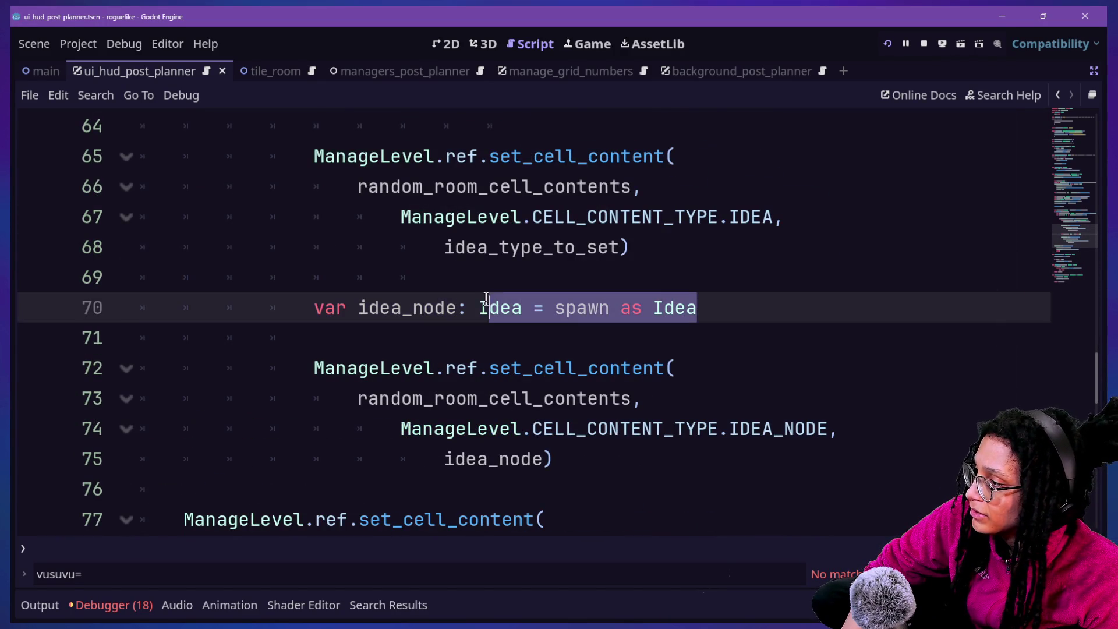
left_click(488, 298)
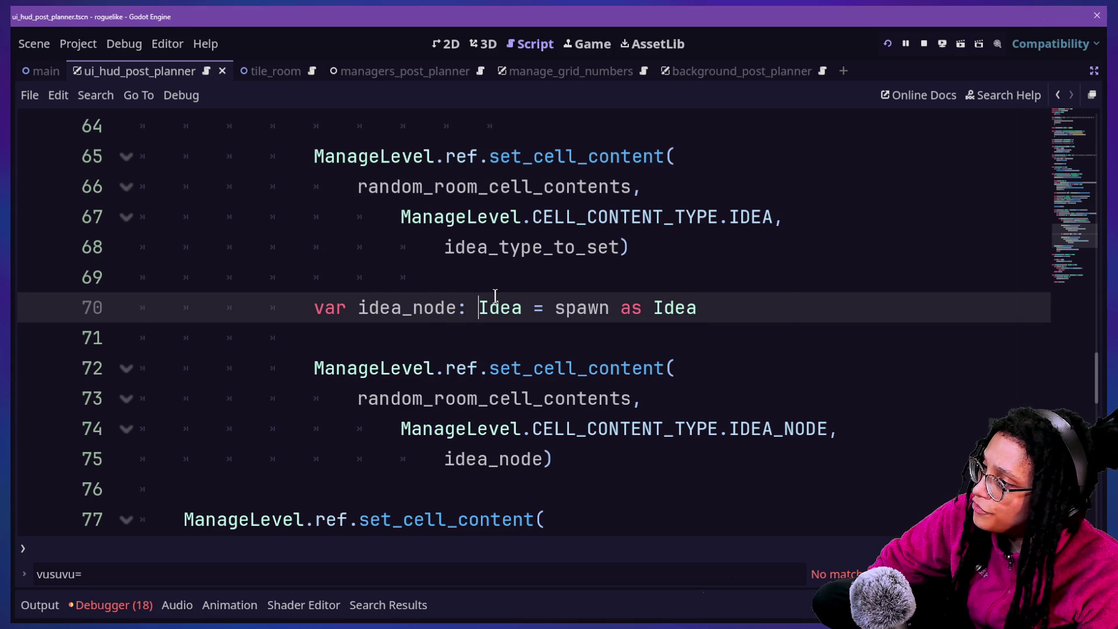
key("ctrl+alt+o")
Quick-open player_post_planner.gd by filtering the file list on 'player'.
type("[")
key("BackSpace")
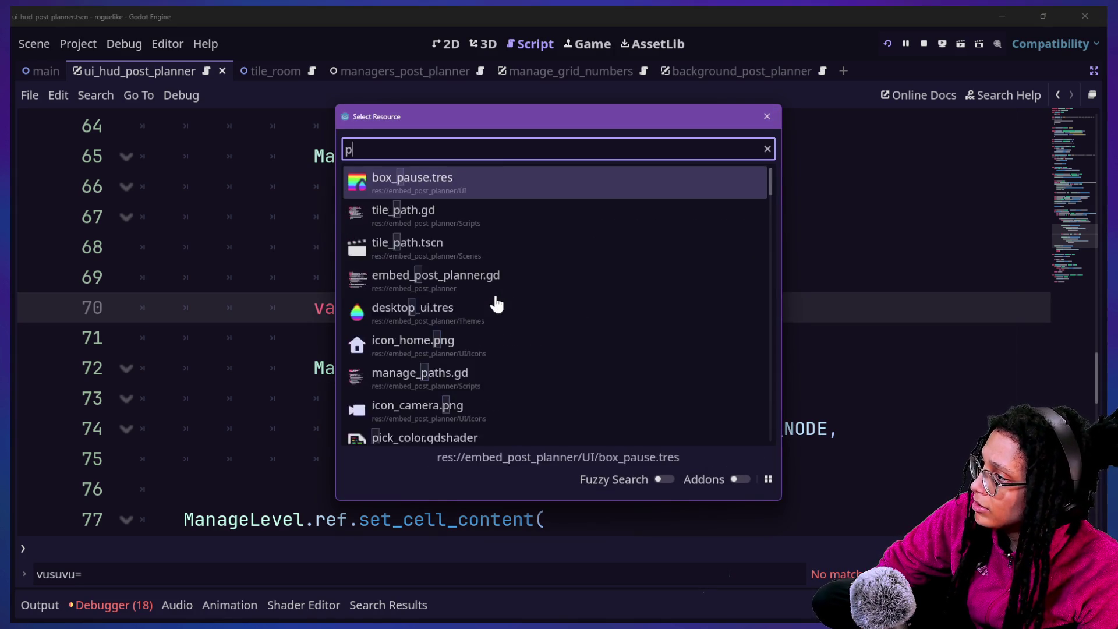
type("player")
key("Down")
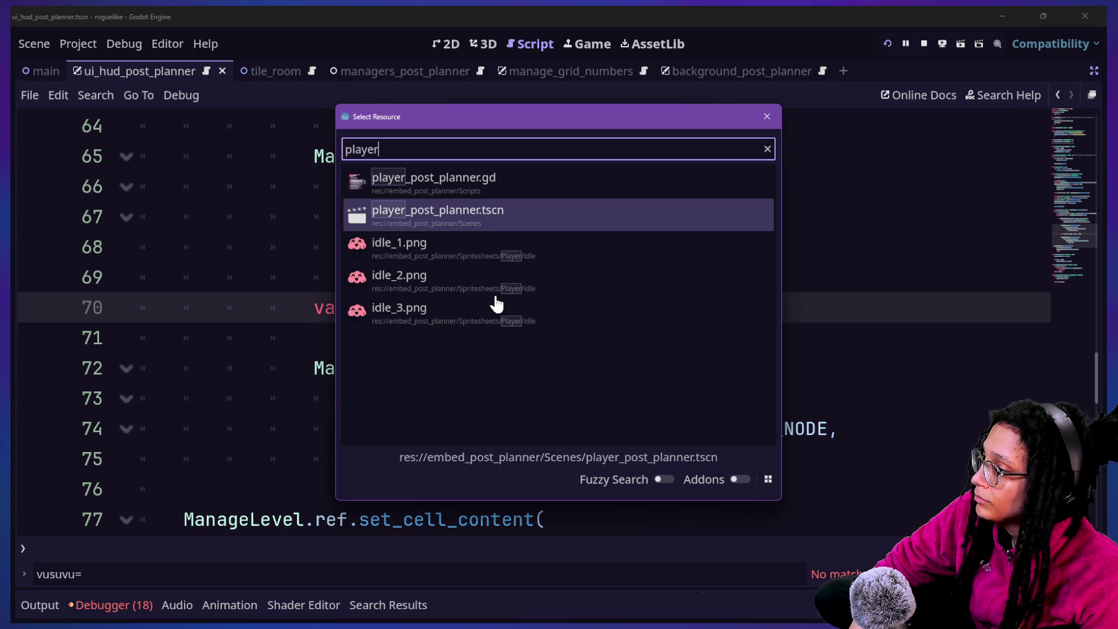
key("Up")
key("Return")
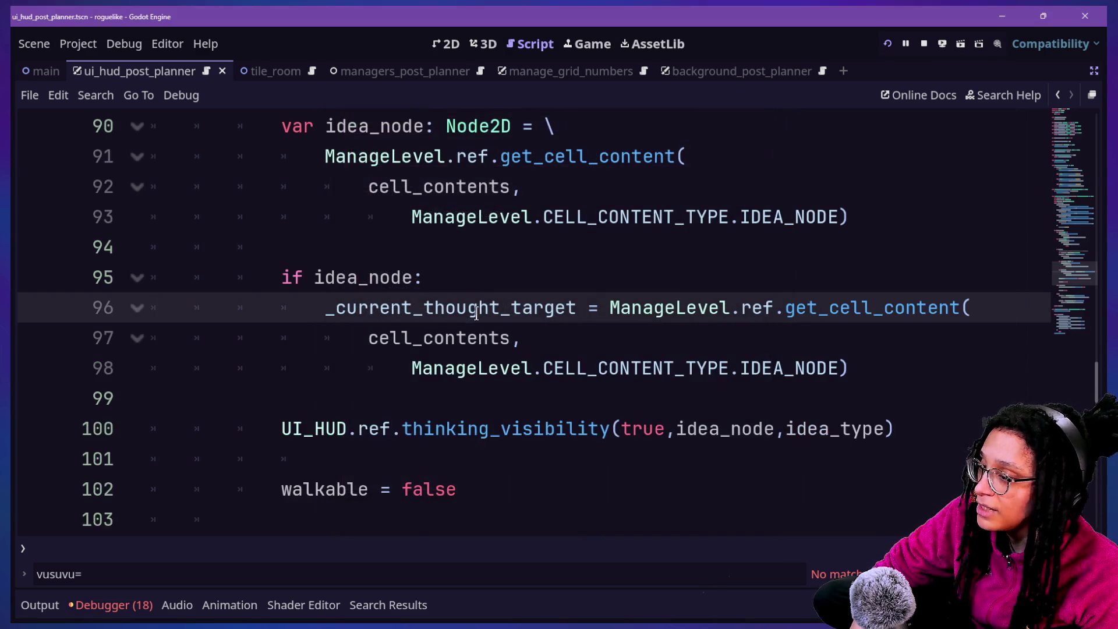
On line 90, change idea_node's type from Node2D to Idea.
left_click(687, 371)
scroll(687, 371, "down", 3)
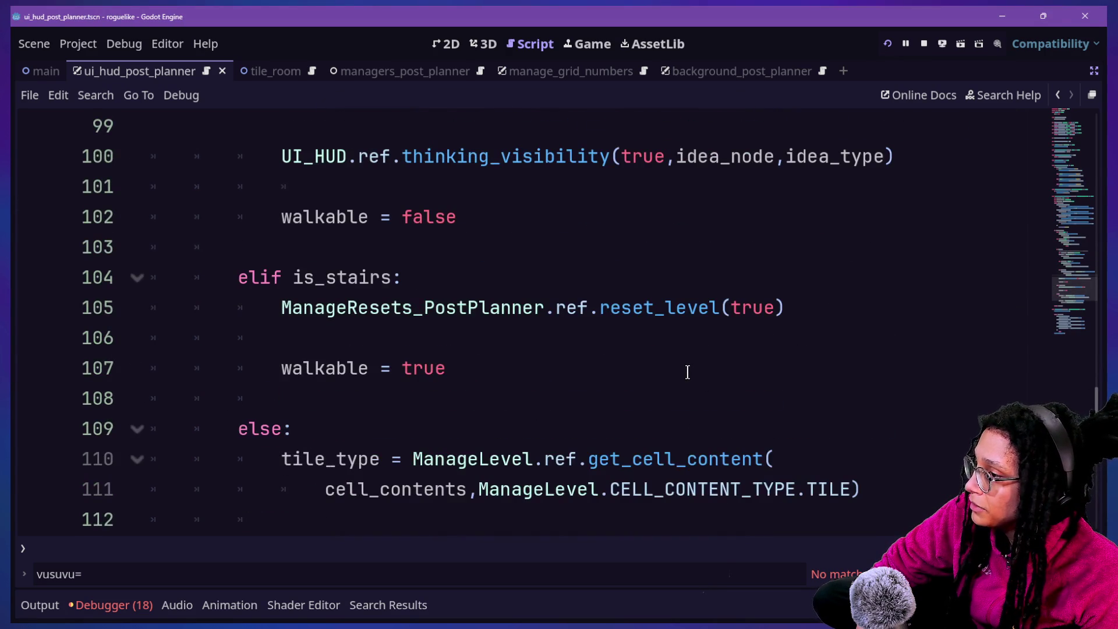
scroll(687, 370, "up", 3)
scroll(687, 371, "down", 1)
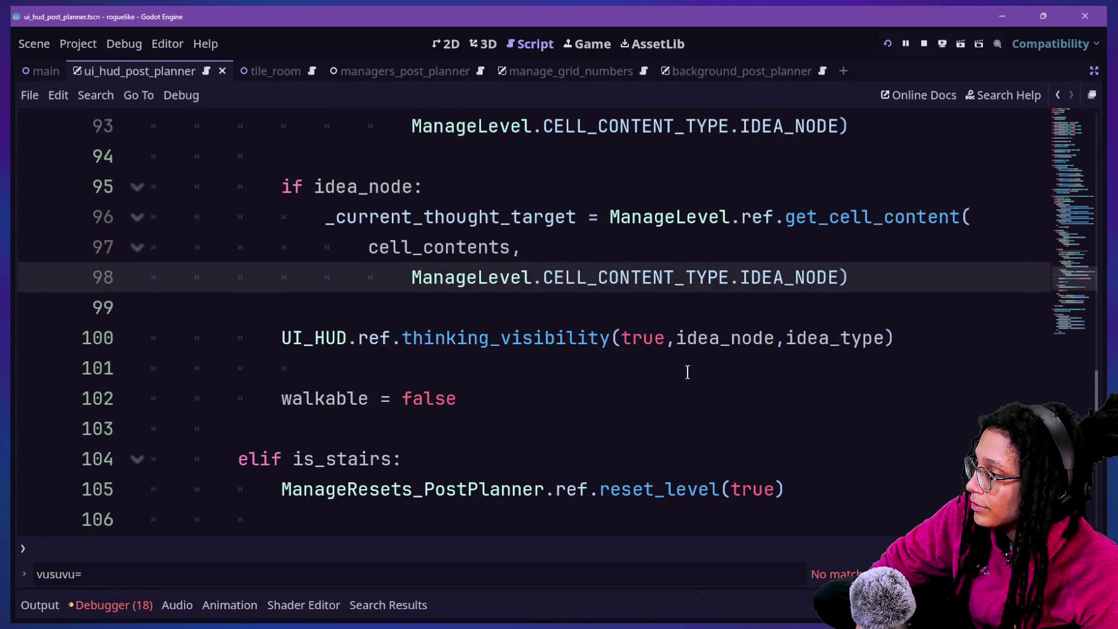
scroll(687, 372, "up", 3)
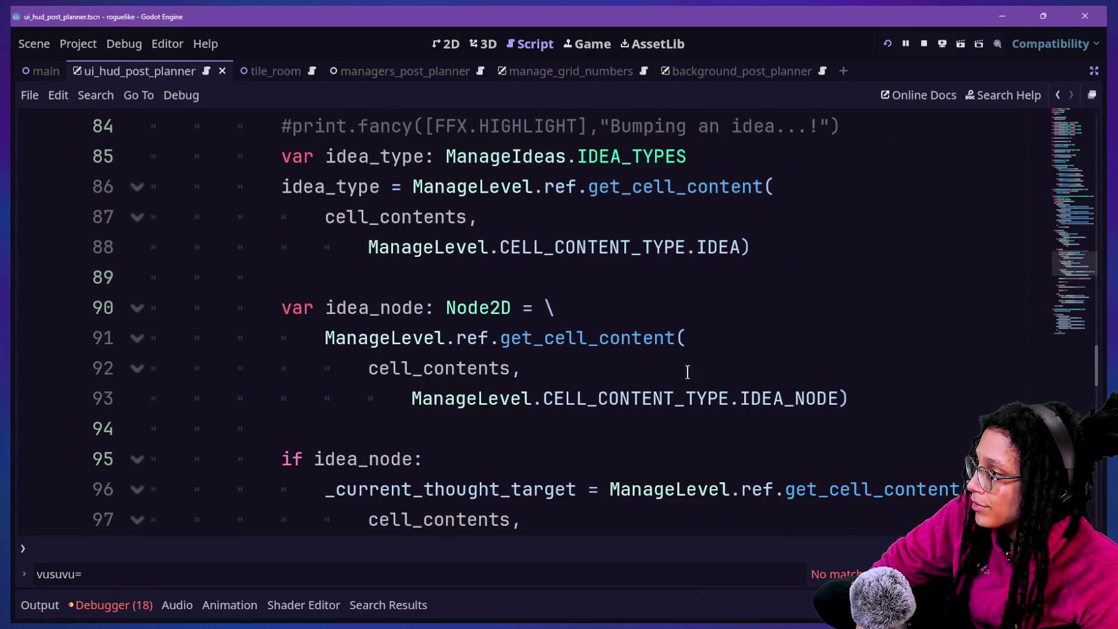
left_click(464, 315)
double_click(464, 315)
type("Idea")
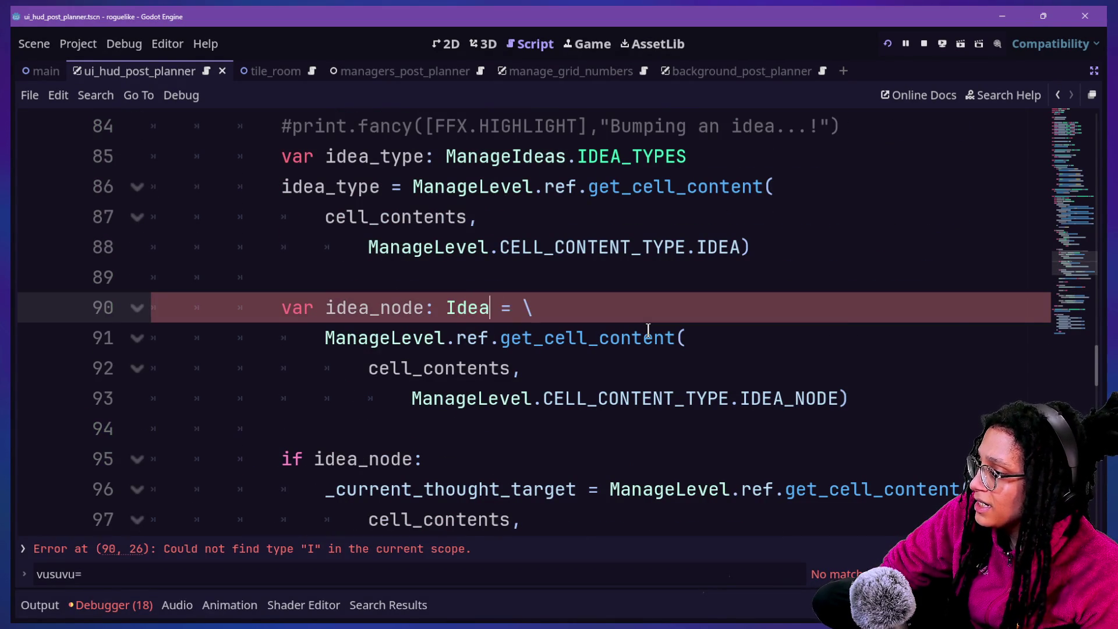
Inspect the get_cell_content definition, then navigate back to the idea_node declaration.
left_click(558, 346, "ctrl")
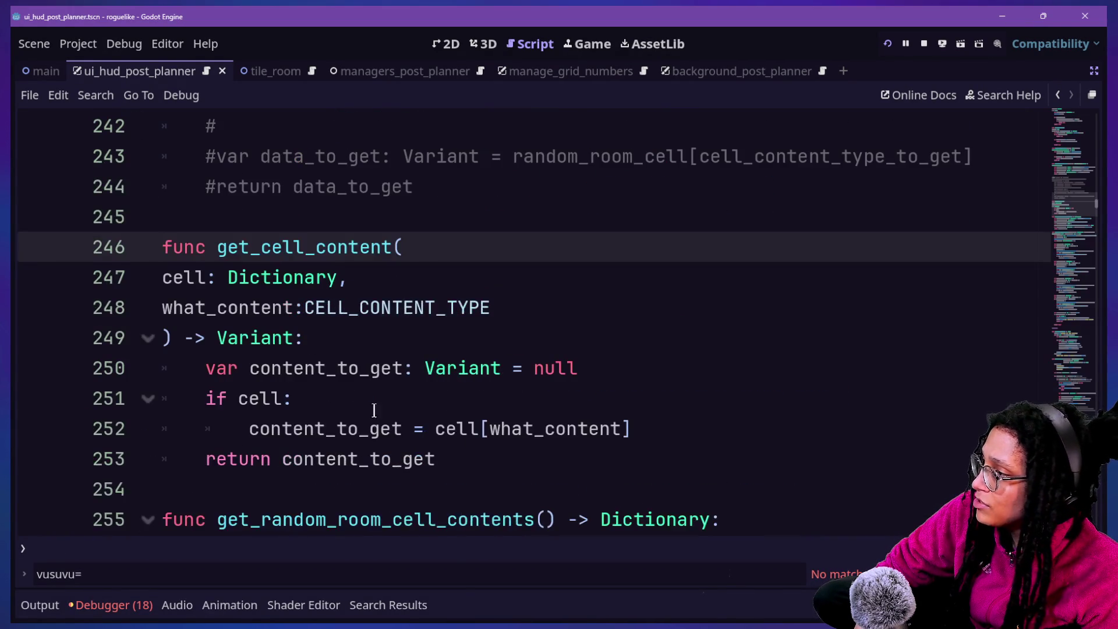
left_click_drag(242, 307, 404, 392)
left_click(404, 392)
mouse_move(228, 362)
left_mouse_down()
mouse_move(564, 456)
mouse_move(419, 428)
left_mouse_up()
mouse_move(495, 470)
left_mouse_down()
mouse_move(292, 184)
mouse_move(351, 347)
mouse_move(169, 217)
mouse_move(270, 233)
mouse_move(260, 247)
left_mouse_up()
left_click(260, 247)
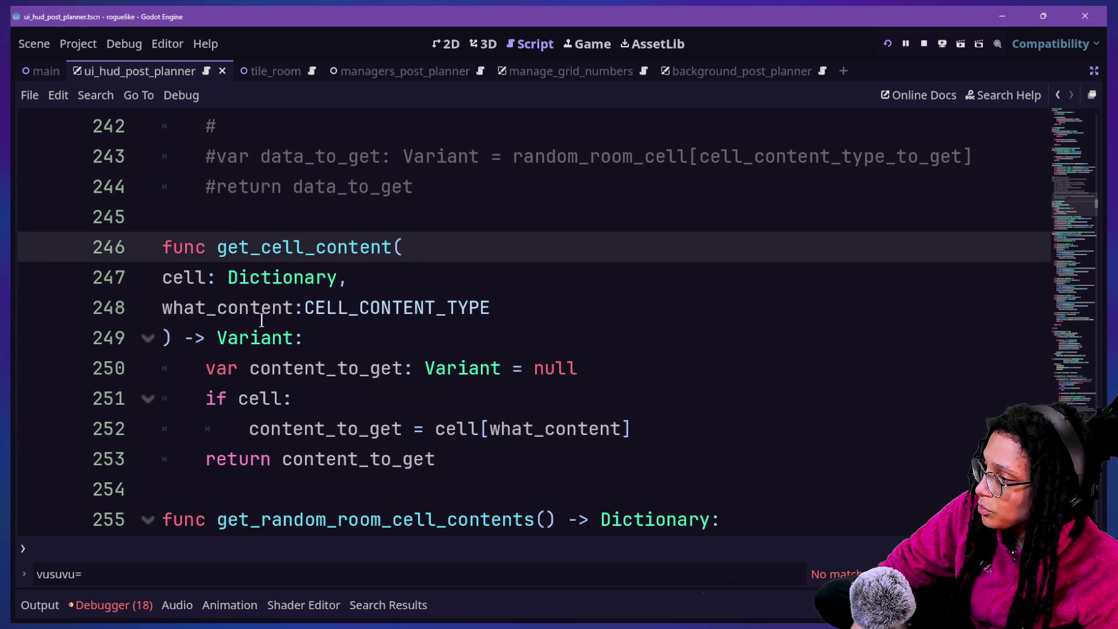
mouse_move(257, 300)
left_mouse_down()
mouse_move(482, 402)
mouse_move(511, 429)
left_mouse_up()
left_click(512, 428)
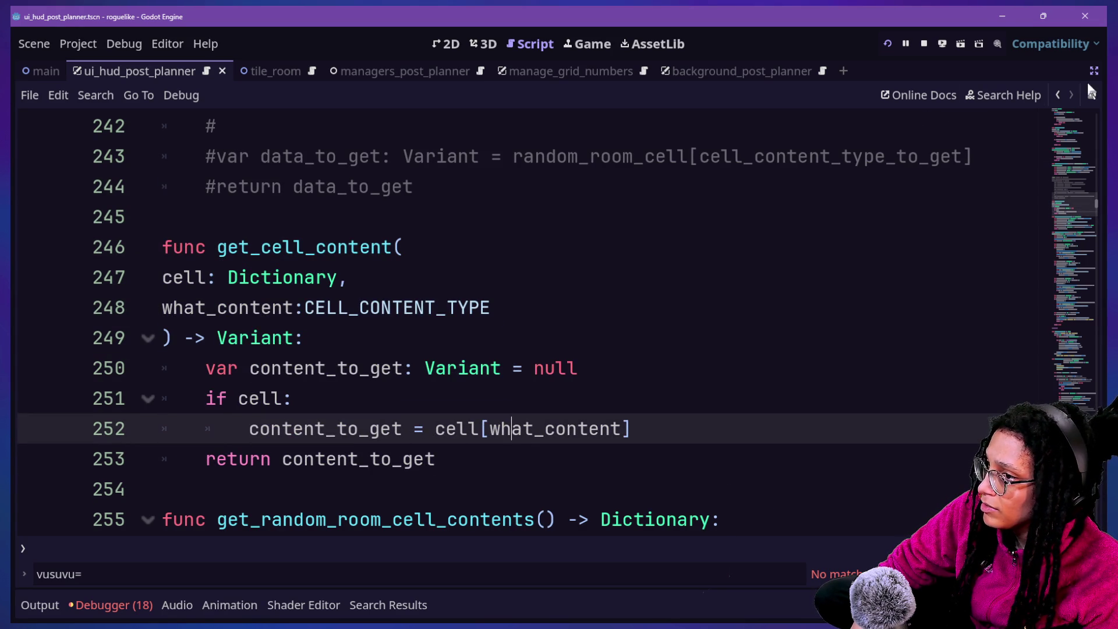
left_click(1059, 94)
left_click(1058, 95)
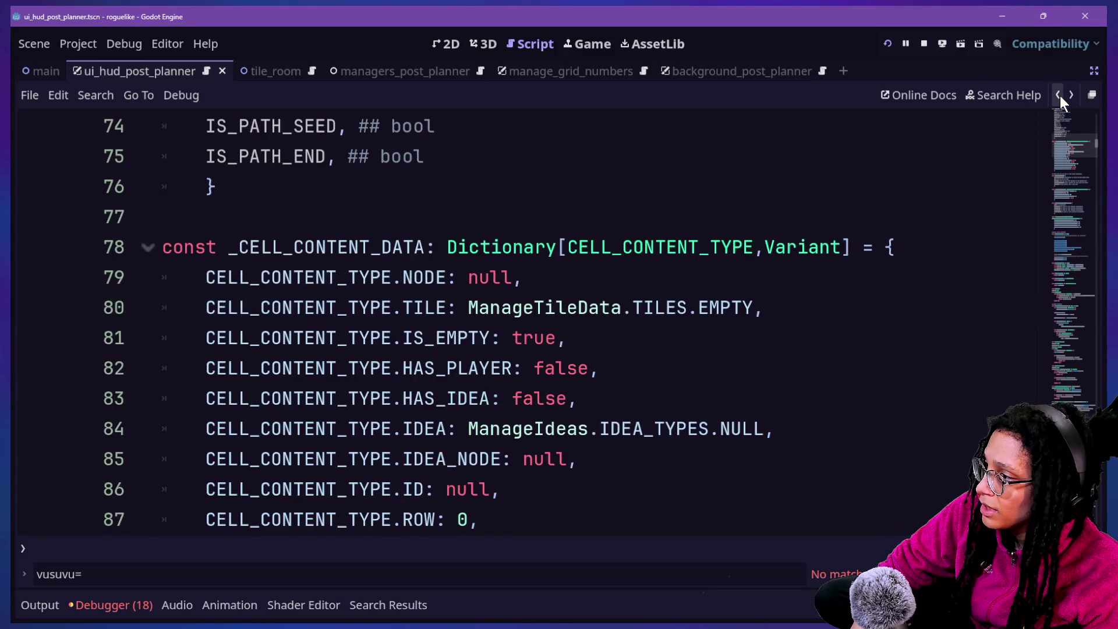
left_click(1058, 94)
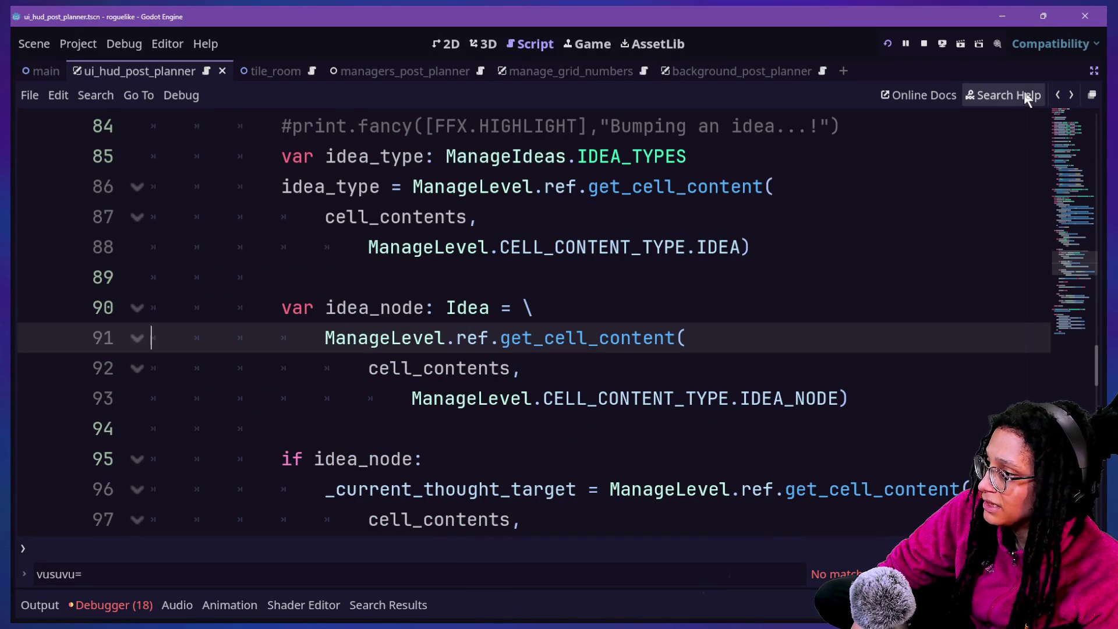
End line 93 with a backslash and add 'as Idea' on line 94 to cast the cell content.
left_click(741, 398)
key("Down")
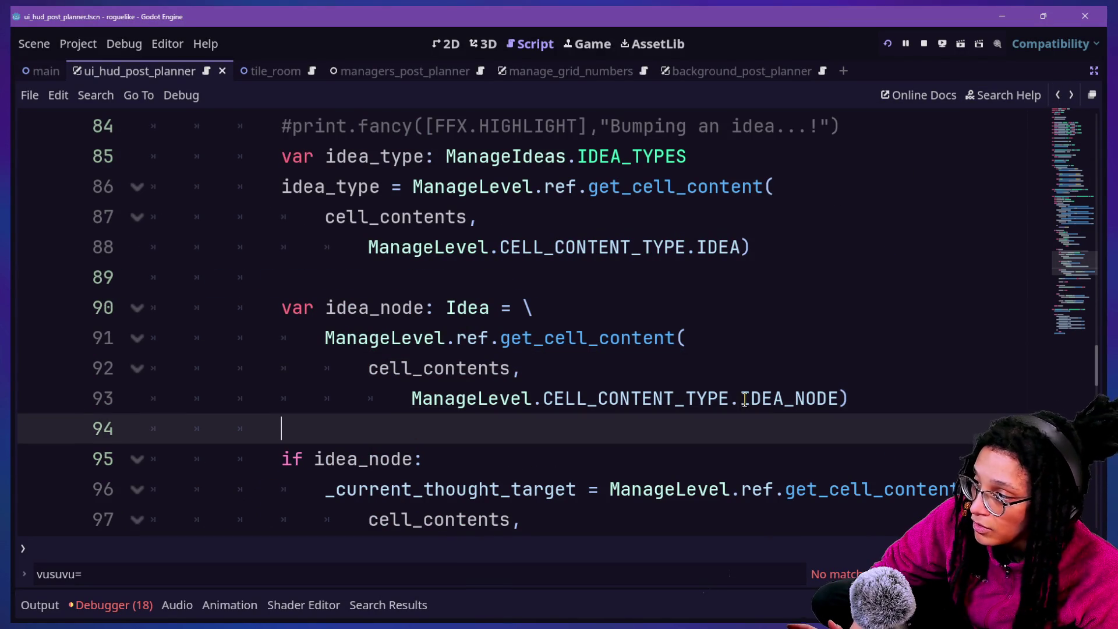
left_click(878, 394)
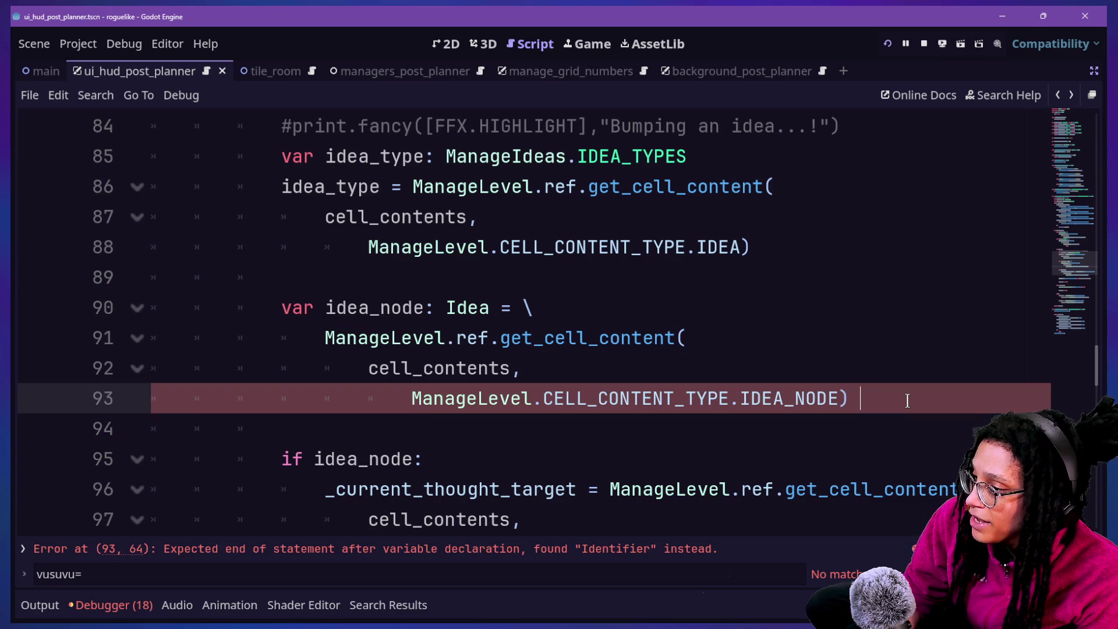
type("\\")
key("Return")
type("as")
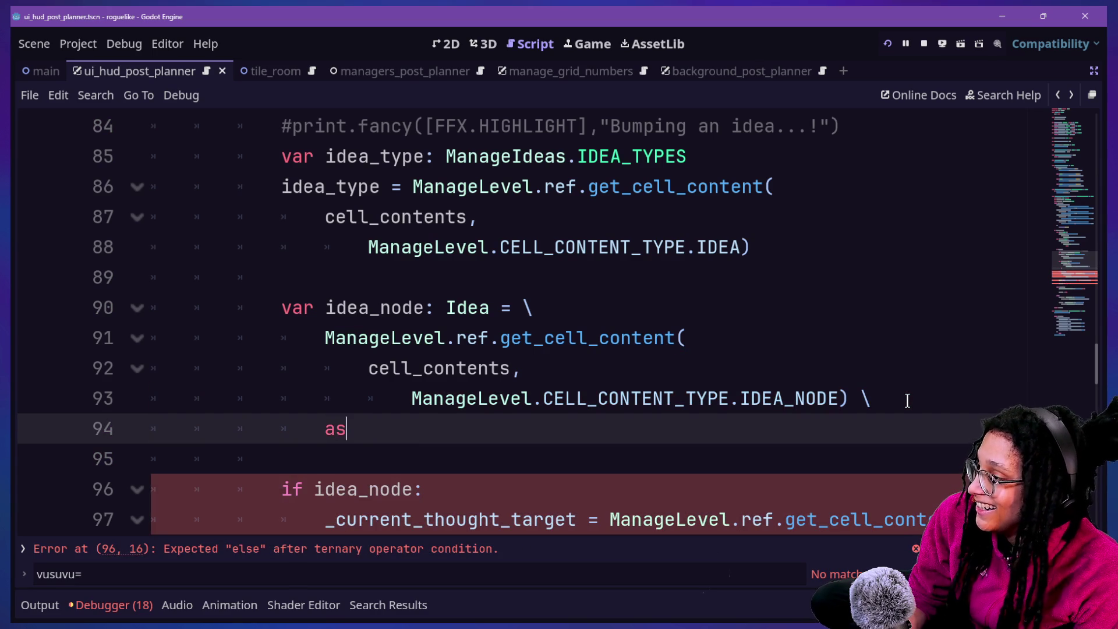
type(" Idea")
left_click(248, 357)
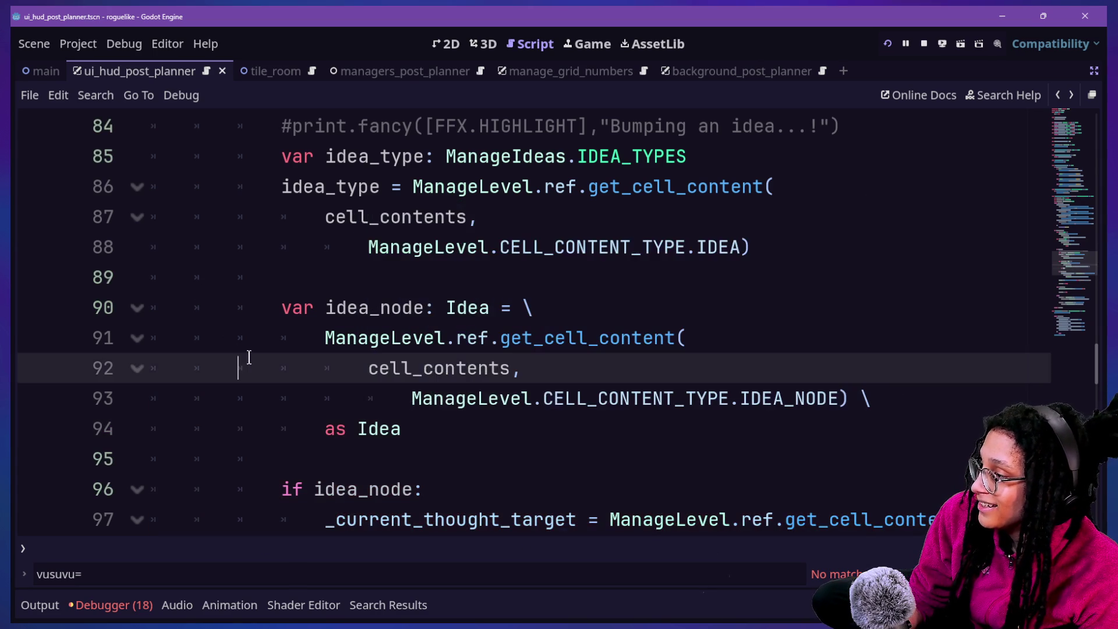
left_click(280, 251)
left_click(654, 394)
scroll(586, 374, "down", 2)
left_click(599, 389, "shift")
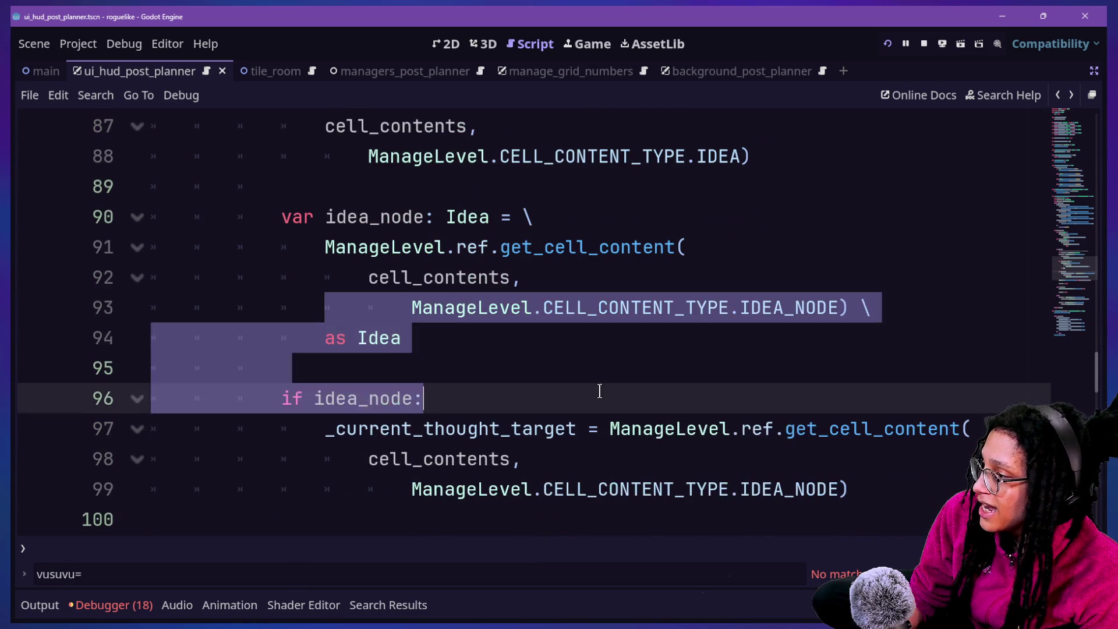
left_click(599, 389)
scroll(599, 390, "down", 3)
mouse_move(675, 367)
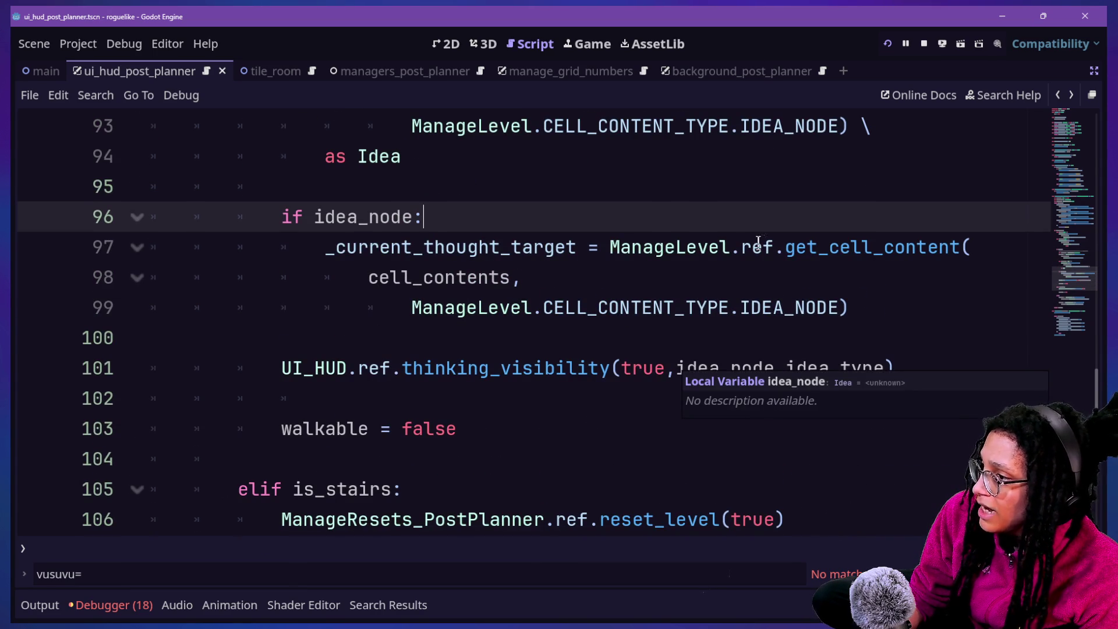
In the thinking_visibility definition, revert an accidental retype so indeed stays bool.
left_click(587, 369)
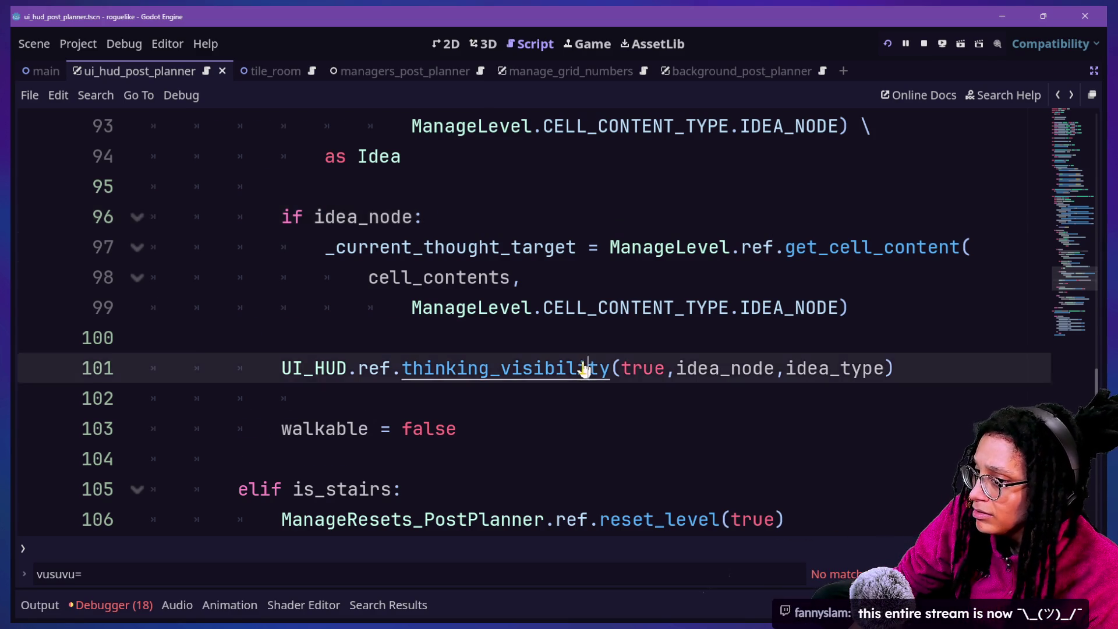
left_click(585, 369, "ctrl")
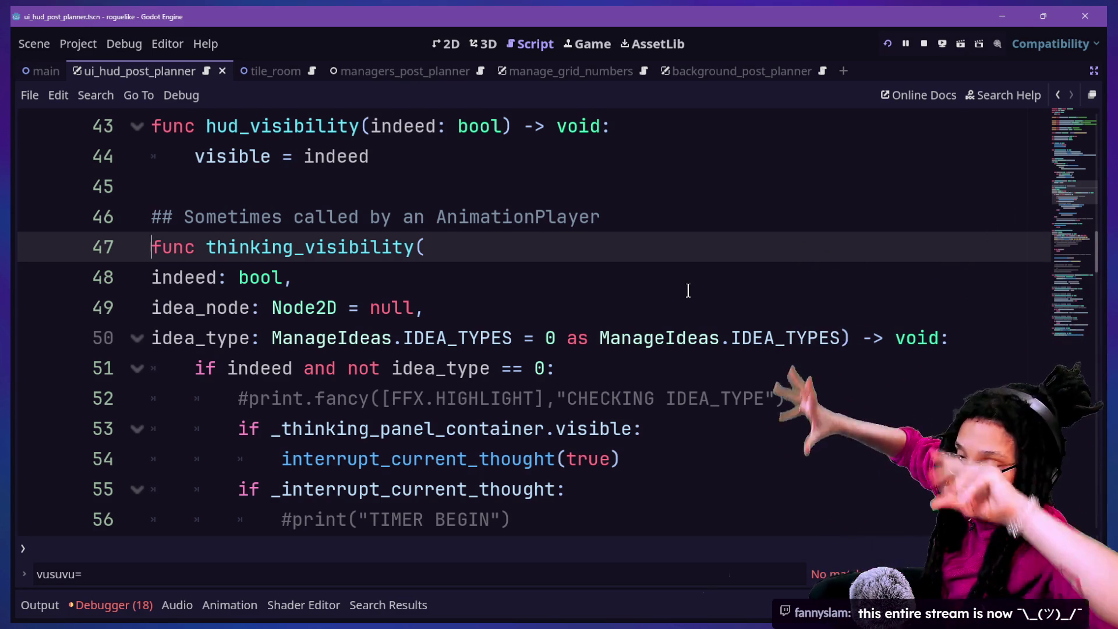
left_click(687, 273)
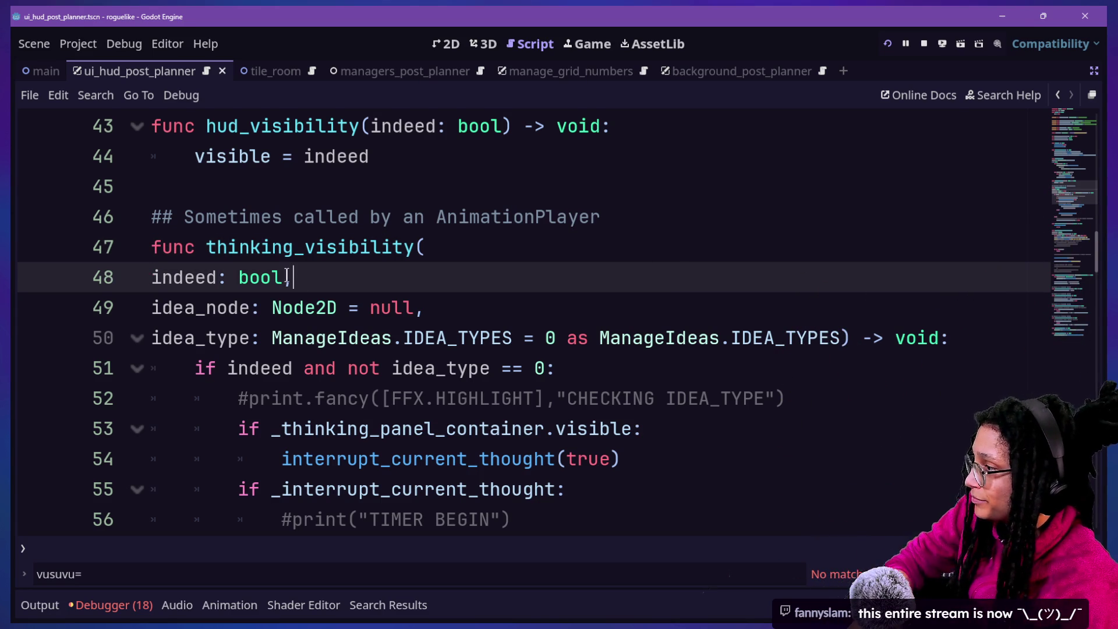
double_click(268, 269)
type("Ifrs")
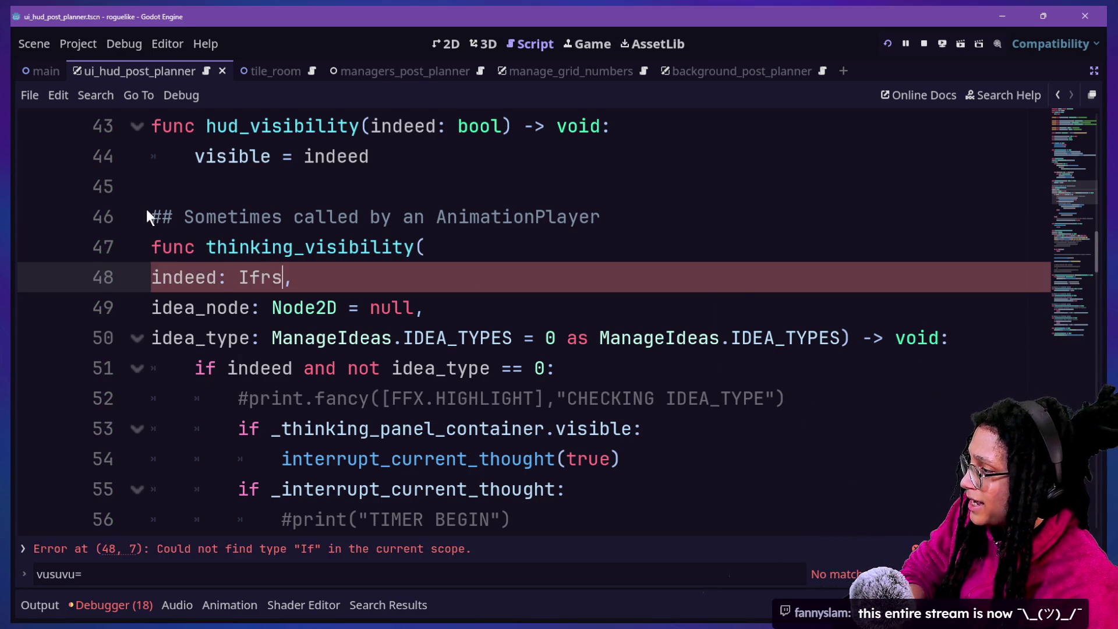
key("BackSpace")
type("dra")
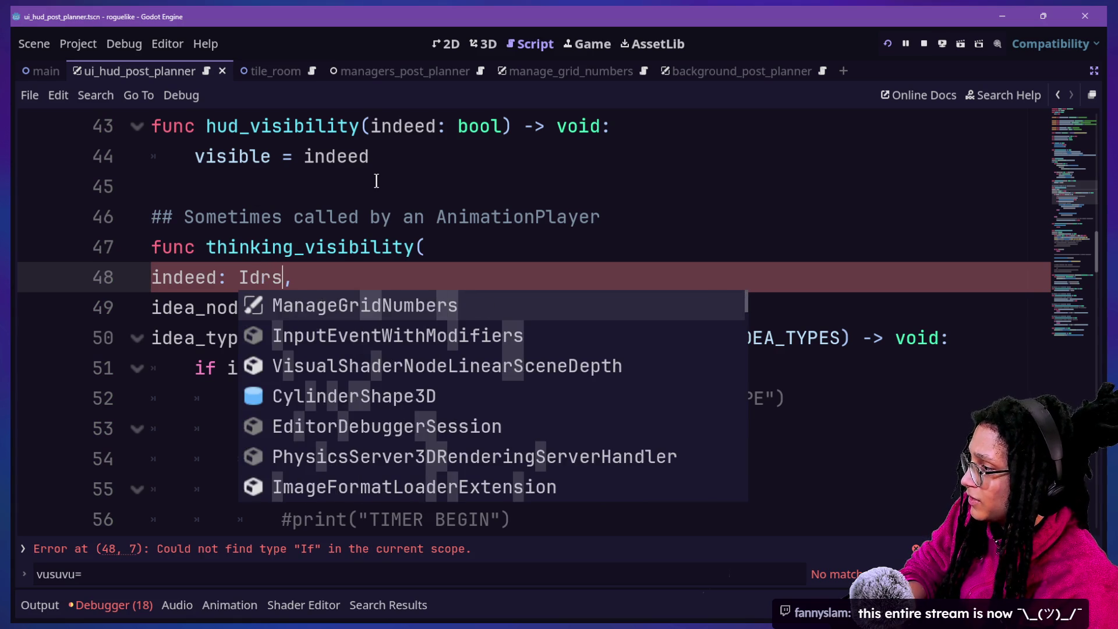
key("BackSpace")
key("BackSpace")
type("ea")
left_click(371, 198)
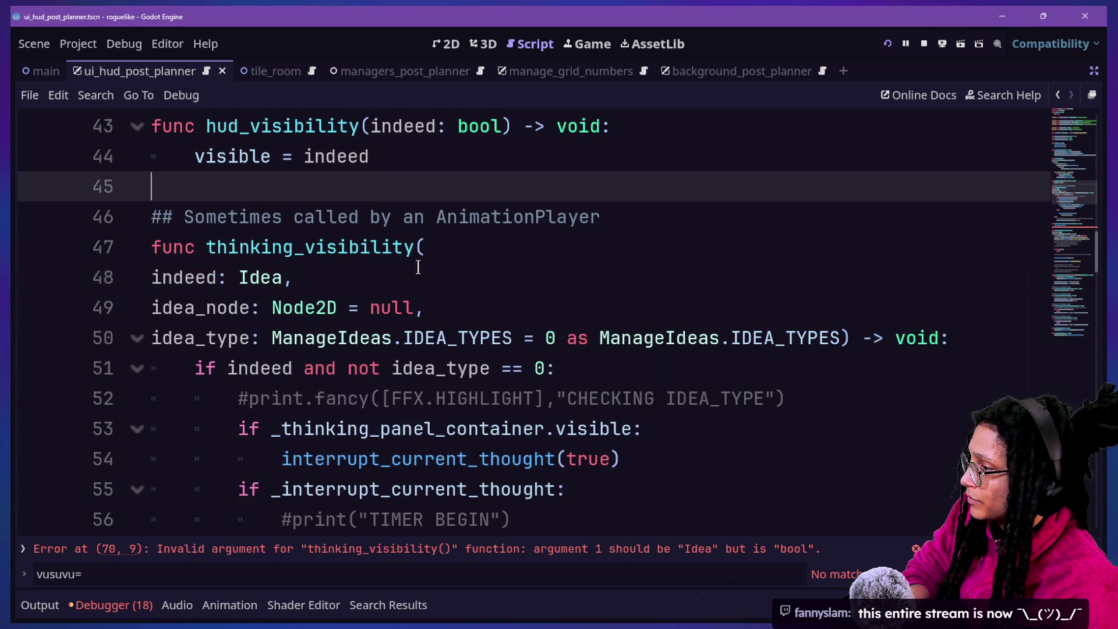
scroll(372, 198, "down", 1)
key("ctrl+z")
key("ctrl+z")
key("ctrl+z")
key("ctrl+z")
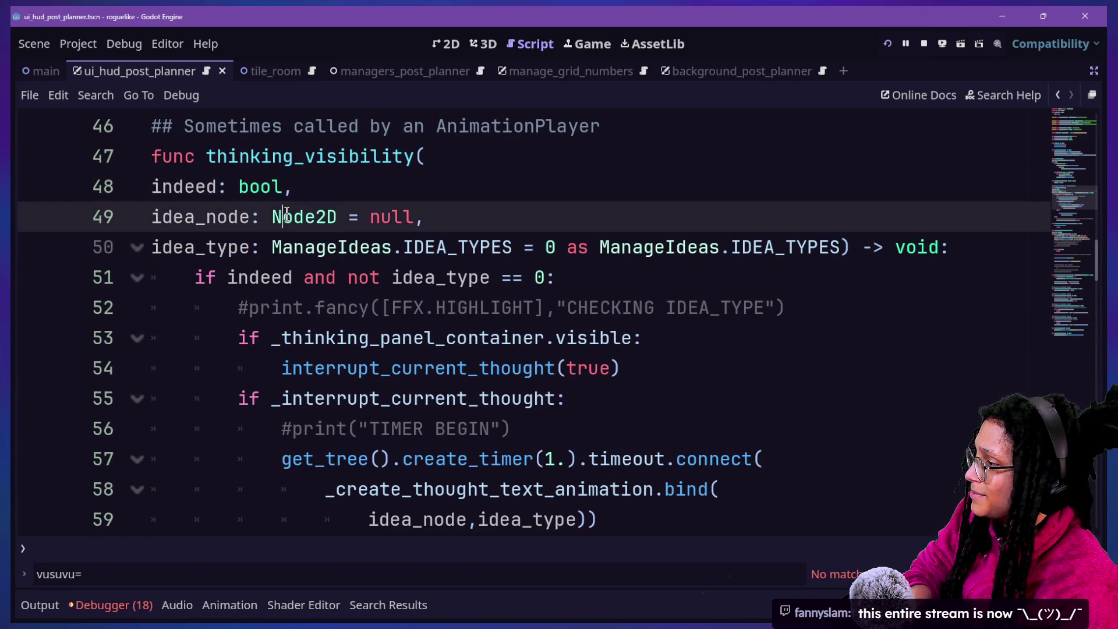
Change the idea_node parameter type from Node2D to Idea and save the script.
double_click(301, 226)
key("ctrl+d")
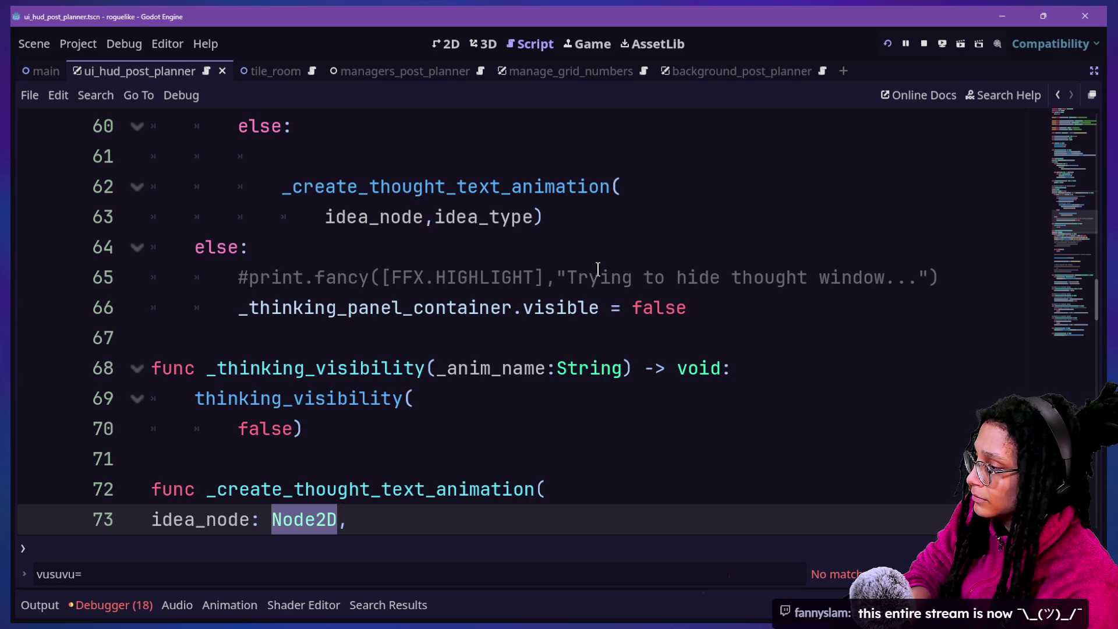
type("Idea = null,")
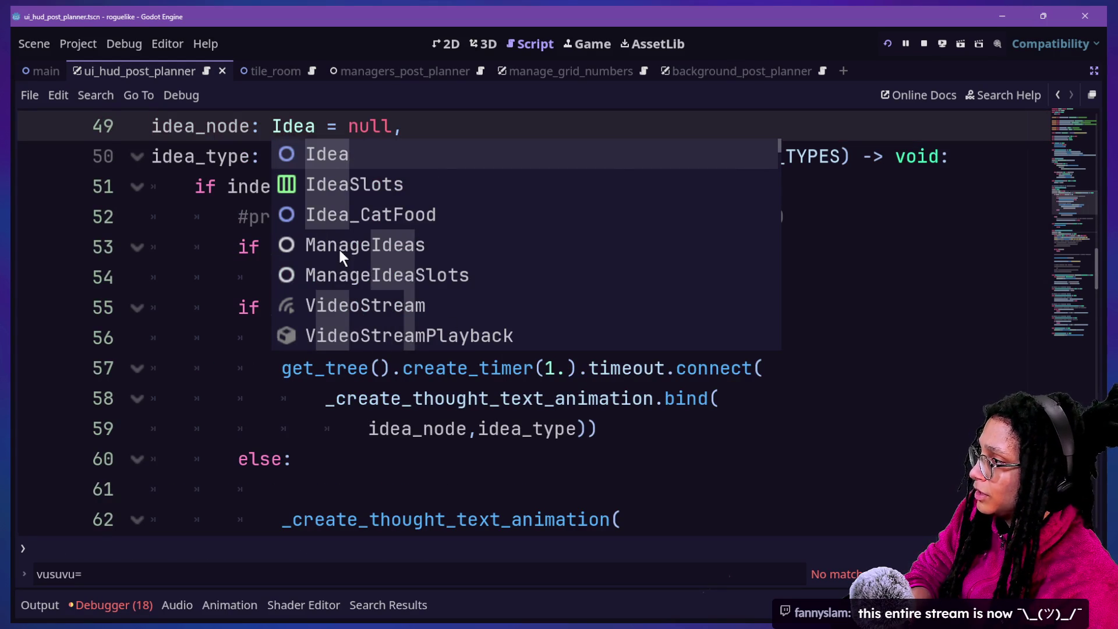
left_click(260, 217)
key("ctrl+s")
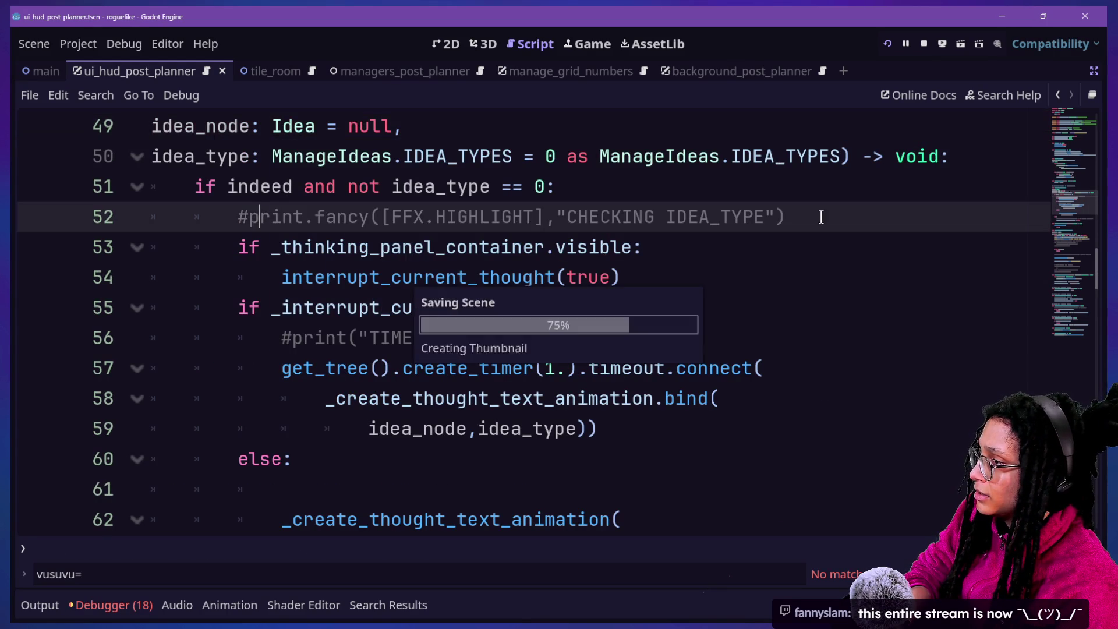
Run the Post Planner game into a level and read the Output log's Node2D/Idea messages.
left_click(942, 44)
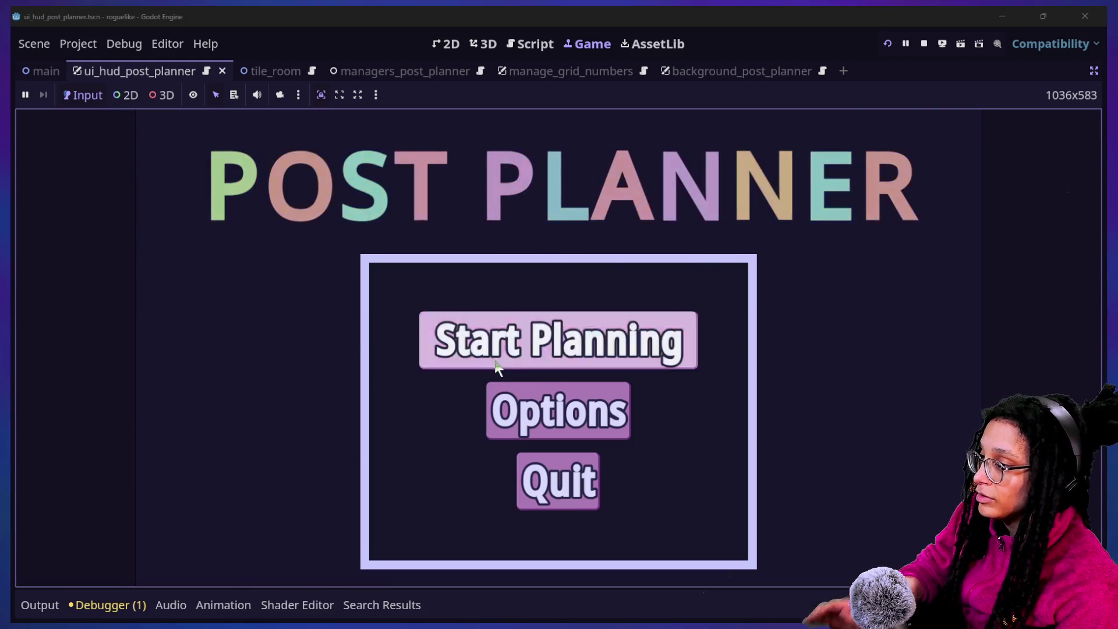
left_click(490, 360)
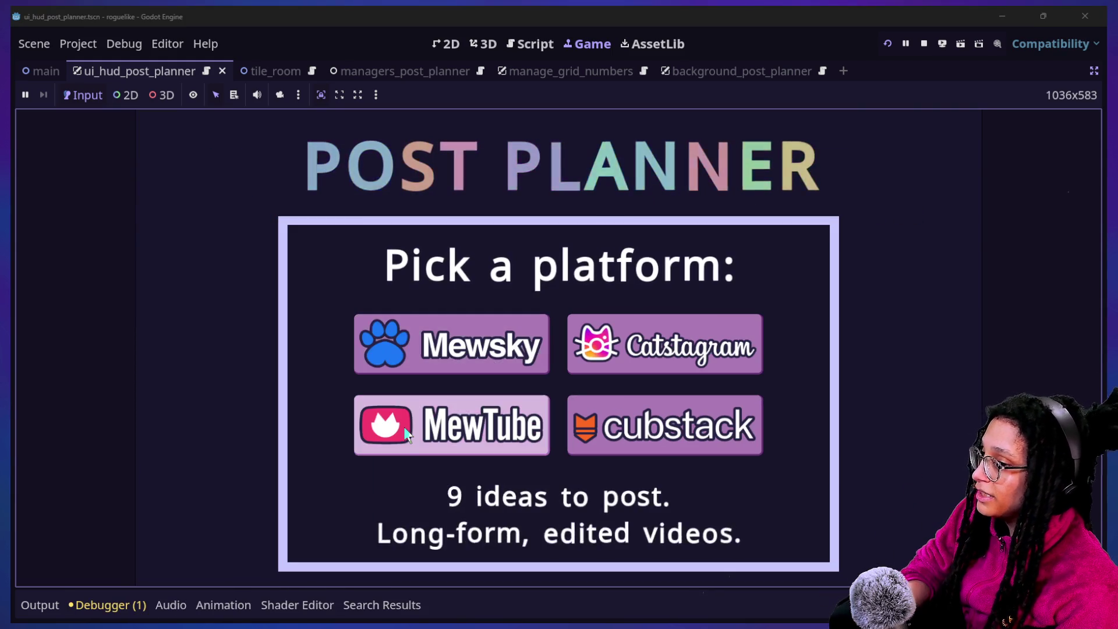
left_click(503, 355)
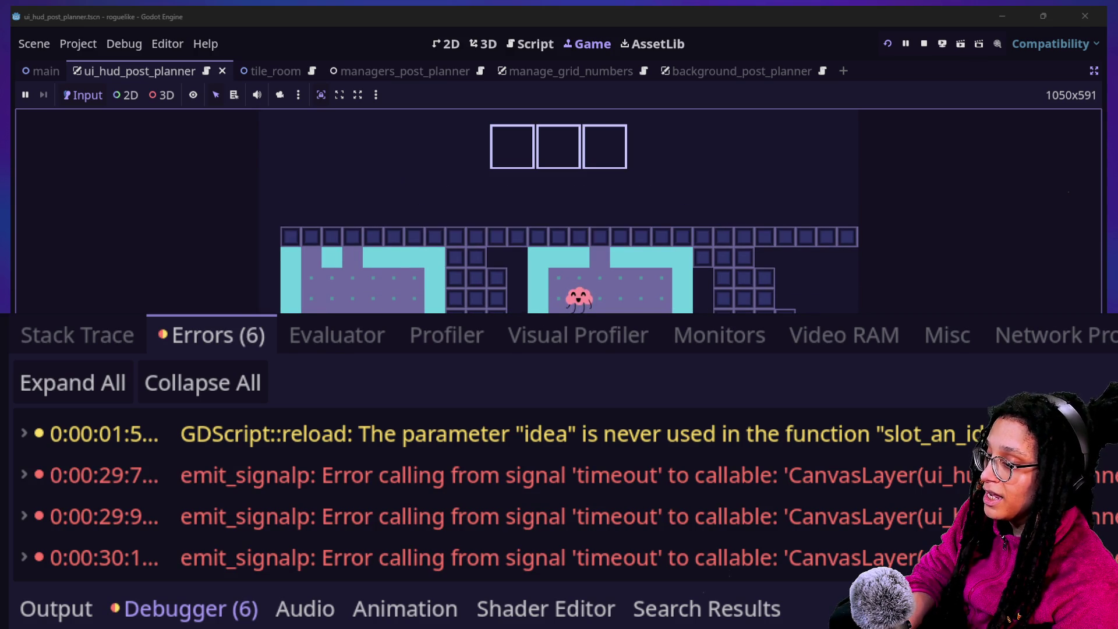
left_click(56, 608)
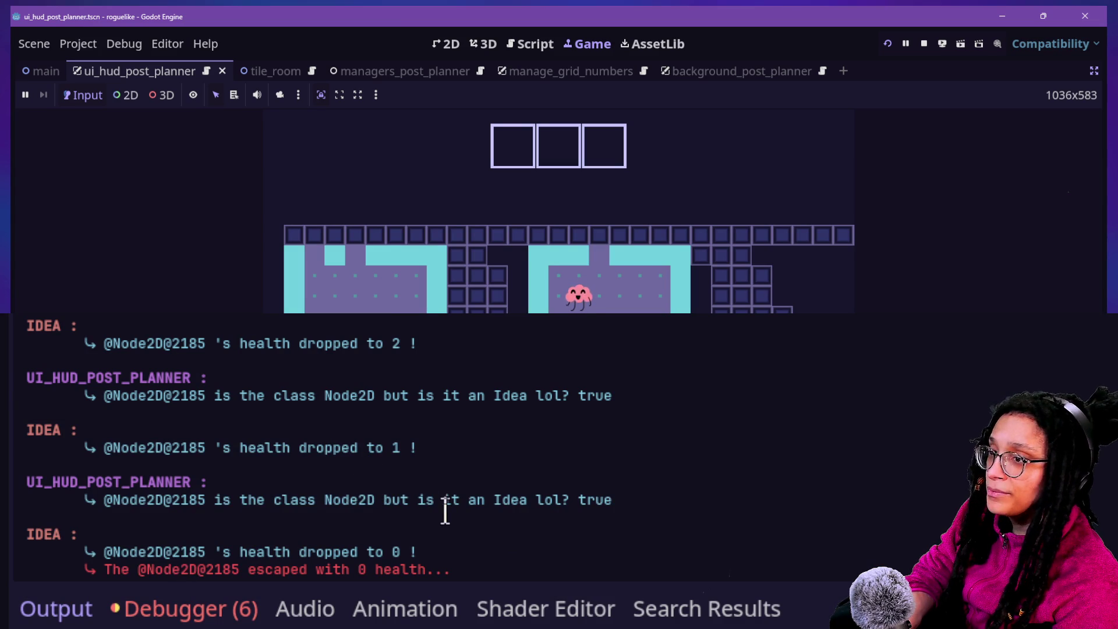
left_click_drag(324, 500, 417, 500)
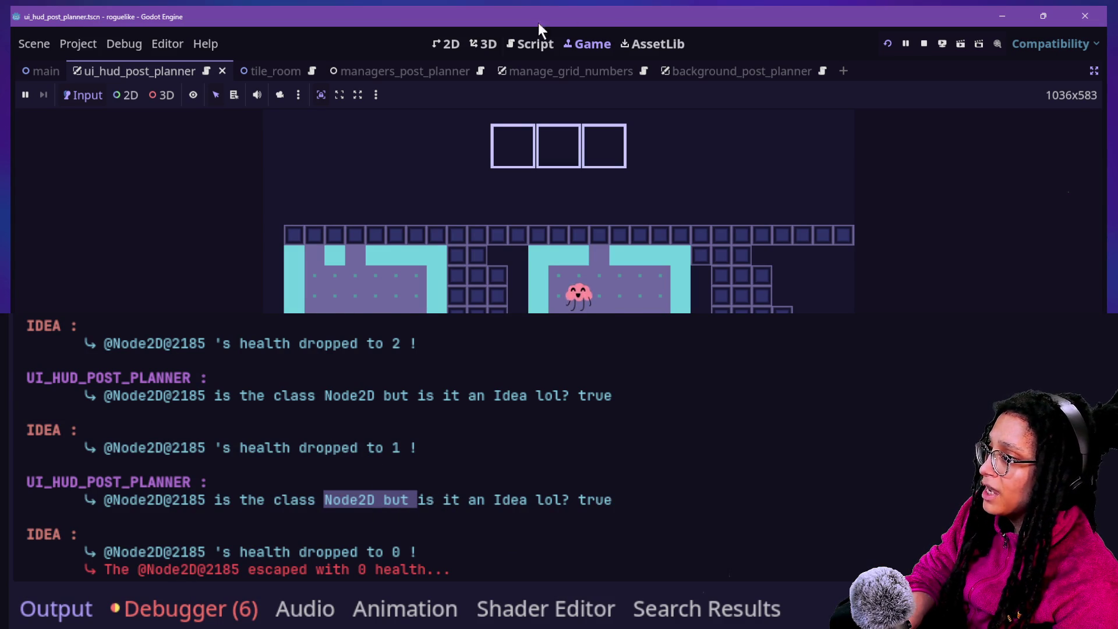
Add a line 'var actual_idea: Idea = idea_node as Idea' at the top of thinking_visibility.
left_click(531, 44)
left_click(510, 176)
scroll(511, 172, "up", 1)
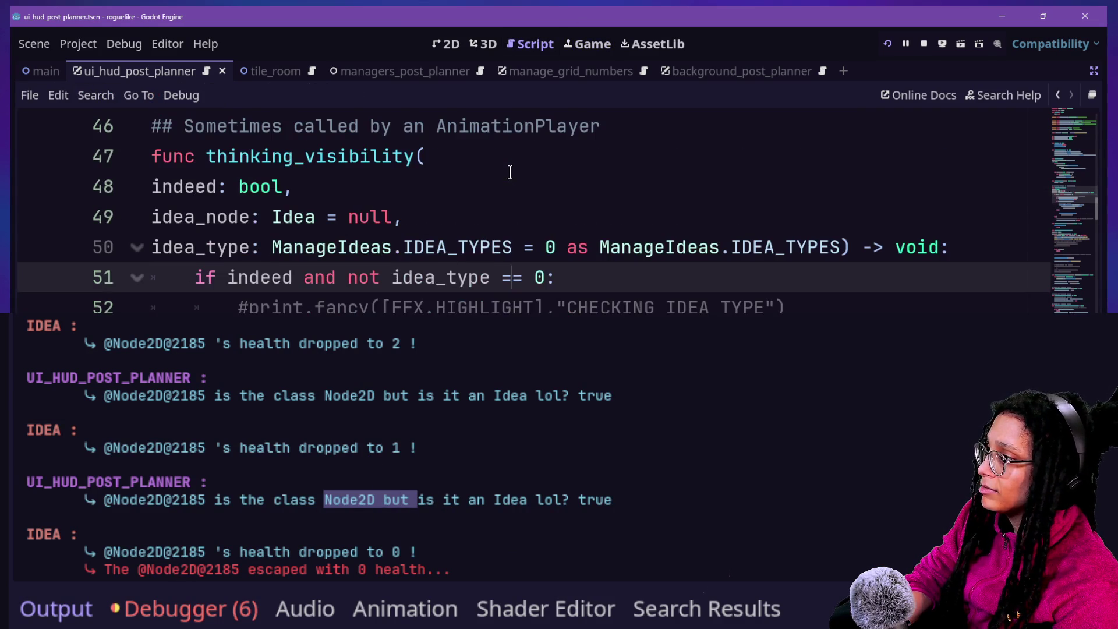
scroll(375, 213, "up", 3)
scroll(377, 202, "up", 3)
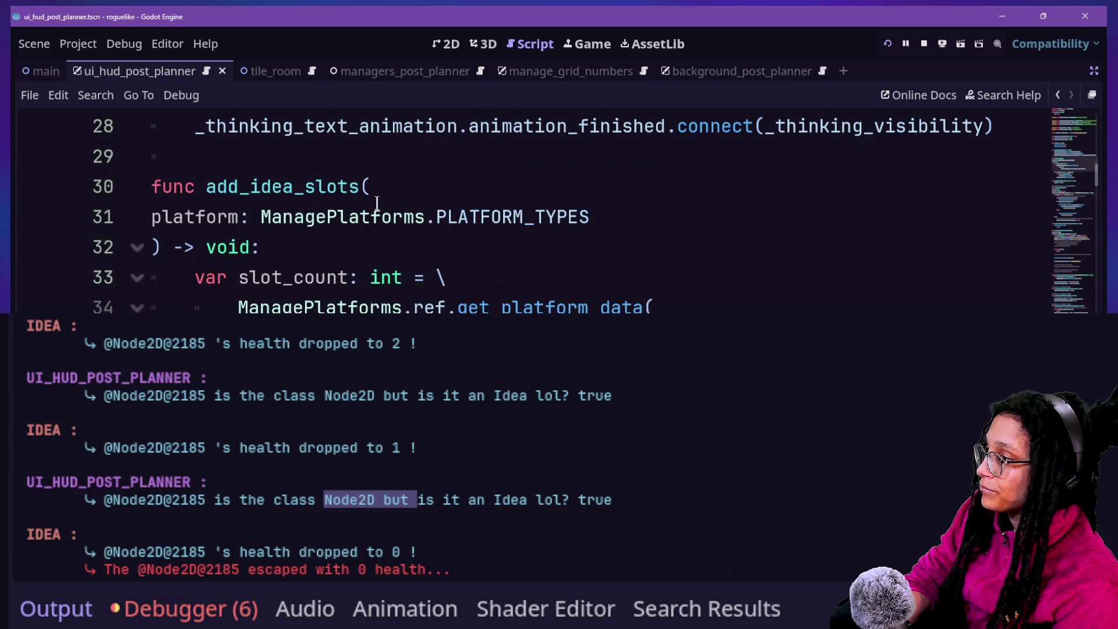
scroll(377, 202, "up", 3)
scroll(377, 202, "down", 3)
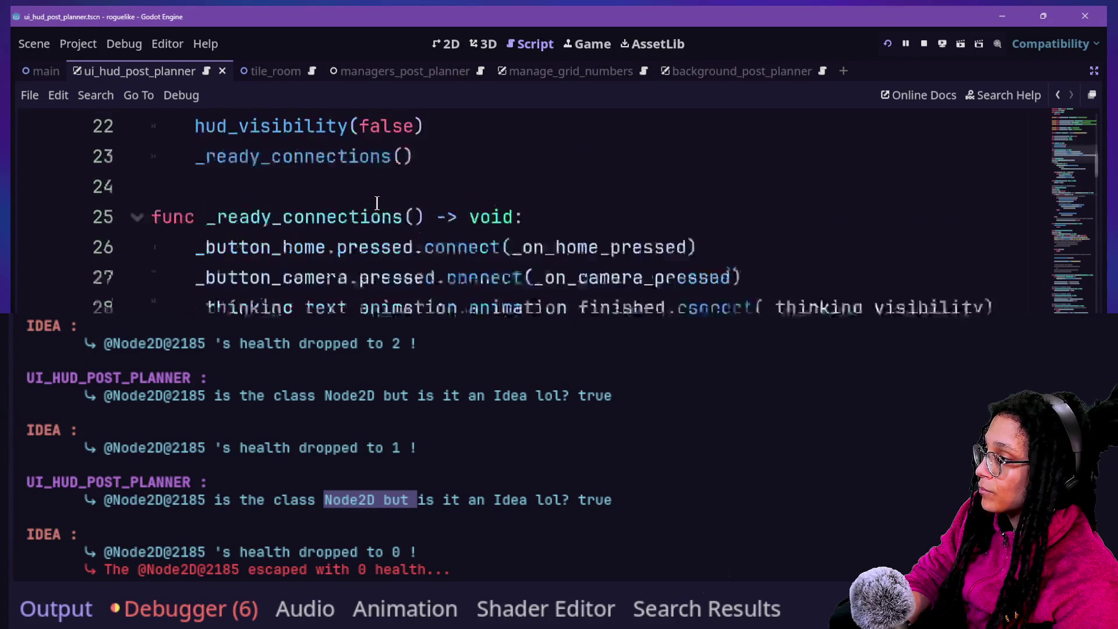
scroll(377, 202, "down", 6)
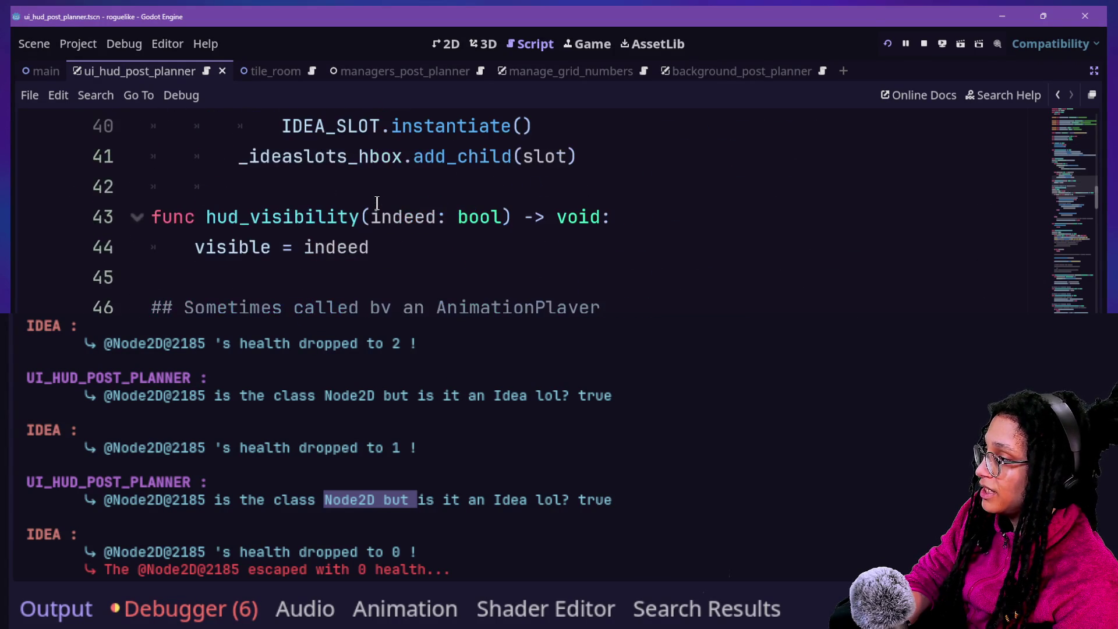
scroll(421, 226, "down", 1)
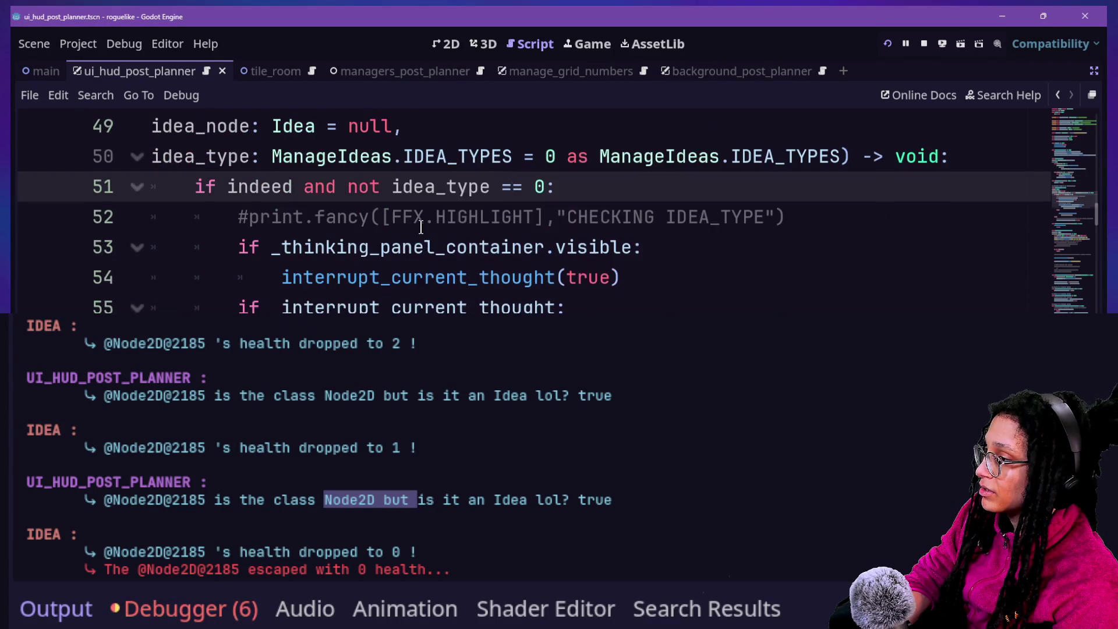
scroll(463, 217, "up", 1)
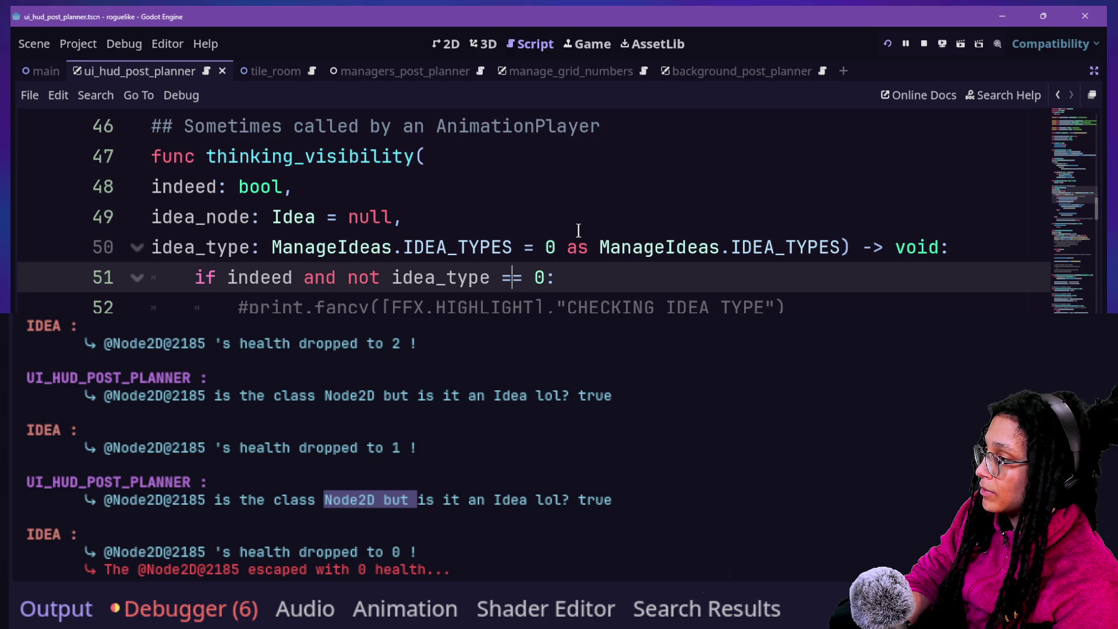
scroll(578, 231, "down", 1)
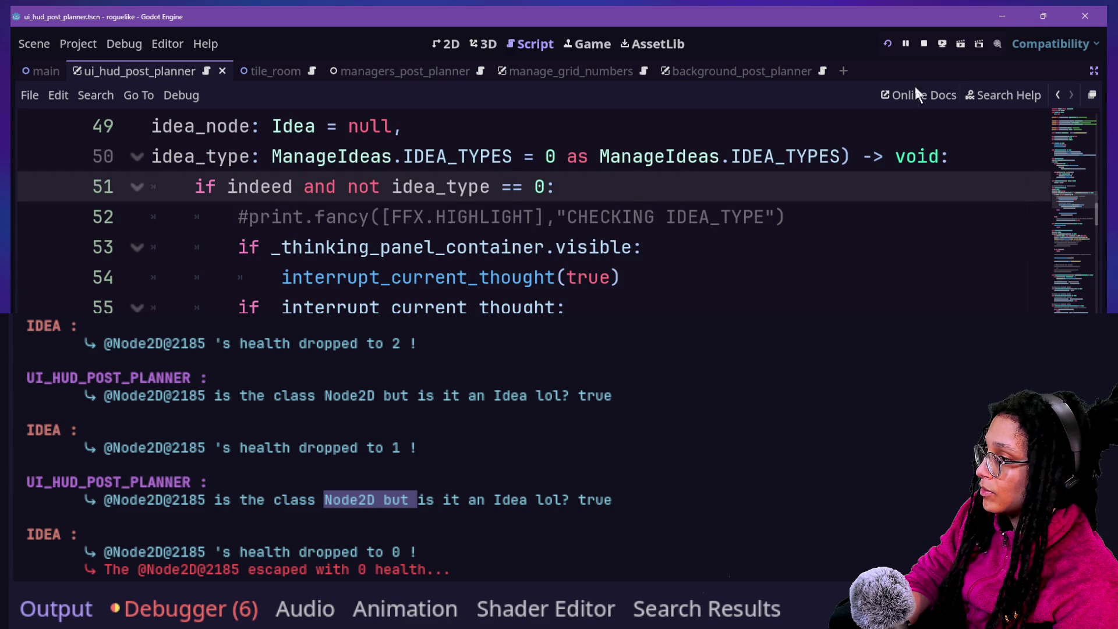
left_click(802, 210)
left_click(774, 187)
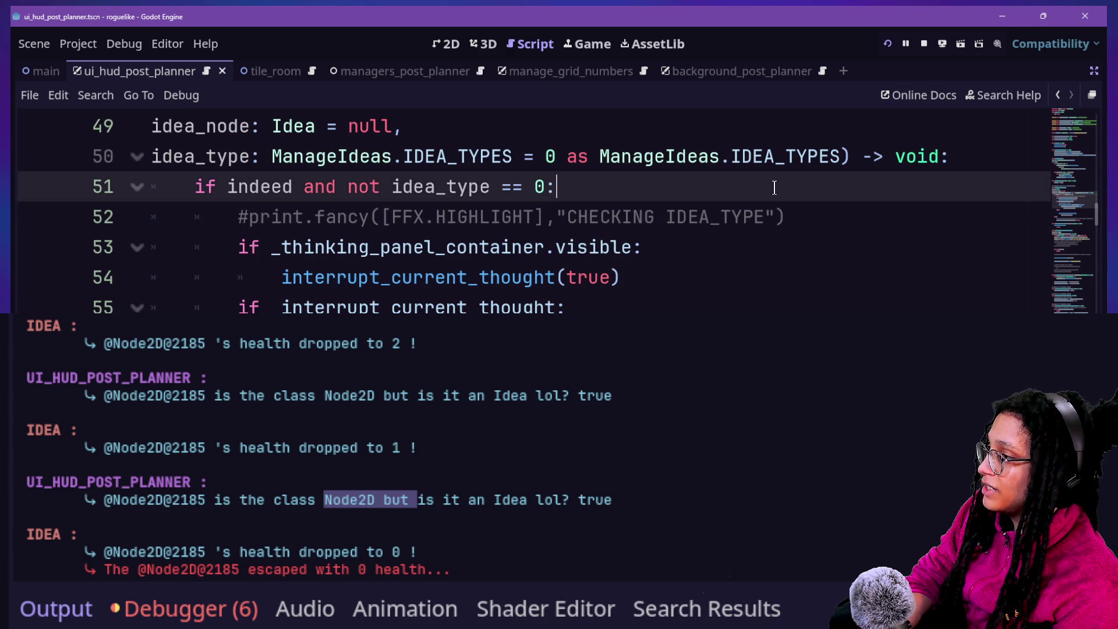
left_click(964, 155)
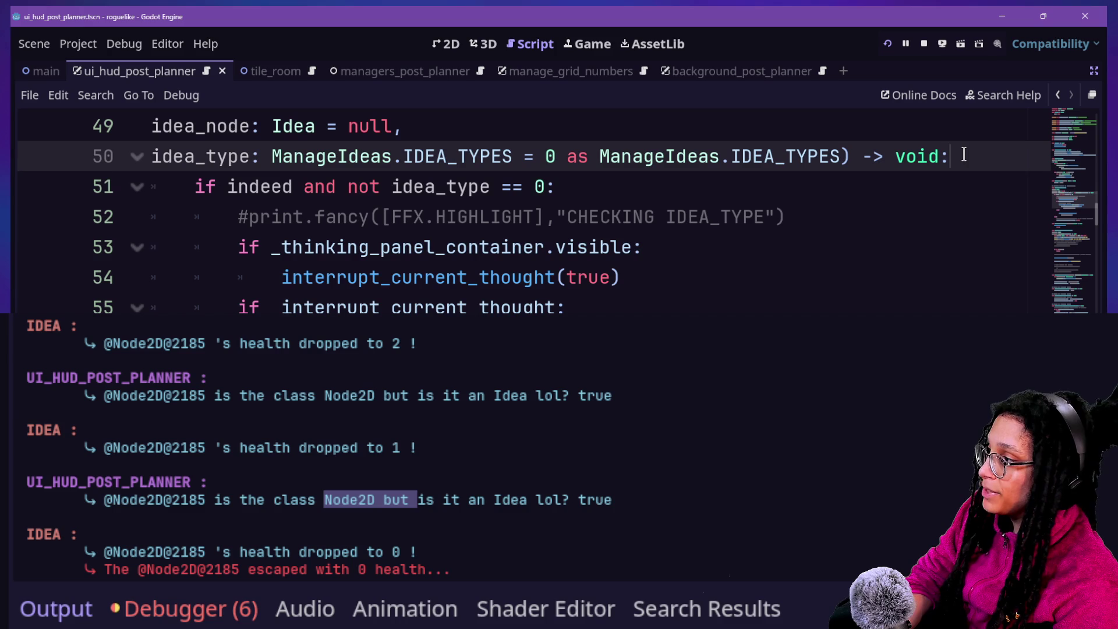
scroll(964, 155, "down", 1)
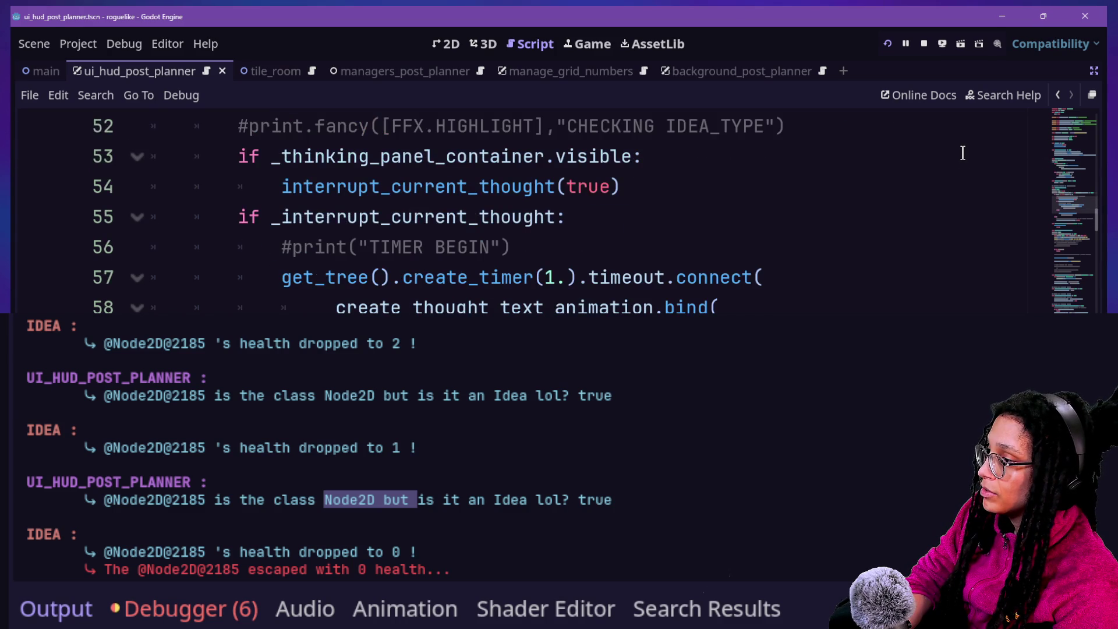
scroll(963, 153, "up", 1)
key("Return")
type("var actual_idea")
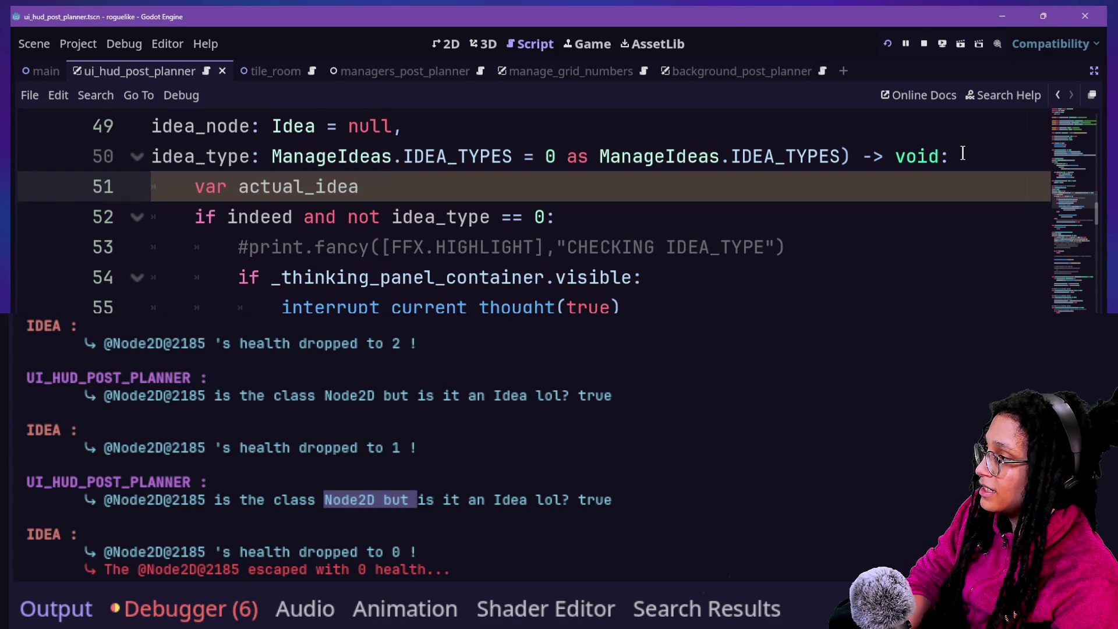
type(": Idea = id")
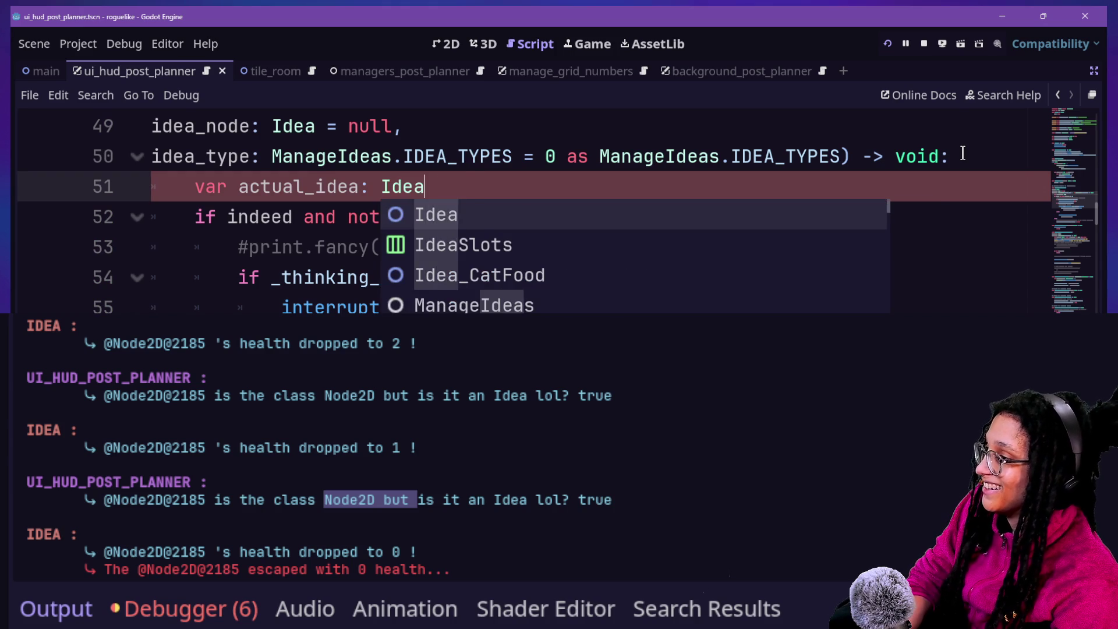
type("ea")
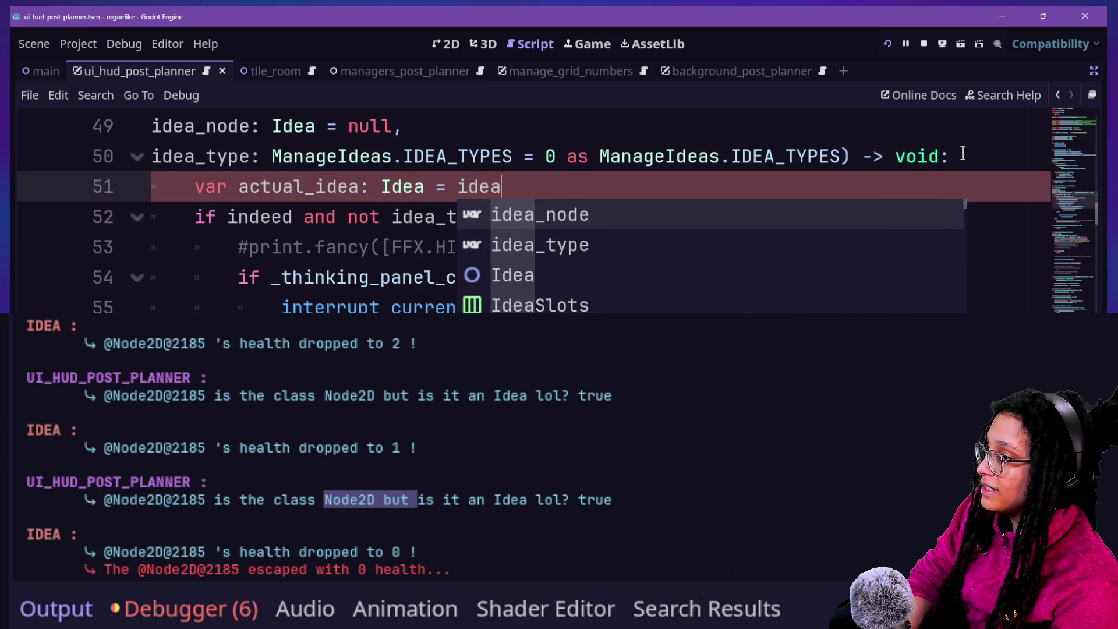
key("Return")
type("as Idea")
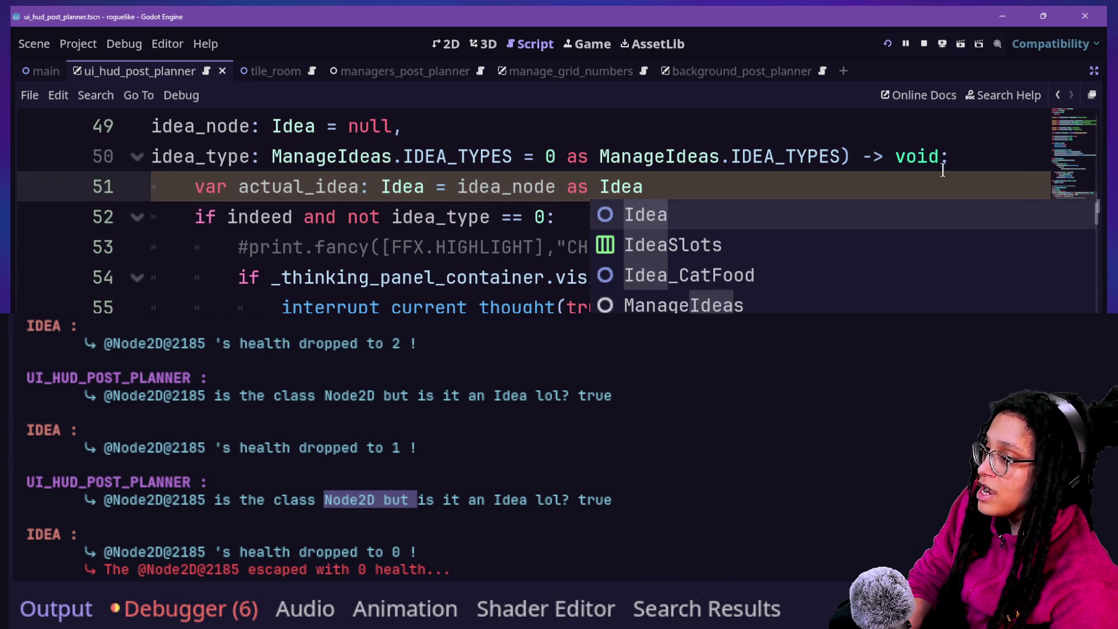
left_click(430, 216)
Replace the idea_node argument in line 60's bind call with actual_idea.
scroll(431, 221, "down", 2)
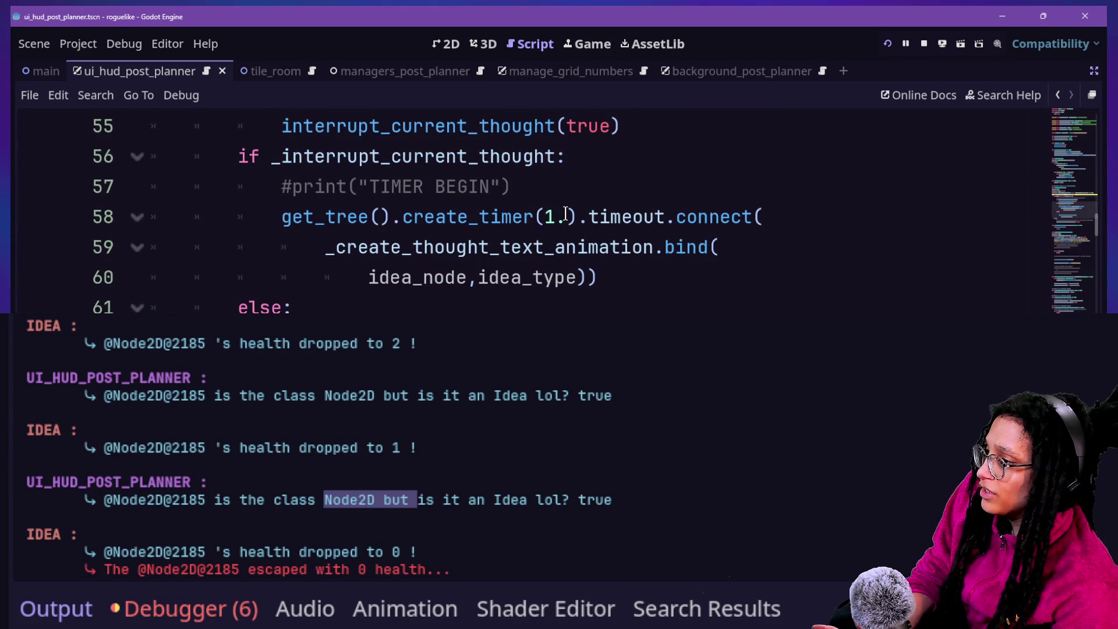
scroll(565, 214, "up", 1)
scroll(564, 215, "down", 1)
scroll(565, 214, "up", 1)
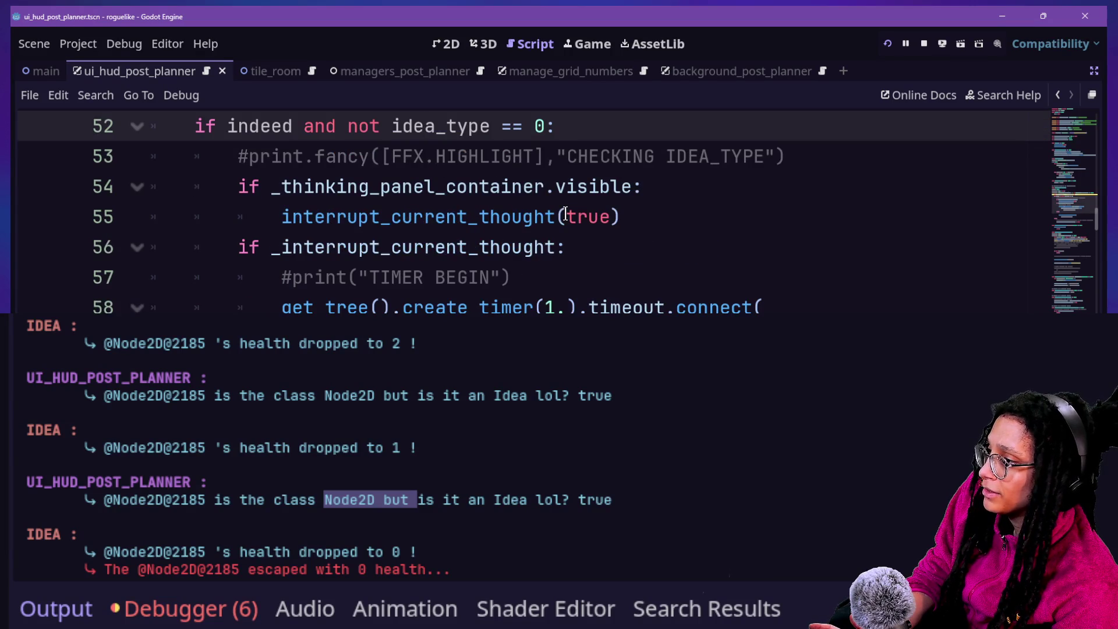
scroll(423, 251, "down", 1)
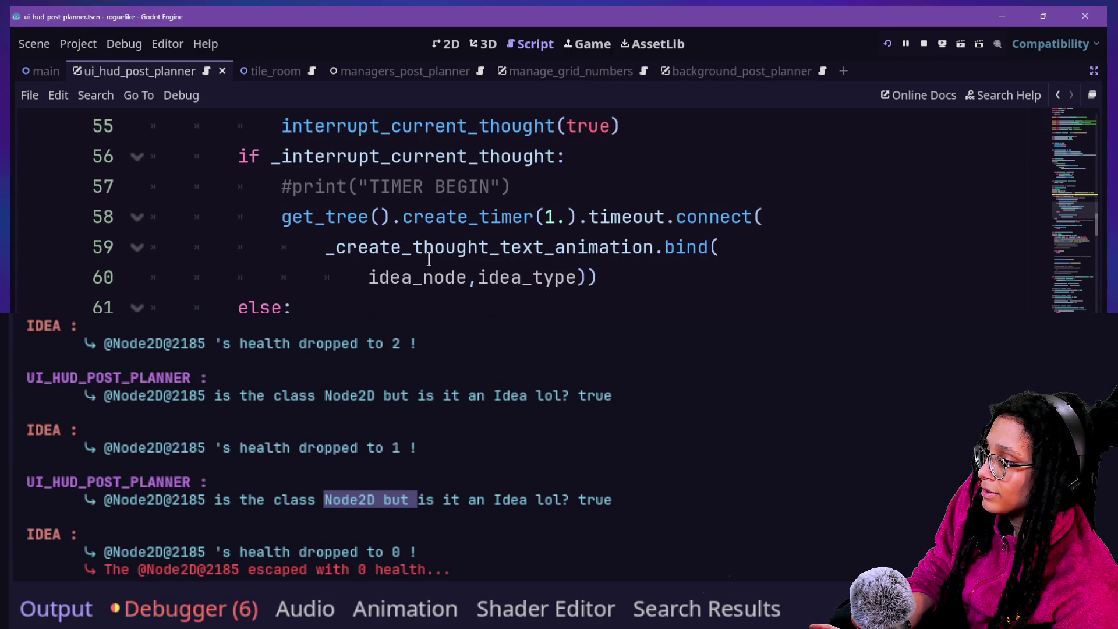
left_click(374, 277)
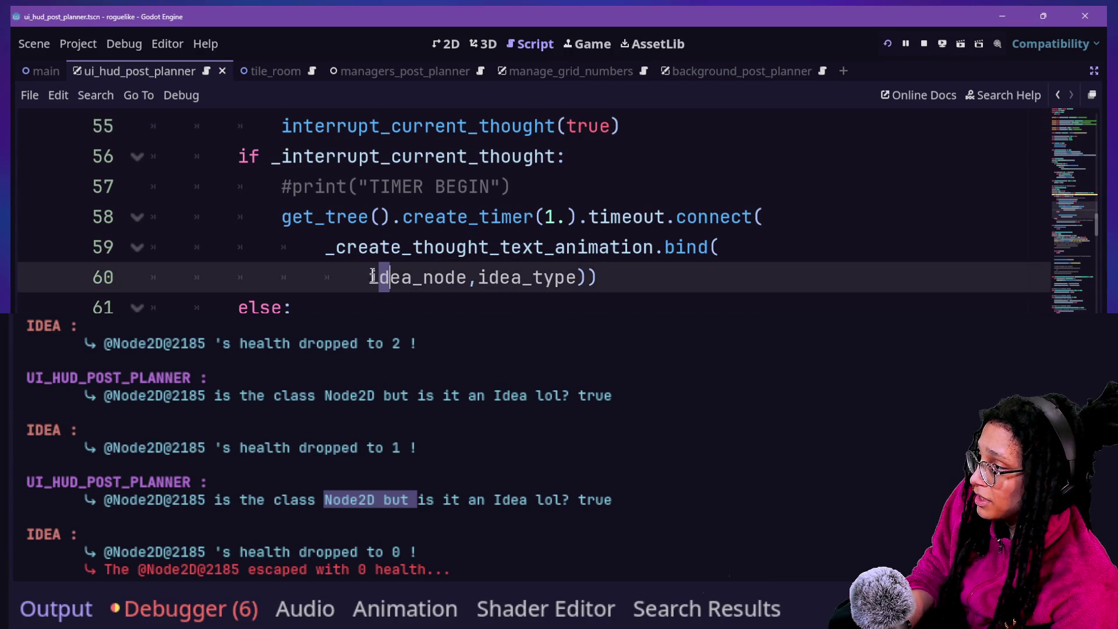
left_click_drag(369, 277, 468, 276)
scroll(469, 275, "down", 1)
type("actual")
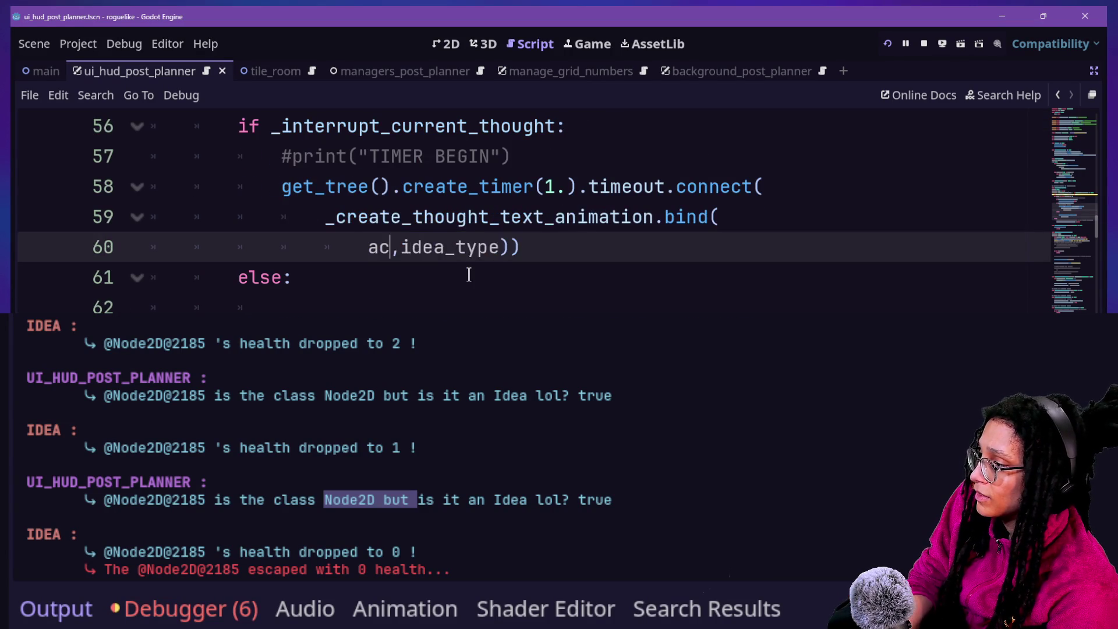
type("_idea")
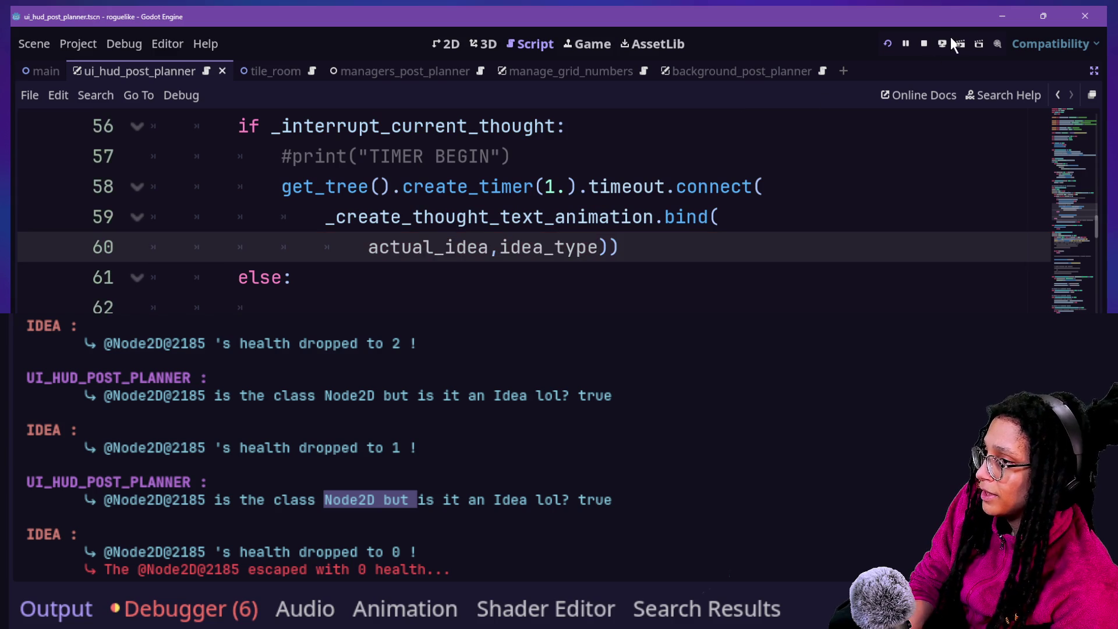
Run the project, start planning and choose the Mewsky platform.
left_click(886, 45)
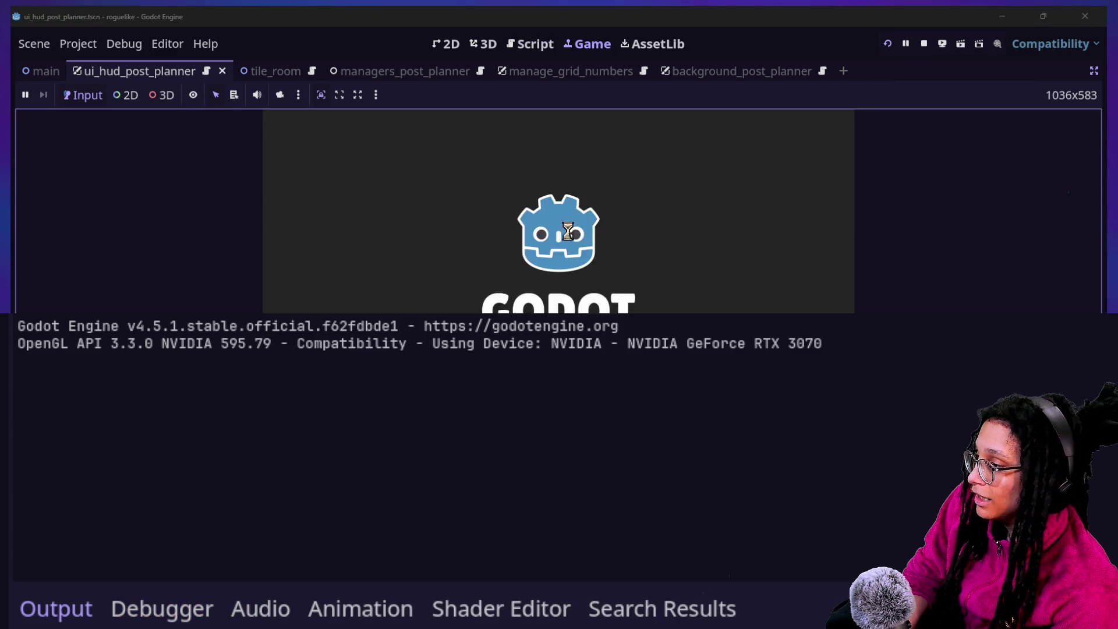
left_click(559, 257)
left_click(544, 260)
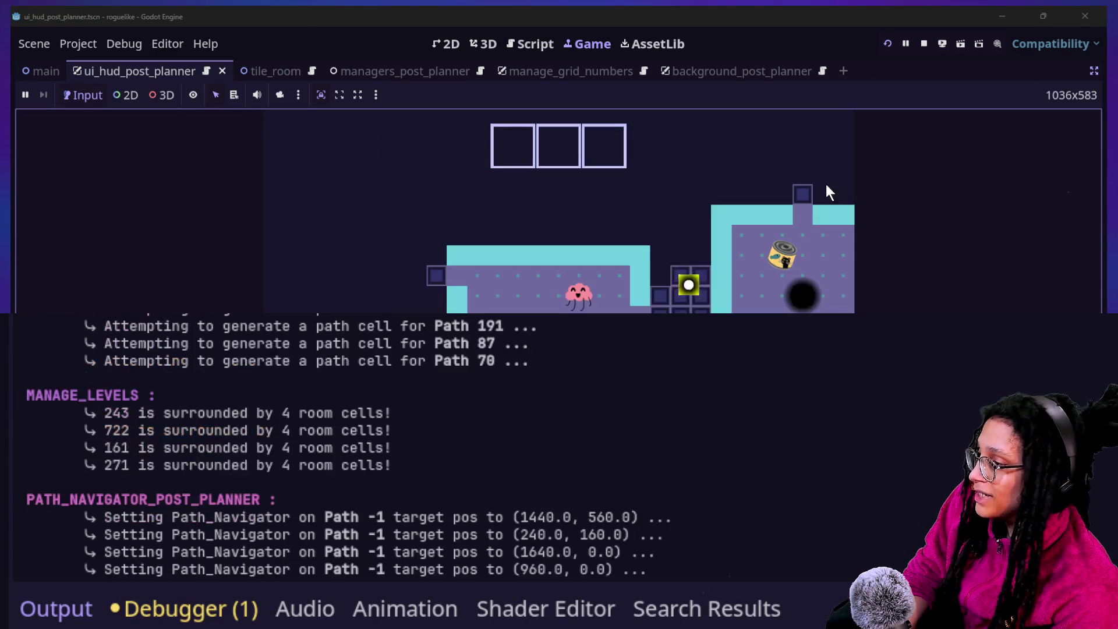
Walk the character onto the catfood to trigger the CATFOOD thought, then show the debugger errors.
key("Right")
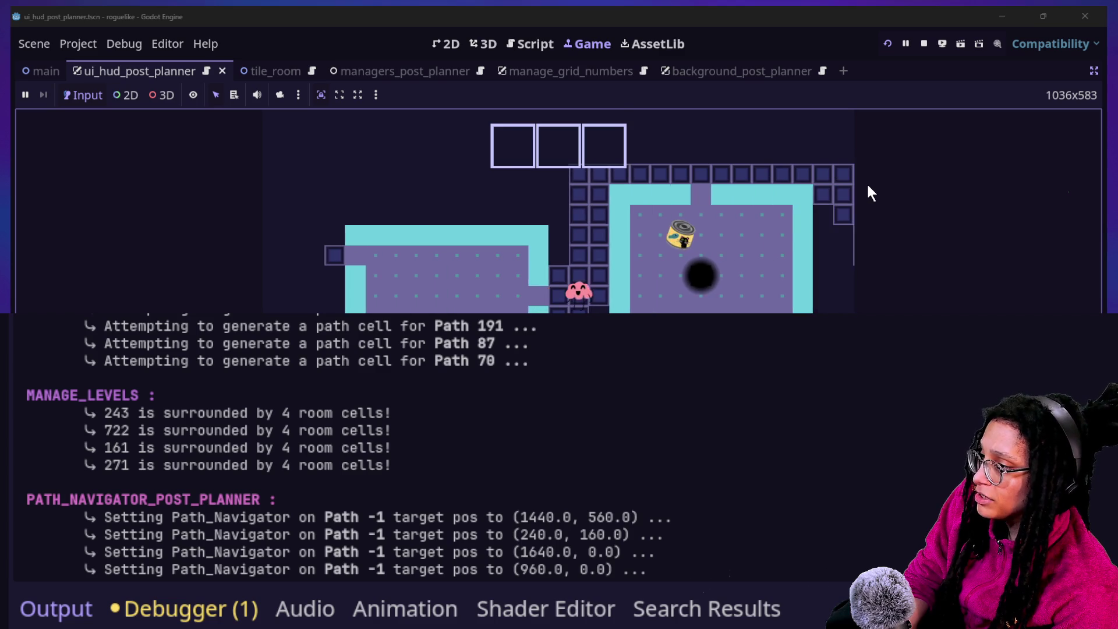
key("Down")
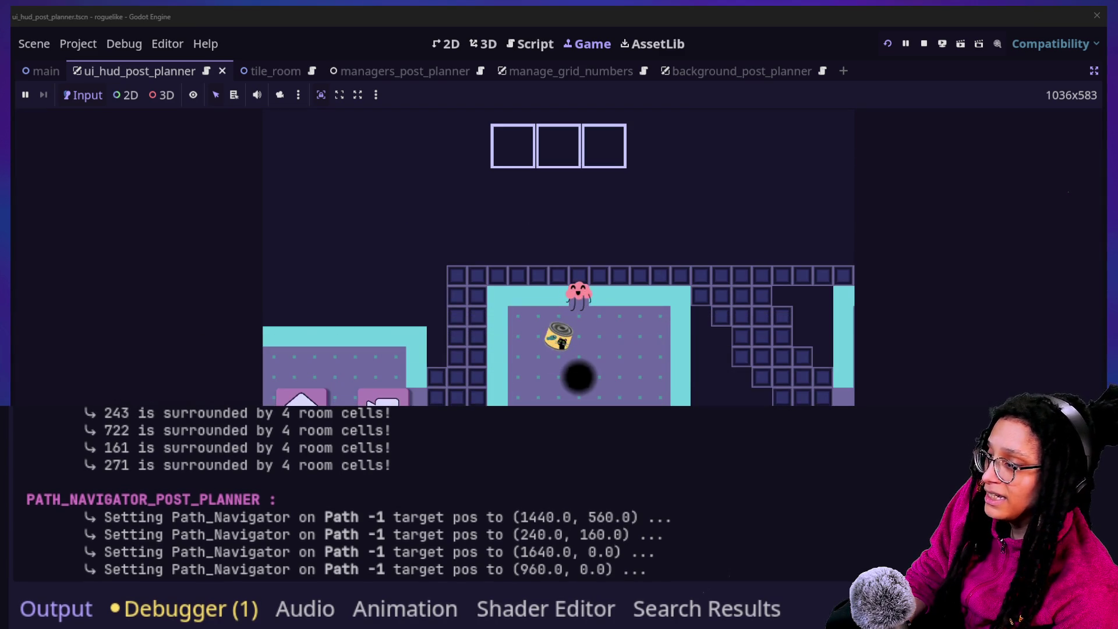
left_click(652, 246)
key("Down")
key("Down")
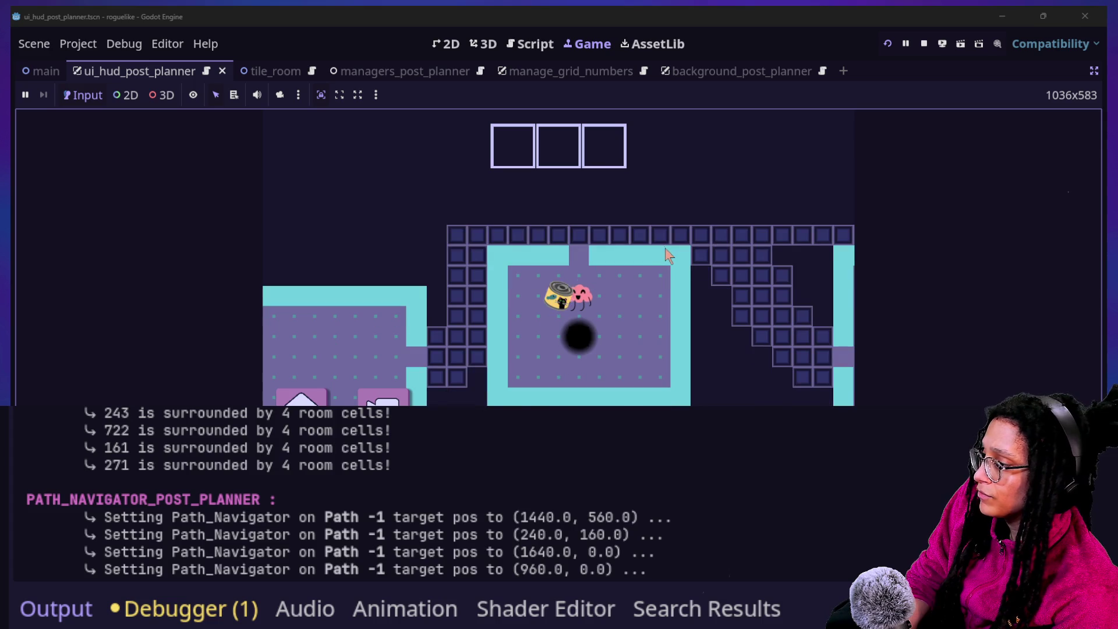
key("Left")
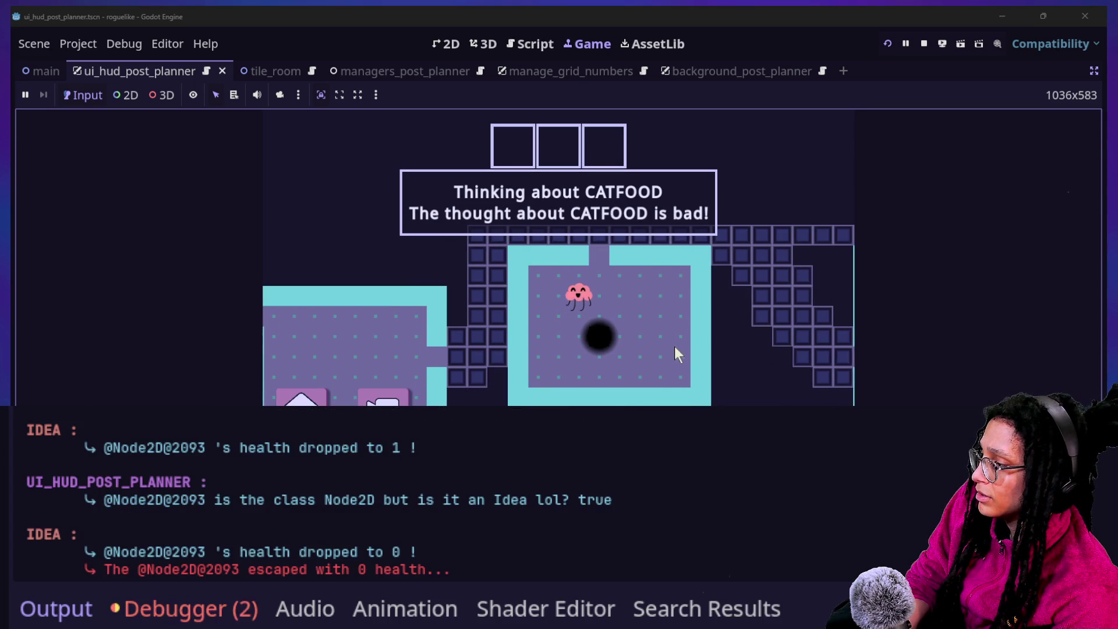
key("Left")
left_click(175, 609)
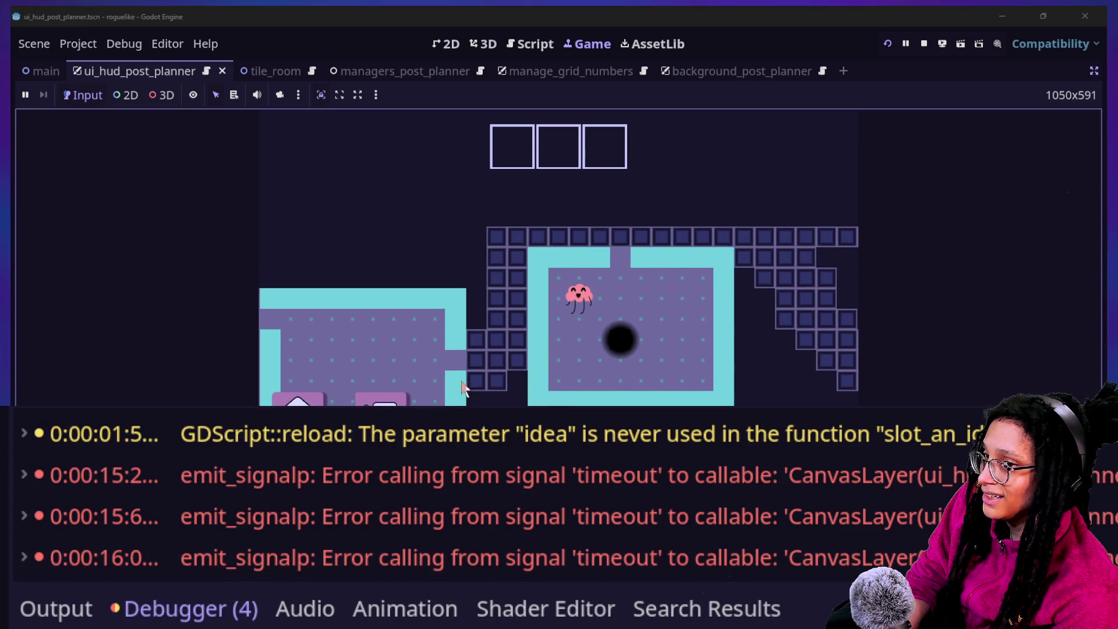
Undo the actual_idea argument so line 60 passes idea_node again.
left_click(533, 41)
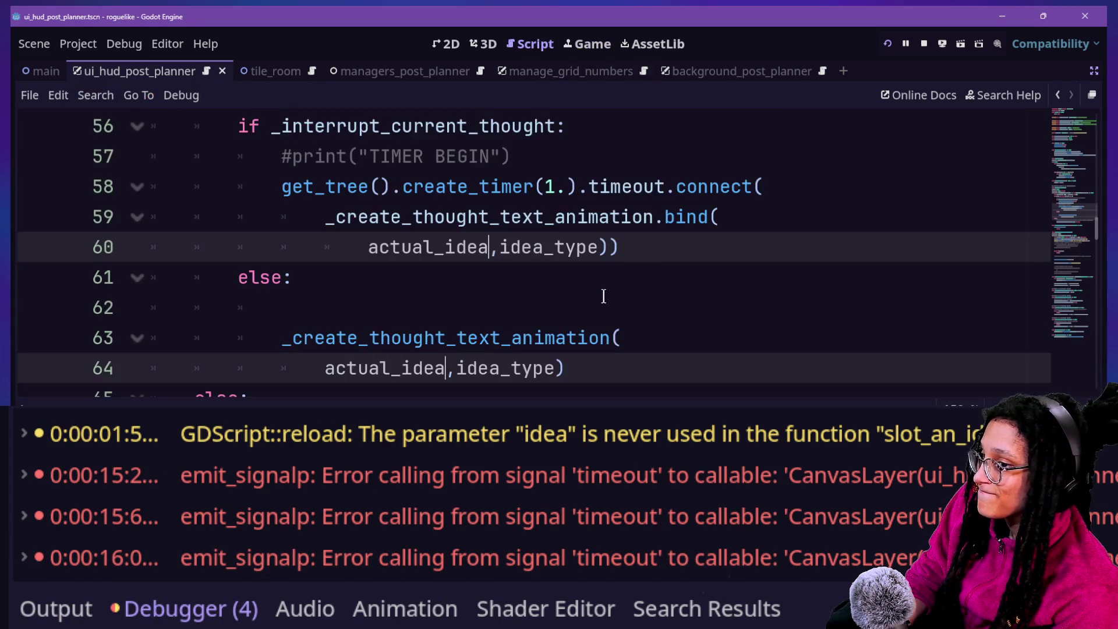
left_click(601, 297)
scroll(589, 248, "up", 1)
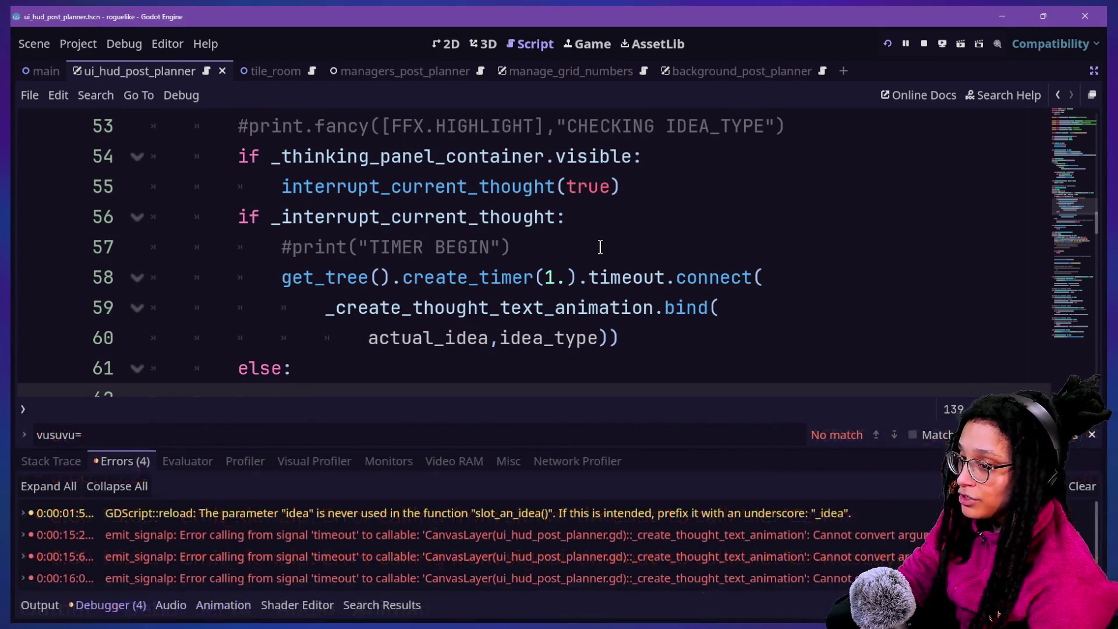
left_click(311, 226)
left_click(391, 249)
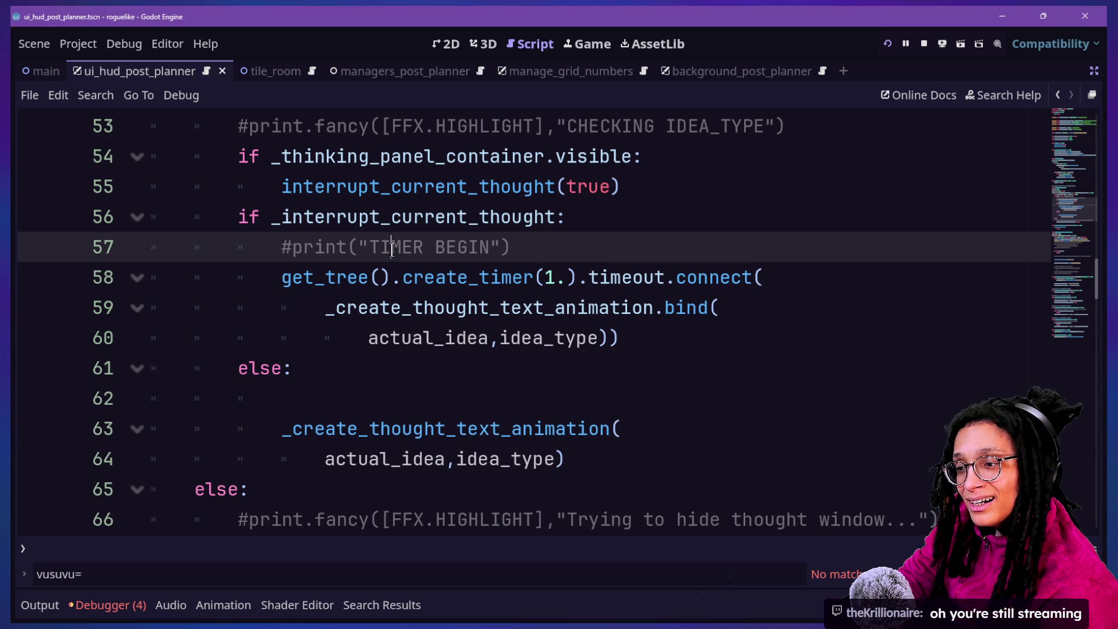
left_click(325, 368)
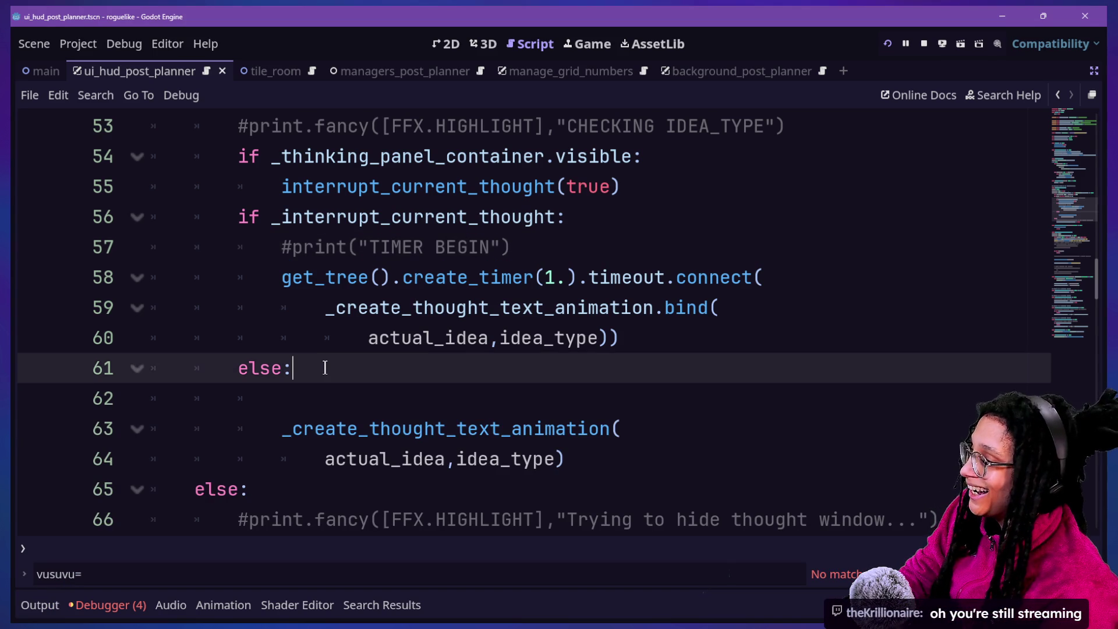
scroll(323, 367, "down", 3)
scroll(323, 367, "up", 3)
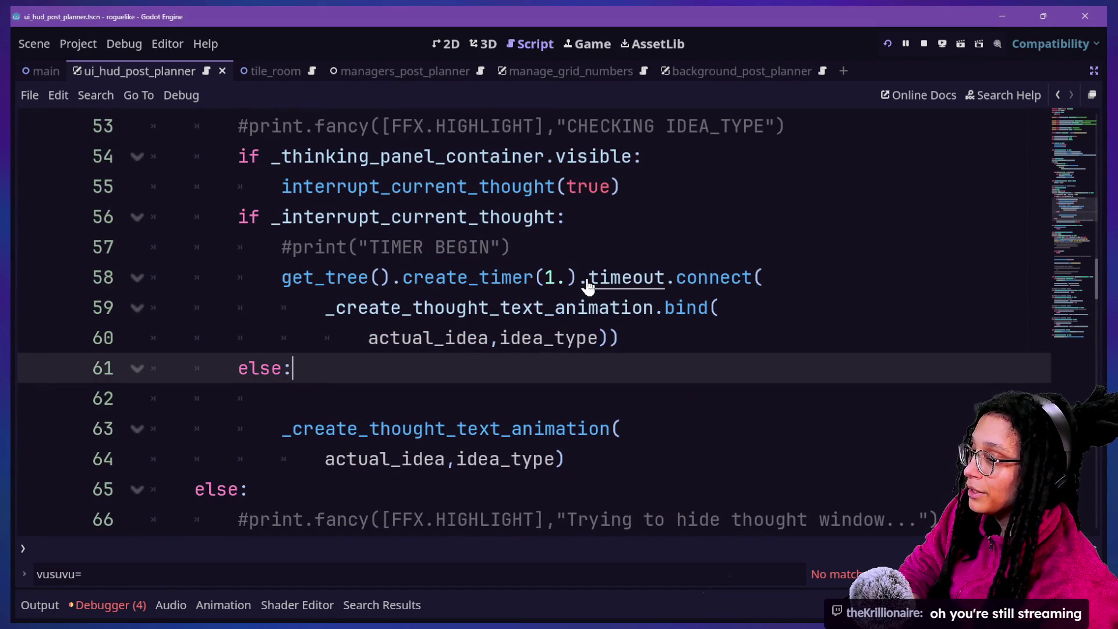
scroll(628, 273, "up", 1)
key("ctrl+z")
key("ctrl+z")
key("ctrl+z")
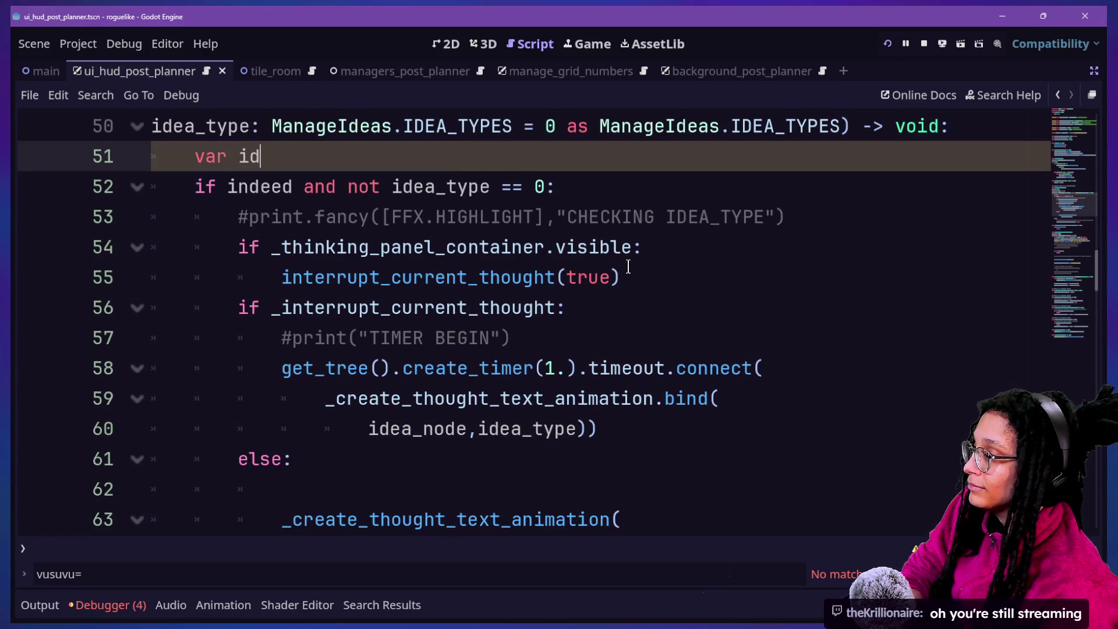
key("ctrl+z")
Undo further until line 49 reads idea_node: Node2D = null and actual_idea is gone.
scroll(629, 267, "up", 2)
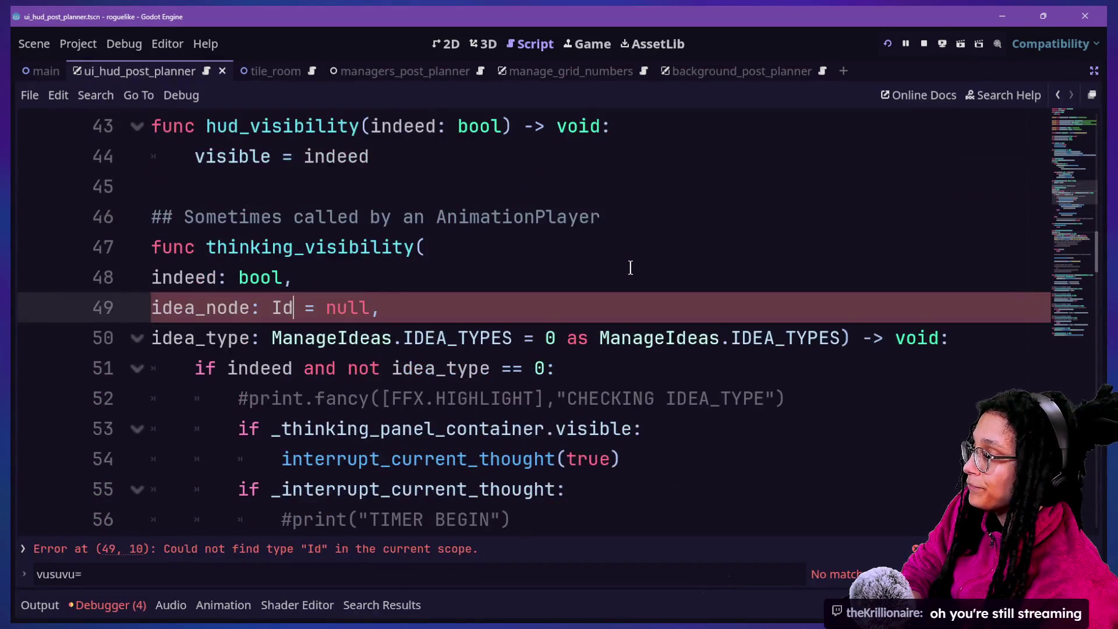
key("ctrl+z")
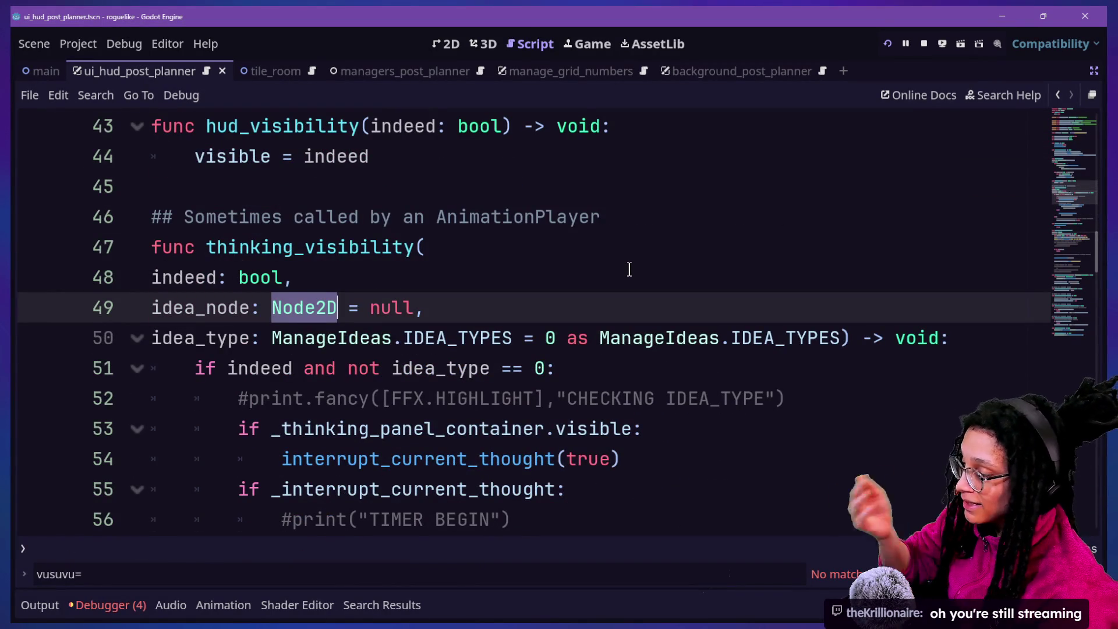
scroll(629, 269, "down", 3)
scroll(629, 269, "down", 5)
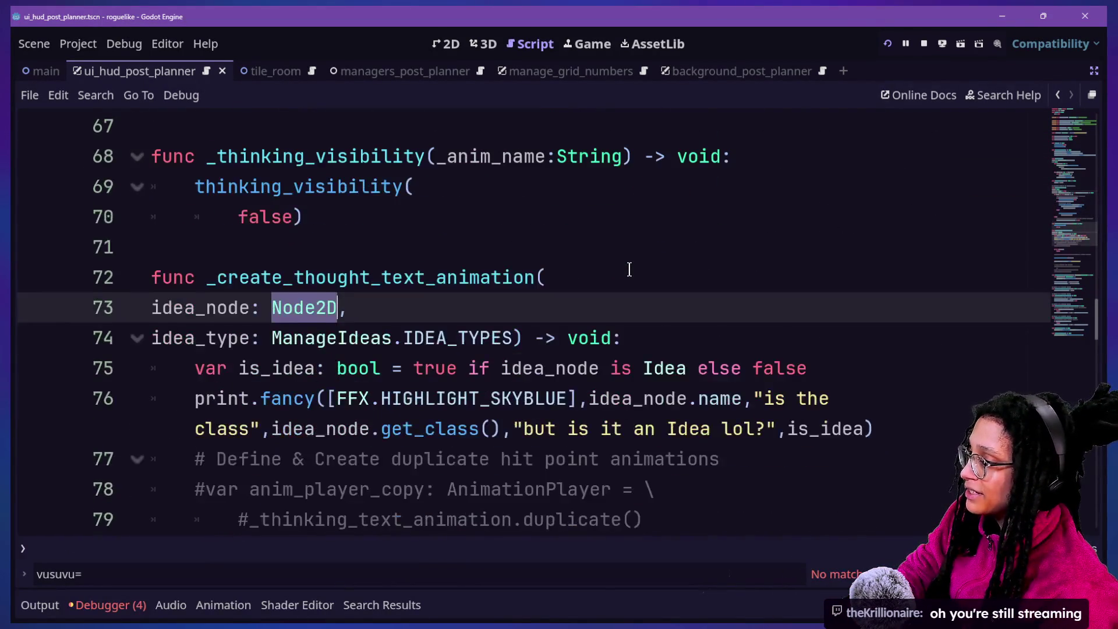
scroll(629, 269, "up", 2)
scroll(628, 269, "down", 2)
scroll(629, 269, "up", 1)
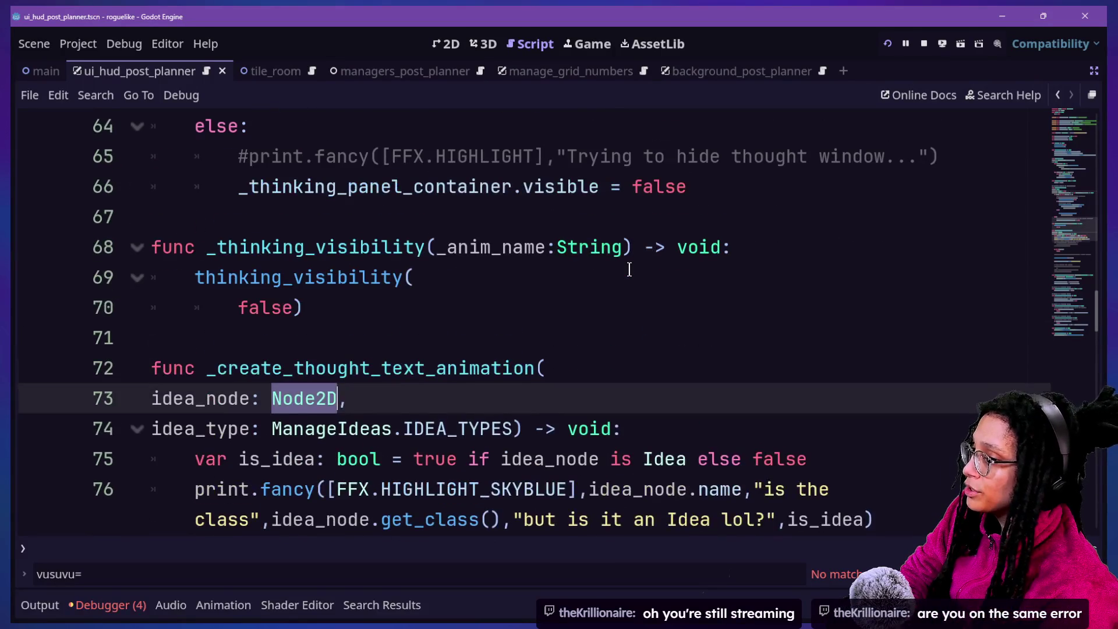
scroll(628, 269, "up", 6)
left_click(529, 249)
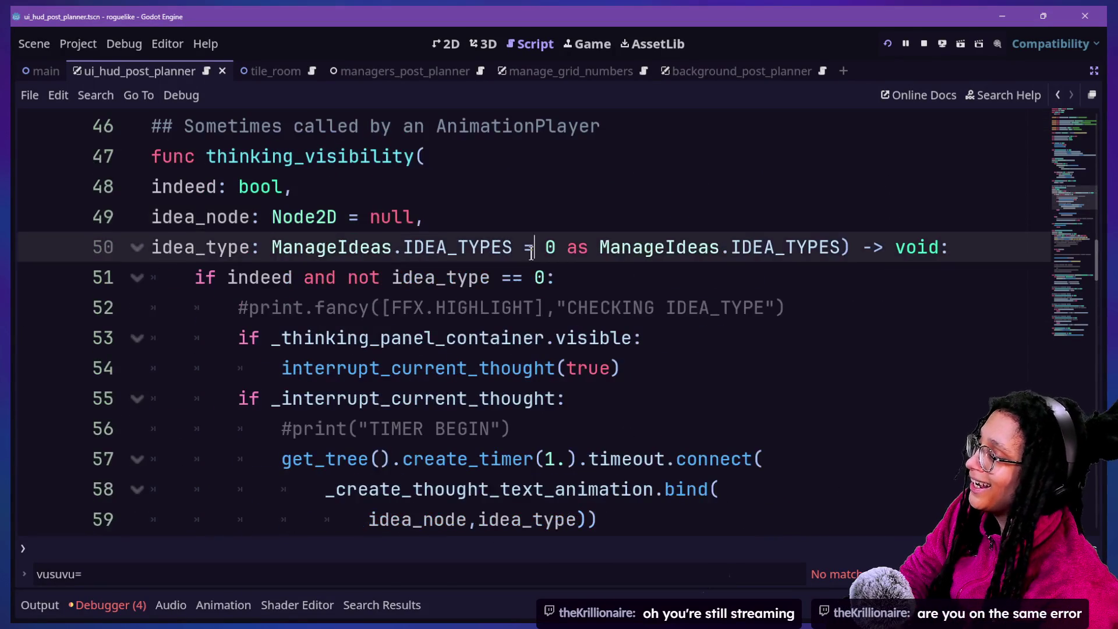
scroll(531, 253, "up", 1)
scroll(531, 254, "up", 1)
left_click(531, 238)
scroll(531, 238, "up", 2)
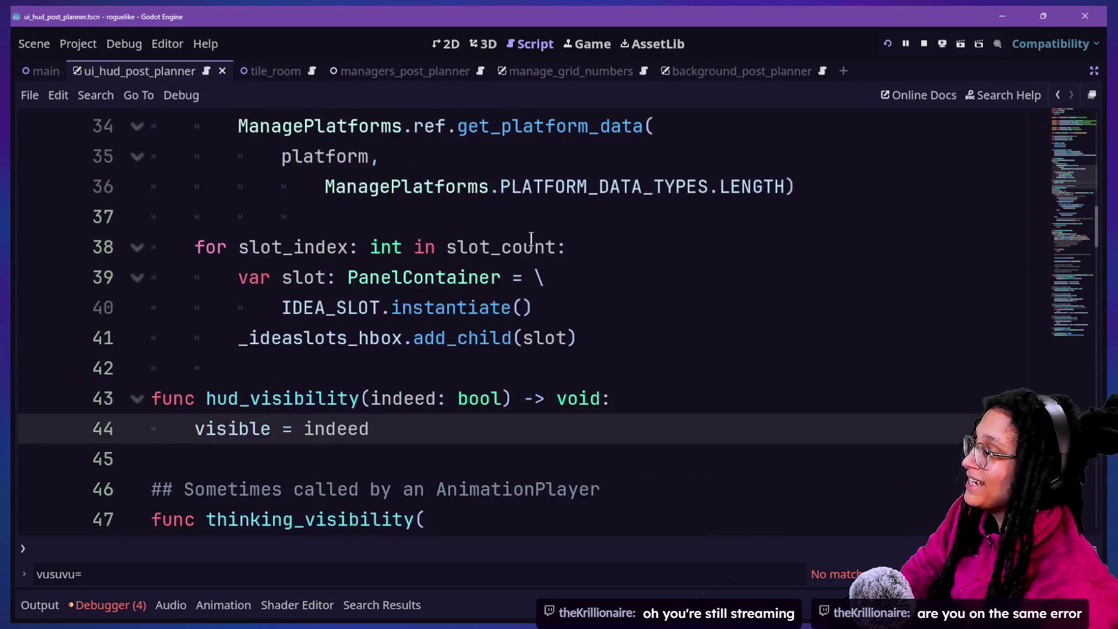
scroll(531, 239, "down", 1)
Open idea.gd from the quick script list.
key("ctrl+alt+o")
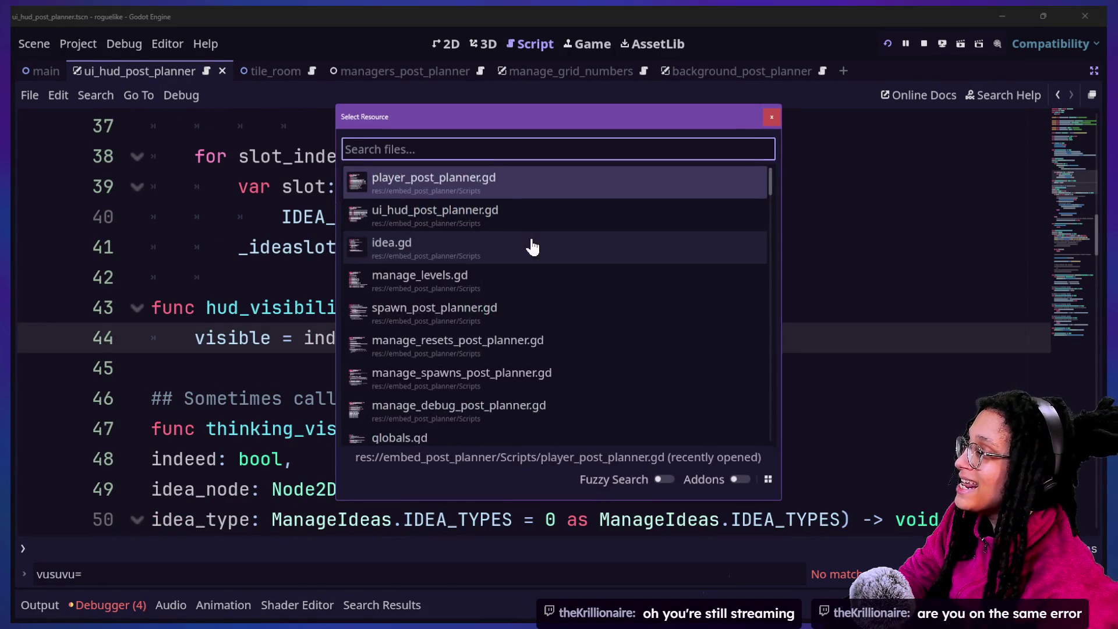
key("Down")
key("Return")
key("ctrl+alt+o")
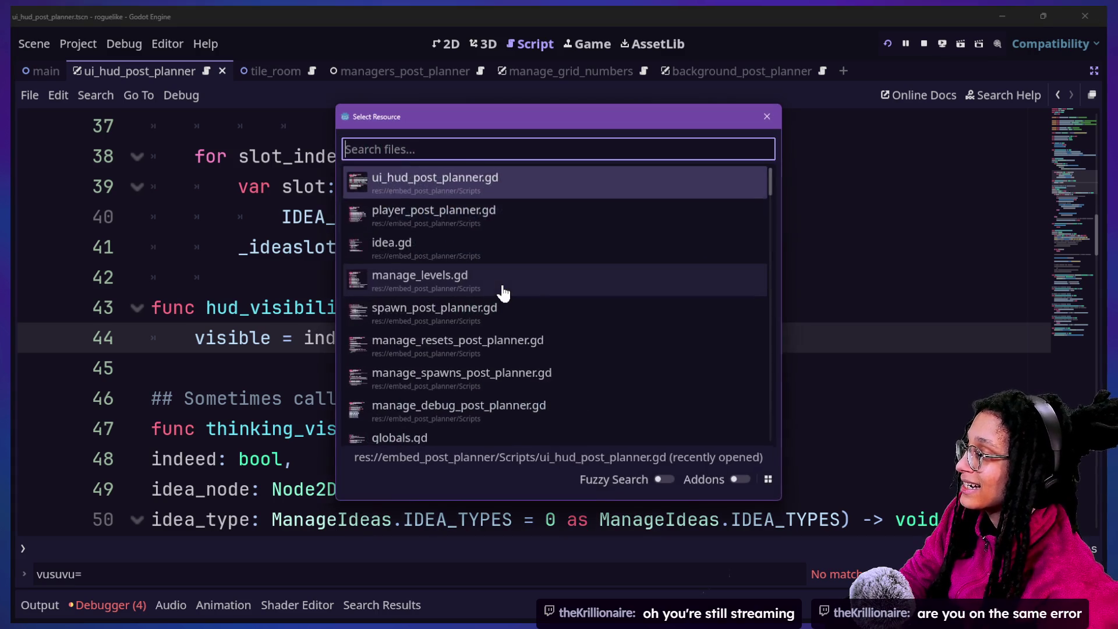
key("Down")
key("Down")
key("Return")
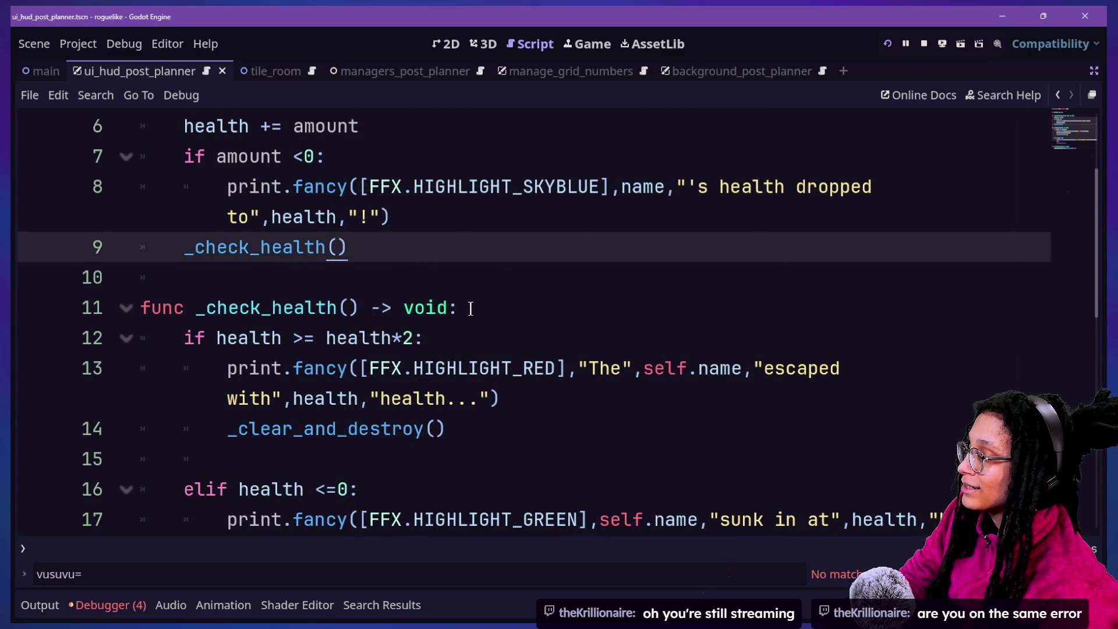
Search the project for 'as Idea' and delete the cast on line 94 of player_post_planner.gd.
key("ctrl+shift+f")
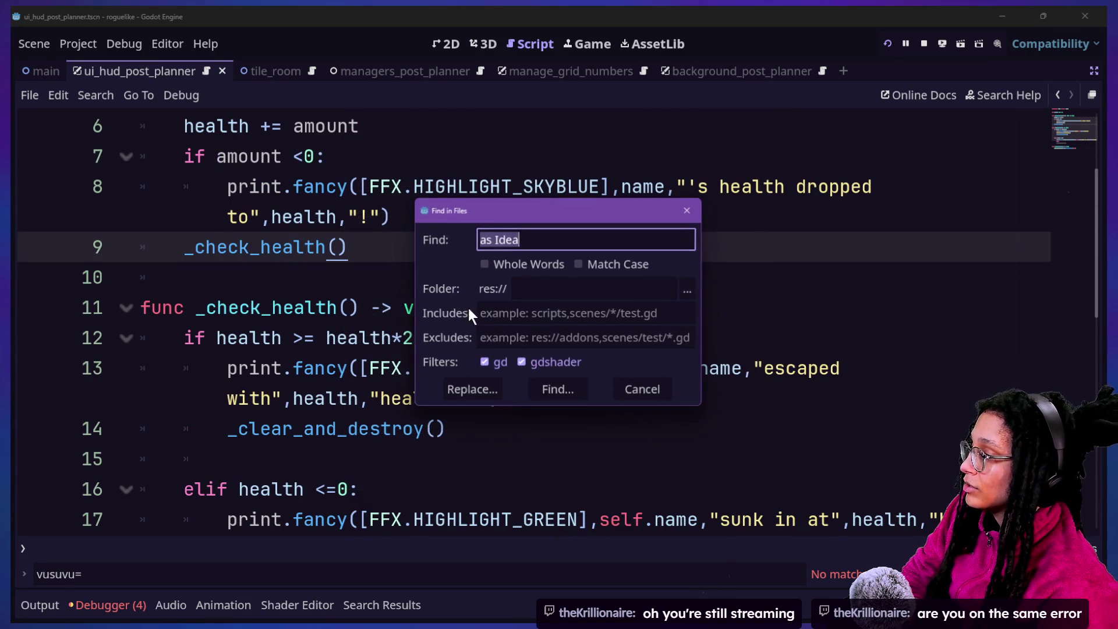
type("as Idea")
key("Return")
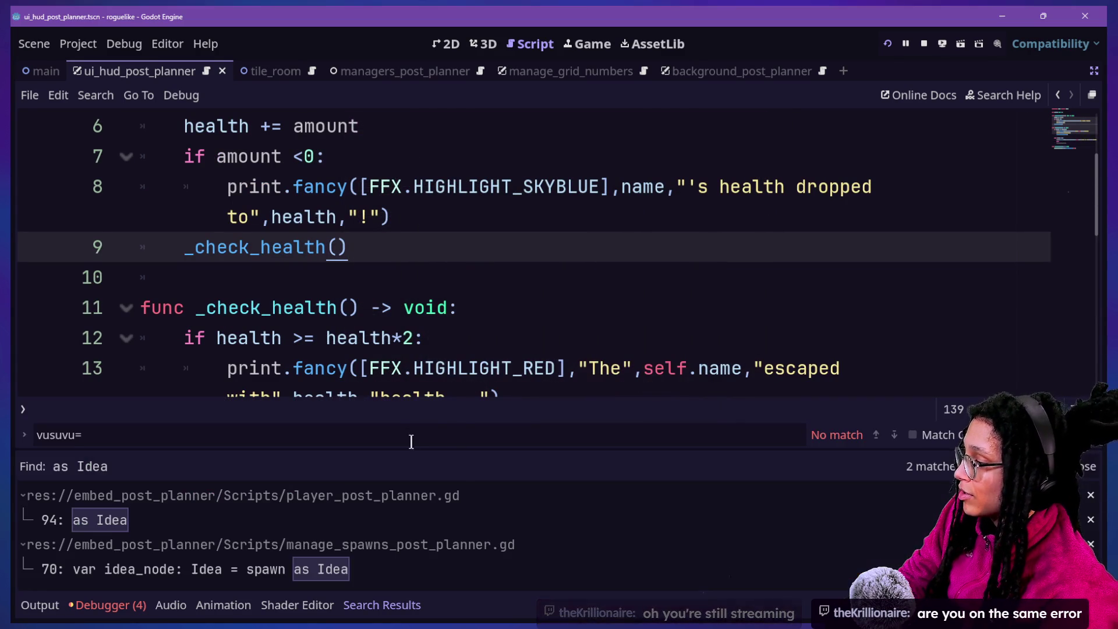
left_click(245, 518)
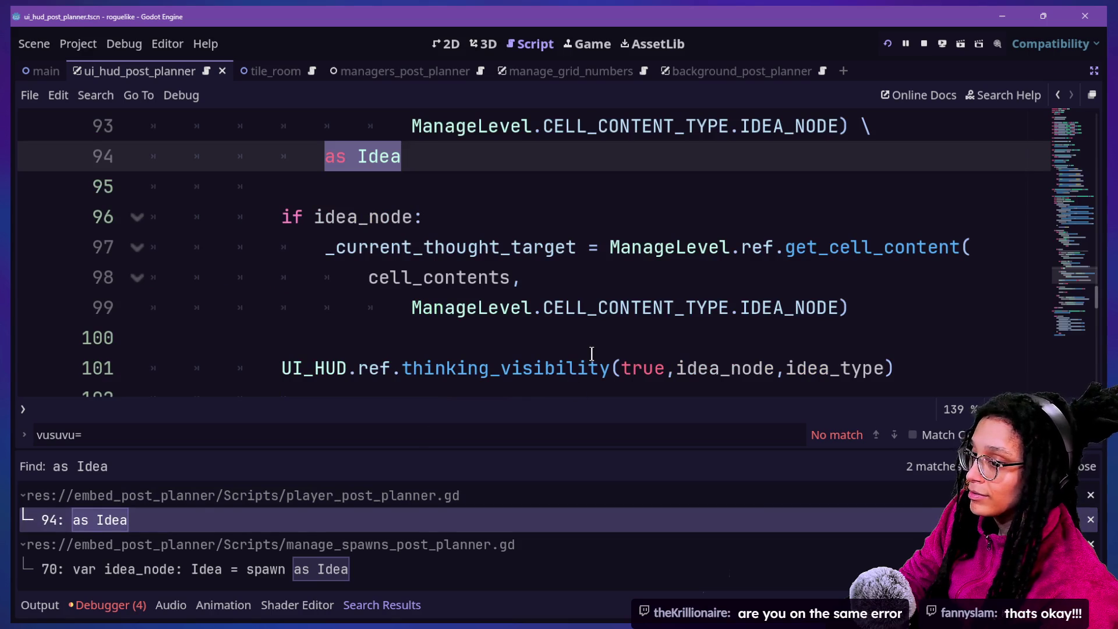
left_click(404, 184)
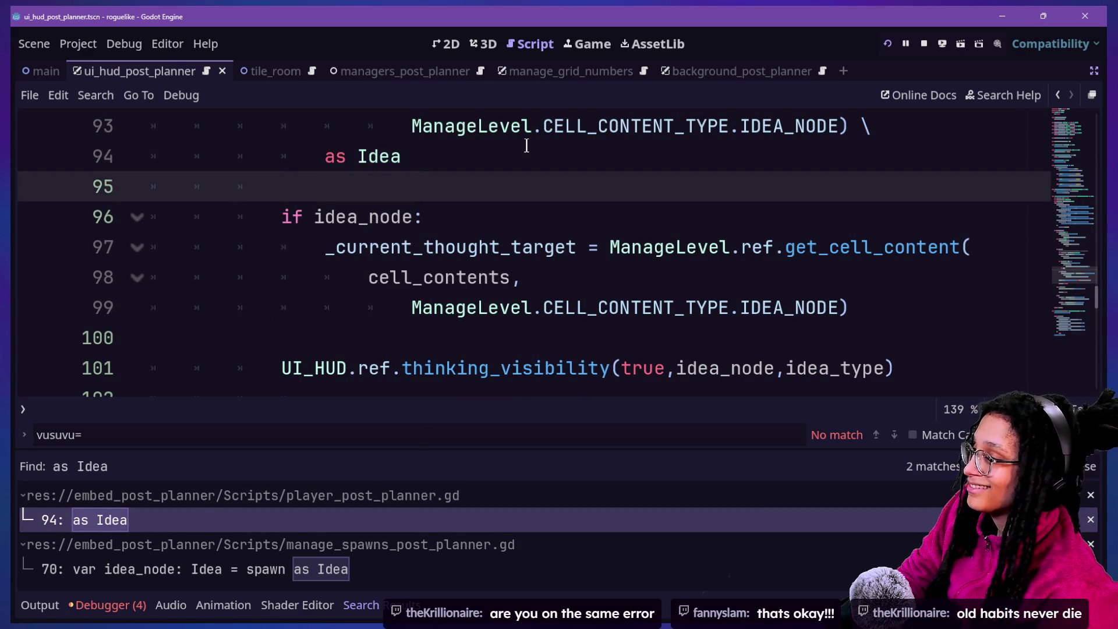
key("Up")
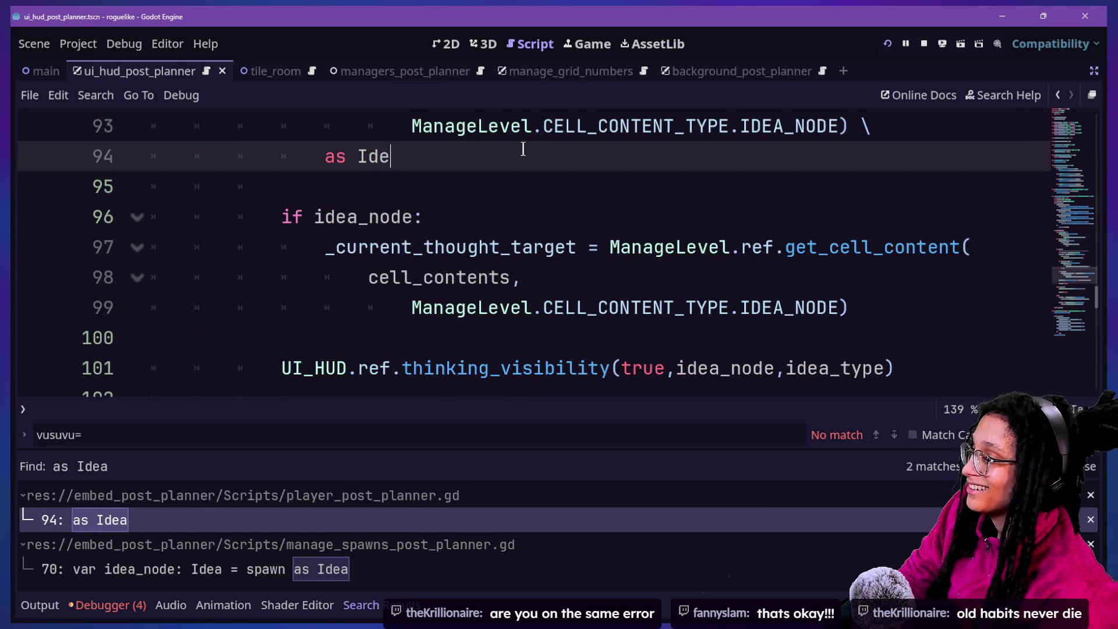
type("D")
key("Return")
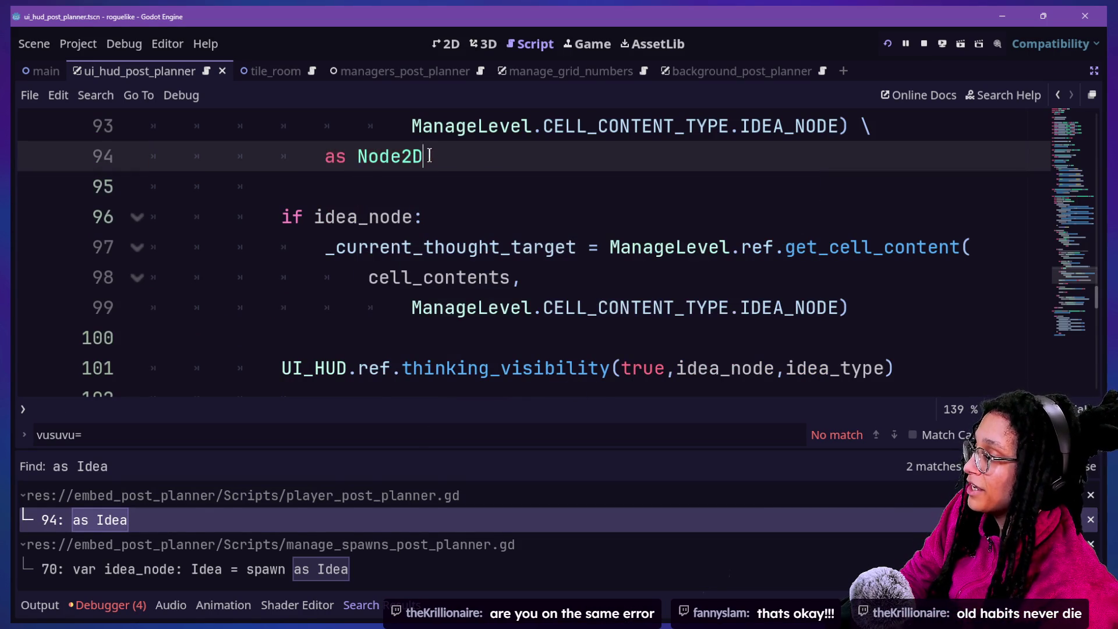
left_click_drag(433, 156, 306, 159)
key("BackSpace")
key("BackSpace")
key("BackSpace")
key("BackSpace")
key("BackSpace")
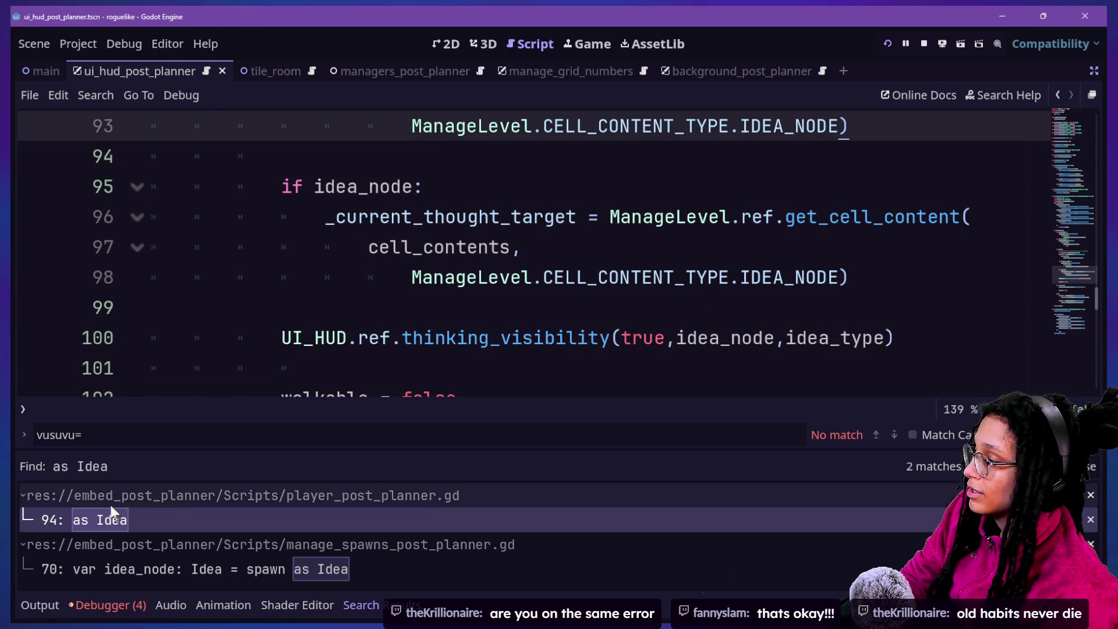
Remove the as Idea cast on line 70 of the spawn manager, save, and test-run the game.
left_click(319, 574)
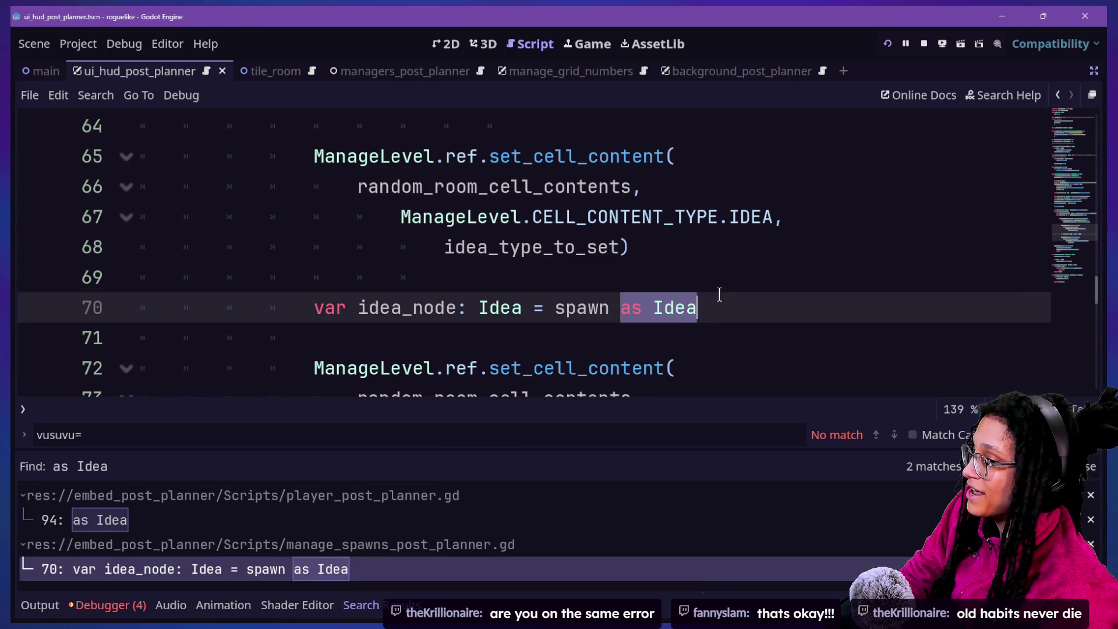
left_click(720, 312)
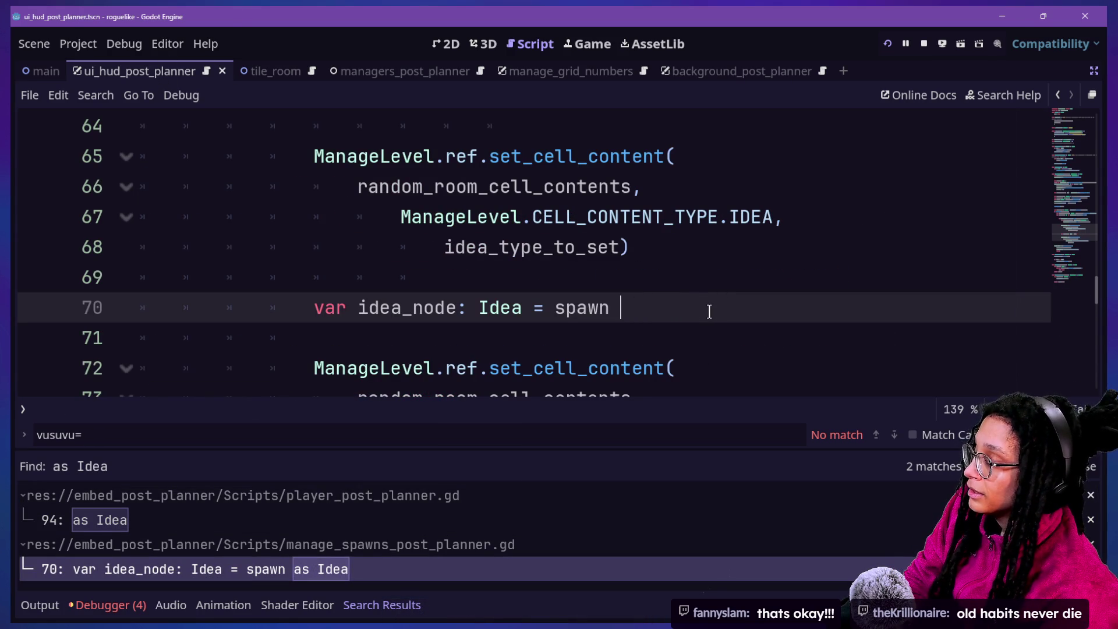
key("ctrl+s")
left_click_drag(362, 282, 831, 294)
left_click(376, 365)
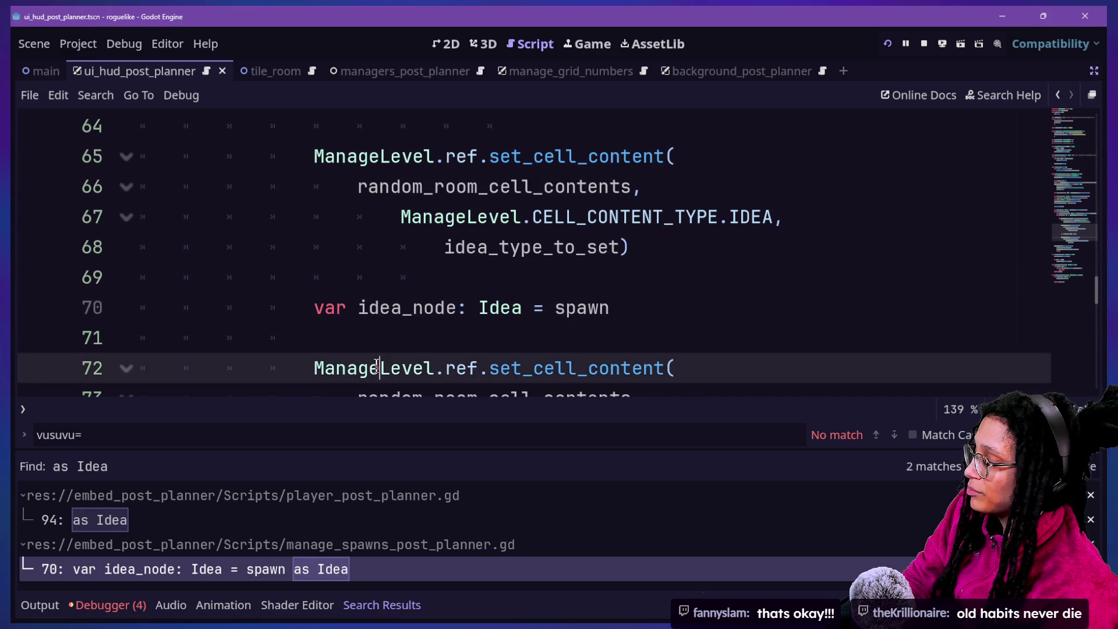
left_click(472, 167)
key("ctrl+s")
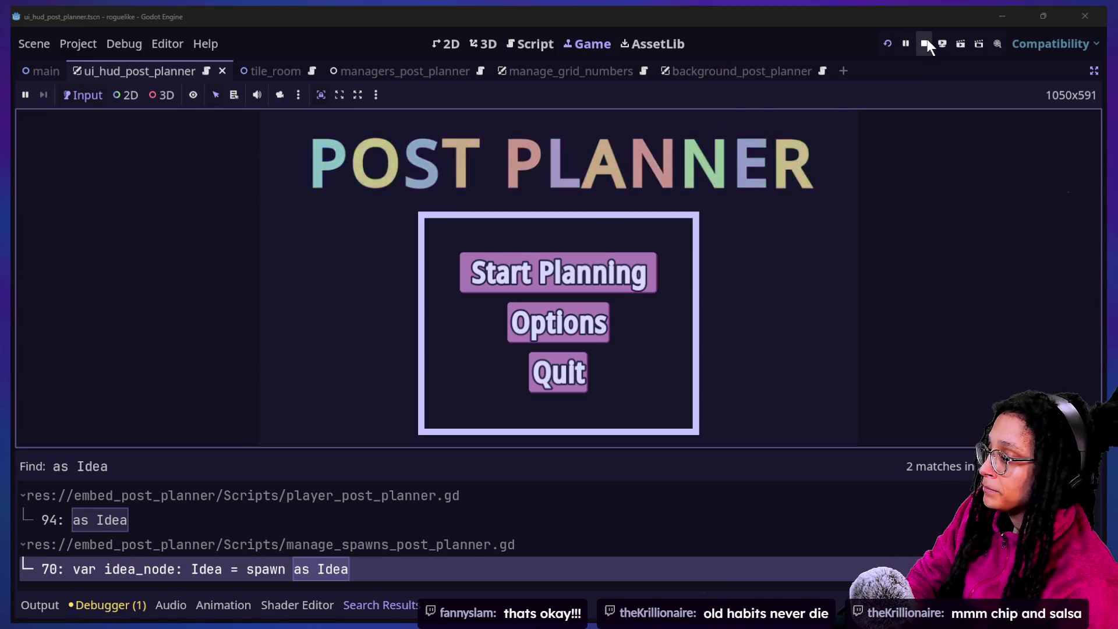
left_click(925, 44)
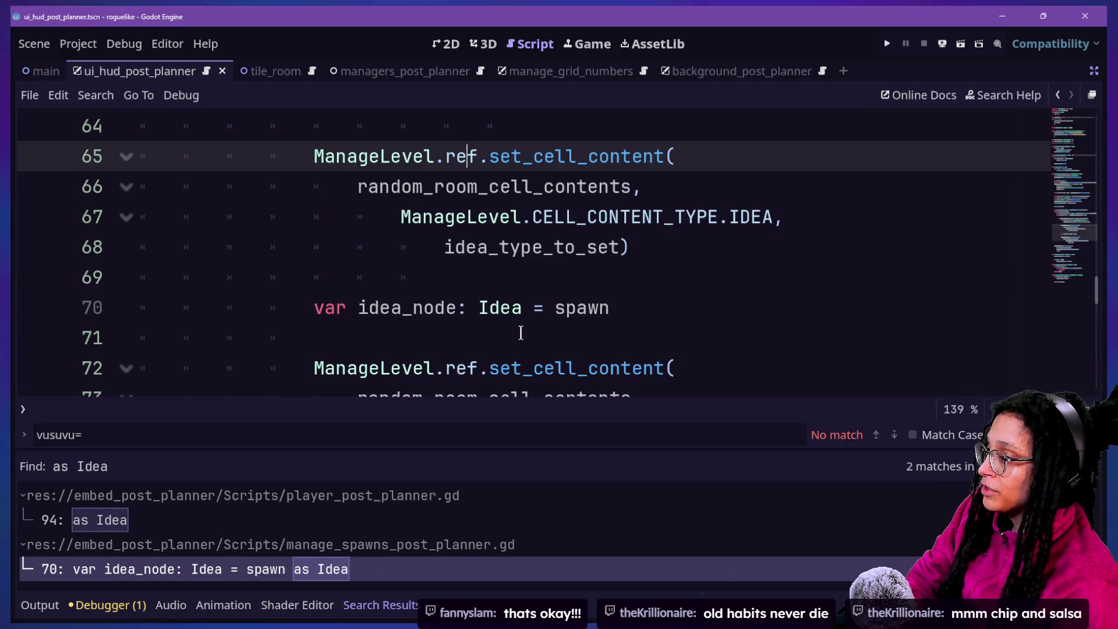
Retype line 70's idea_node as Node2D, save, and search the project for 'L Idea'.
double_click(502, 312)
type("Node2D")
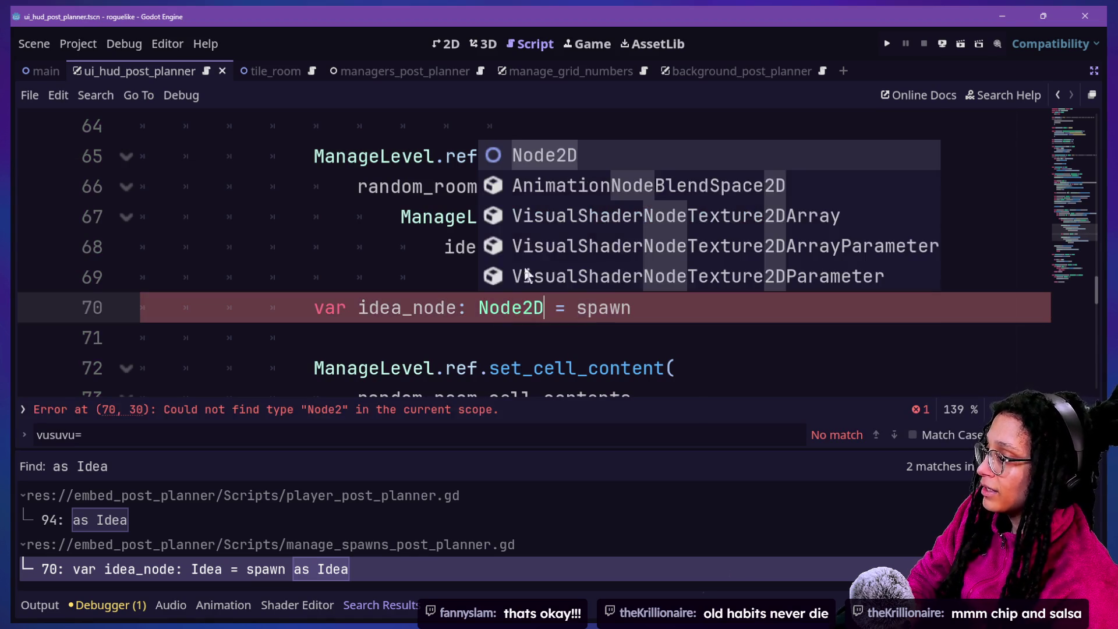
key("ctrl+s")
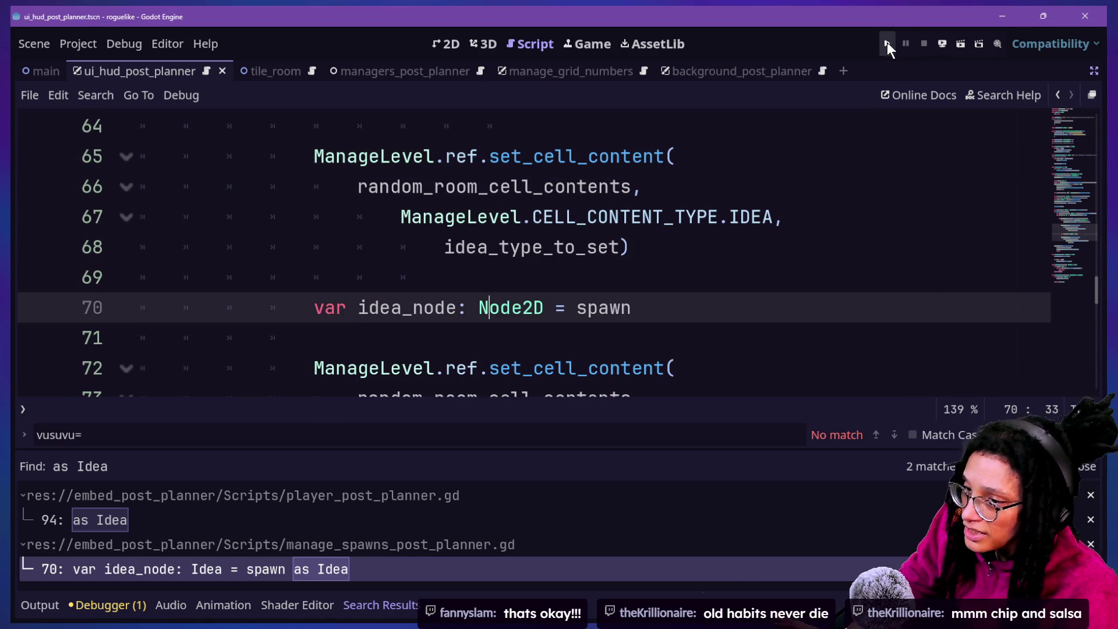
key("ctrl+shift+f")
key("BackSpace")
type("L Idea")
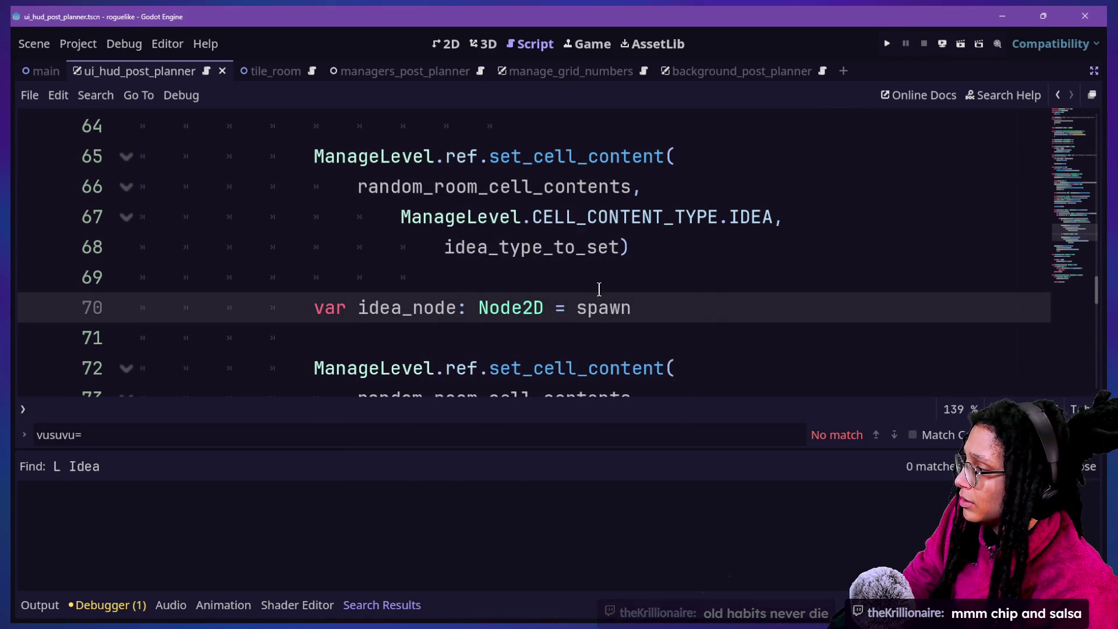
Search for ': Idea' and change the Idea types on lines 20 and 28 to Node2D.
key("ctrl+shift+f")
type(": Idea")
key("Return")
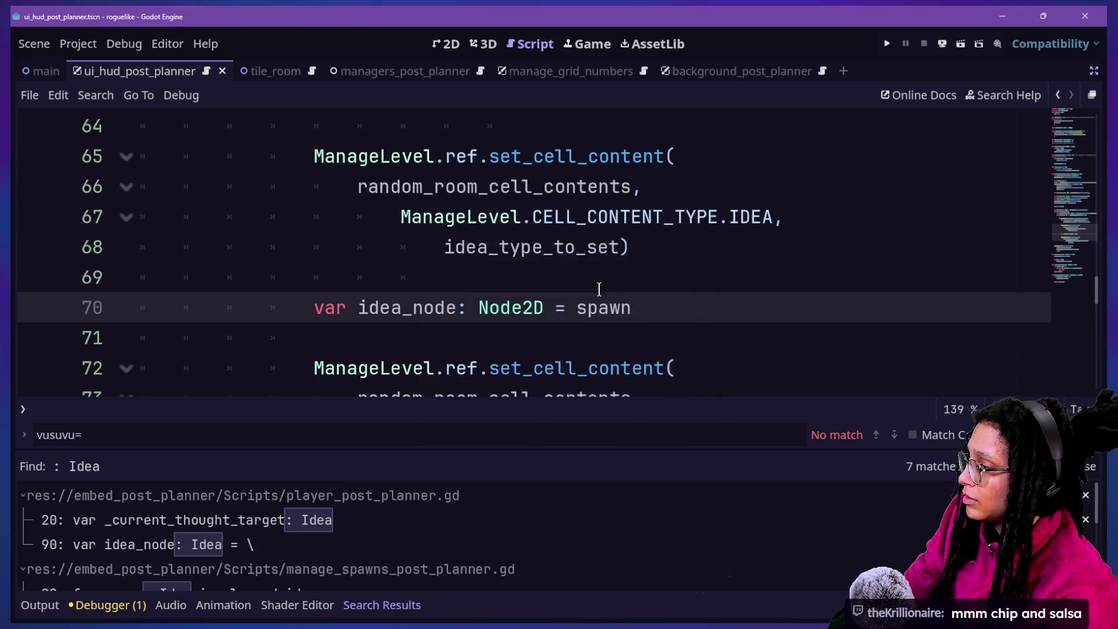
left_click(298, 520)
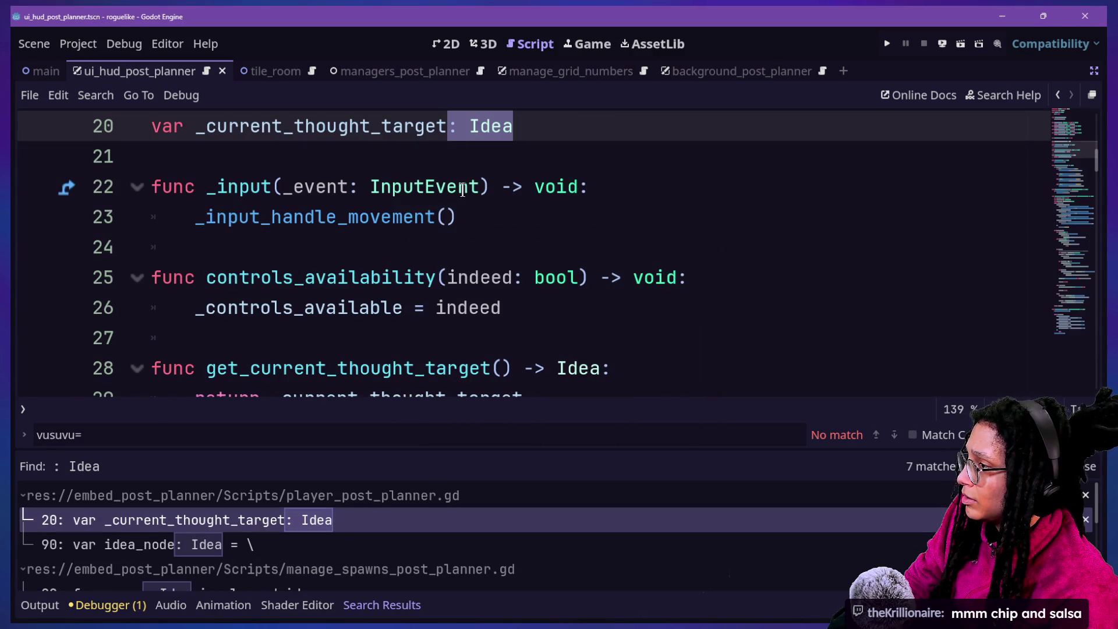
double_click(495, 120)
type("Node2D")
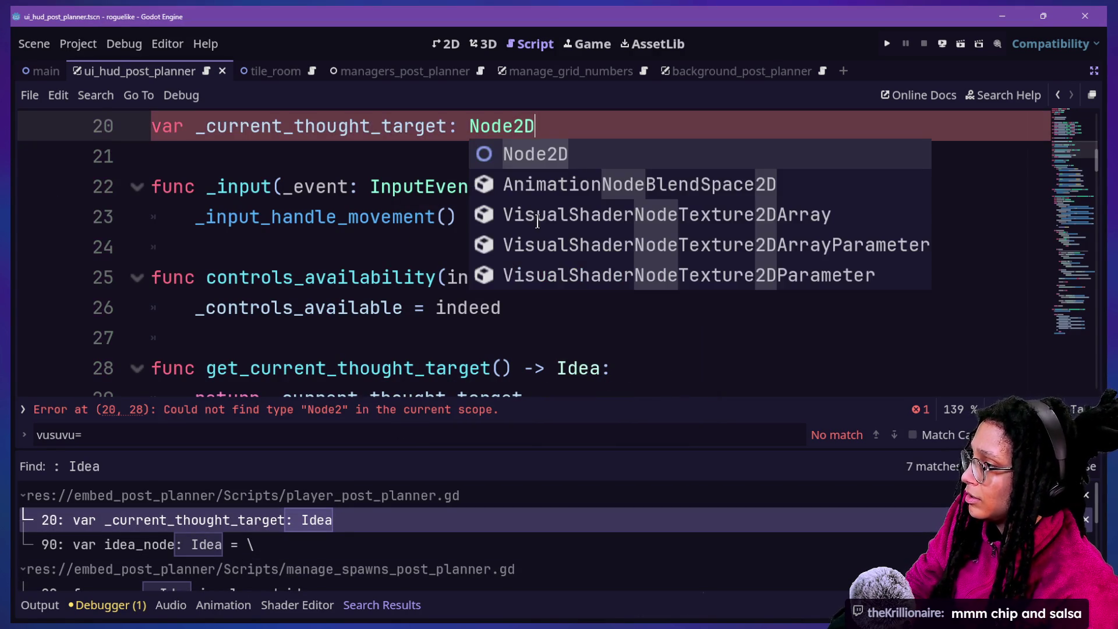
left_click(495, 317)
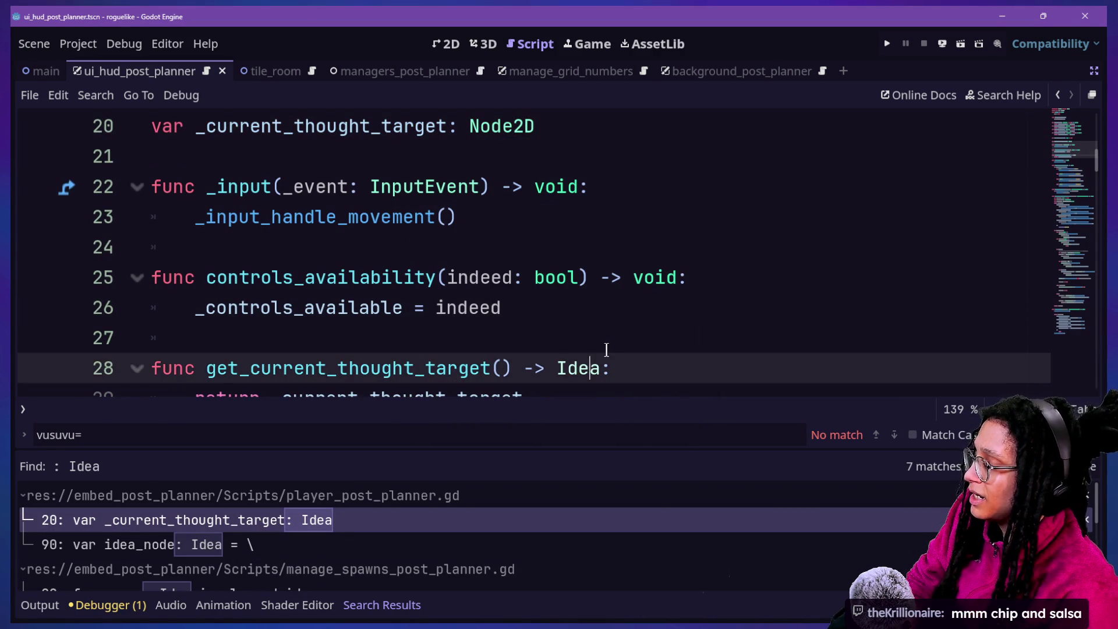
double_click(584, 371)
type("Node")
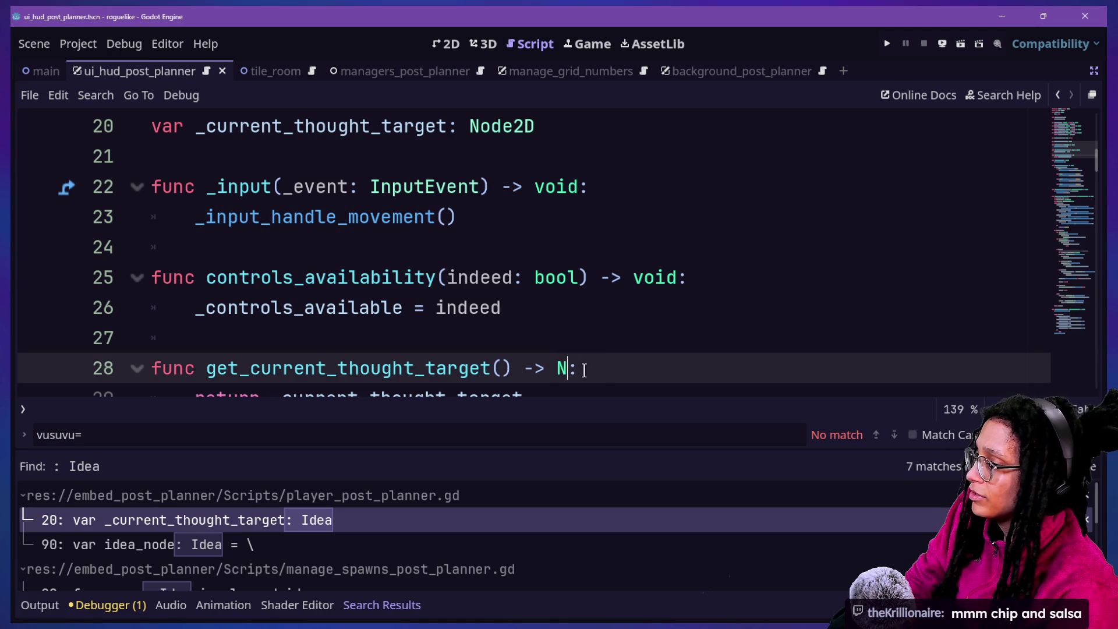
type("2D")
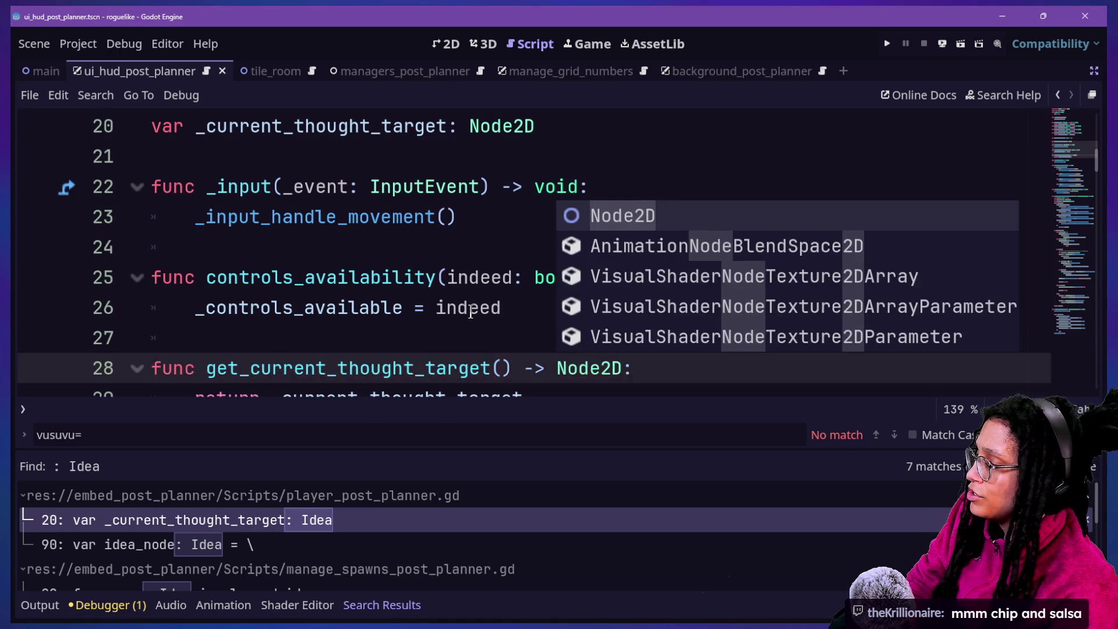
scroll(470, 311, "down", 2)
scroll(470, 312, "down", 1)
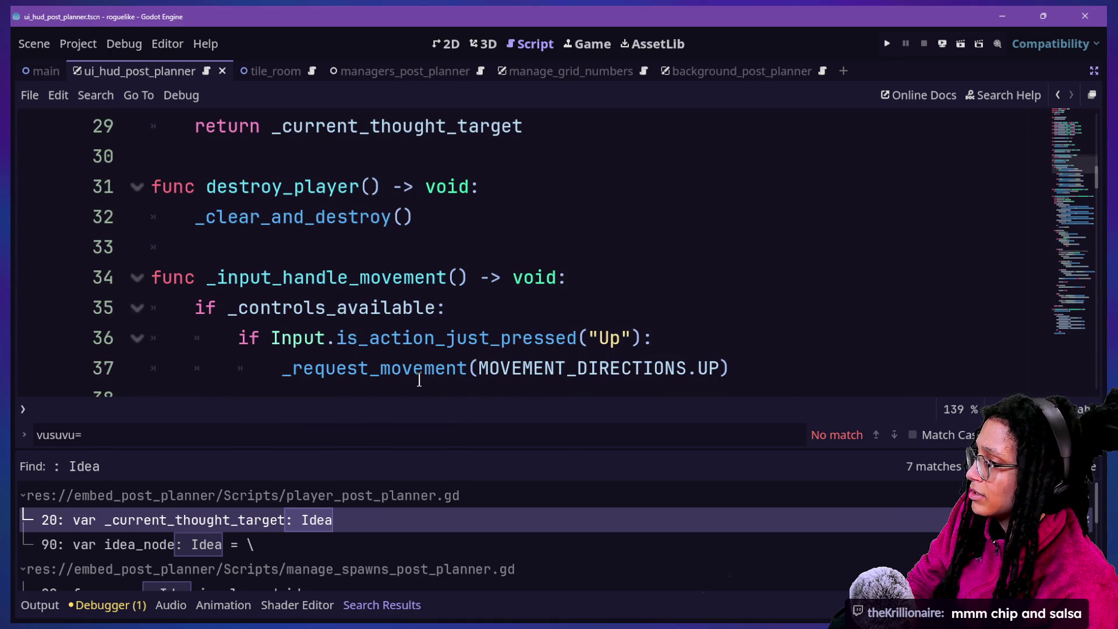
Delete the as Node2D cast so line 93's get_cell_content call ends without a cast.
left_click(327, 539)
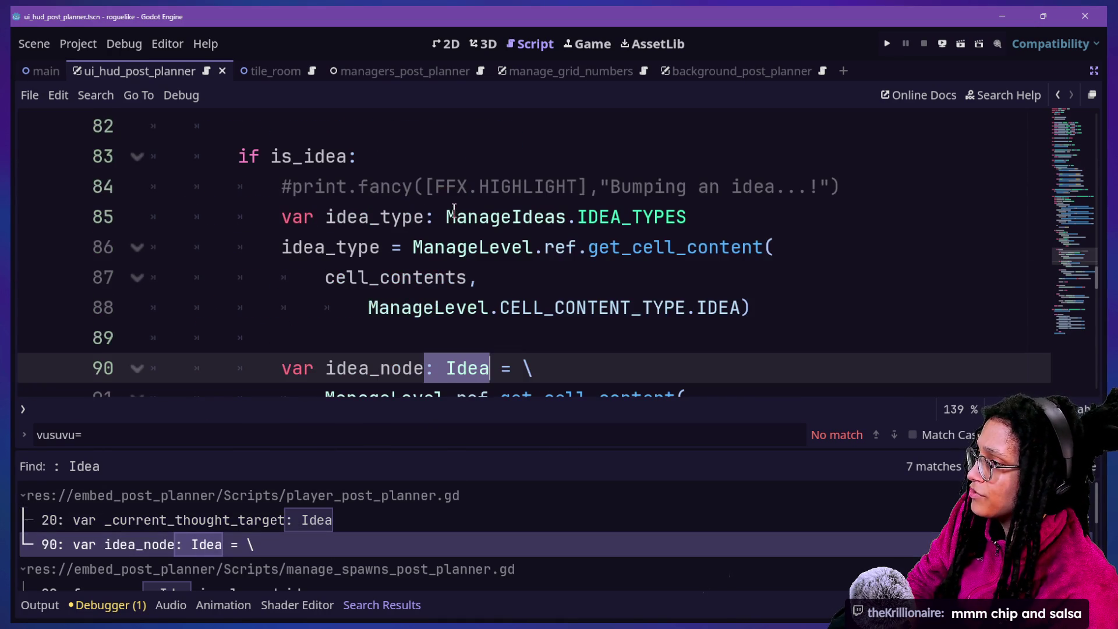
left_click(465, 370)
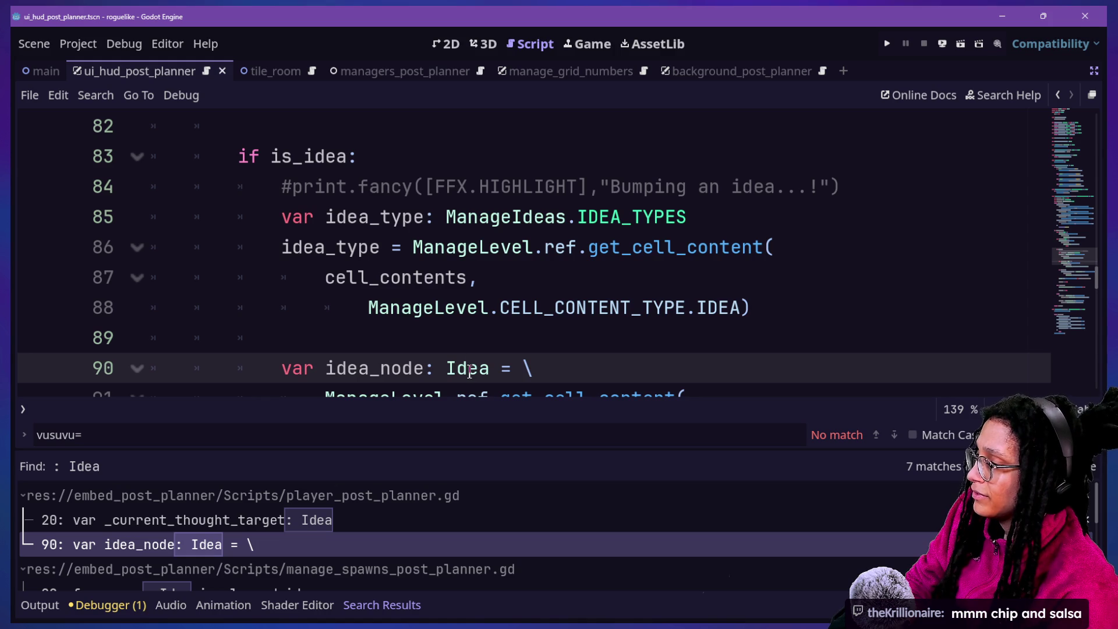
double_click(469, 371)
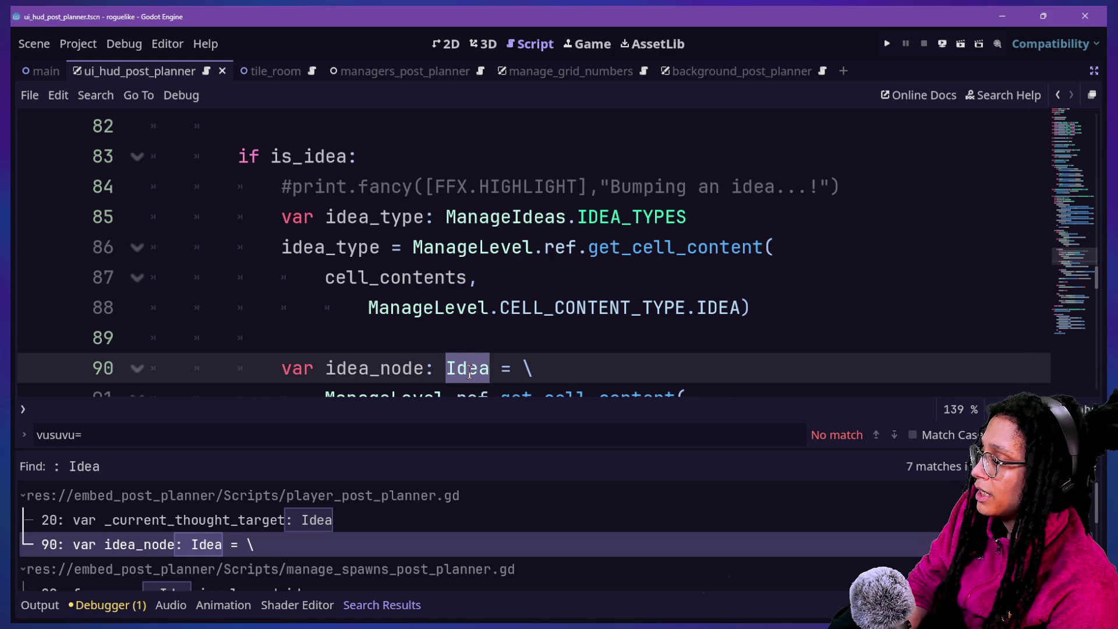
key("shift+F3")
key("shift+F3")
key("alt+Left")
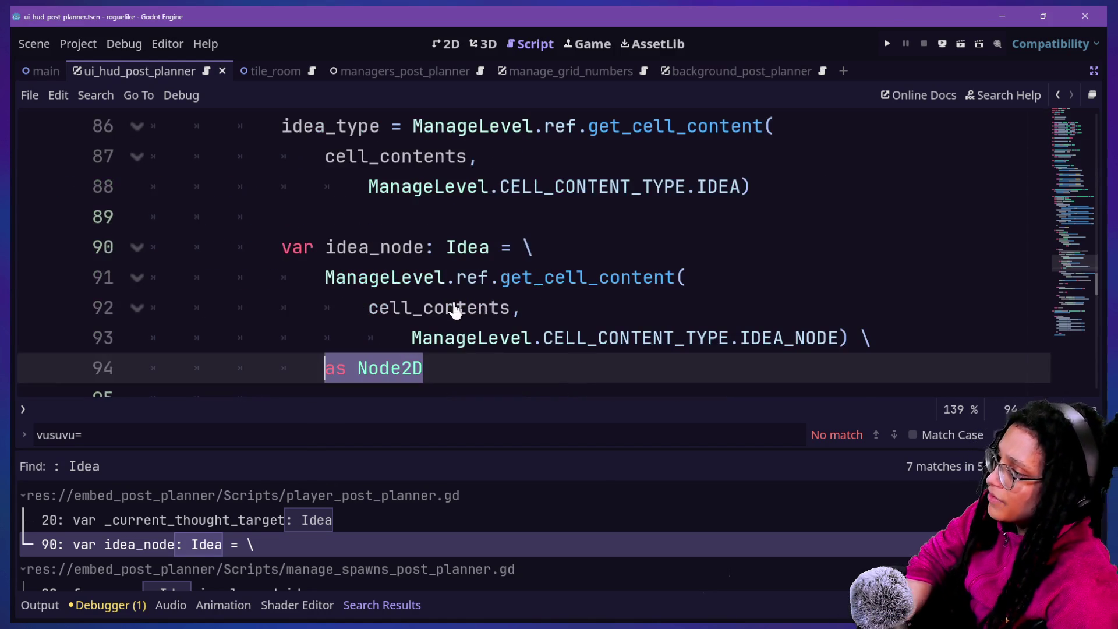
key("BackSpace")
key("BackSpace")
key("BackSpace")
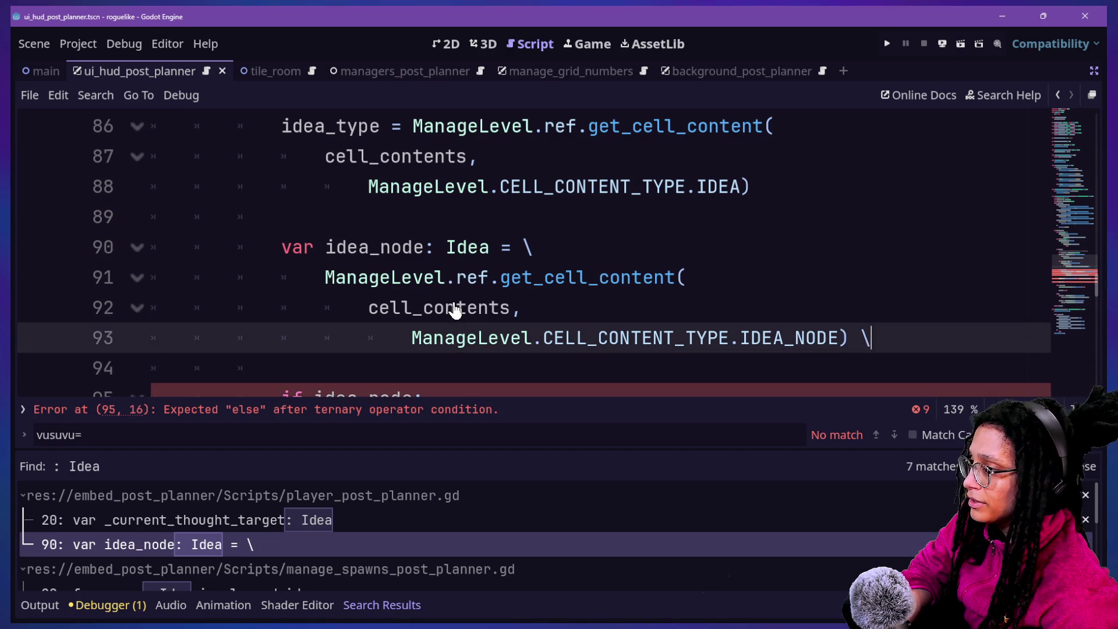
key("Return")
key("BackSpace")
key("BackSpace")
key("BackSpace")
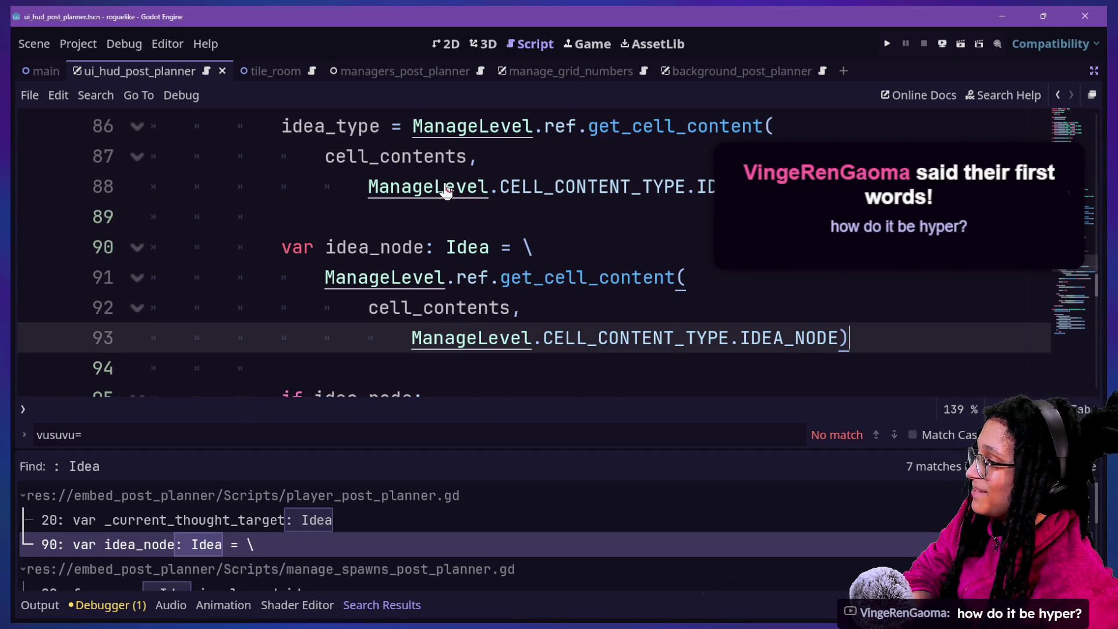
Step through undo and redo to restore the Idea type on line 90 and drop a stray 'a'.
key("ctrl+z")
key("ctrl+shift+z")
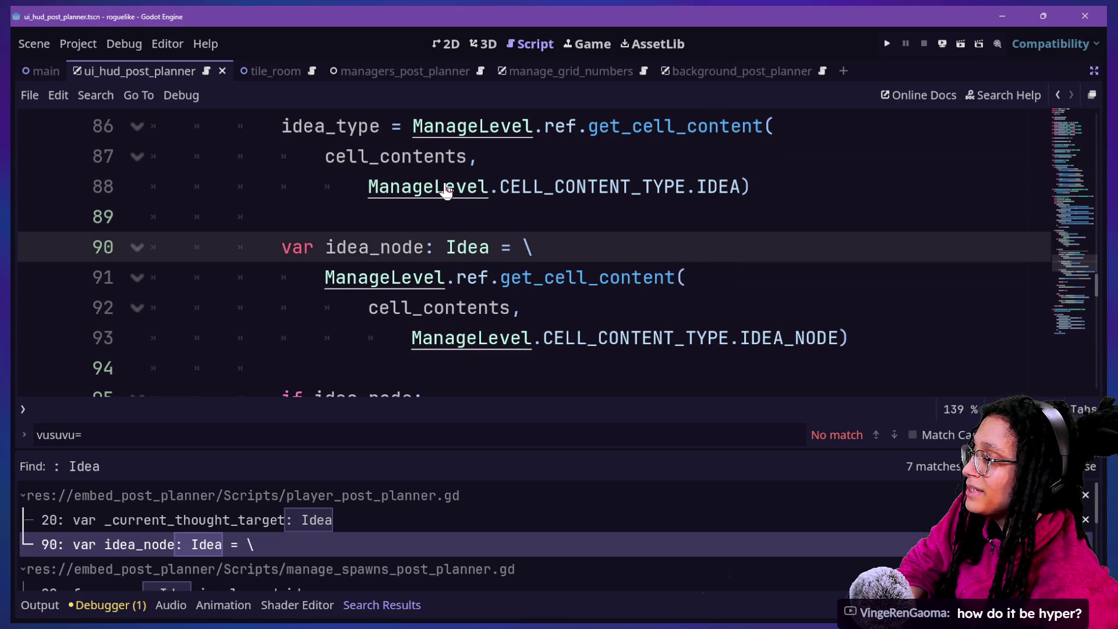
key("ctrl+z")
key("ctrl+shift+z")
key("ctrl+z")
key("ctrl+shift+z")
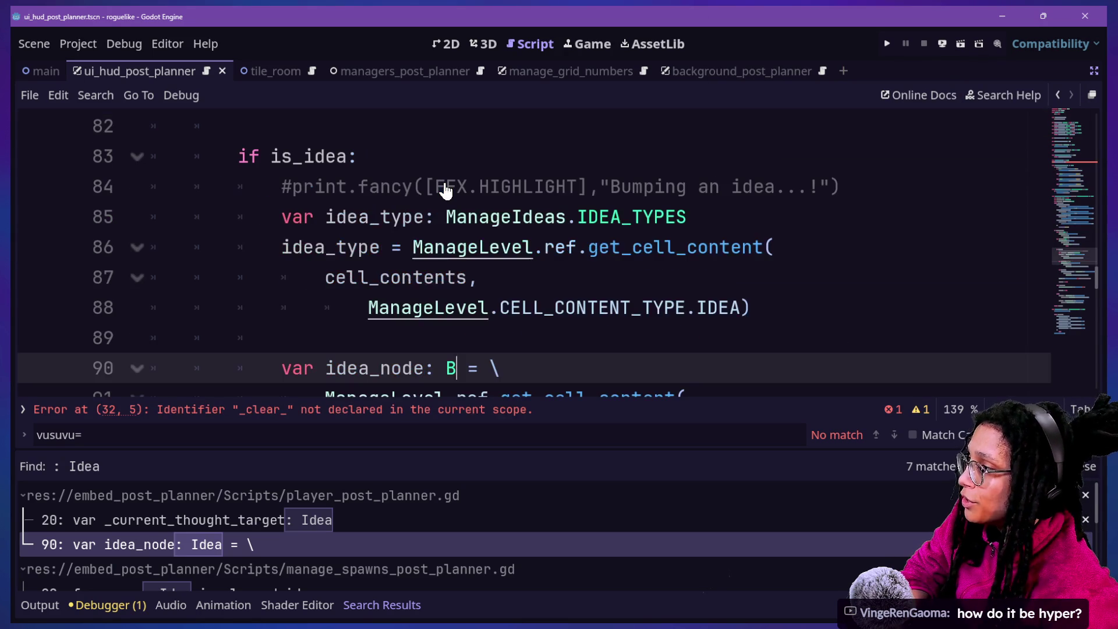
key("ctrl+z")
key("BackSpace")
key("ctrl+z")
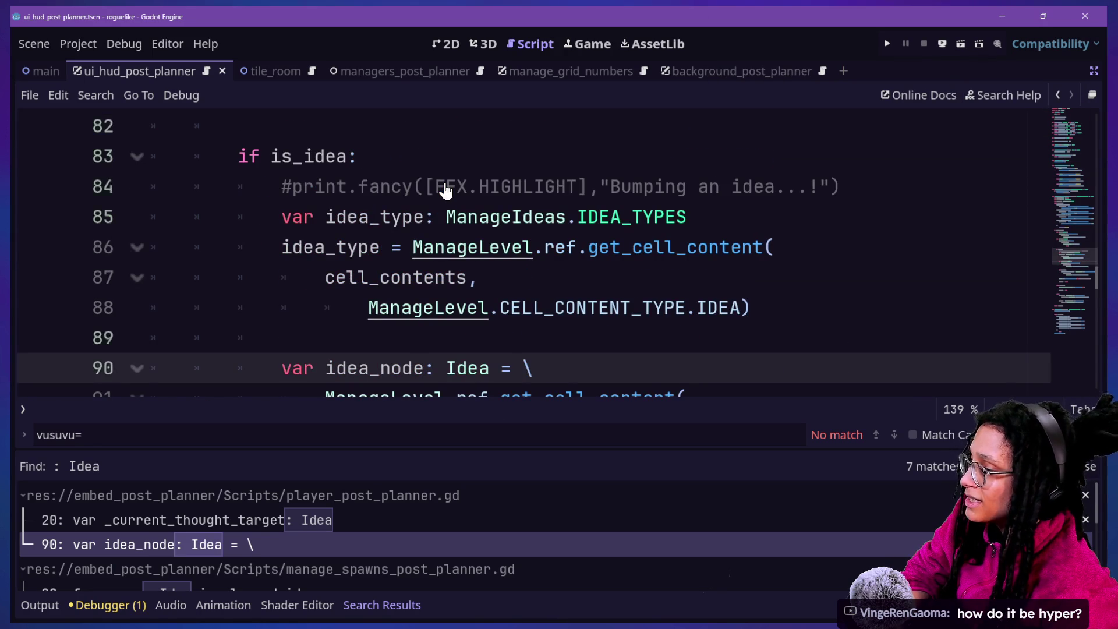
key("Down")
key("Down")
key("Down")
key("End")
type("a")
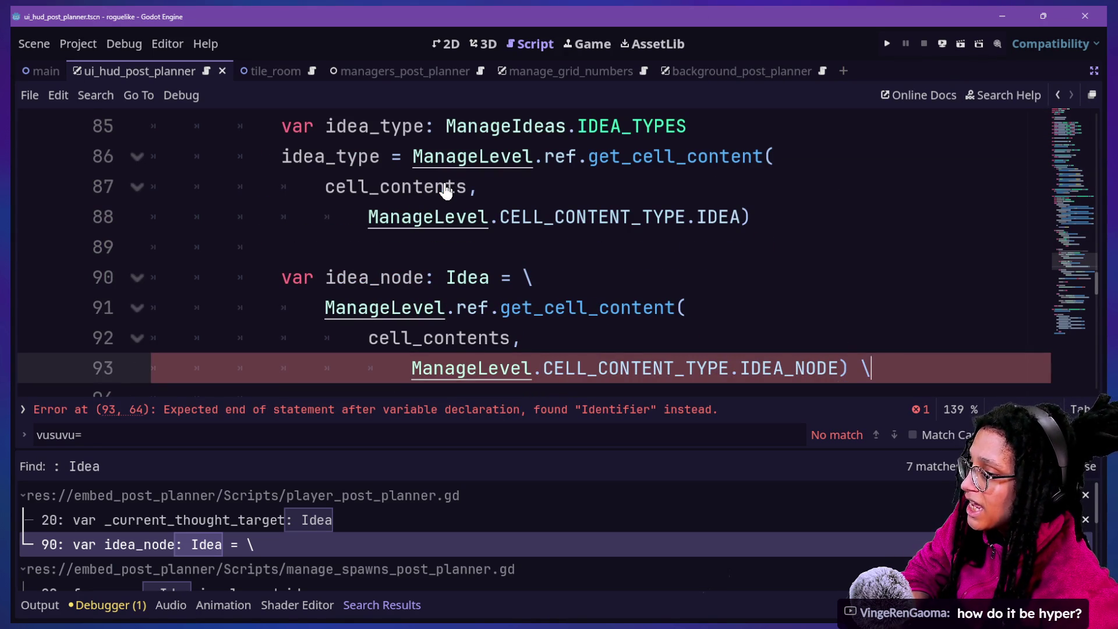
key("ctrl+shift+z")
key("ctrl+shift+z")
key("ctrl+shift+z")
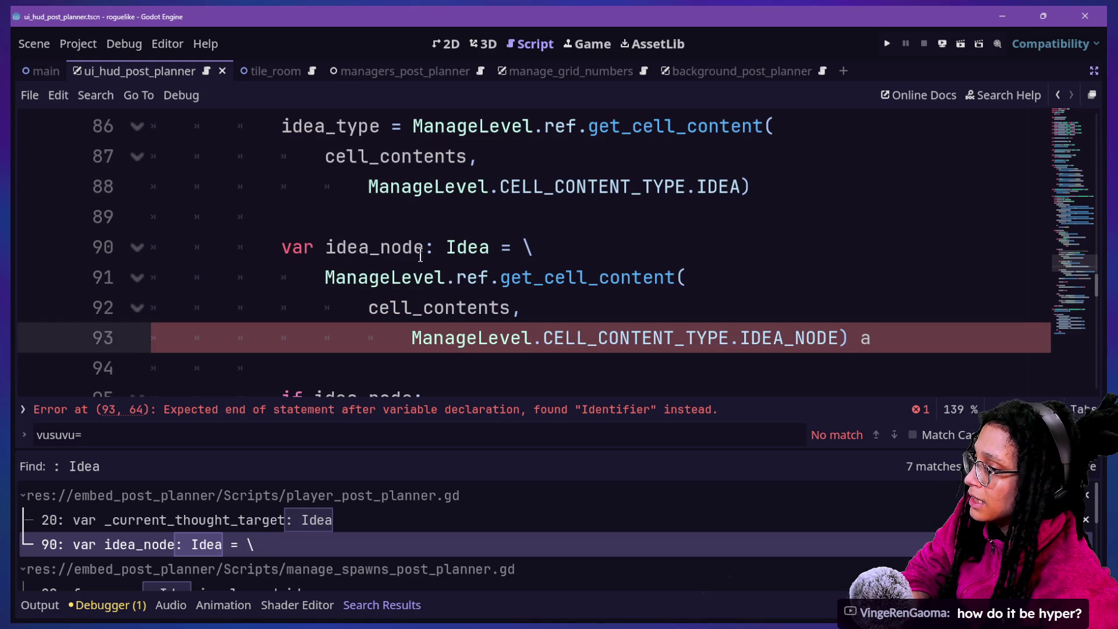
key("ctrl+z")
Browse the ': Idea' search matches and reopen player_post_planner.gd at line 20.
left_click(276, 544)
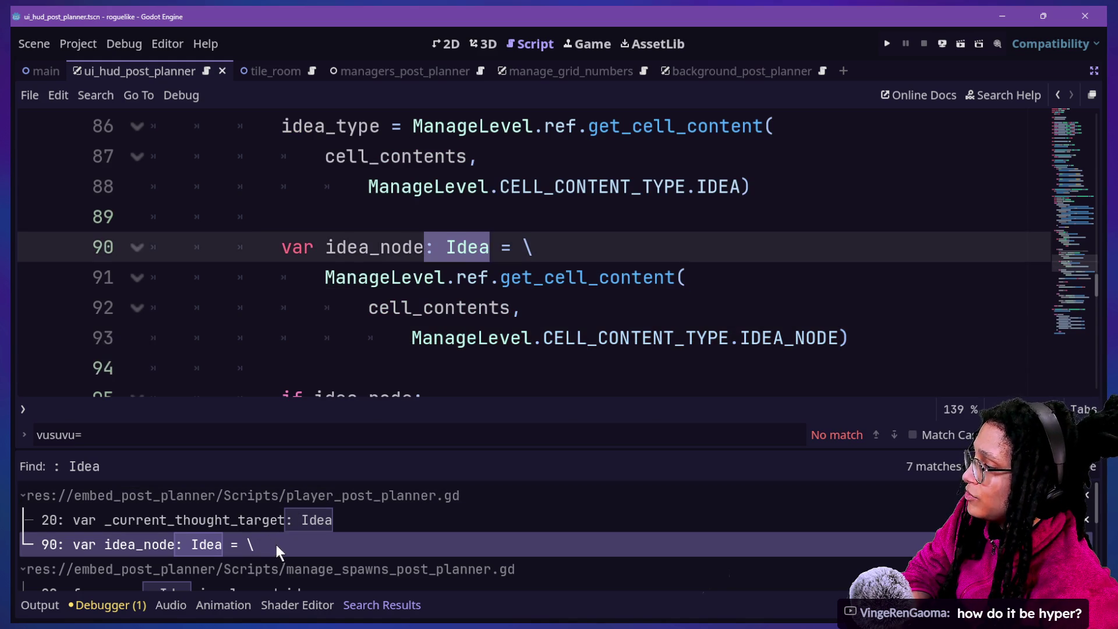
left_click(280, 517)
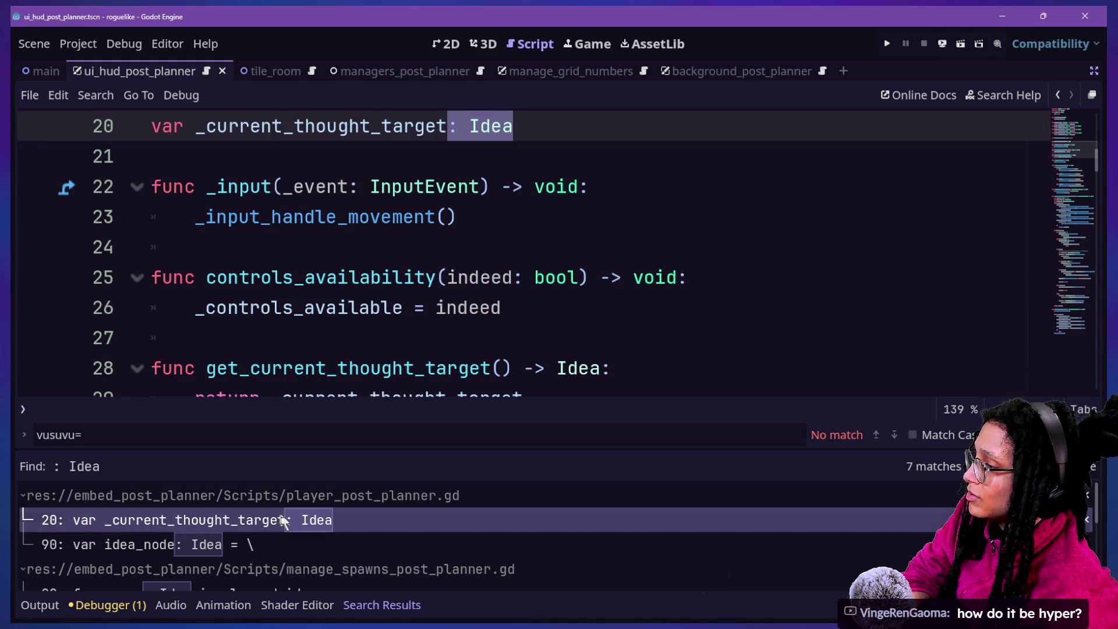
scroll(319, 510, "down", 3)
left_click(320, 510)
left_click(333, 554)
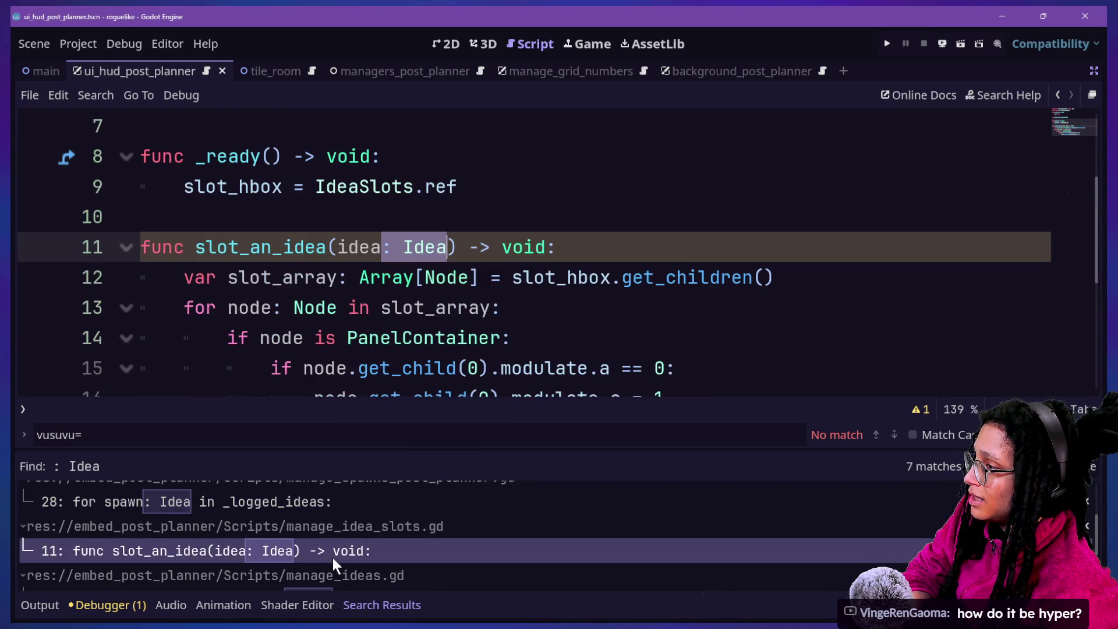
scroll(329, 520, "up", 3)
left_click(330, 519)
left_click(383, 224)
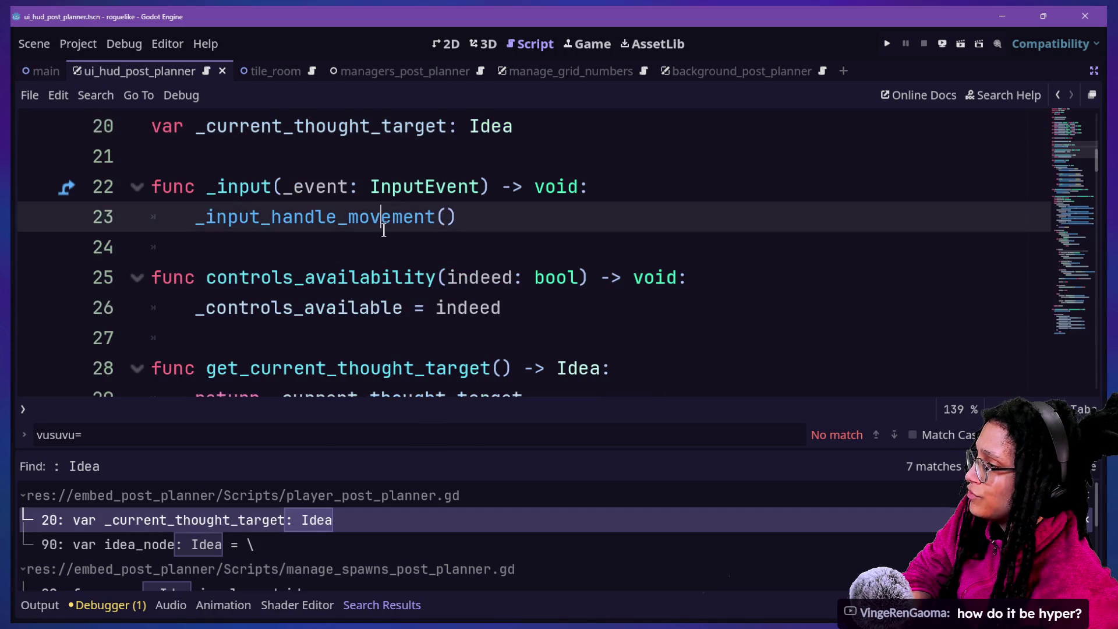
scroll(384, 229, "up", 3)
scroll(384, 229, "down", 3)
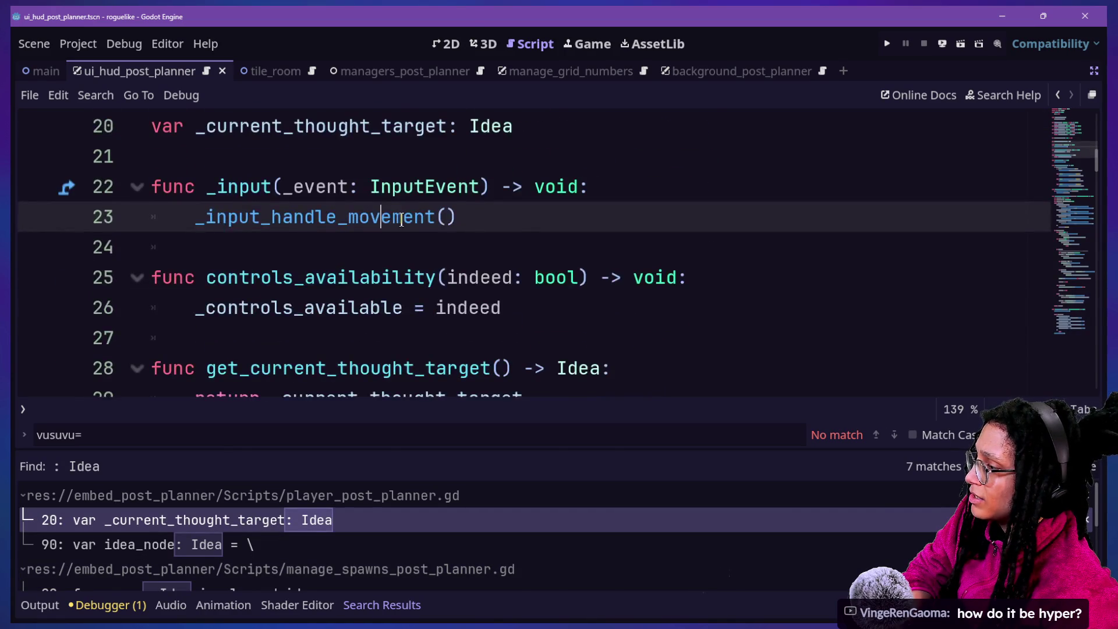
scroll(402, 219, "up", 5)
Search all scripts for 'as idea' and confirm it finds no matches.
key("ctrl+shift+f")
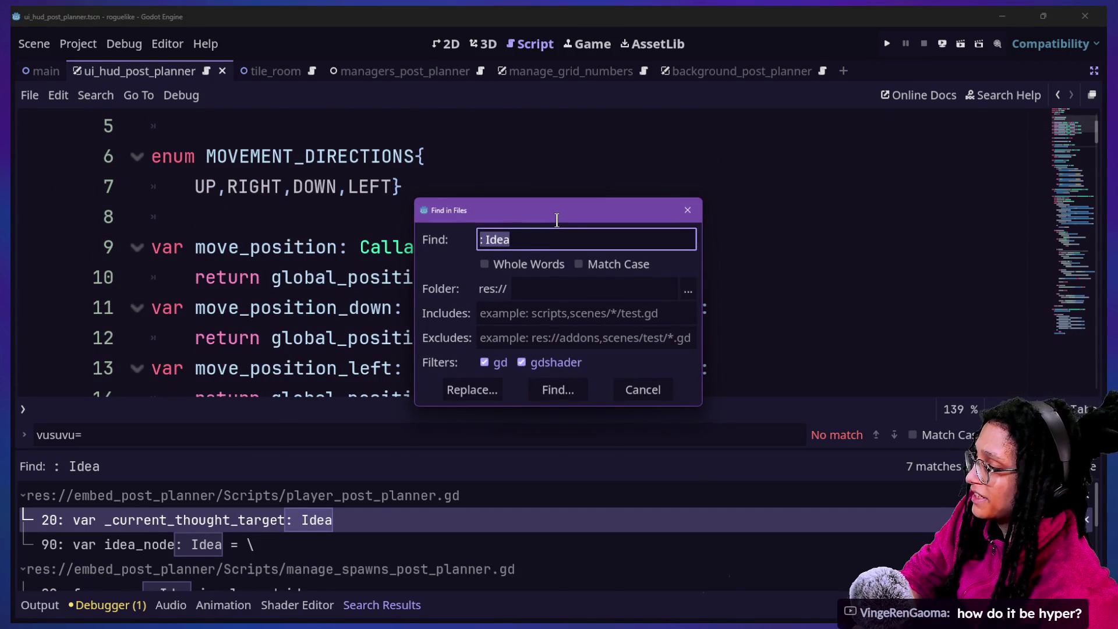
key("Escape")
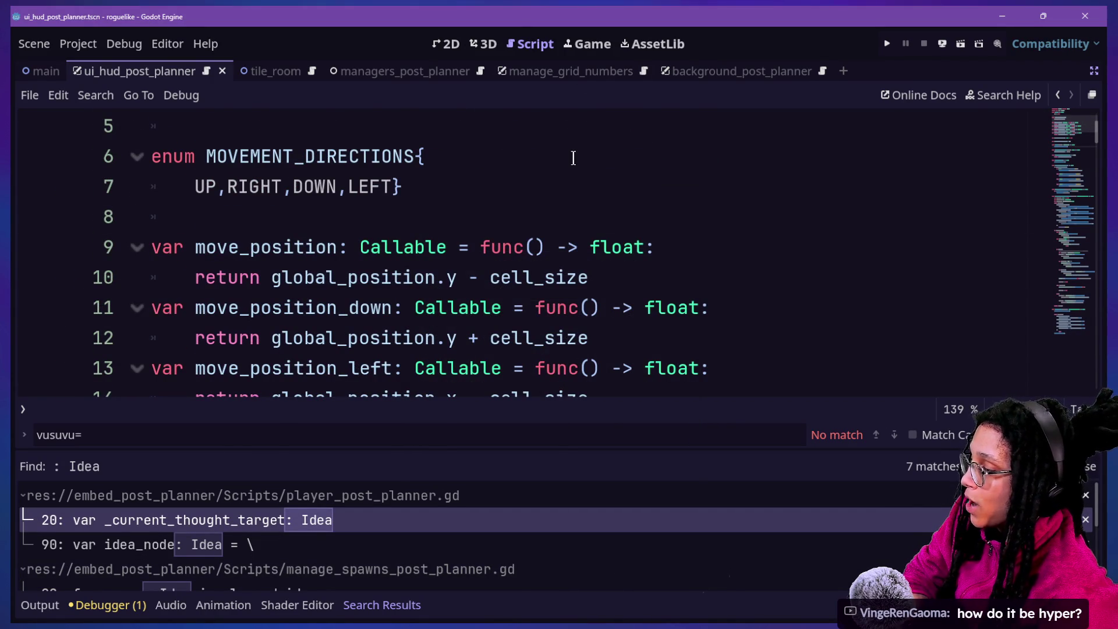
key("ctrl+shift+f")
type("as idea")
key("Return")
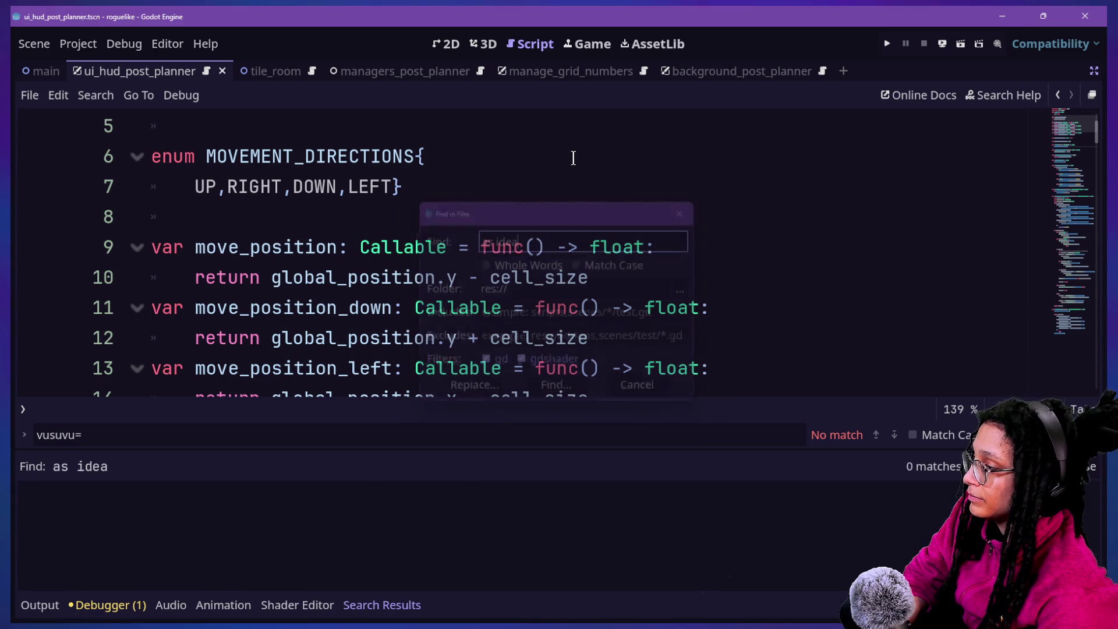
left_click(429, 246)
Open spawn_post_planner.gd with the quick file finder and read through the Spawn class.
key("ctrl+alt+o")
type("spa")
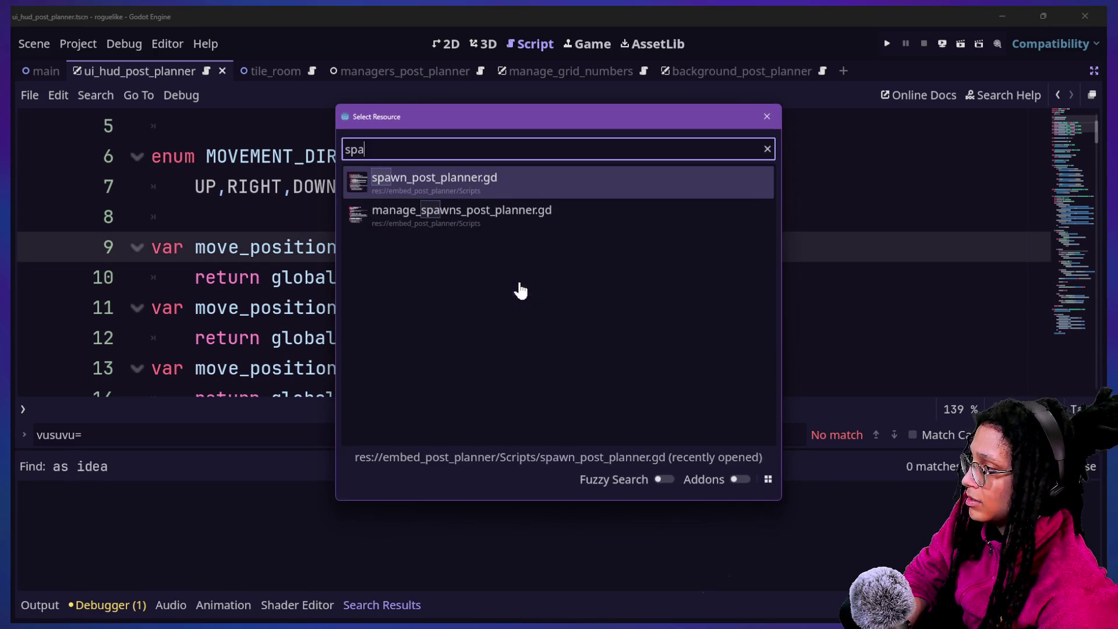
type("wn")
key("Return")
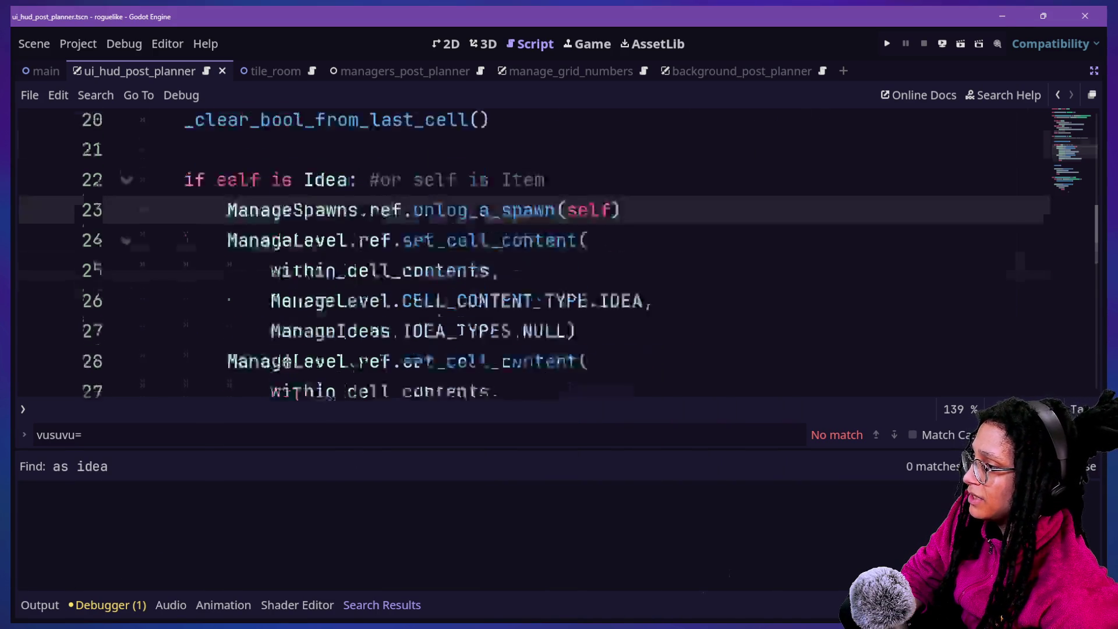
scroll(287, 361, "down", 6)
scroll(287, 361, "up", 2)
scroll(287, 360, "down", 1)
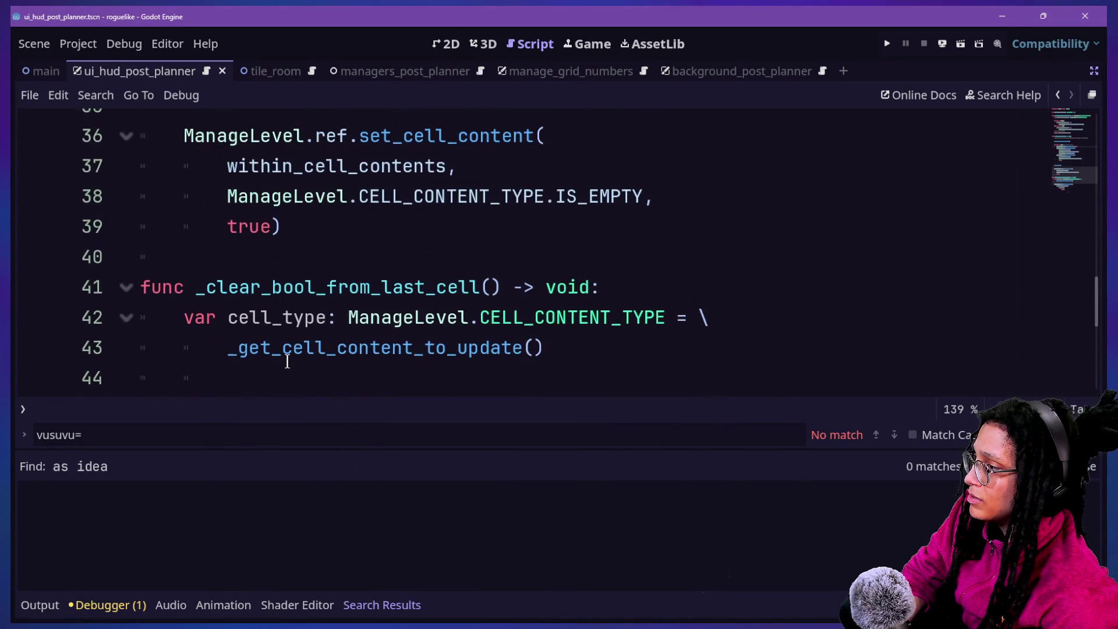
left_click(287, 361)
key("Down")
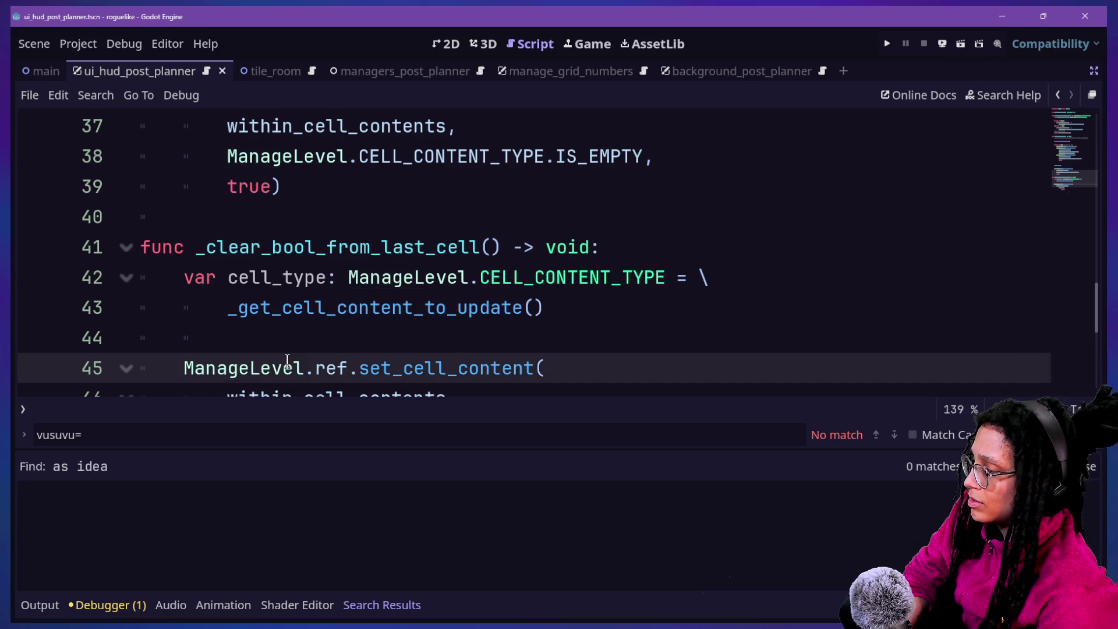
key("Down")
key("Down")
key("Down")
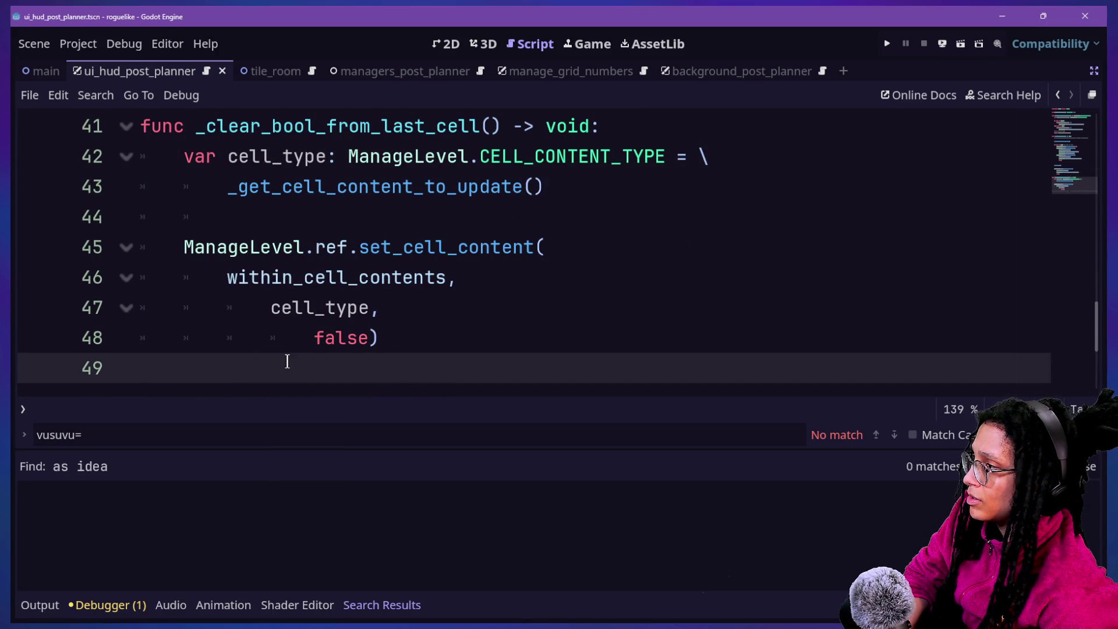
scroll(287, 361, "up", 6)
scroll(287, 361, "up", 2)
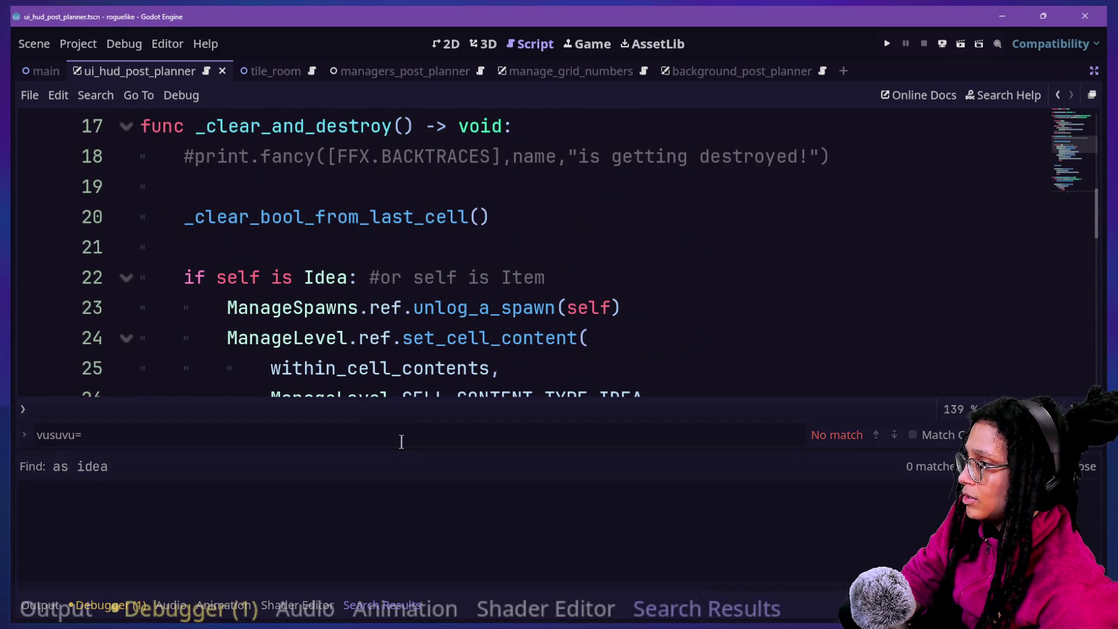
scroll(413, 371, "up", 5)
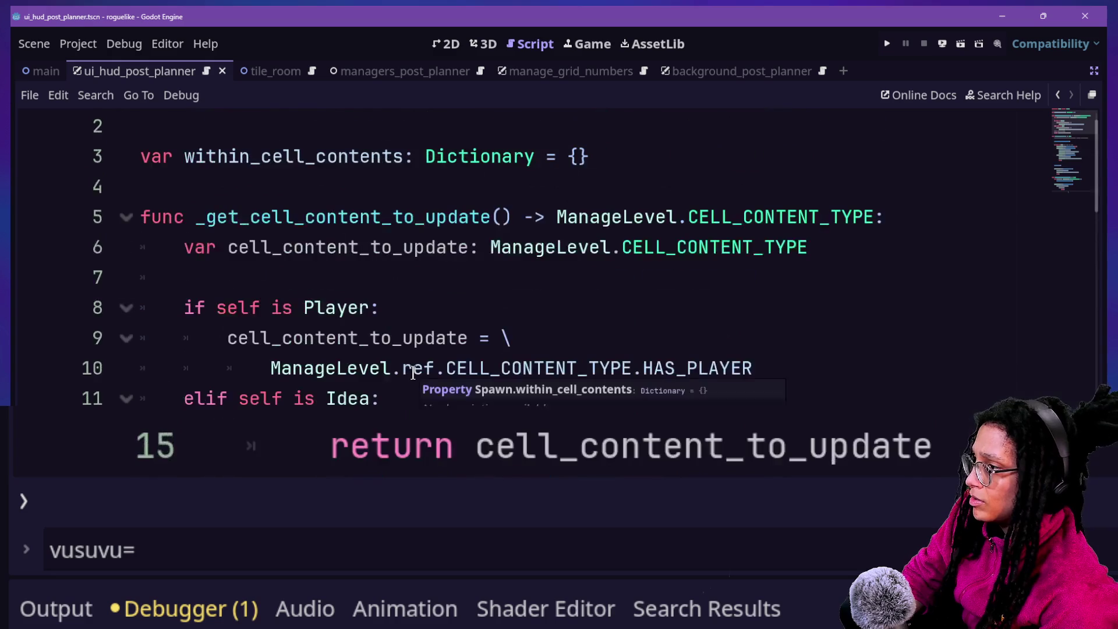
scroll(413, 372, "down", 6)
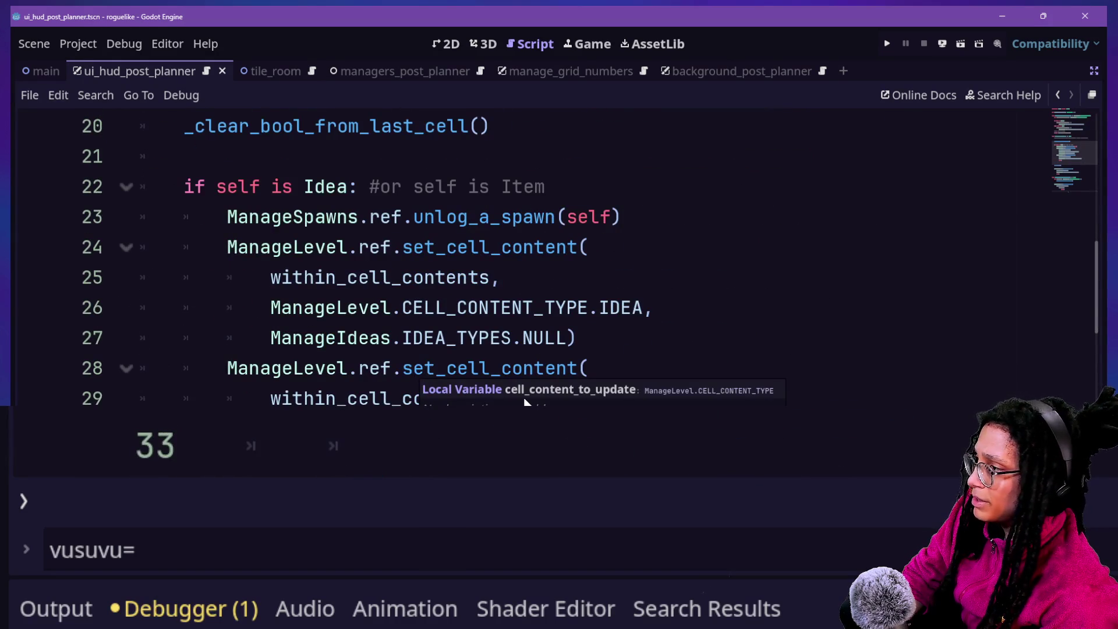
scroll(731, 304, "up", 6)
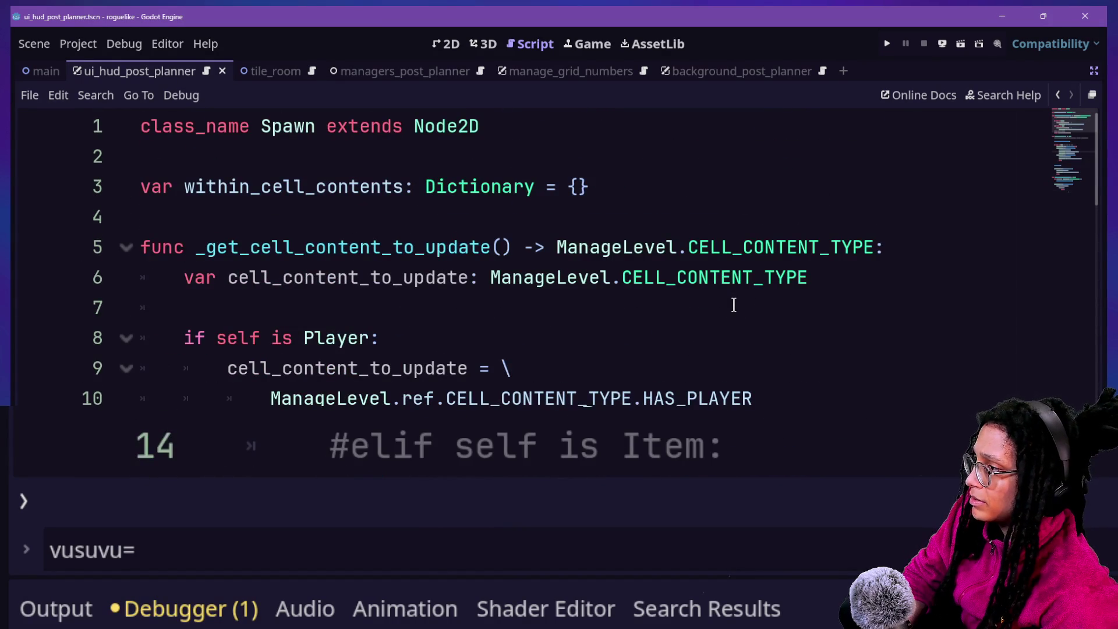
Search the project for spawn_something and jump to the call at line 35.
key("ctrl+shift+f")
type("spawn_something")
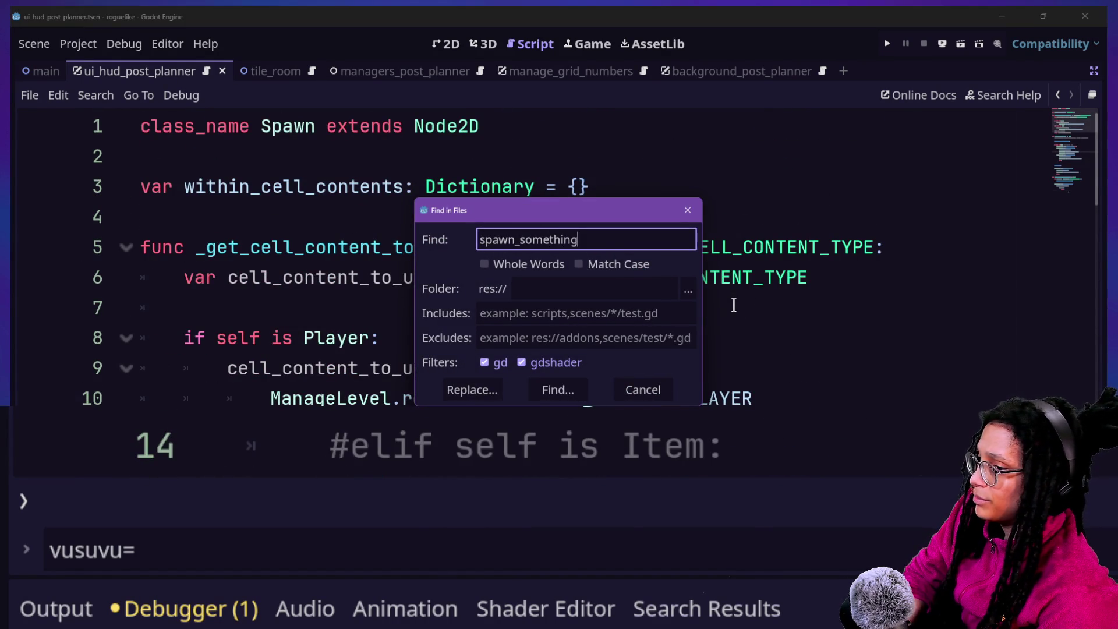
key("Return")
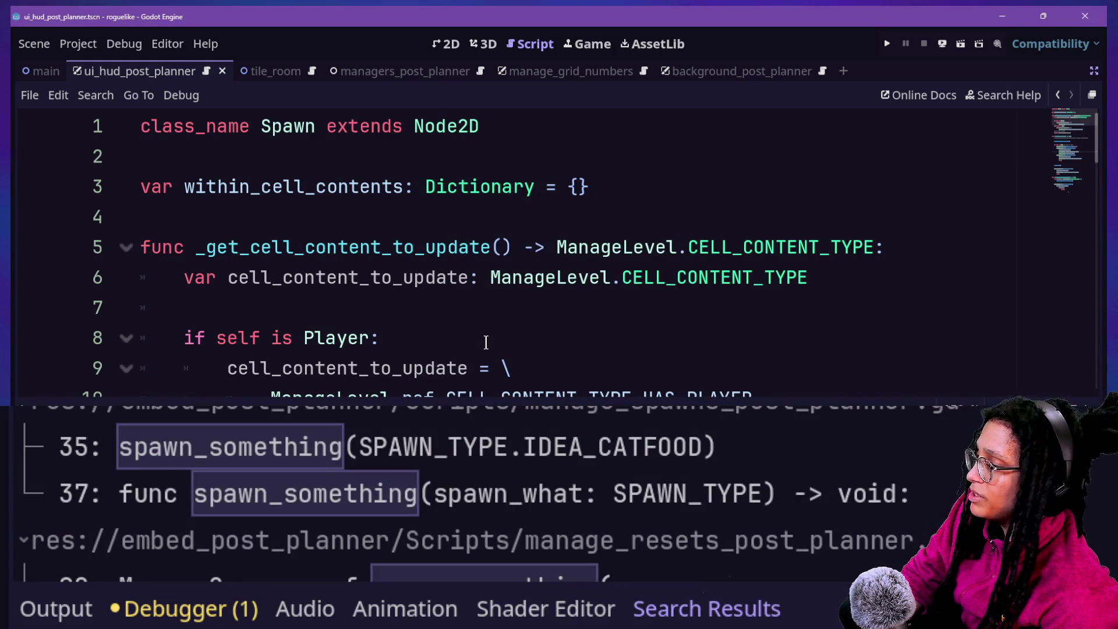
scroll(485, 342, "down", 6)
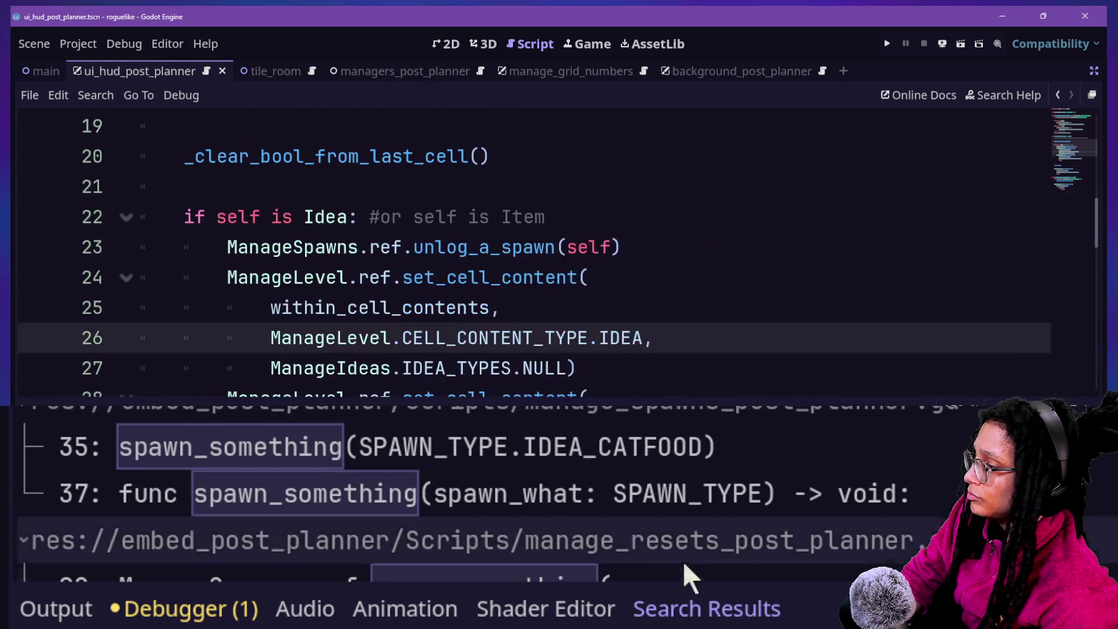
left_click(662, 446)
Read the spawn_something definition down to IDEA_TYPES on line 62.
scroll(560, 249, "down", 4)
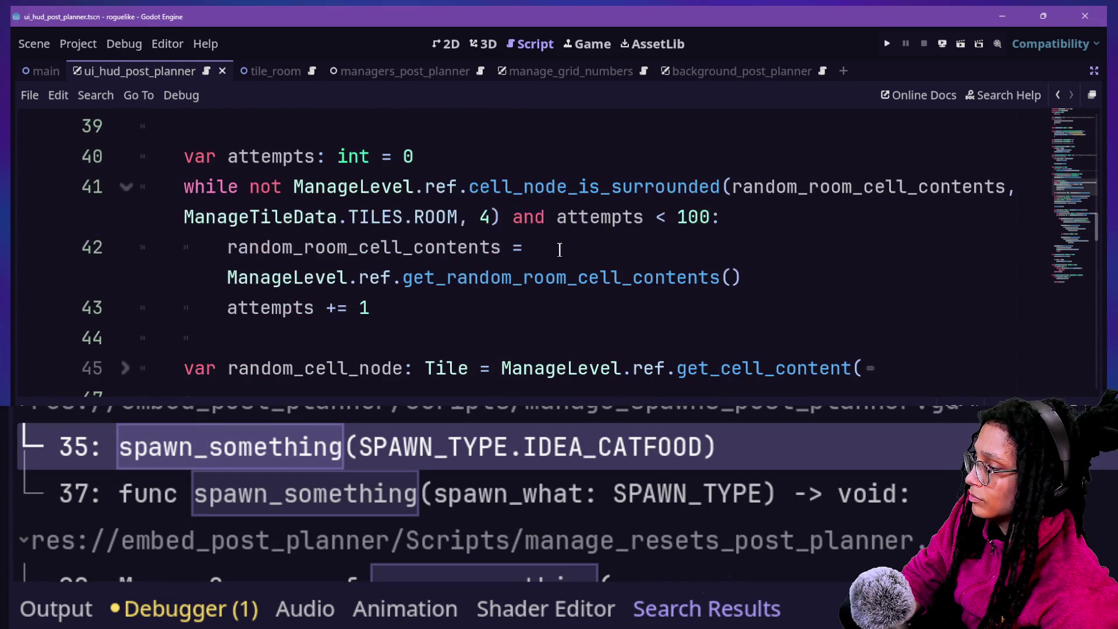
scroll(406, 175, "up", 4)
scroll(349, 233, "down", 1)
left_click(350, 249)
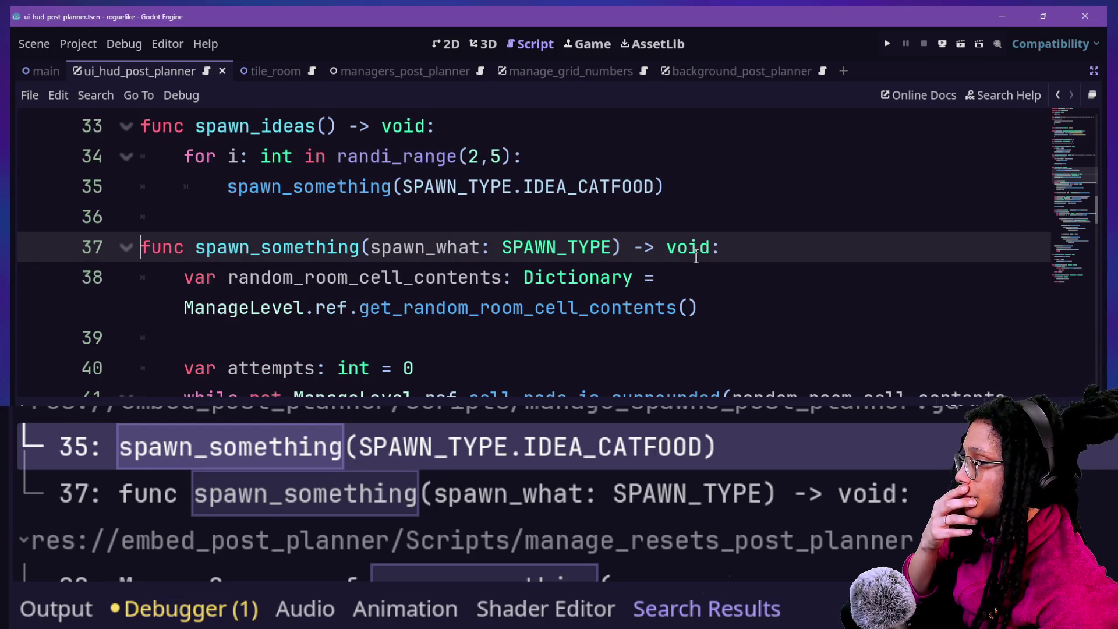
scroll(695, 252, "down", 3)
scroll(692, 254, "up", 2)
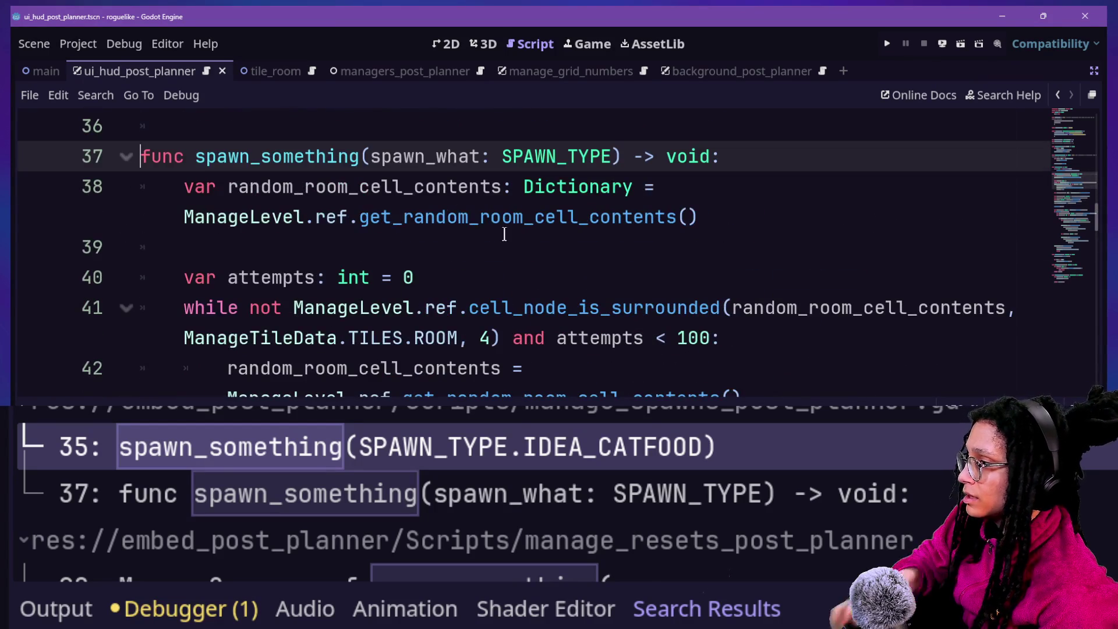
scroll(456, 216, "down", 6)
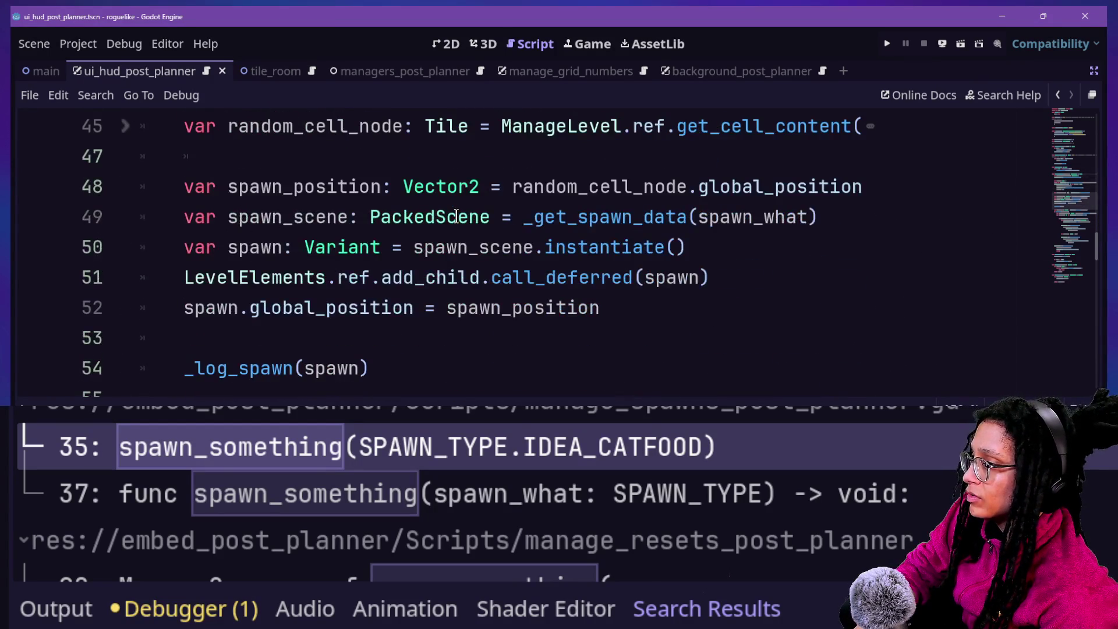
scroll(655, 234, "down", 1)
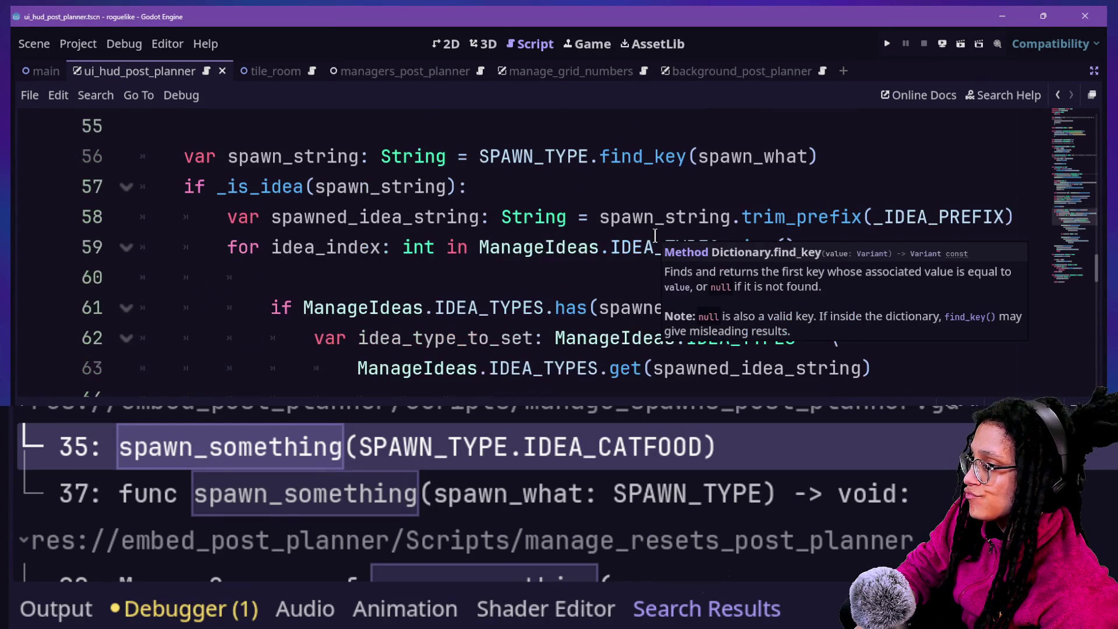
left_click(727, 345)
Inspect lines 71-78, where idea_node goes to set_cell_content and _log_spawn.
scroll(727, 346, "down", 2)
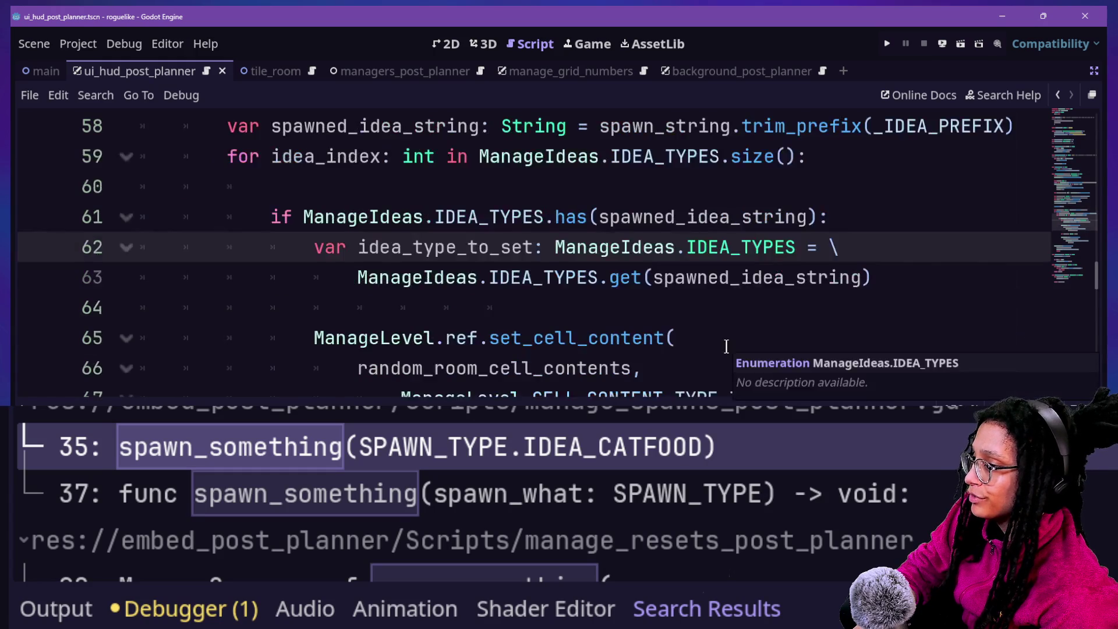
scroll(727, 338, "down", 2)
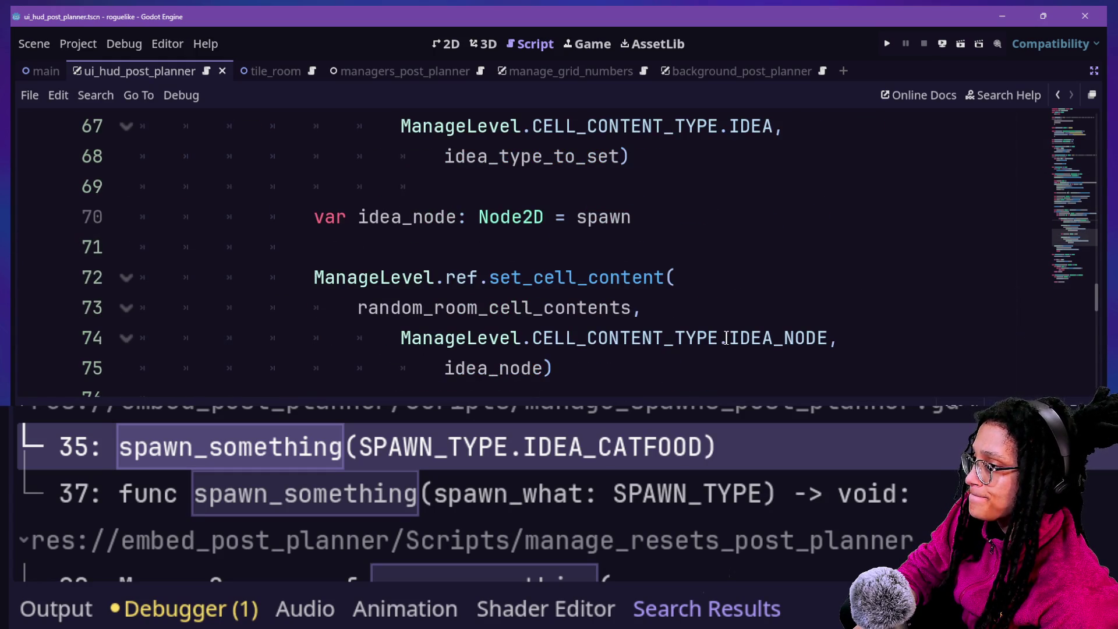
left_click(725, 339)
left_click(707, 302)
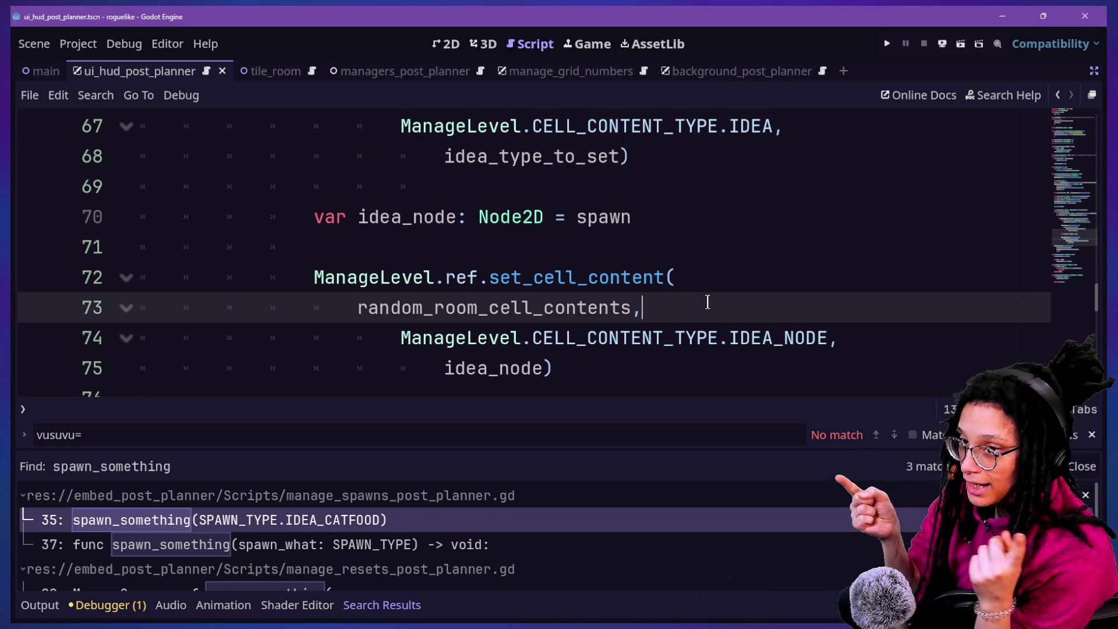
key("Up")
key("Up")
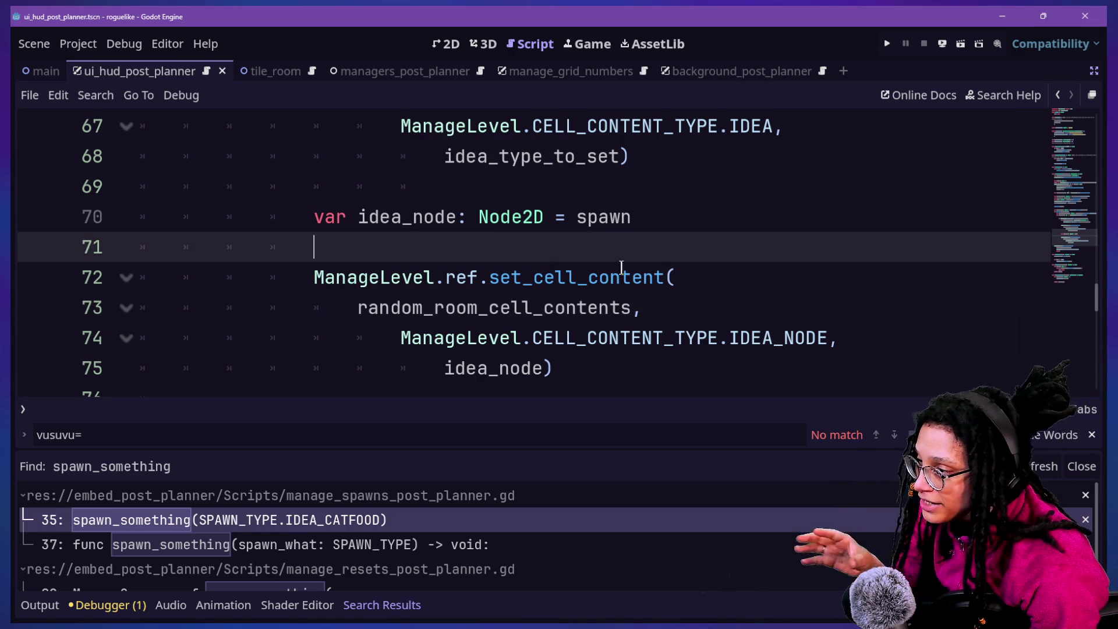
key("Down")
key("Down")
key("Down")
key("Down")
key("Down")
key("Down")
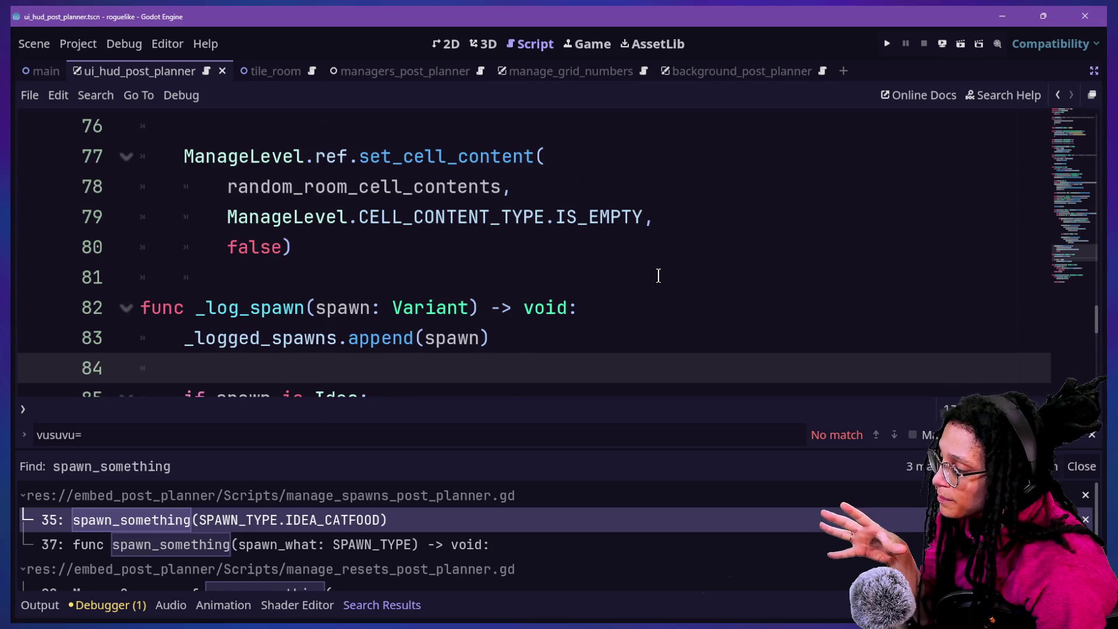
key("Down")
key("Down")
key("Down")
key("Up")
key("Up")
key("Up")
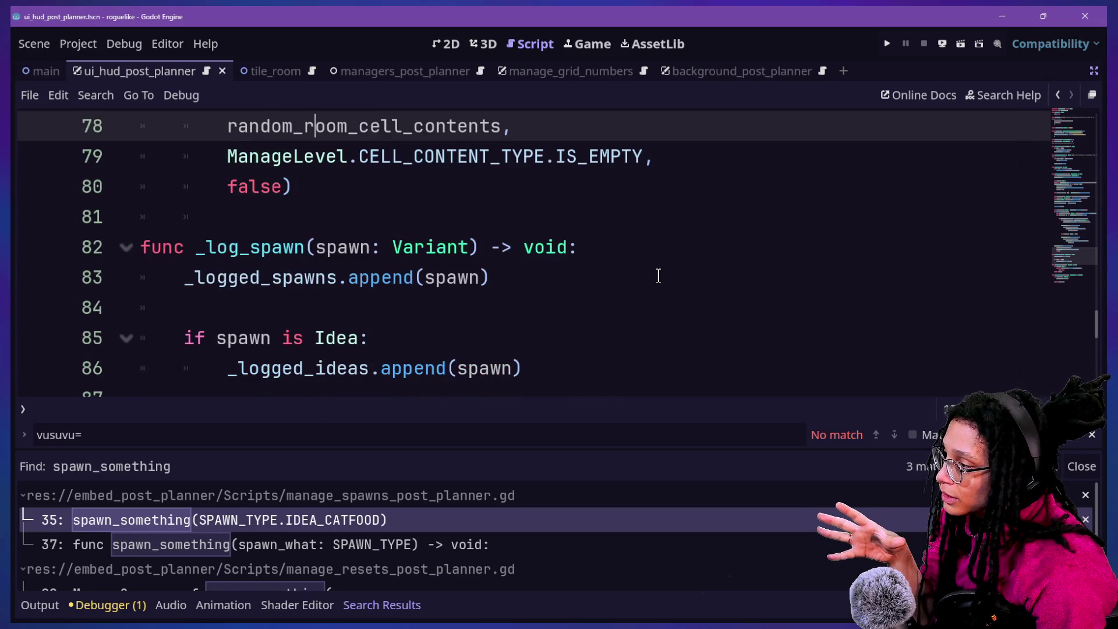
key("Up")
key("Up")
key("Up")
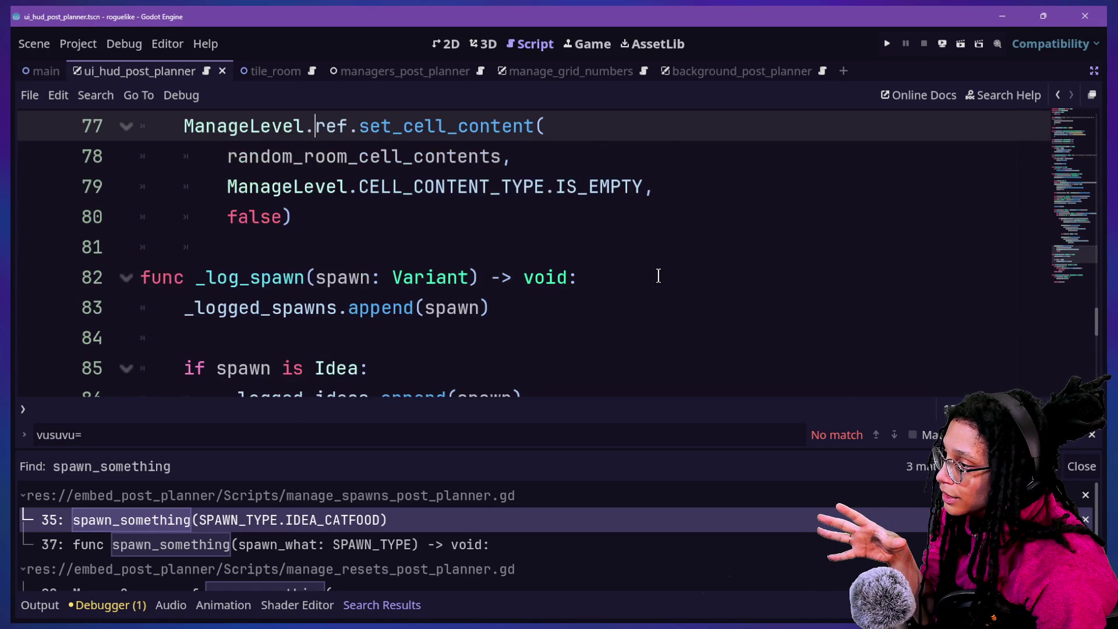
Save the spawn manager script, run the Post Planner game briefly, then stop it.
key("Up")
key("Up")
key("Up")
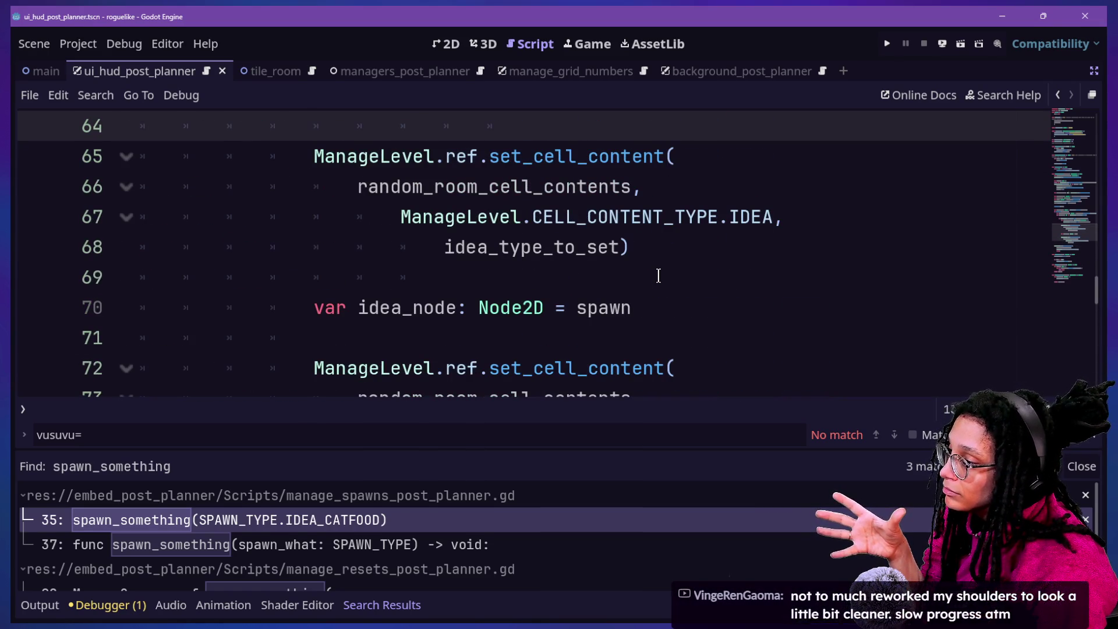
left_click(524, 307)
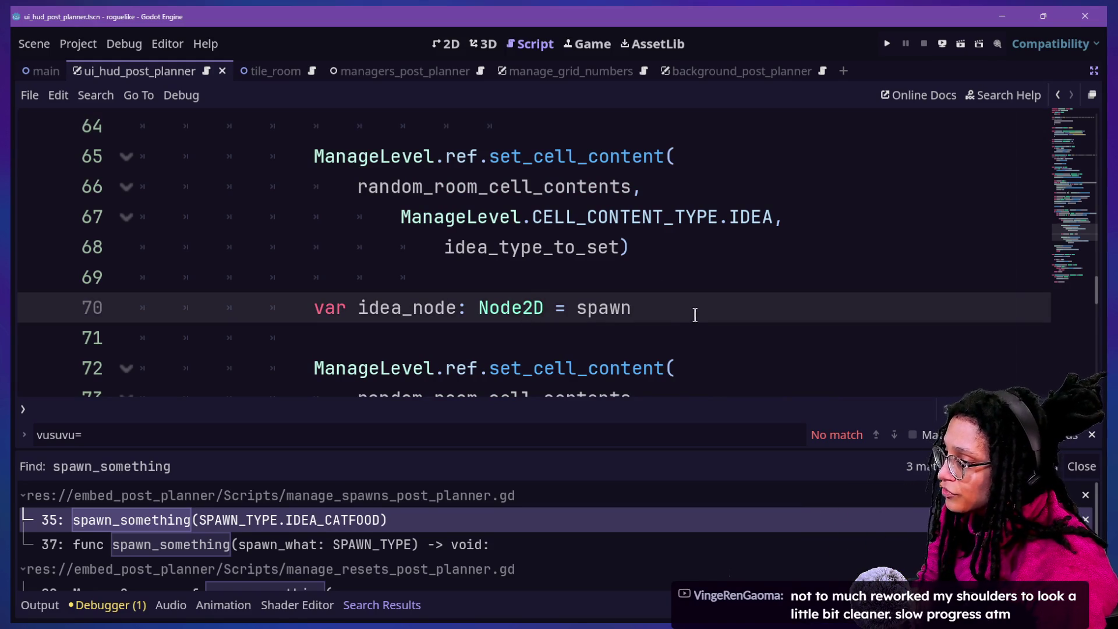
type("as Idea")
key("ctrl+s")
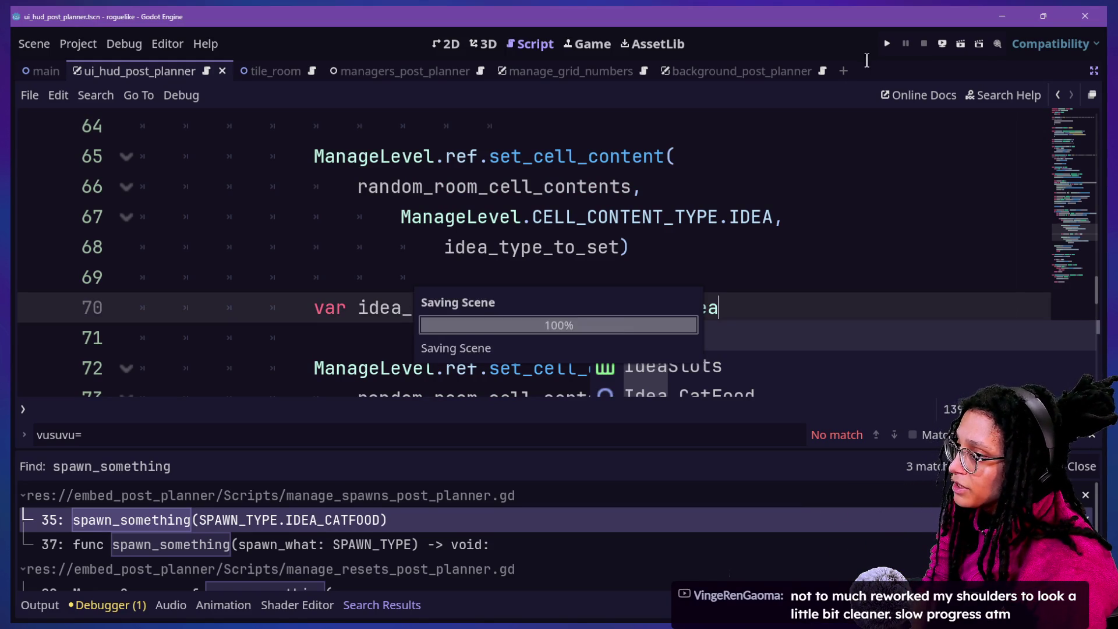
left_click(888, 46)
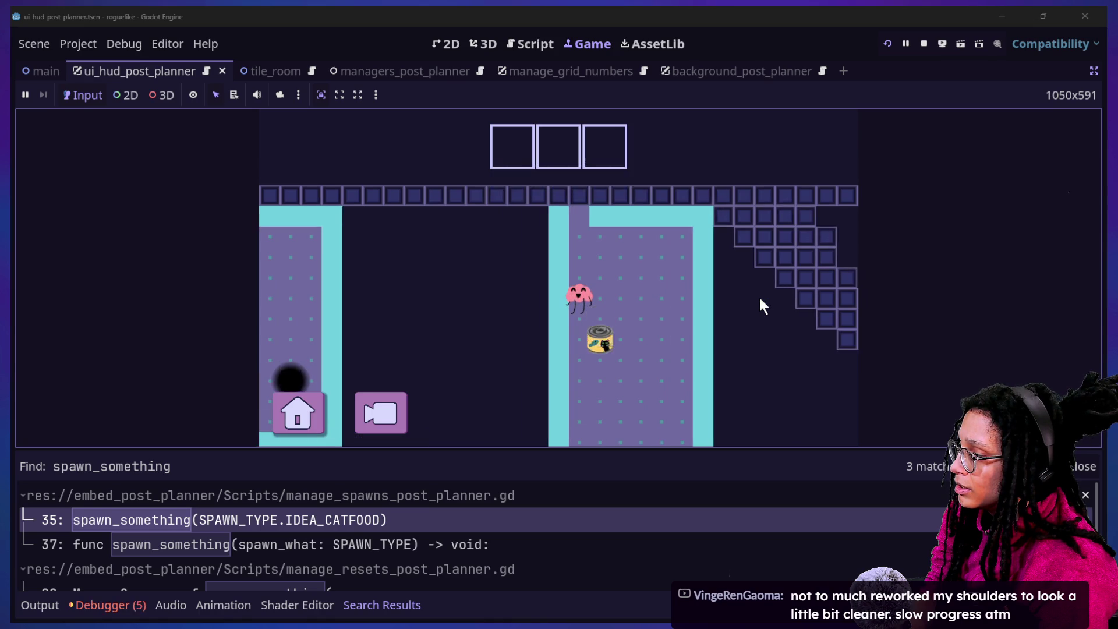
left_click(923, 44)
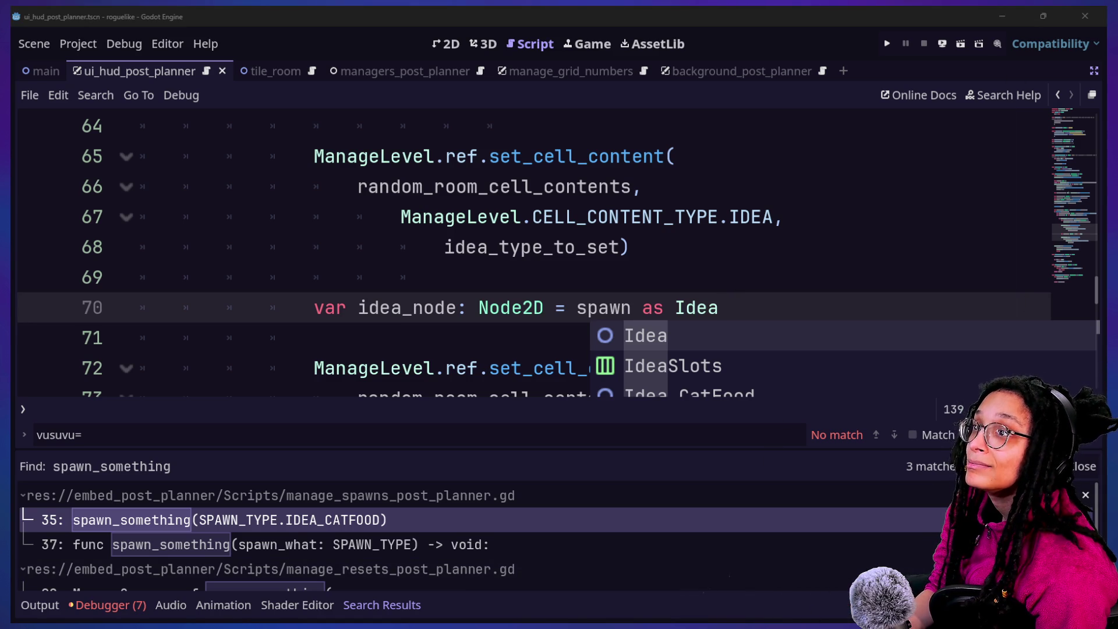
Commit the six scripts as 'thoughts poof BUT conversion from object to object error >:(' and push.
key("alt+Tab")
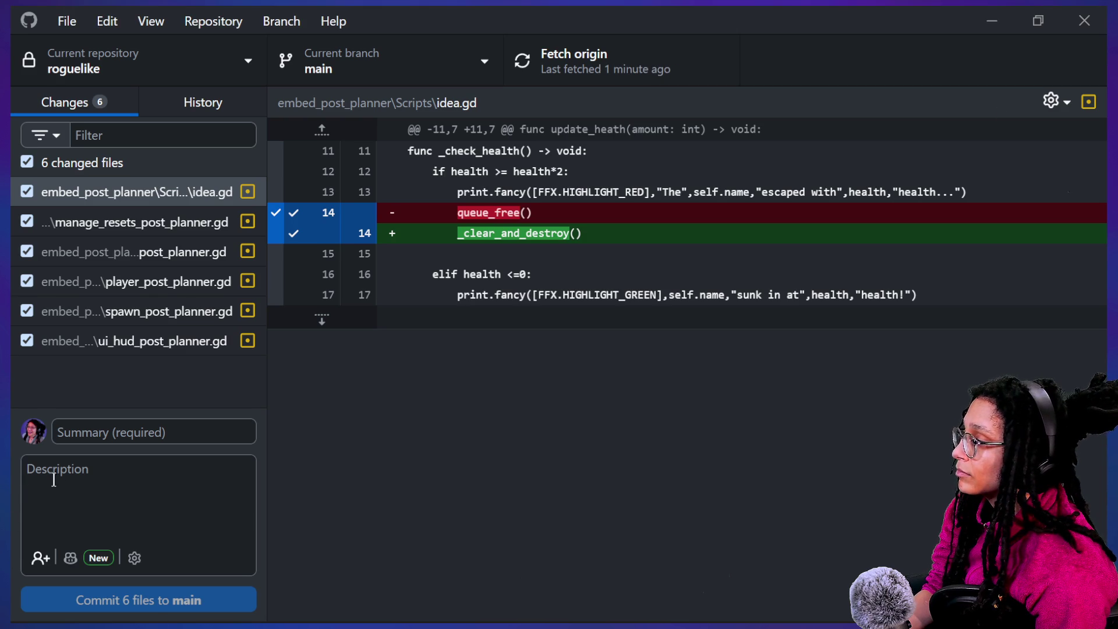
left_click(82, 438)
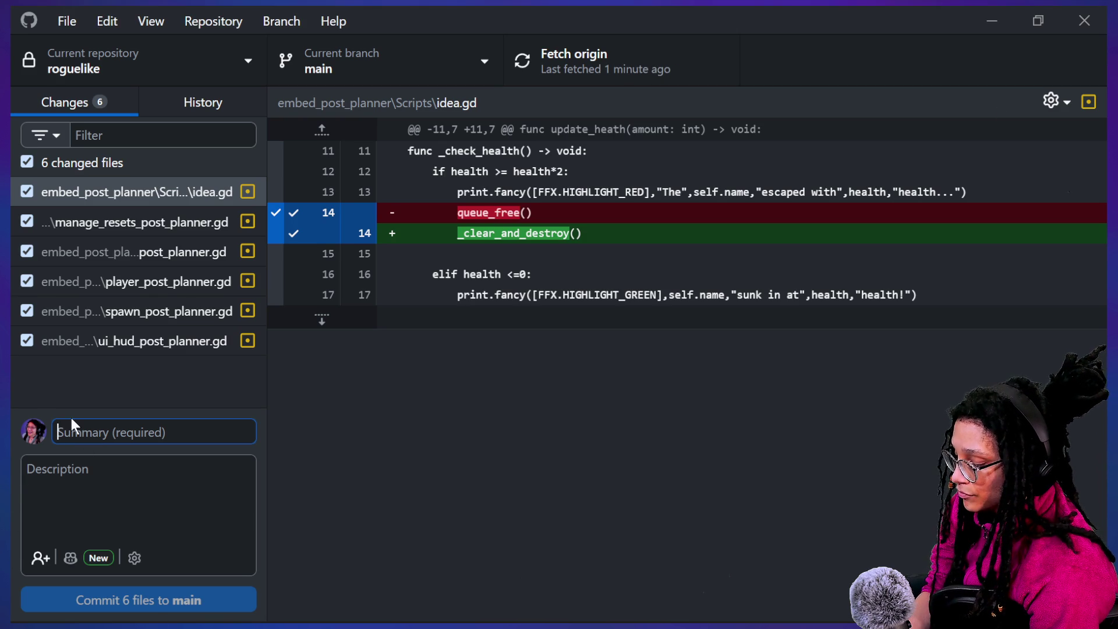
type("thoughts coll")
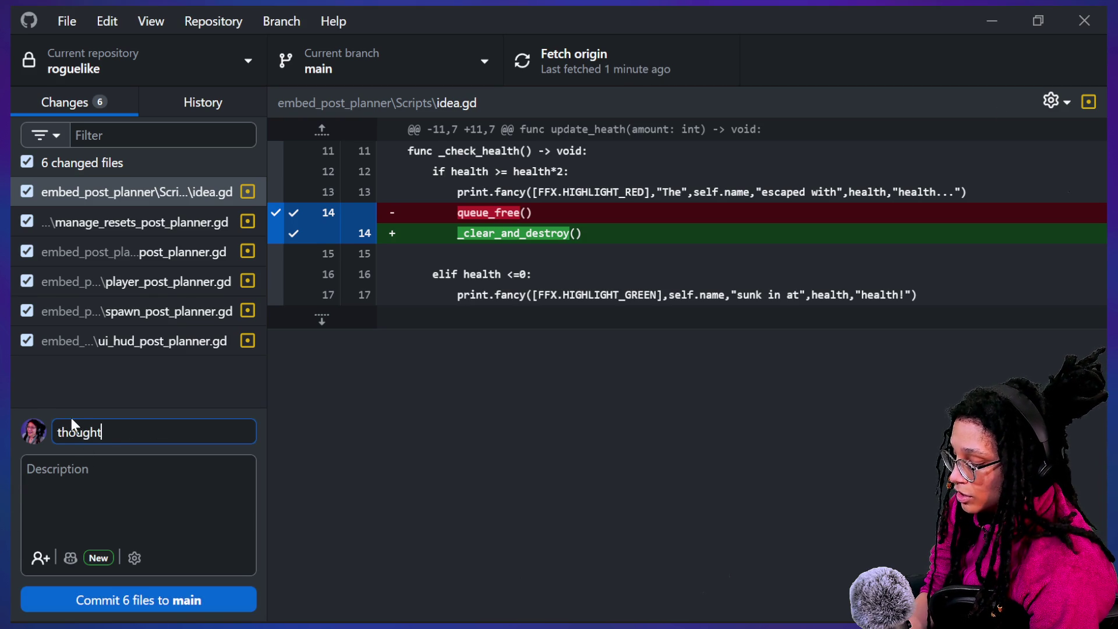
key("BackSpace")
key("BackSpace")
key("BackSpace")
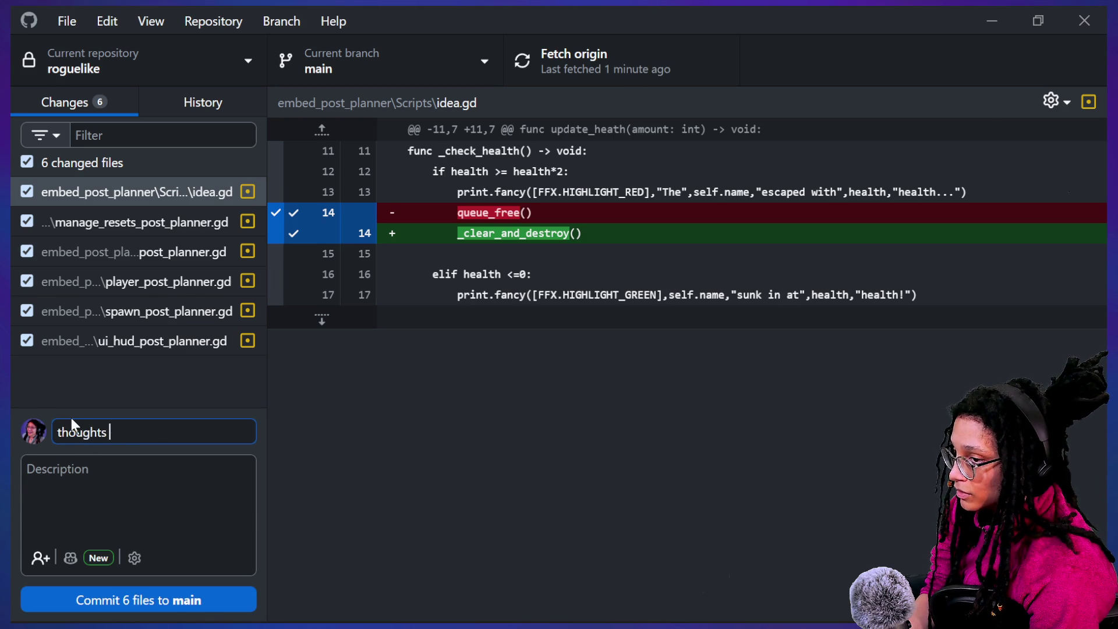
type("poof BUT ")
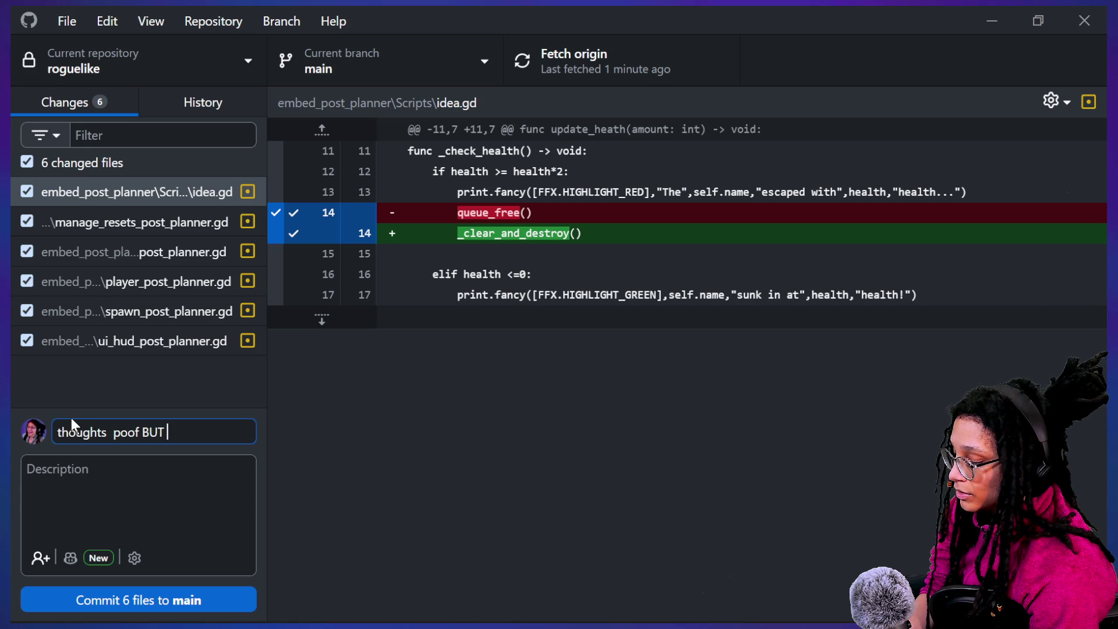
type("conv")
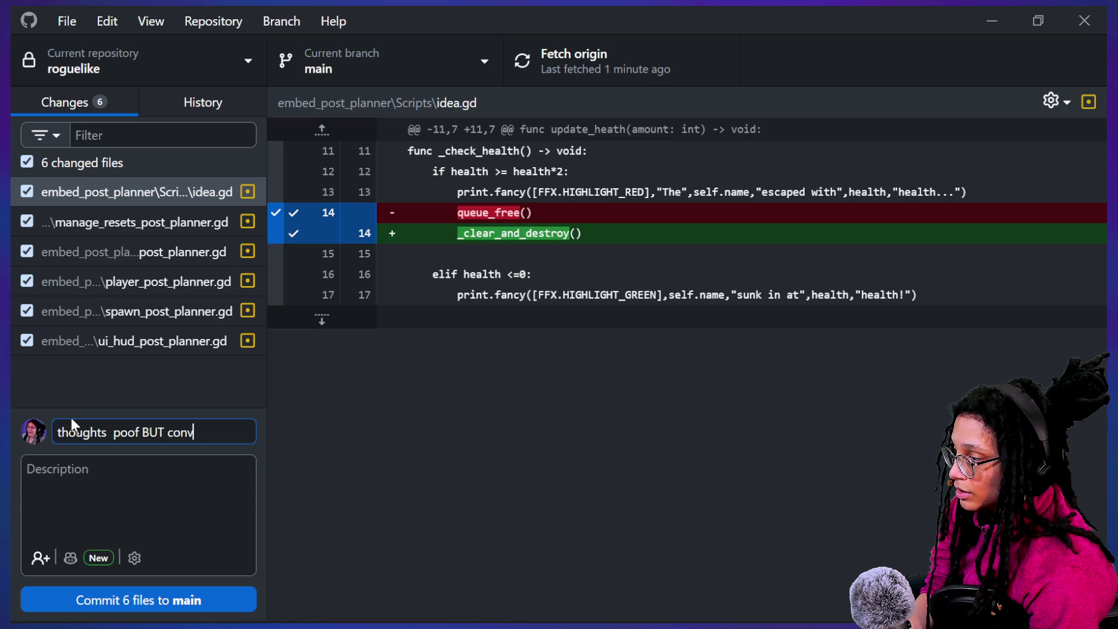
type("ersion from object to o")
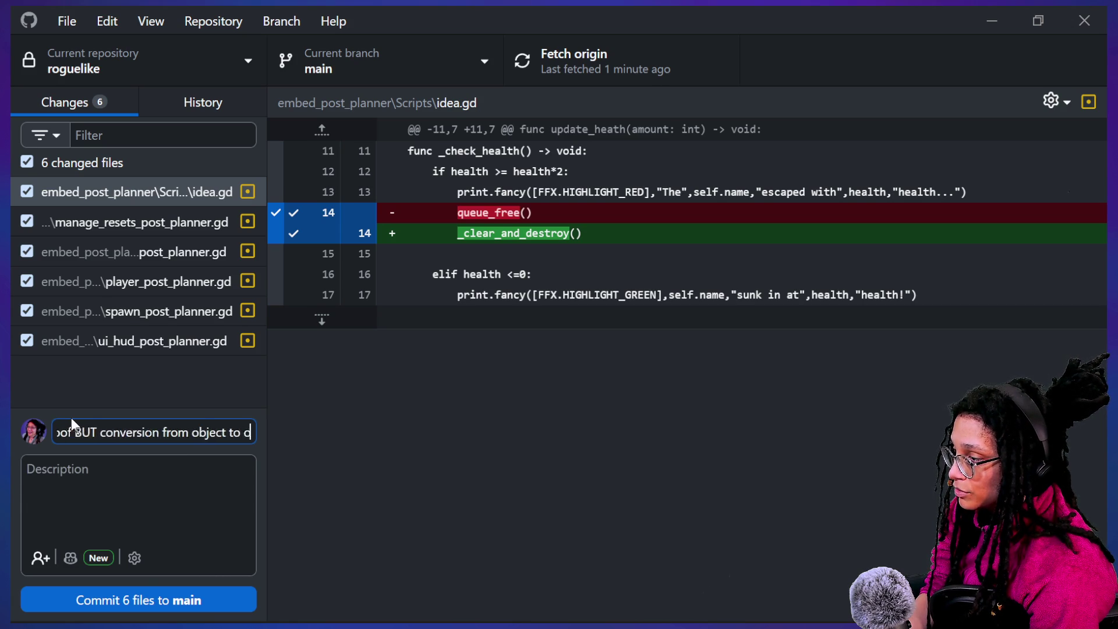
type("bject error >:")
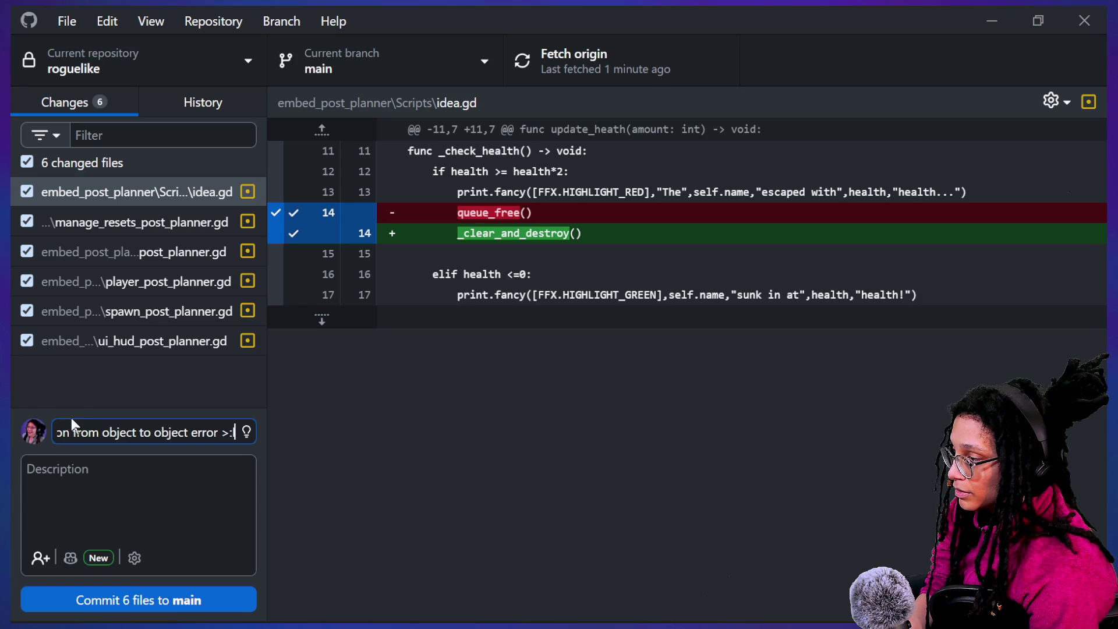
type("(")
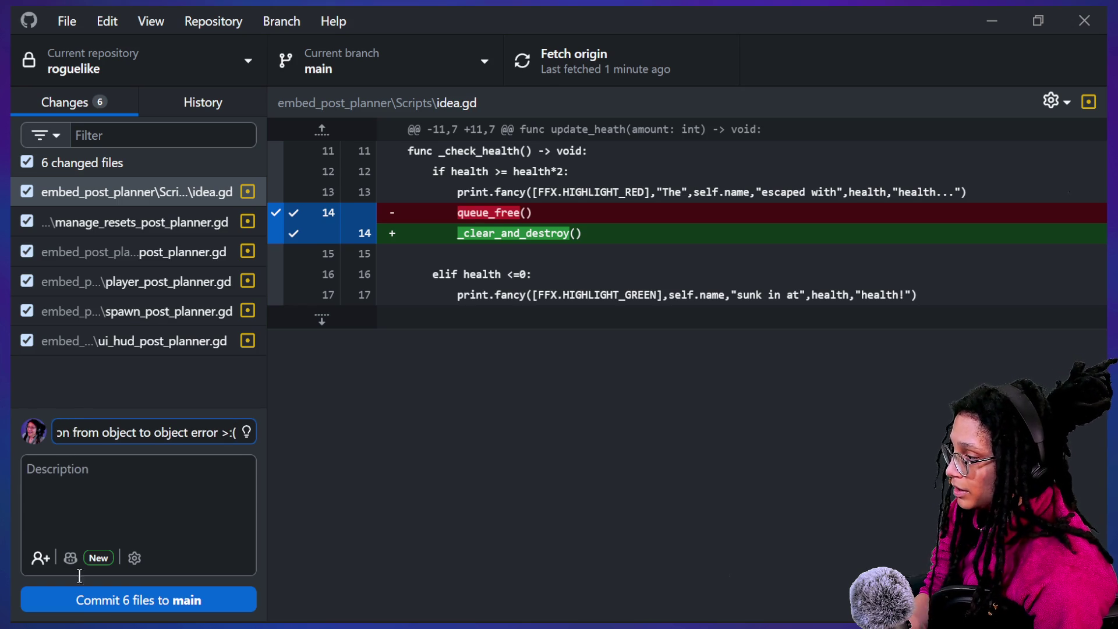
left_click(79, 599)
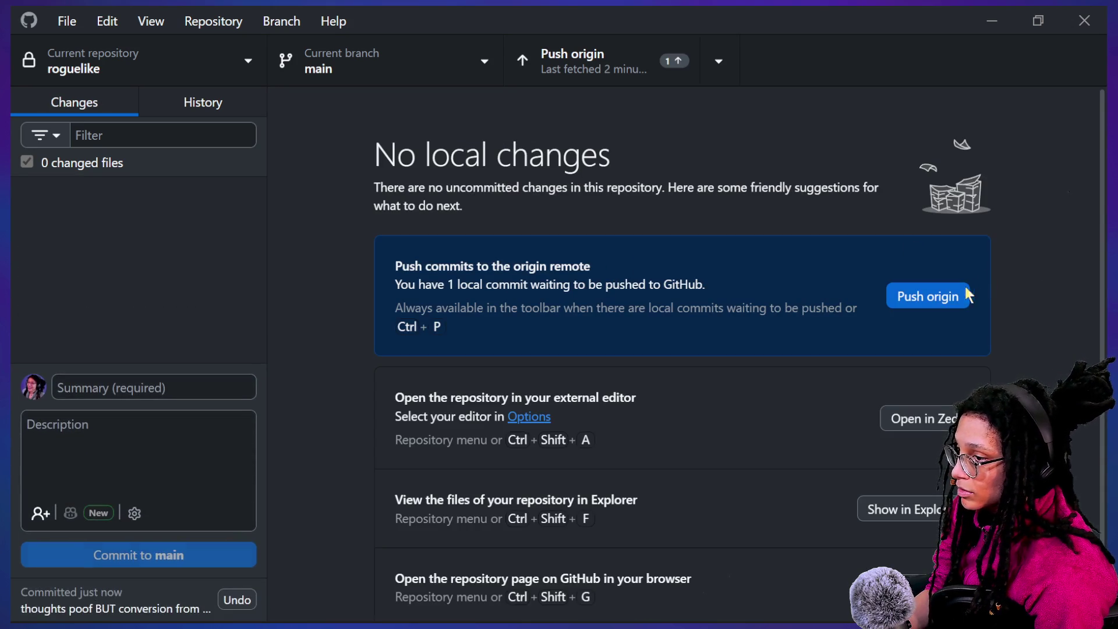
left_click(965, 288)
key("super+Tab")
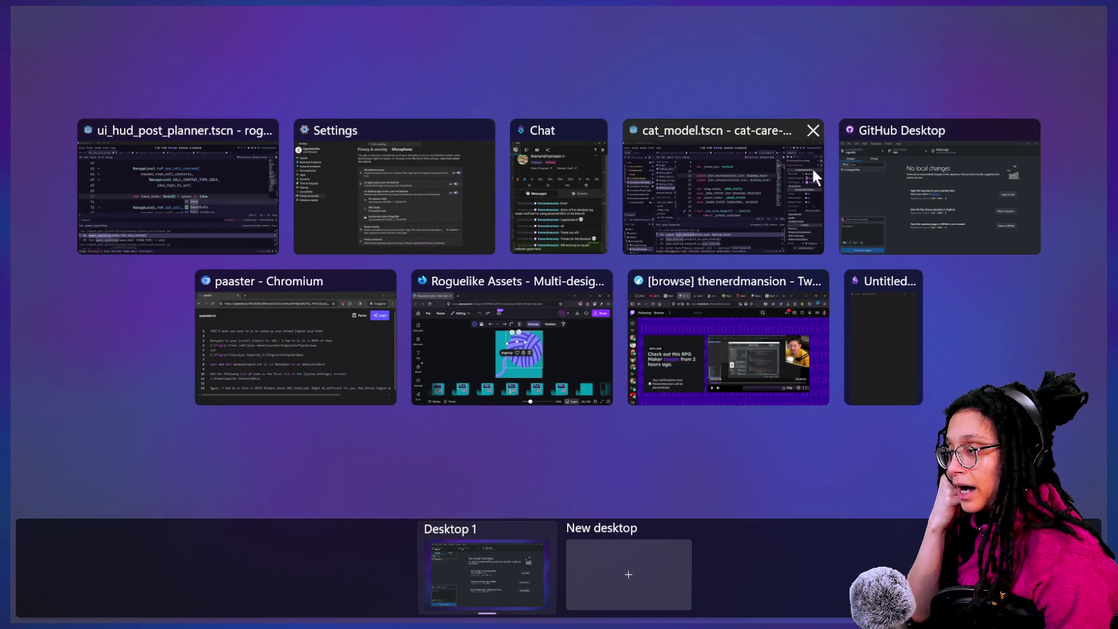
Remove the Idea cast from line 70 and search all scripts for ': Idea'.
left_click(158, 195)
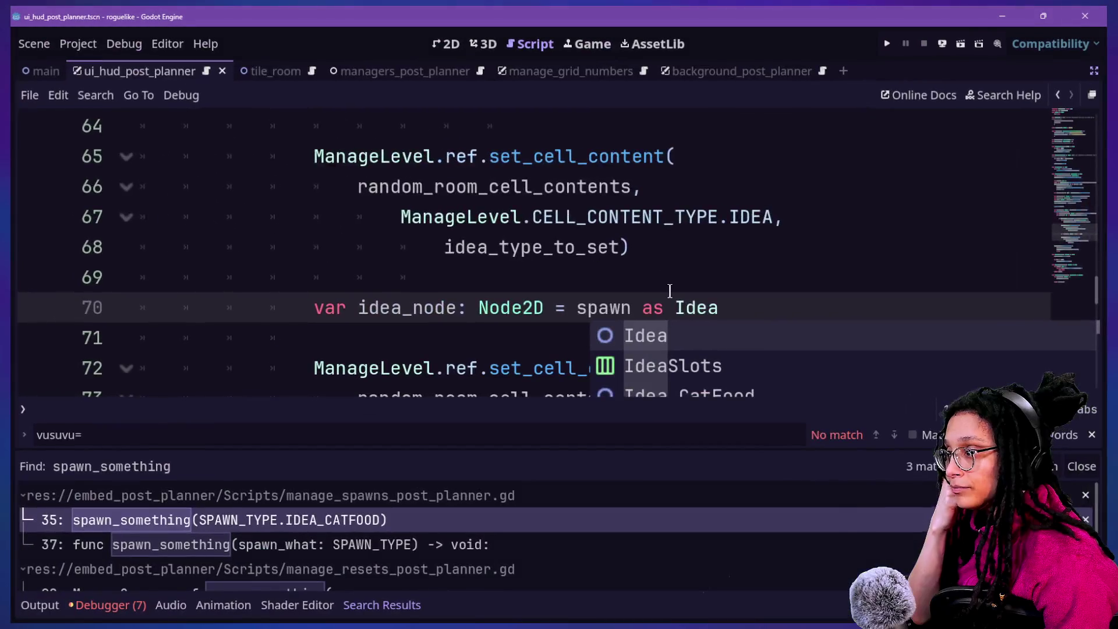
key("BackSpace")
key("BackSpace")
key("BackSpace")
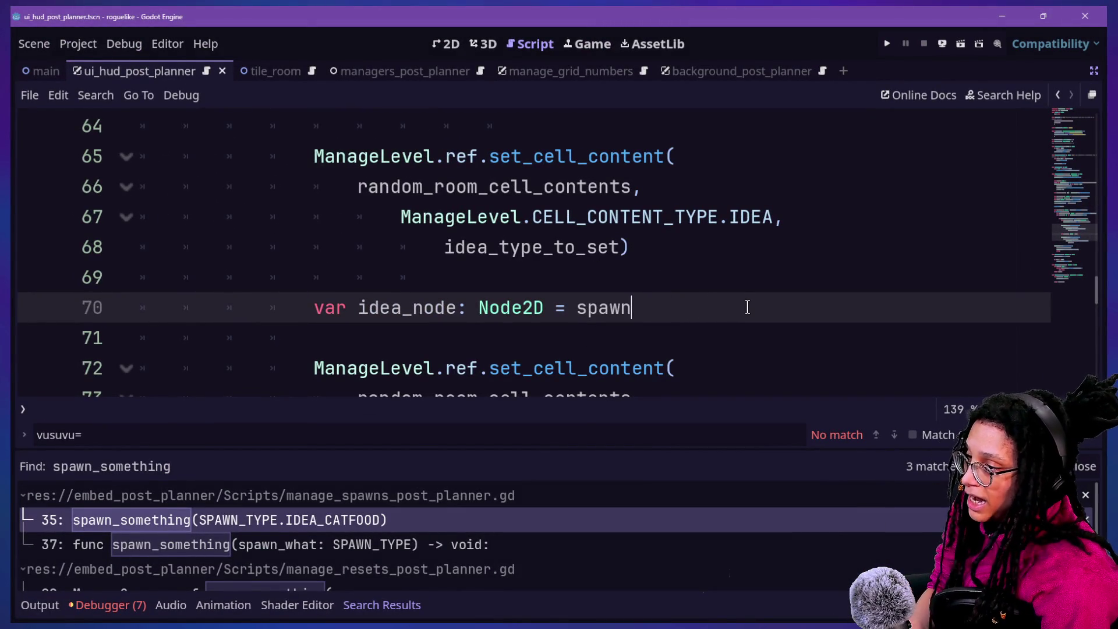
key("ctrl+shift+f")
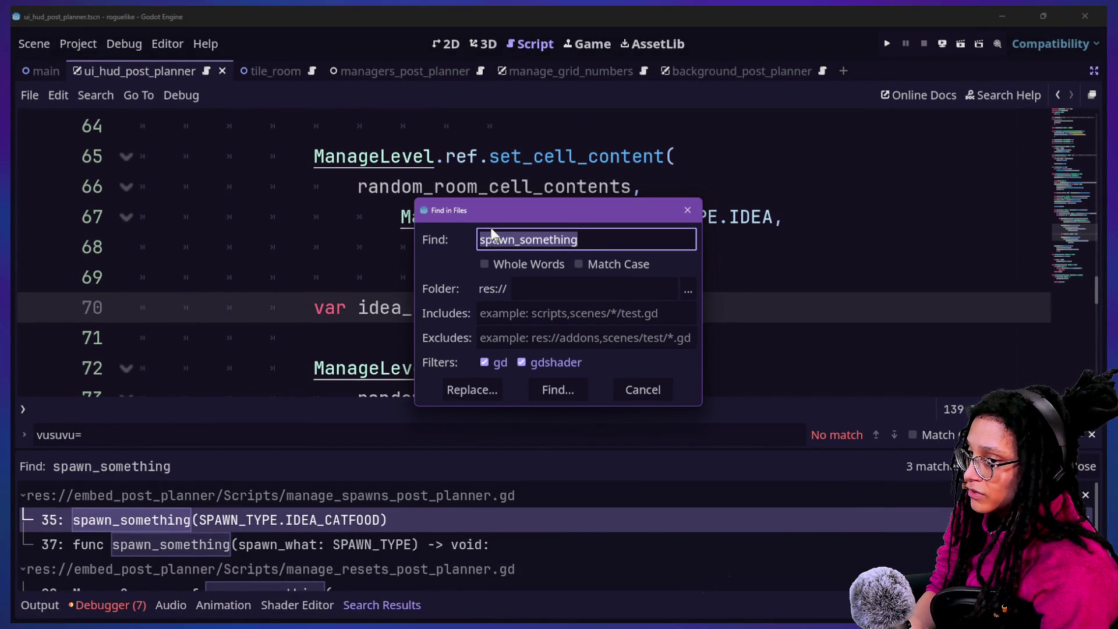
key("BackSpace")
type("ea")
key("Return")
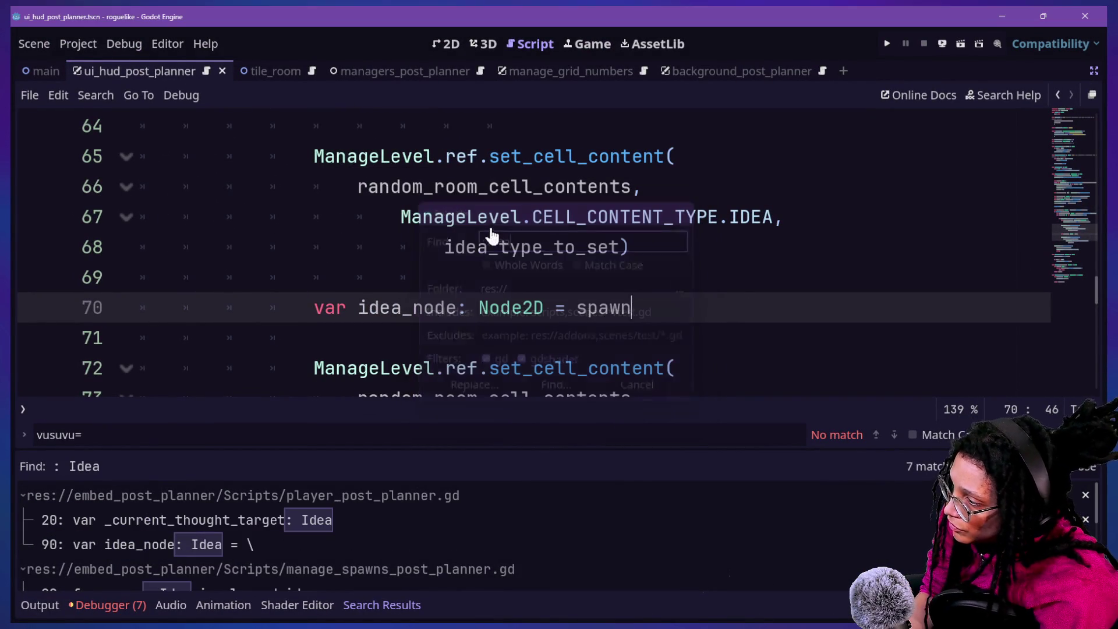
Change the Idea types on line 20 of player_post_planner.gd and line 90 to Node2D.
left_click(329, 527)
left_click(542, 360)
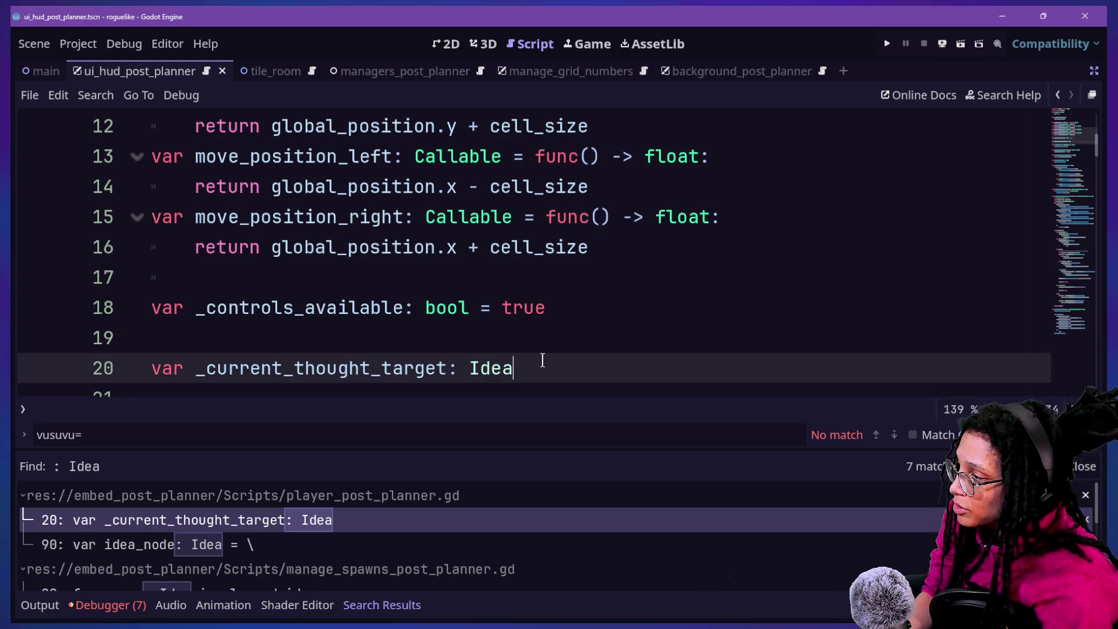
key("BackSpace")
key("BackSpace")
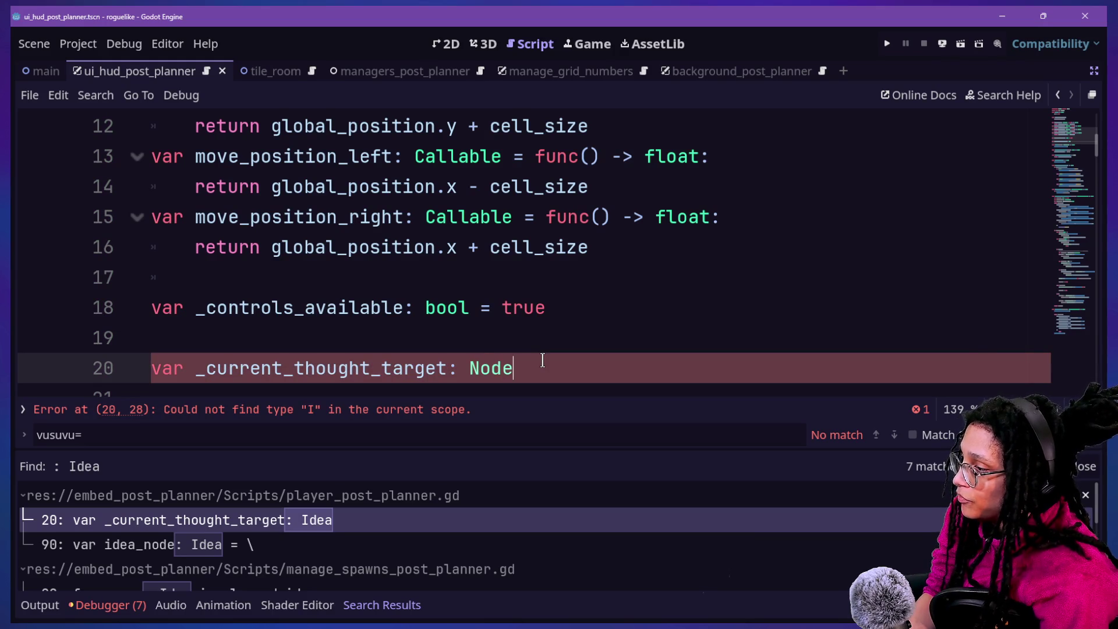
type("2D")
left_click(303, 545)
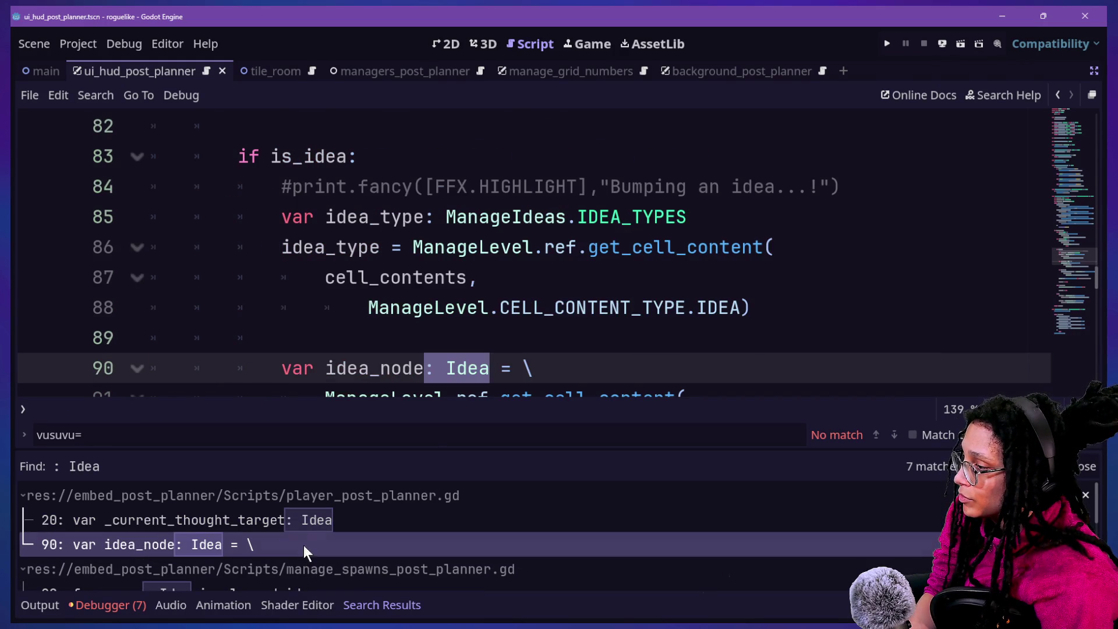
triple_click(473, 370)
double_click(464, 335)
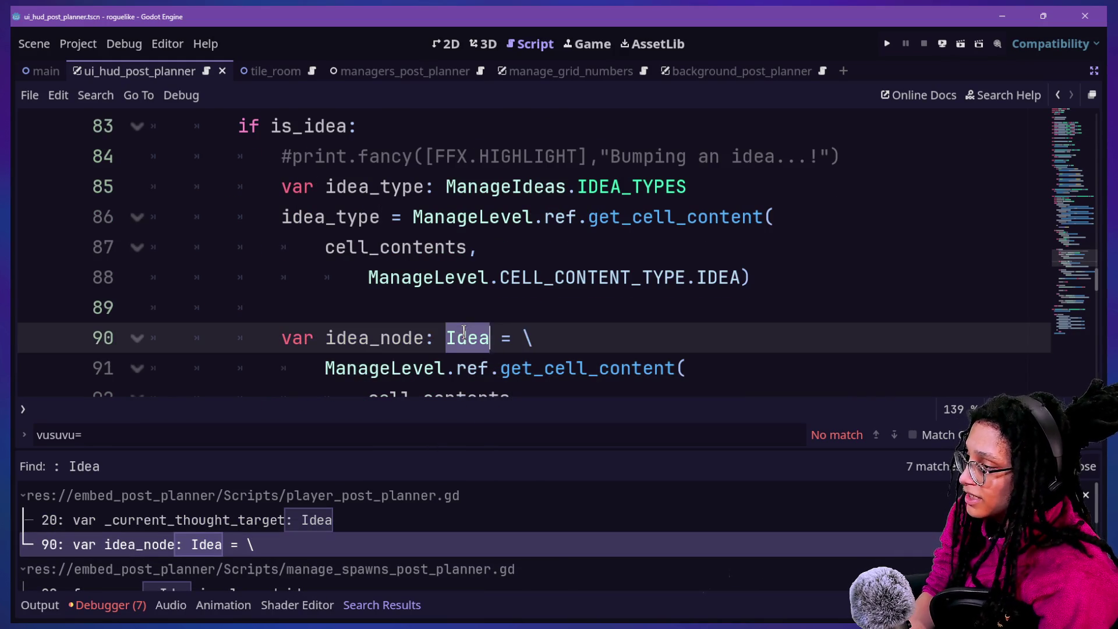
type("Node2D")
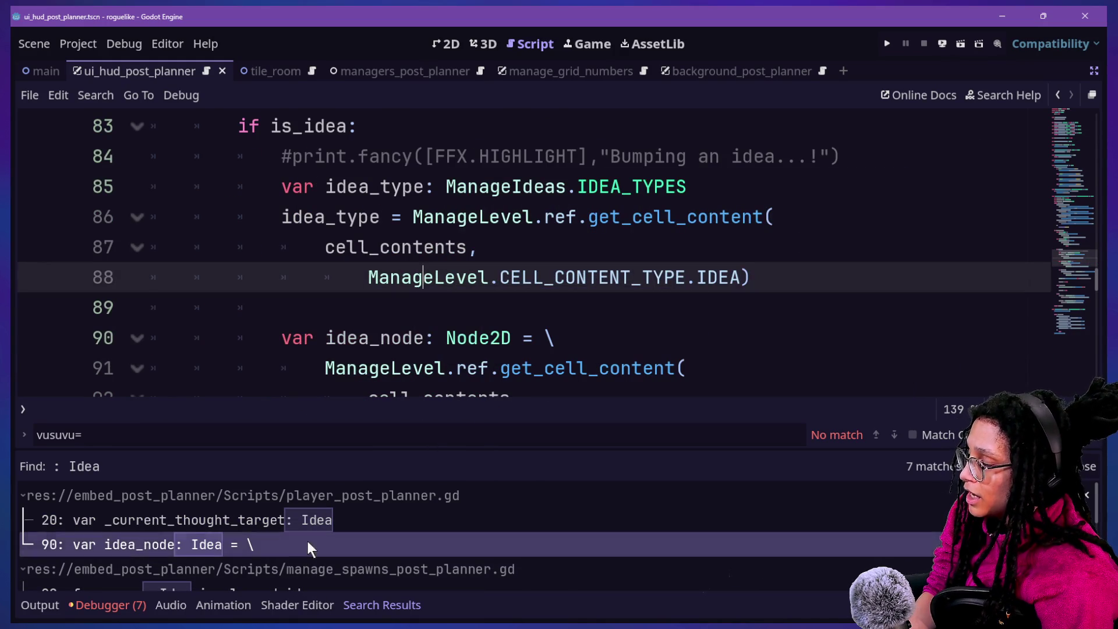
Retype the line 28 loop variable in manage_spawns as Node2D and save.
scroll(239, 563, "down", 2)
left_click(244, 537)
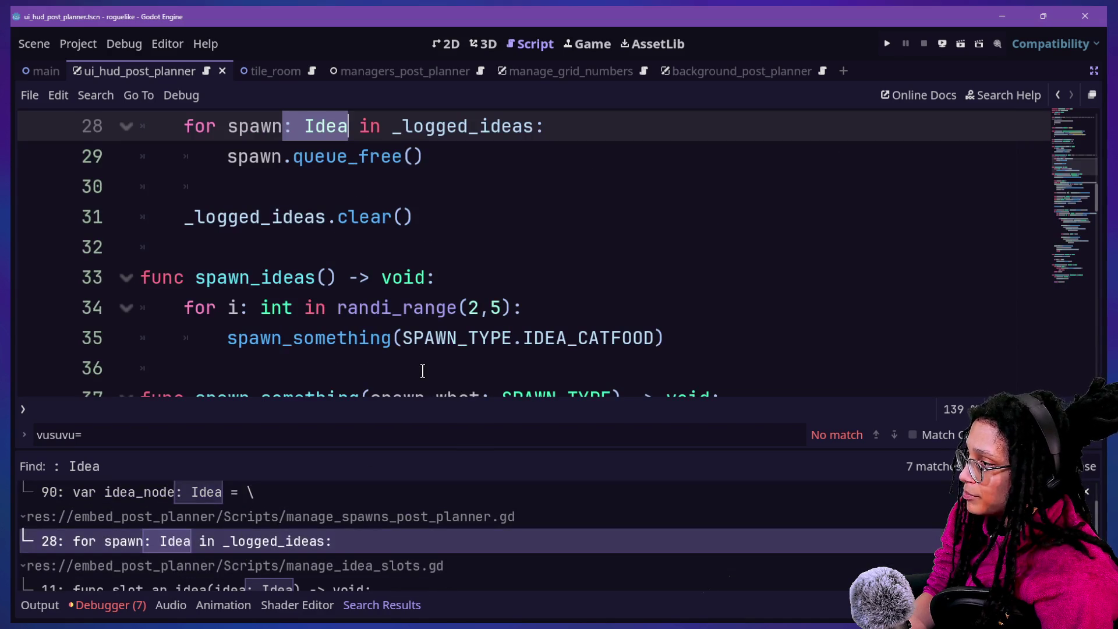
type("Node2D")
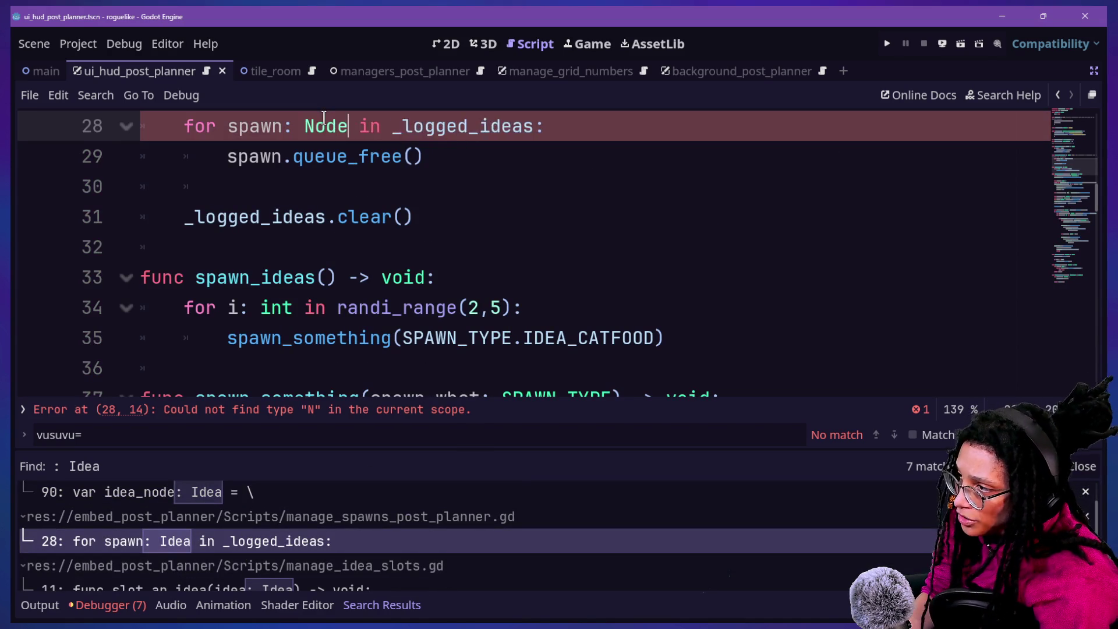
key("ctrl+s")
Change slot_an_idea's line 11 parameter type from Idea to Node2D and save.
scroll(232, 291, "down", 1)
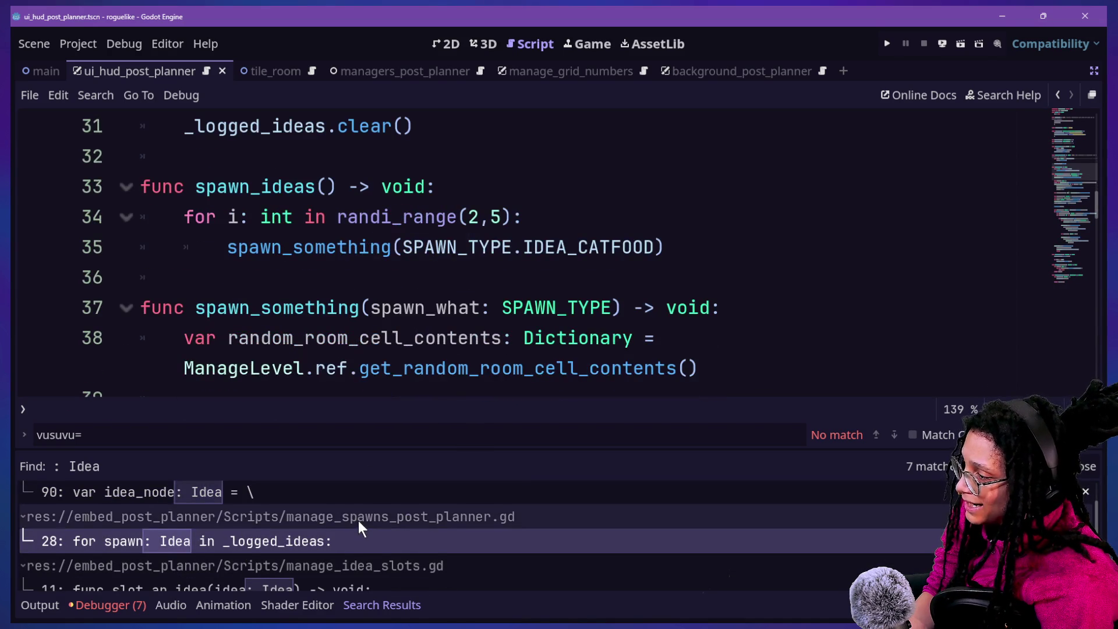
scroll(356, 529, "down", 1)
left_click(368, 581)
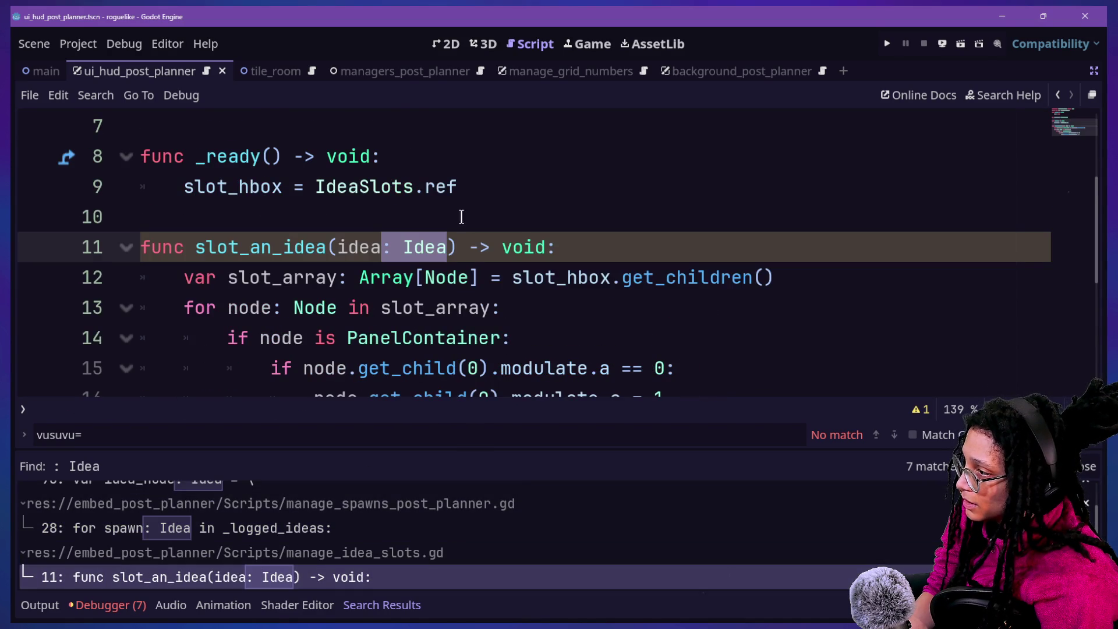
key("BackSpace")
key("BackSpace")
key("Delete")
key("Delete")
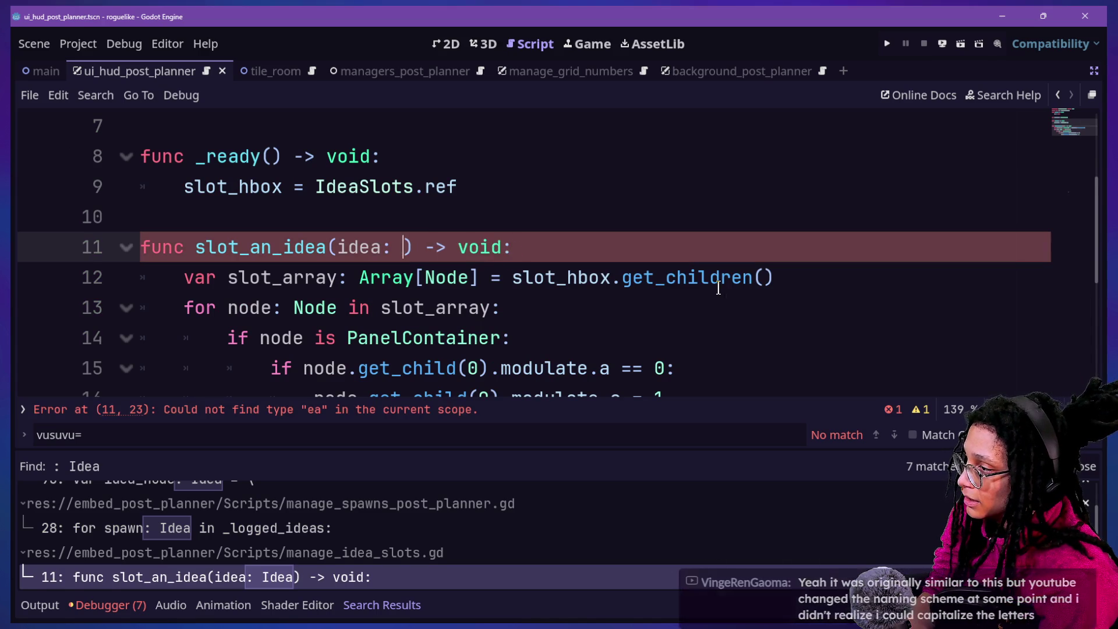
type("Node2D")
left_click(576, 187)
key("ctrl+s")
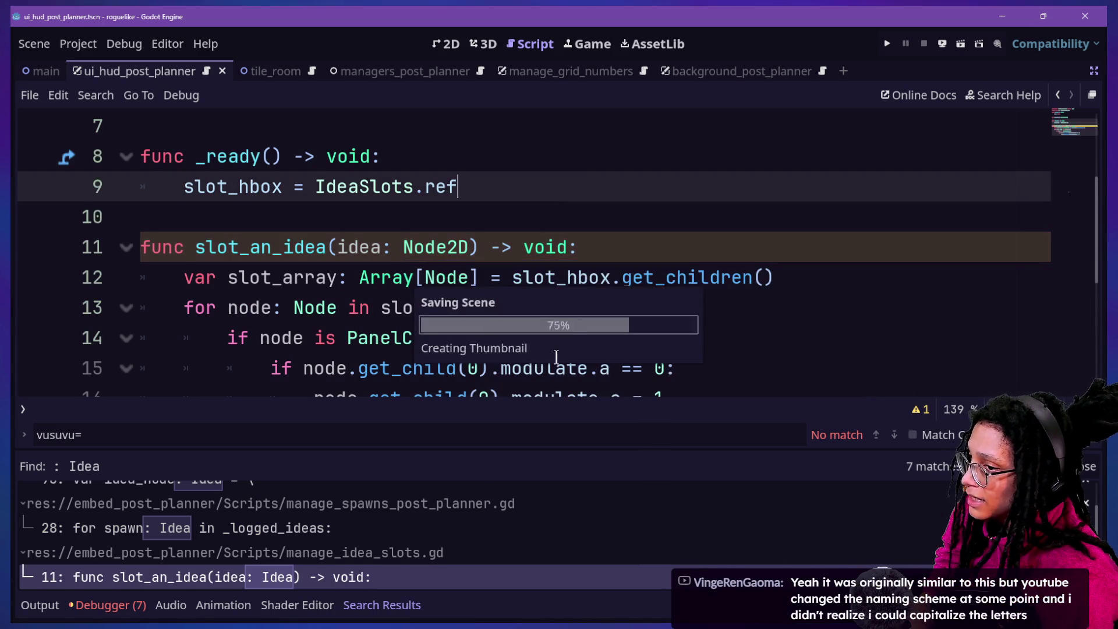
Type idea_node on line 22 of manage_ideas.gd as Node2D, fixing the NOde2D typo, and save.
scroll(328, 591, "down", 1)
scroll(323, 576, "down", 2)
left_click(320, 563)
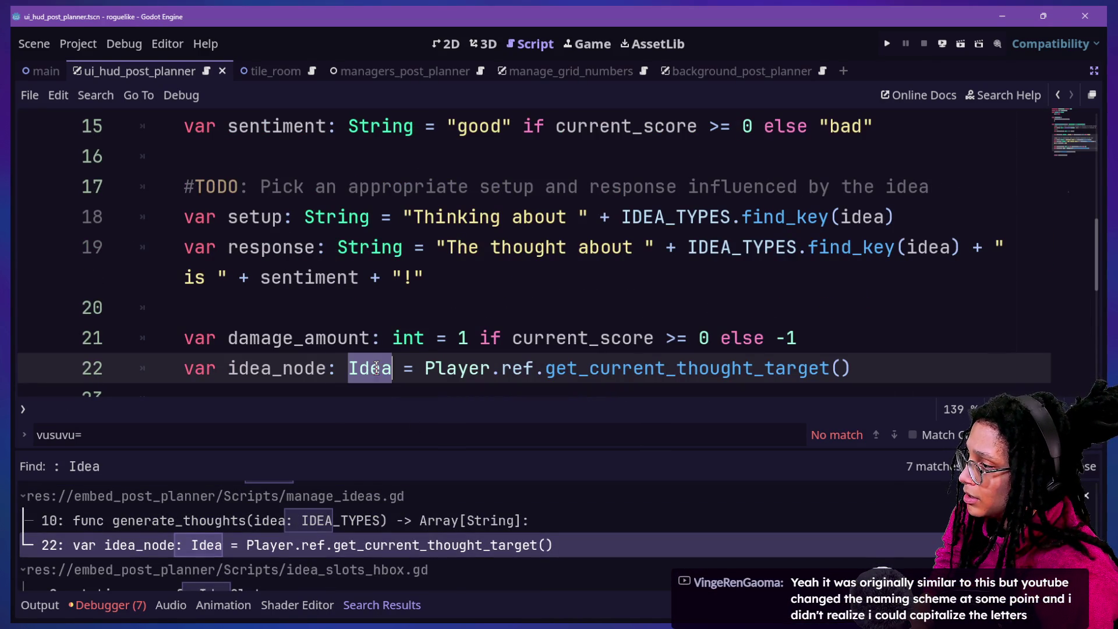
type("NOde2D")
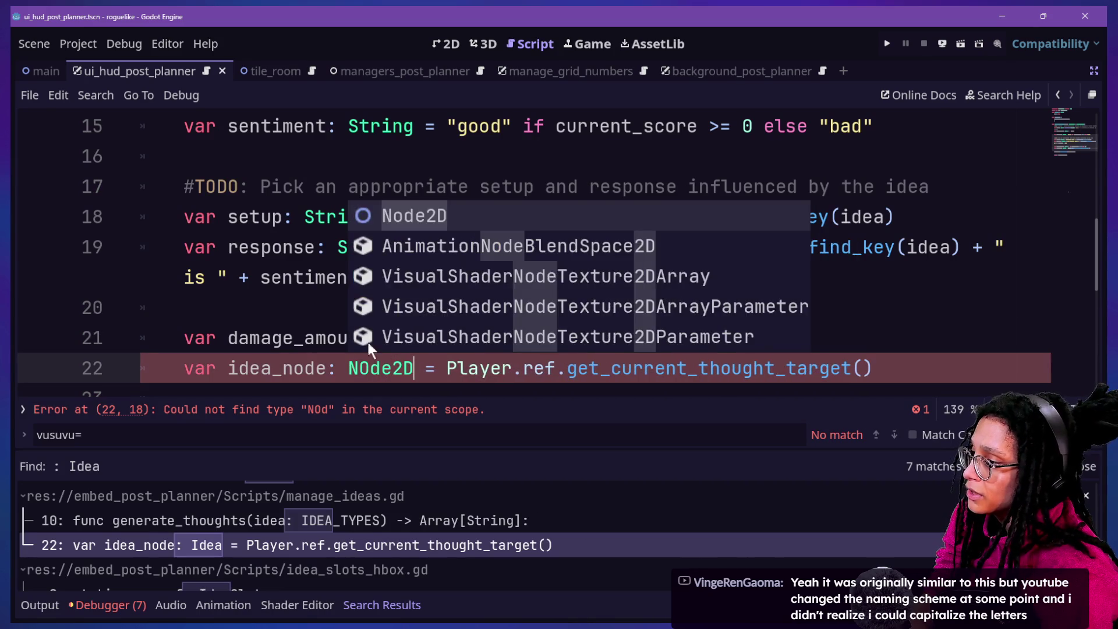
left_click_drag(282, 338, 297, 317)
left_click(387, 370)
key("BackSpace")
key("BackSpace")
key("BackSpace")
type("ode")
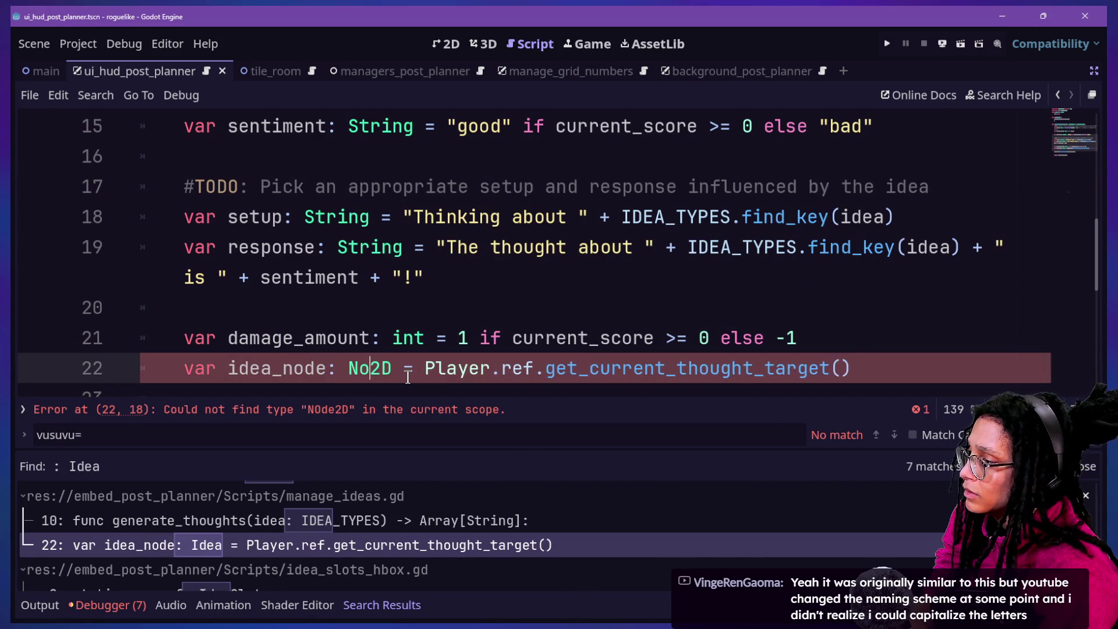
key("ctrl+s")
Check the IdeaSlots match in idea_slots_hbox.gd, then return to line 22.
scroll(261, 281, "down", 2)
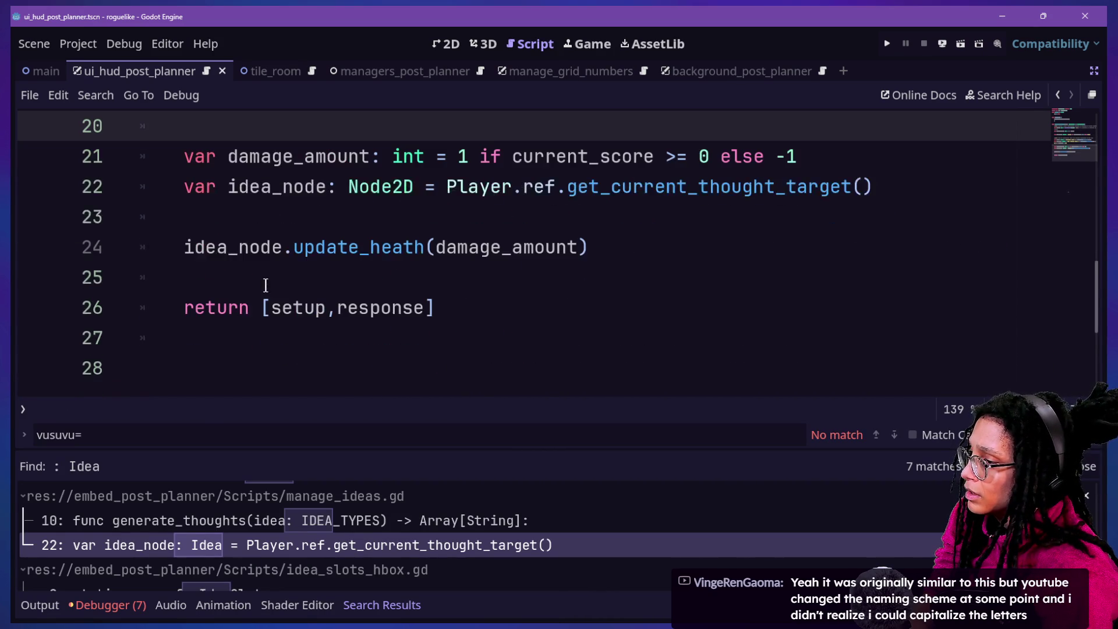
scroll(267, 549, "down", 1)
left_click(283, 571)
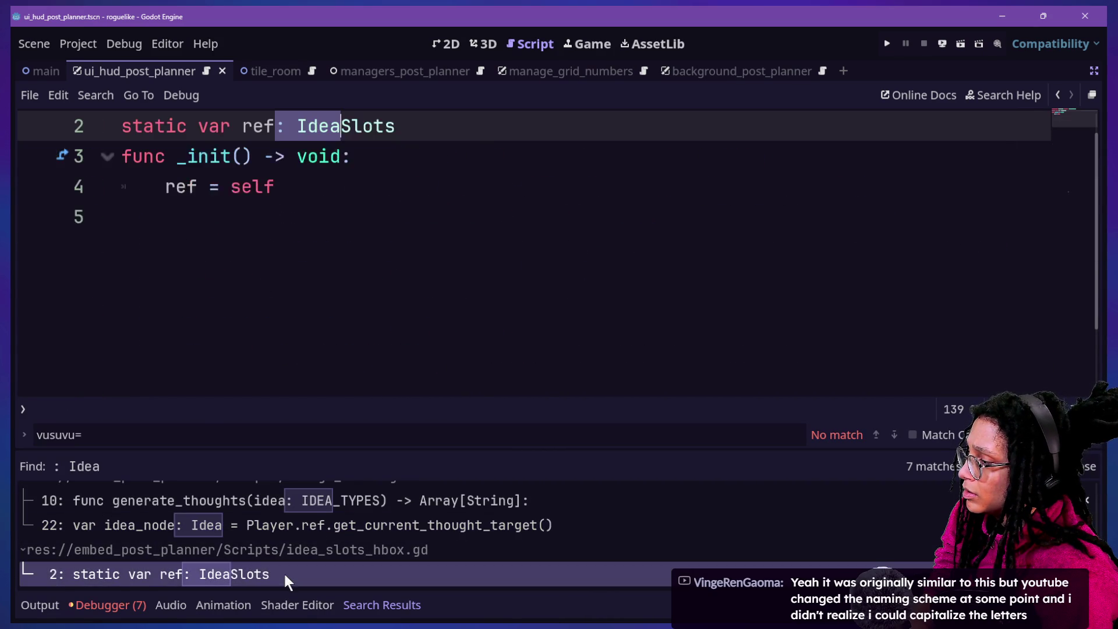
left_click(277, 529)
scroll(277, 529, "up", 5)
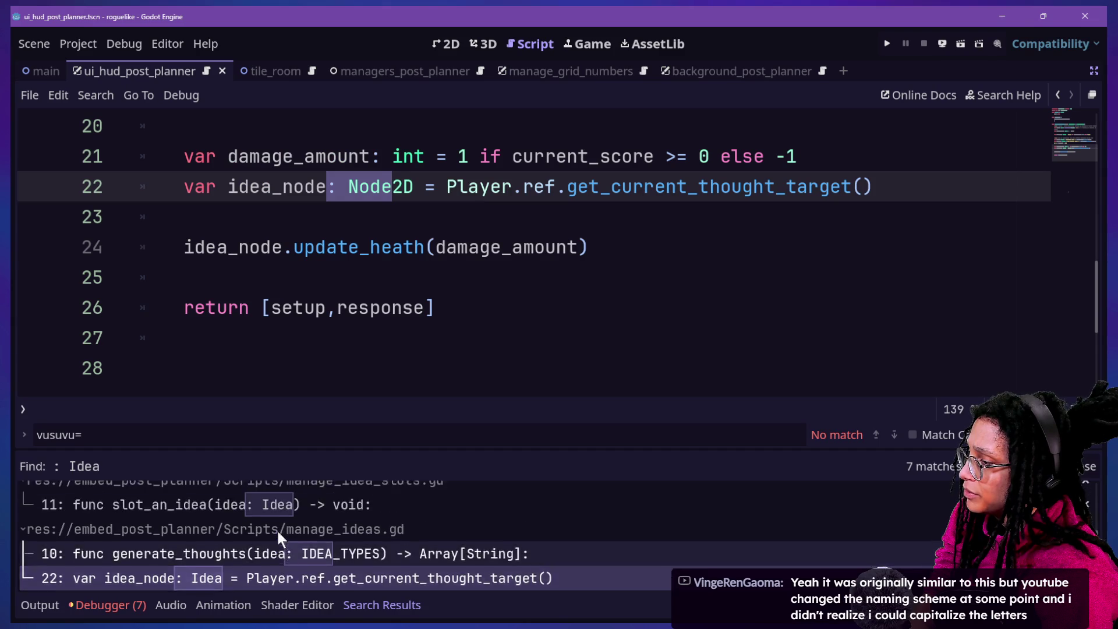
left_click(448, 273)
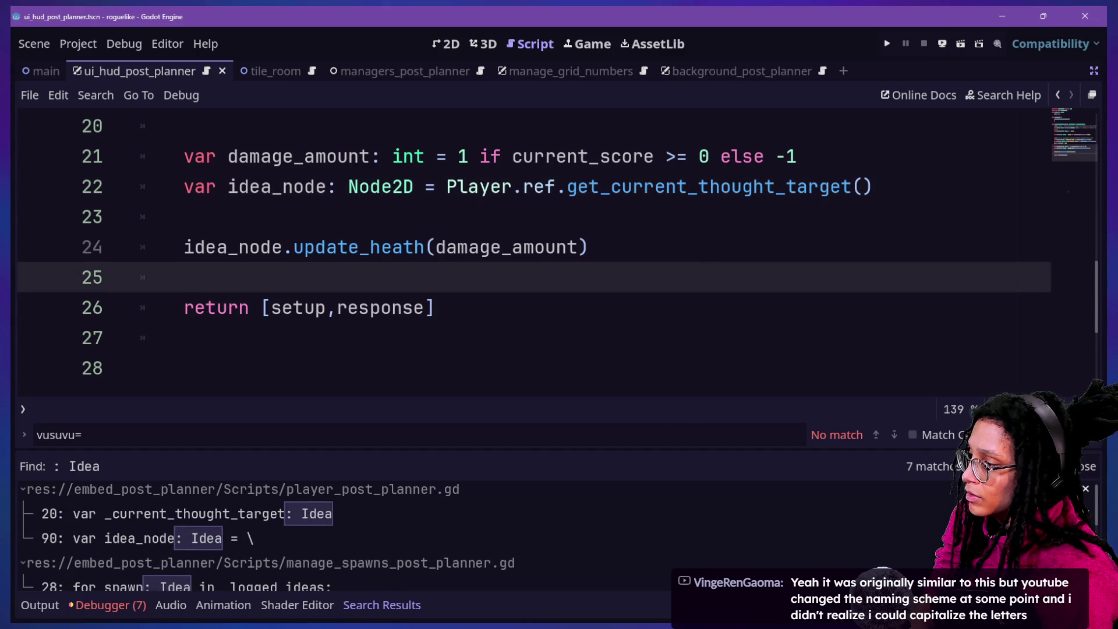
scroll(277, 536, "down", 5)
Search all scripts for 'idea:' and jump to get_current_thought_target in the player script.
left_click(492, 294)
key("ctrl+shift+f")
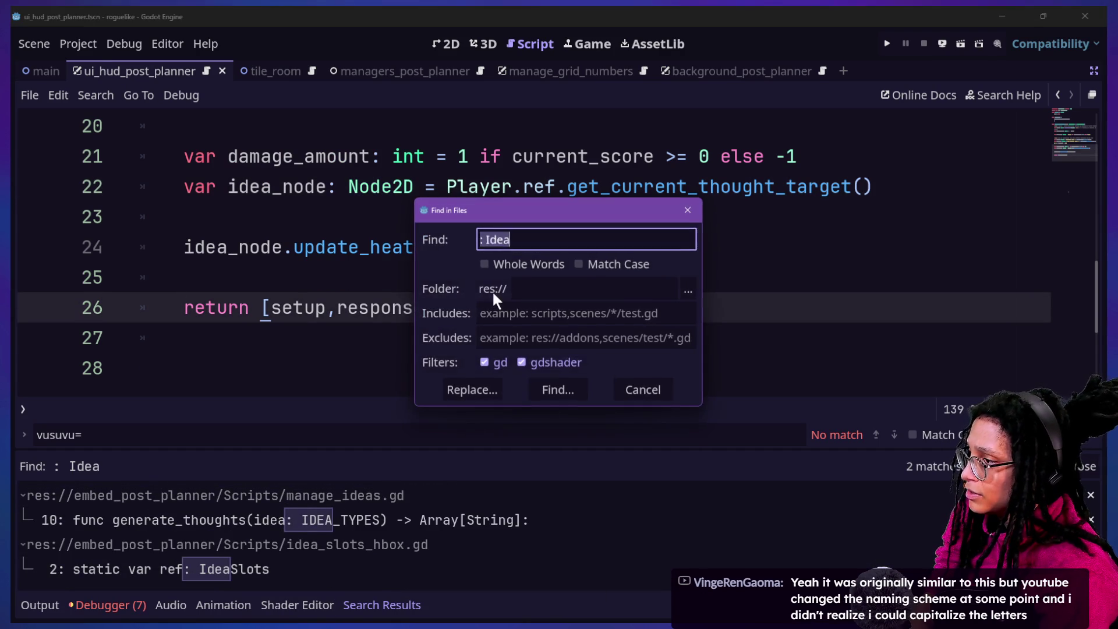
type("idea")
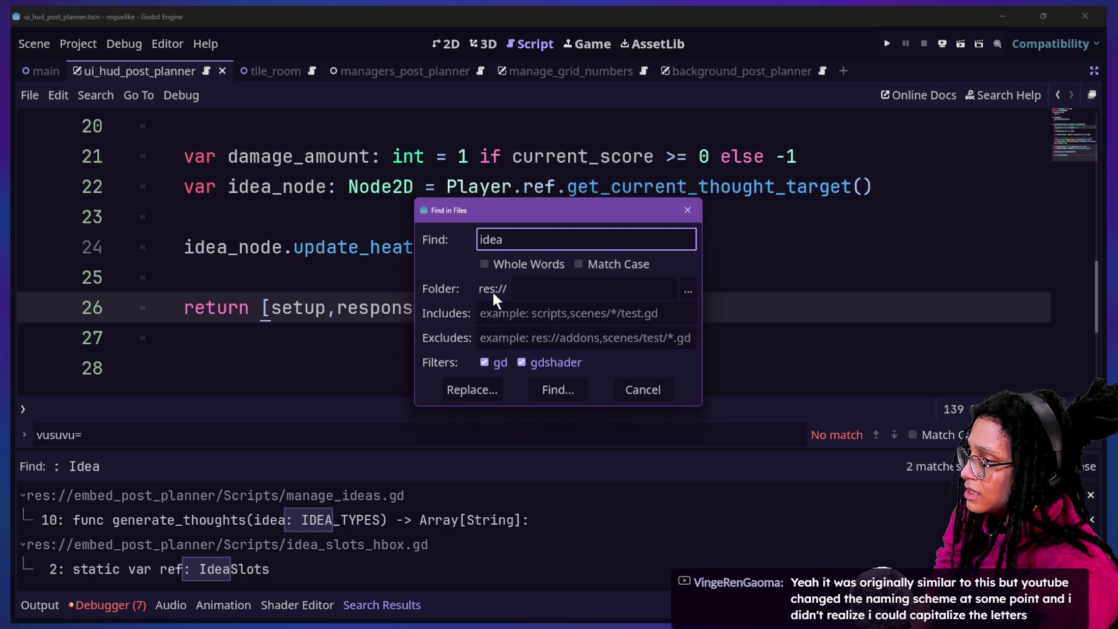
type(":")
key("Return")
scroll(243, 521, "down", 1)
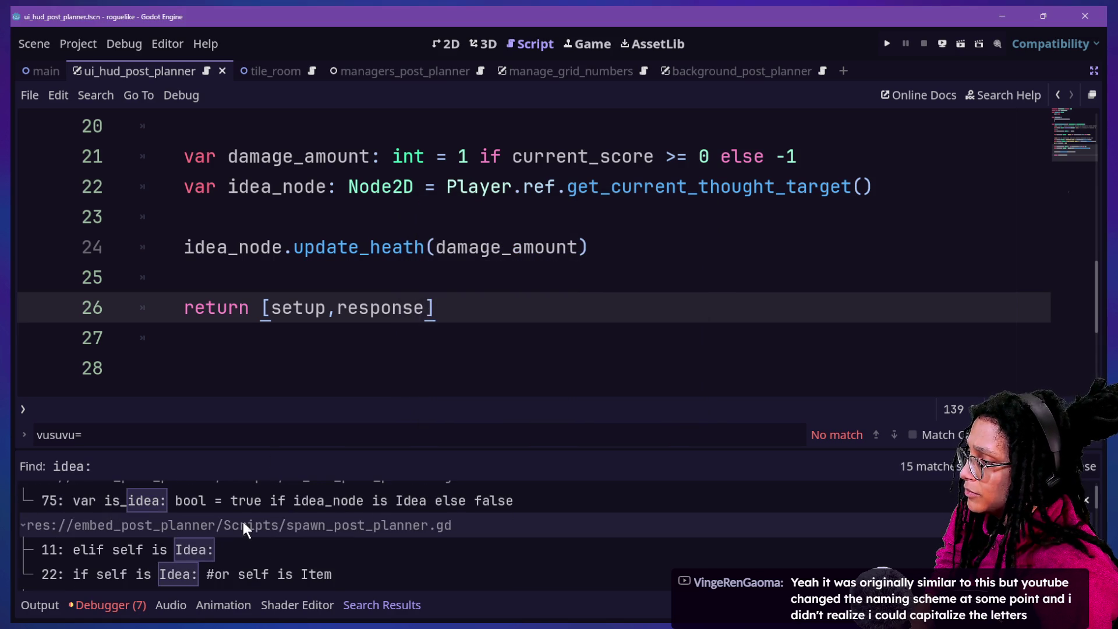
left_click(251, 547)
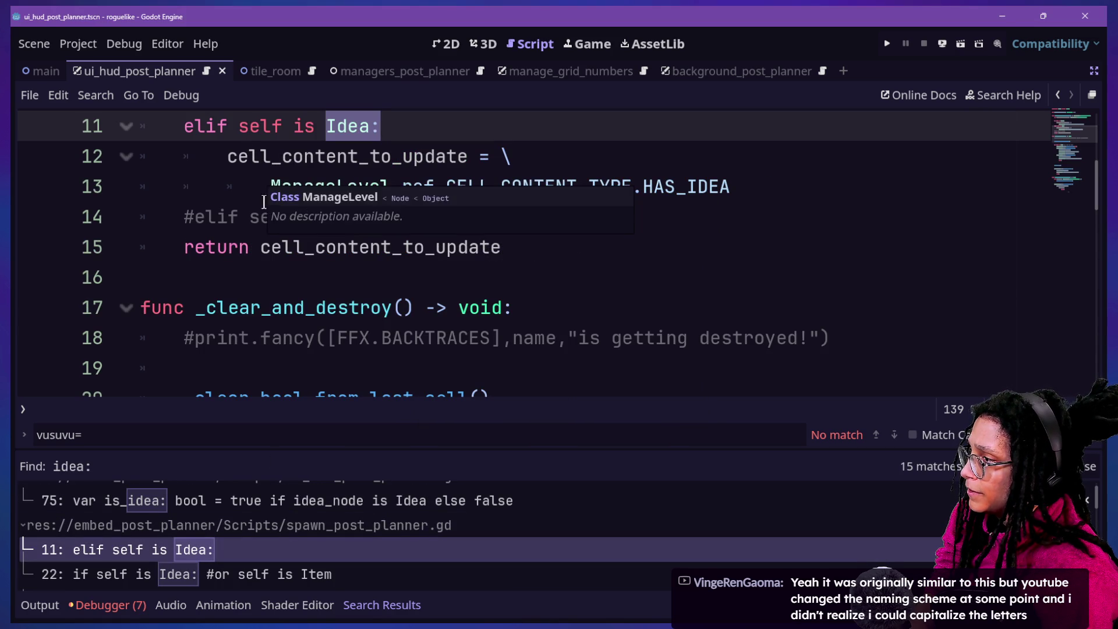
scroll(284, 543, "down", 3)
left_click(284, 546)
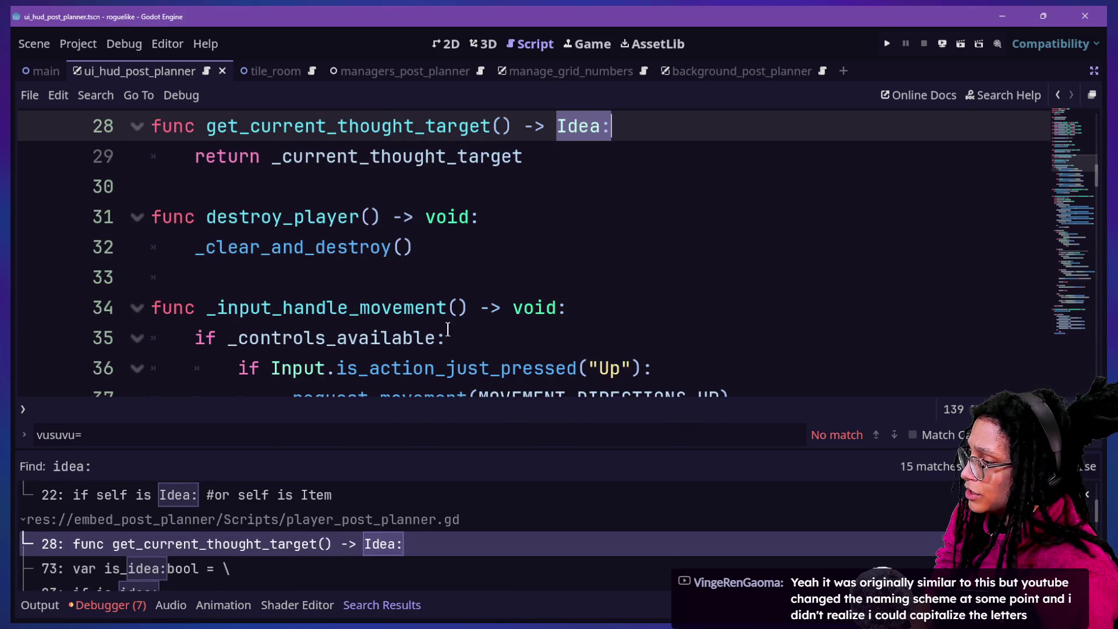
Change get_current_thought_target's return type on line 28 from Idea to Node2D and save.
double_click(568, 126)
type("Node")
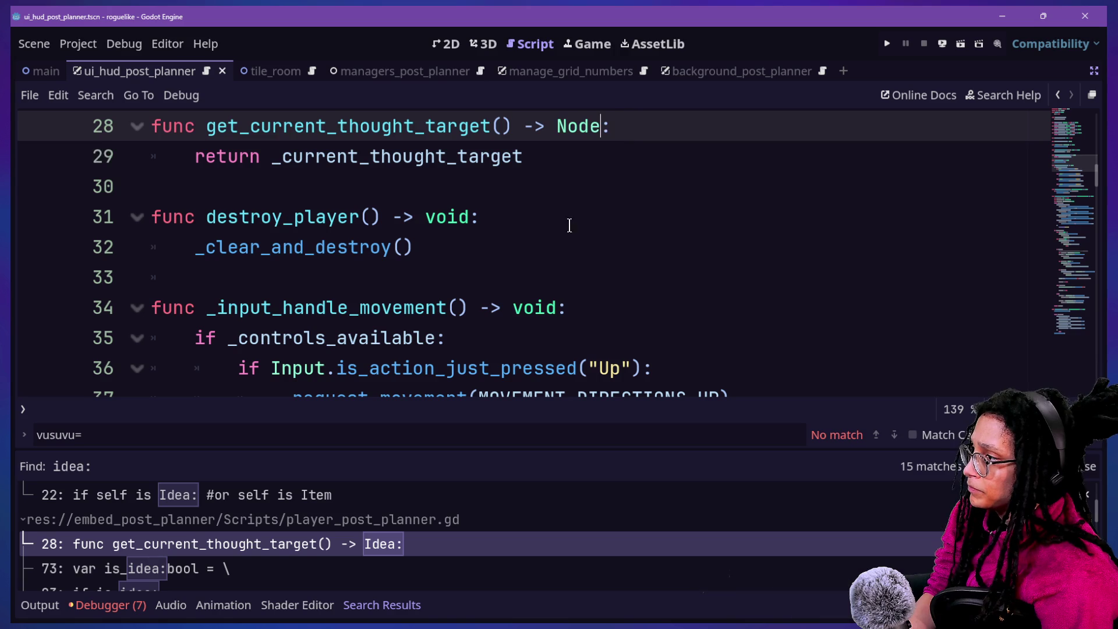
type("2D")
key("ctrl+s")
scroll(335, 525, "down", 2)
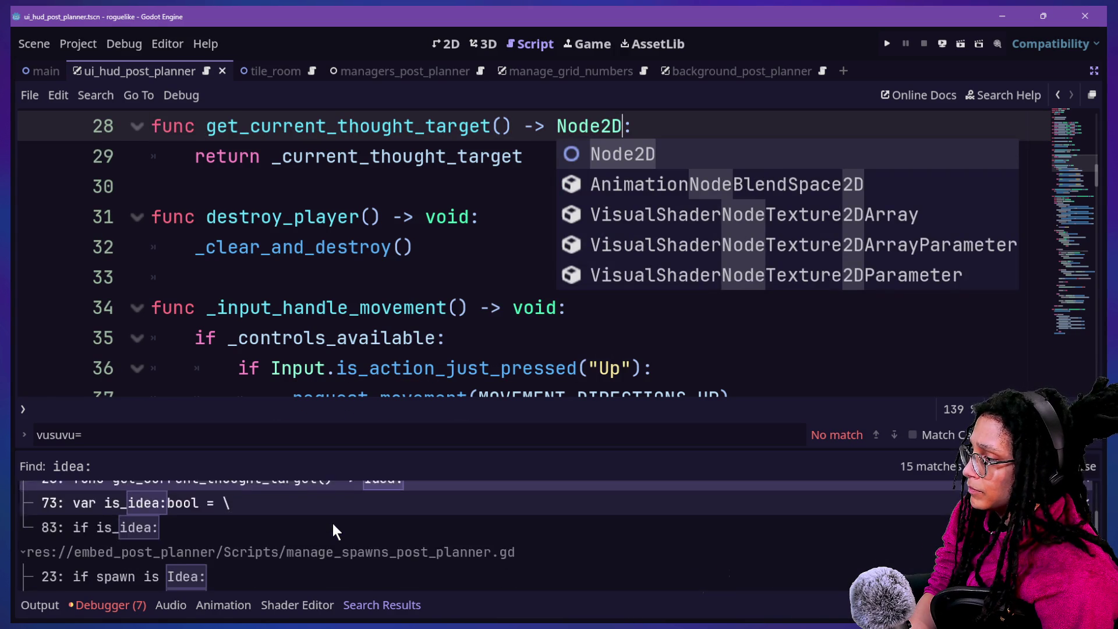
scroll(331, 524, "down", 6)
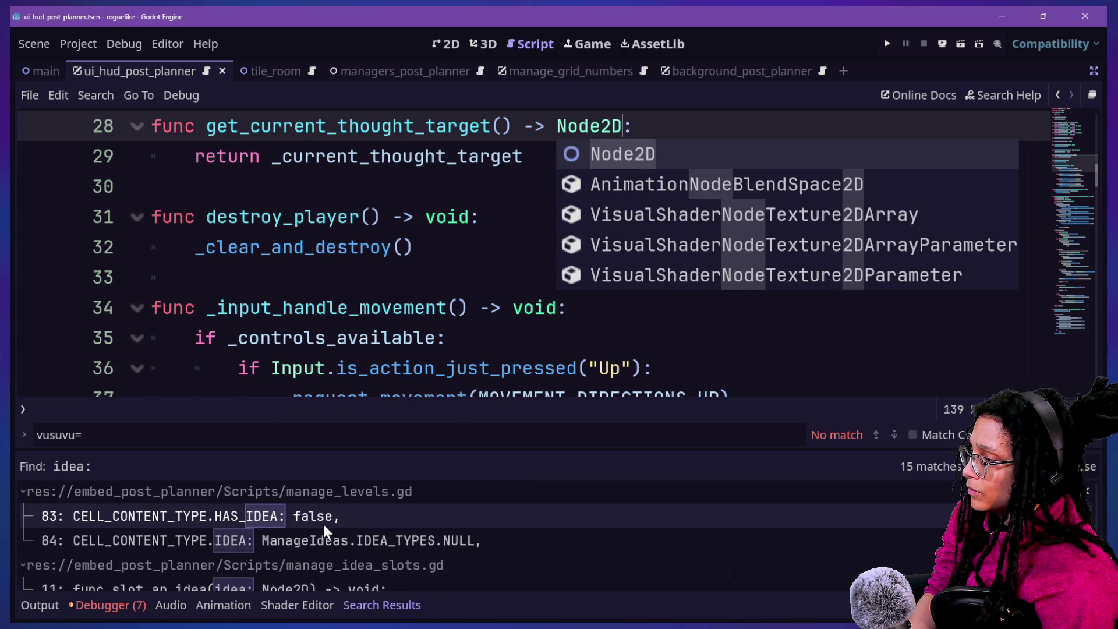
scroll(323, 524, "down", 5)
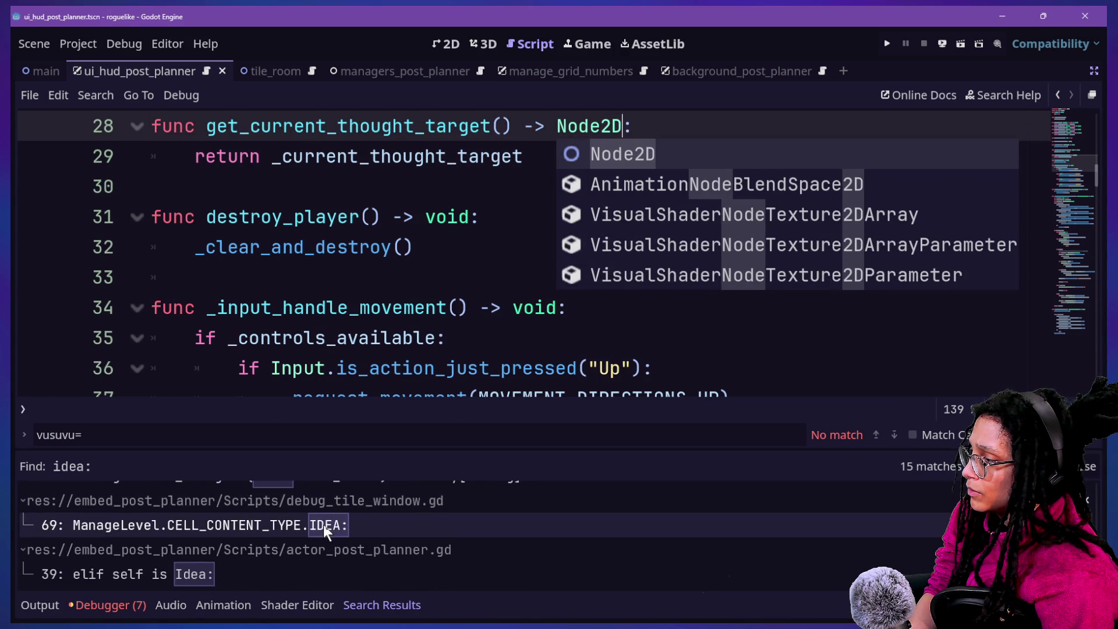
left_click(360, 247)
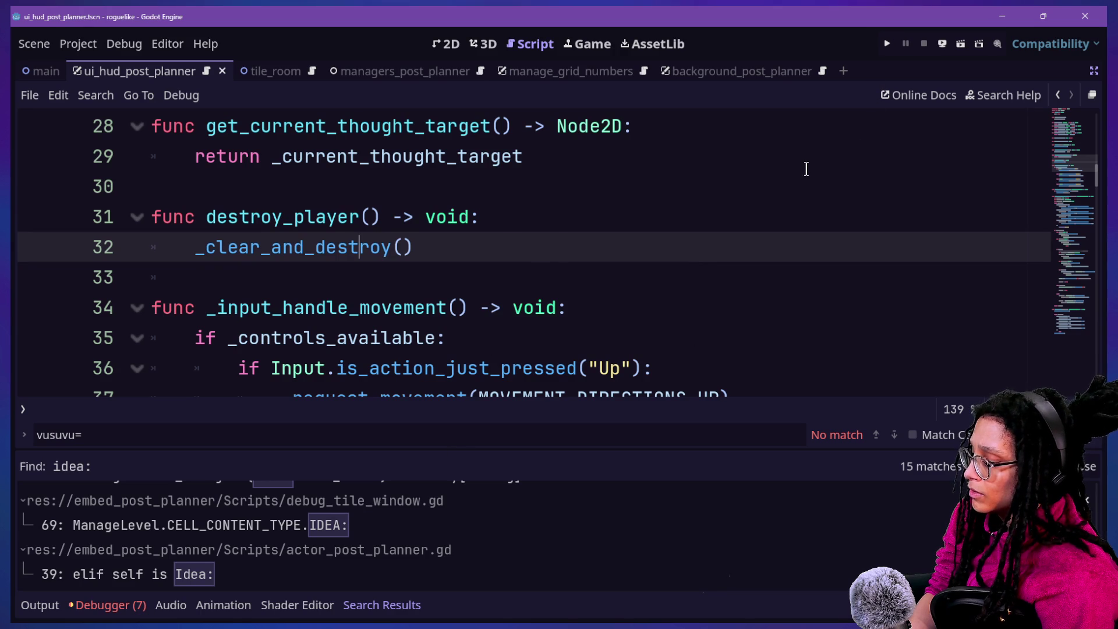
Search the project for 'as idea' and ': idea' to find remaining references.
key("ctrl+shift+f")
type("as idea")
key("Return")
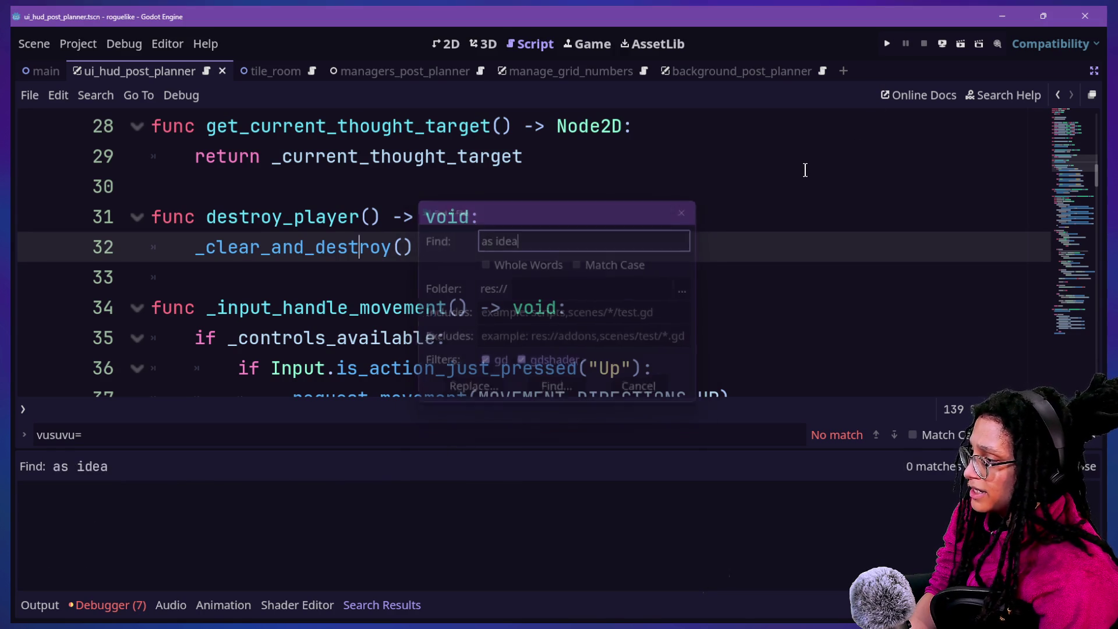
key("ctrl+shift+f")
key("BackSpace")
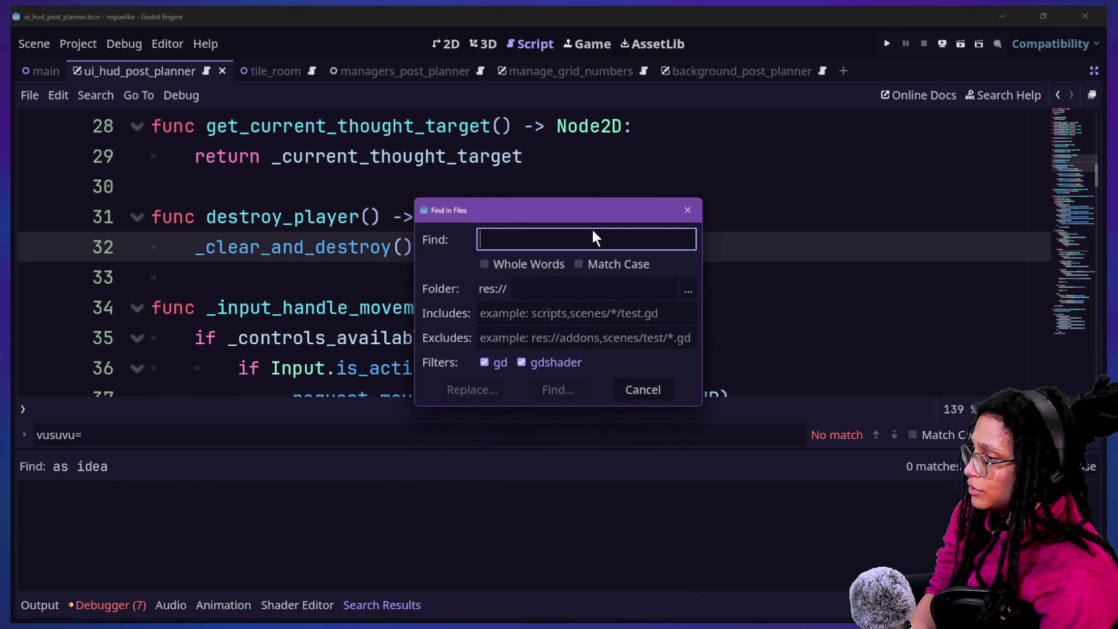
type("(: idea")
key("Return")
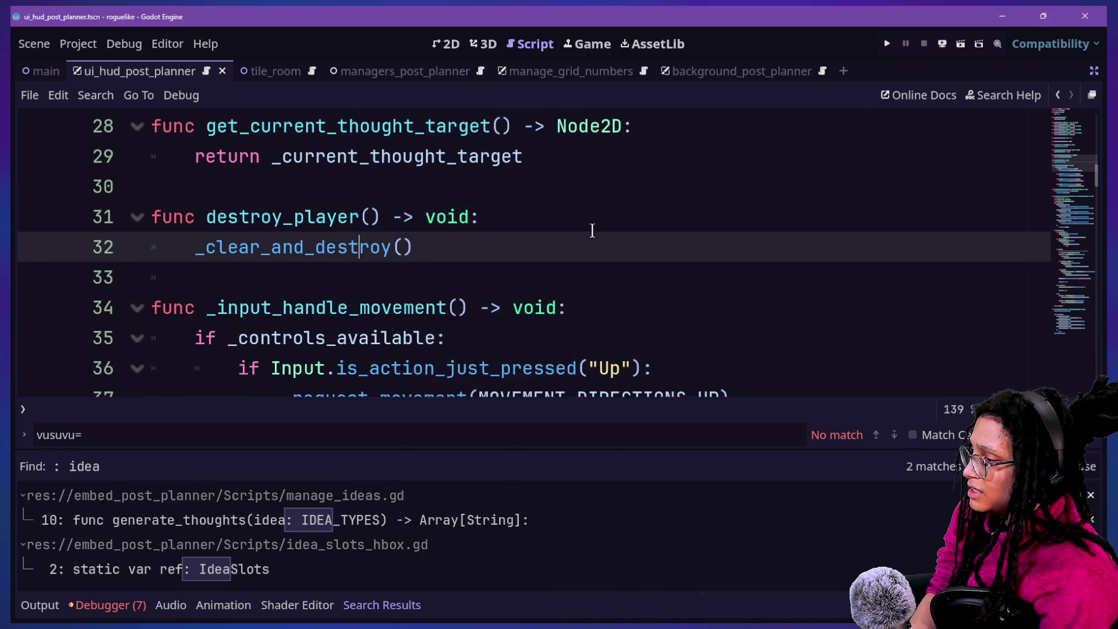
Rerun the project searches for 'idea:' and ':idea', the latter finding 0 matches.
key("ctrl+shift+f")
key("BackSpace")
type("idea:")
key("Return")
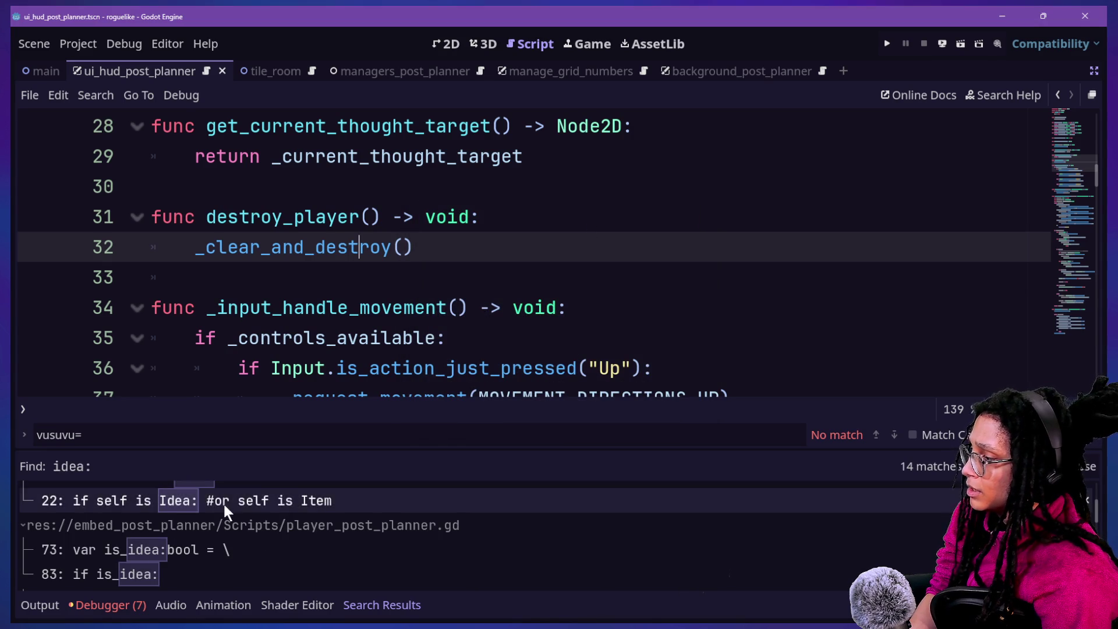
scroll(180, 543, "up", 3)
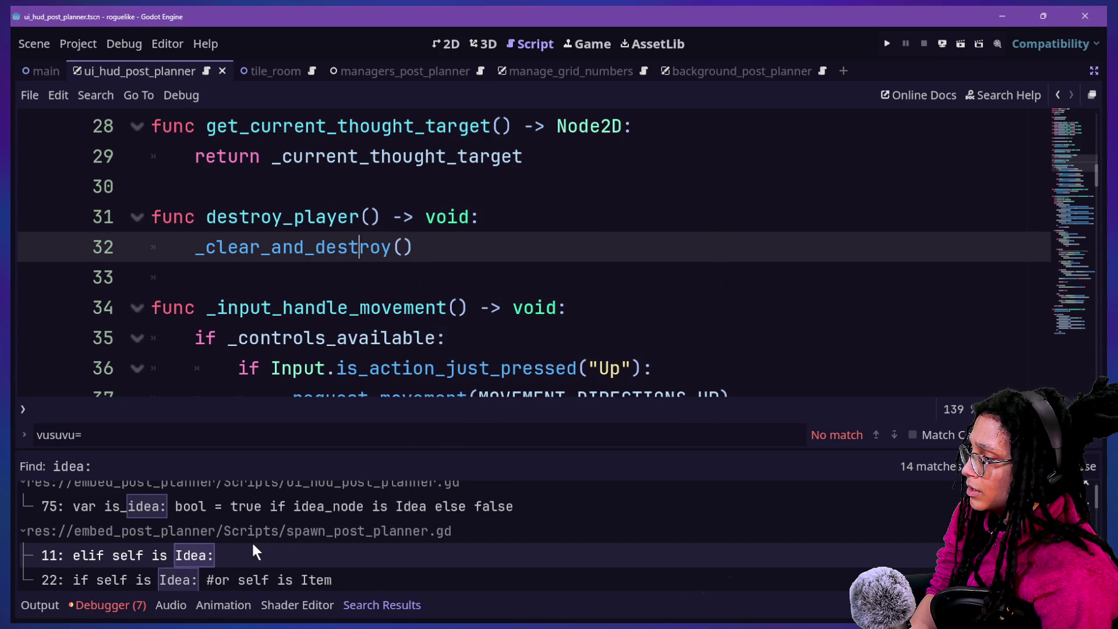
scroll(251, 542, "up", 1)
key("ctrl+shift+f")
type("L")
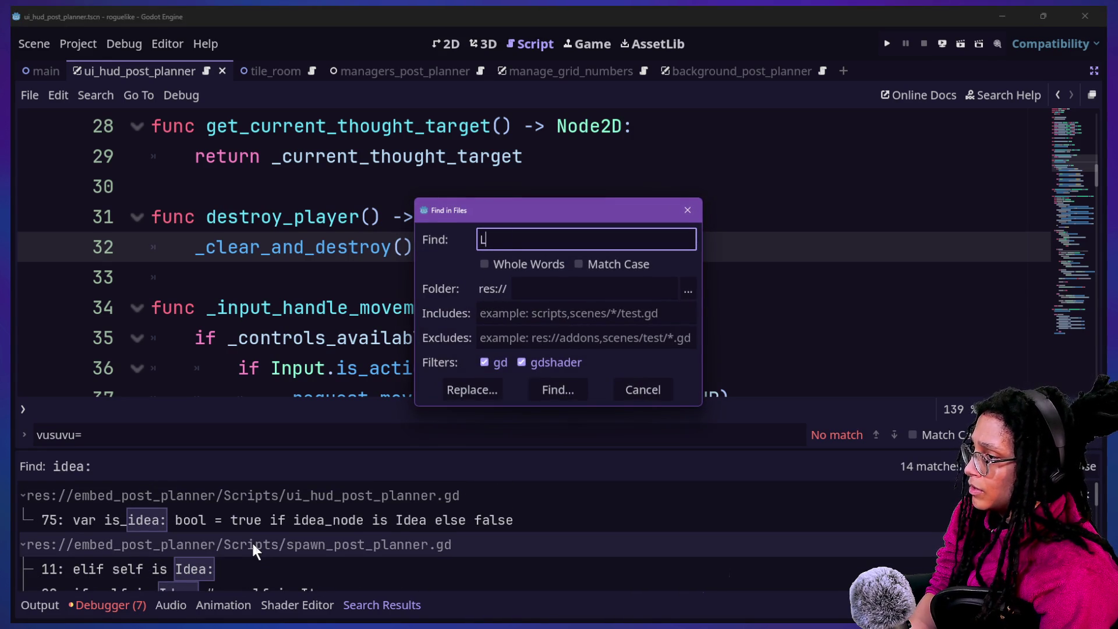
type("idea")
key("Return")
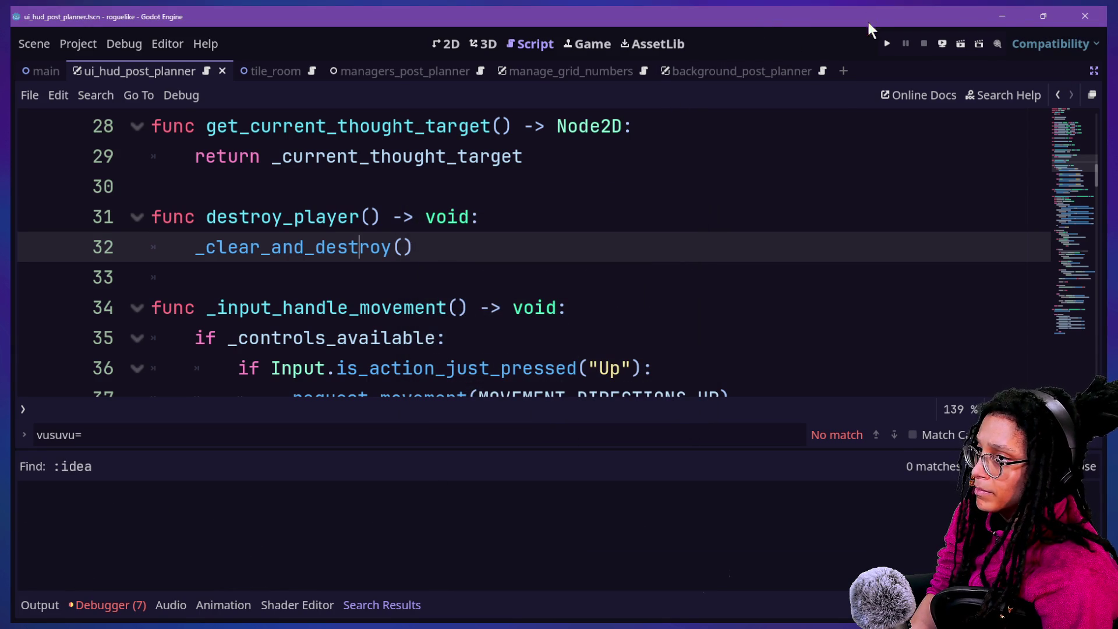
Run Post Planner, start planning and pick a platform to enter a level.
left_click(887, 44)
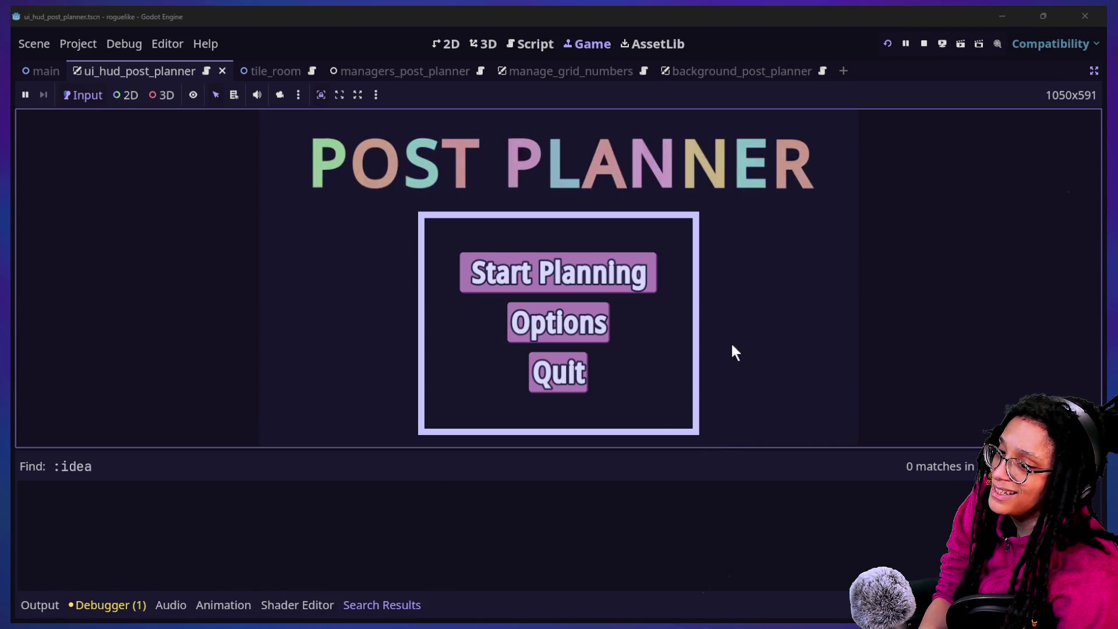
left_click(623, 282)
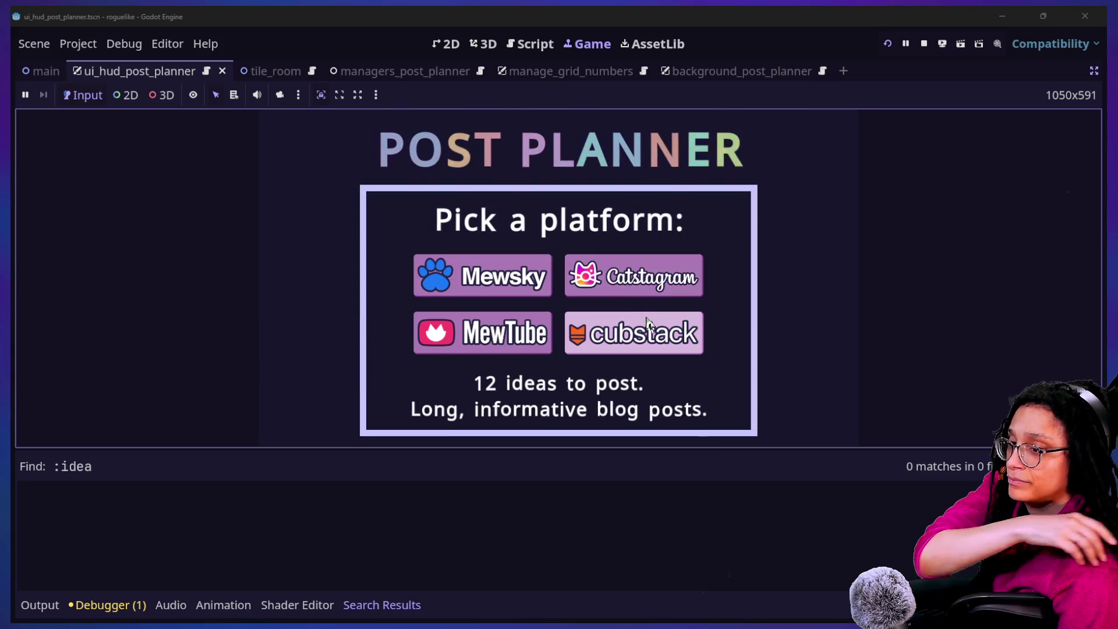
left_click(515, 294)
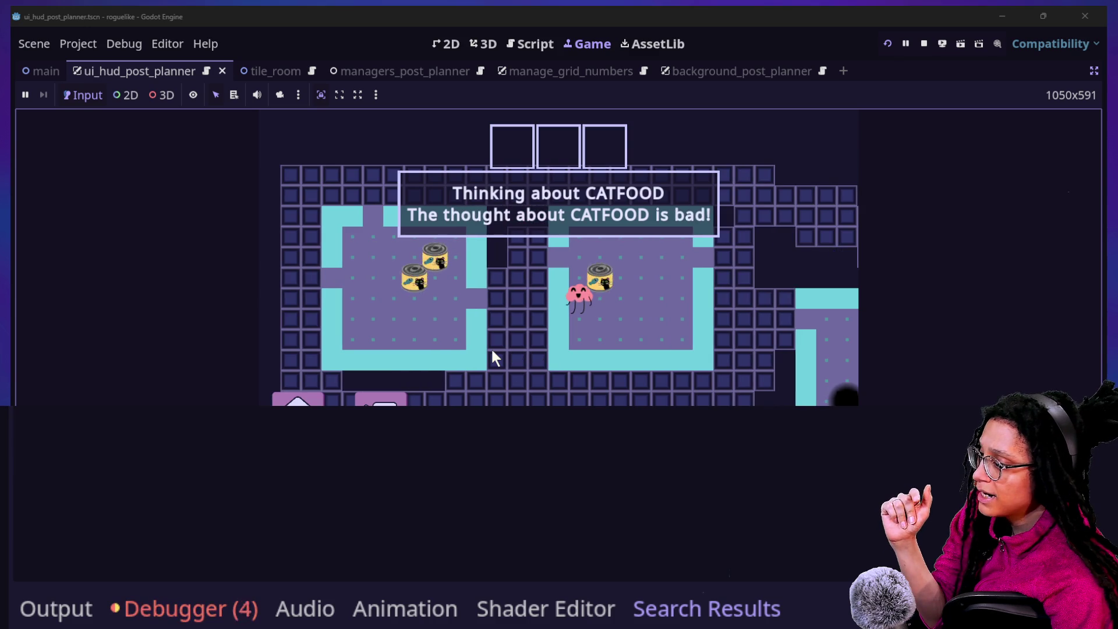
Read the Output log's Idea-check and Node2D class messages, then return to the script editor.
left_click(233, 569)
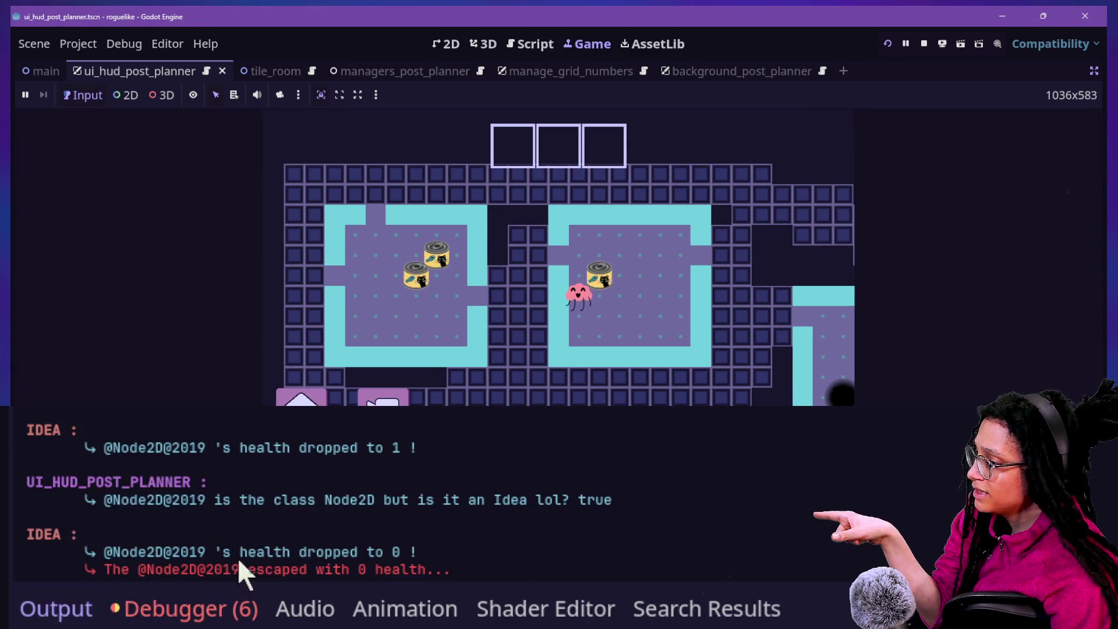
left_click_drag(443, 508, 554, 507)
left_click(367, 518)
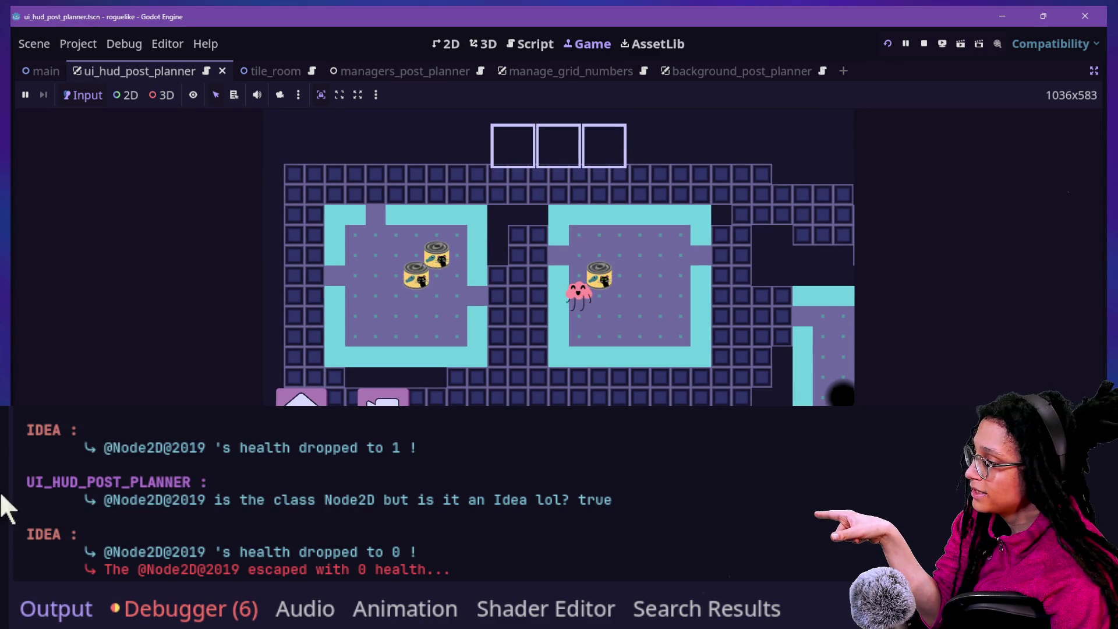
left_click_drag(6, 506, 419, 499)
left_click(456, 523)
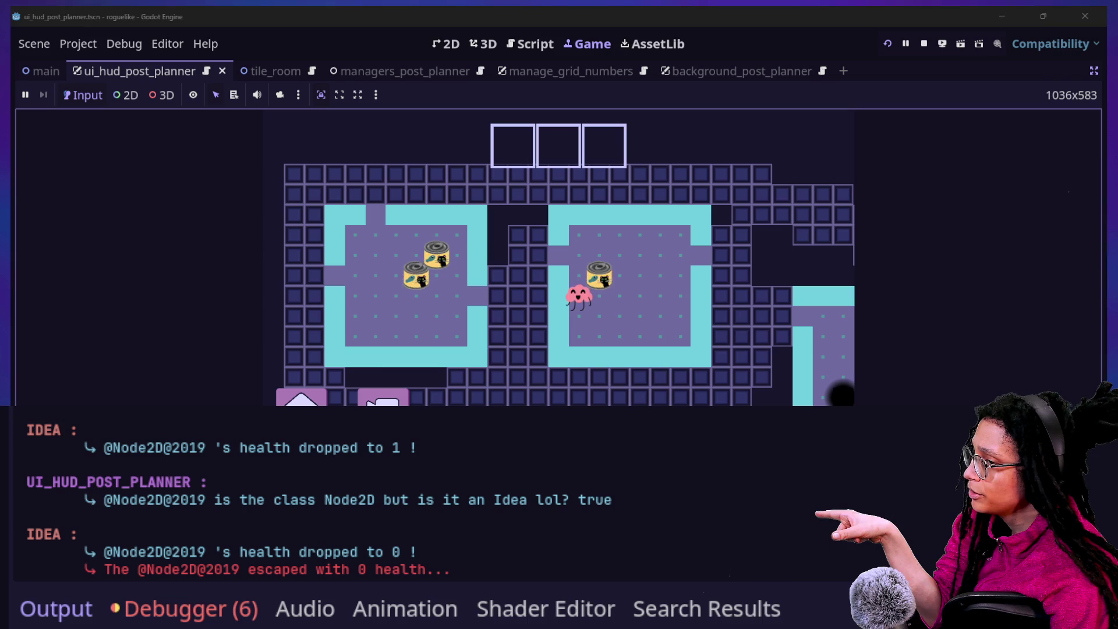
left_click(552, 45)
Restart Post Planner and start a new planning level on MewTube.
scroll(269, 324, "down", 9)
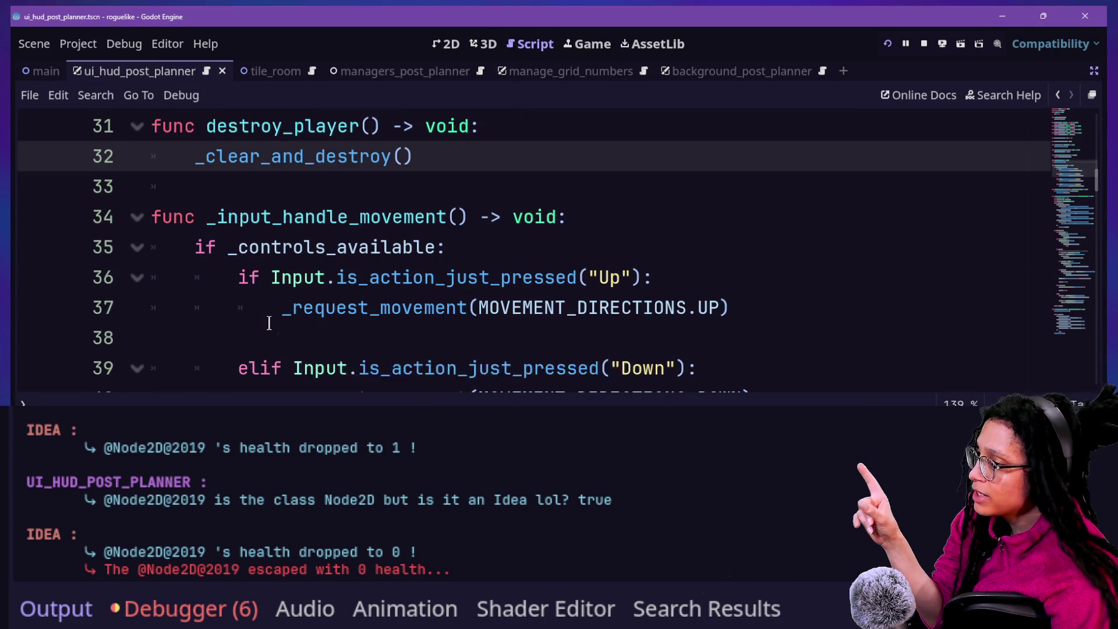
scroll(269, 324, "up", 11)
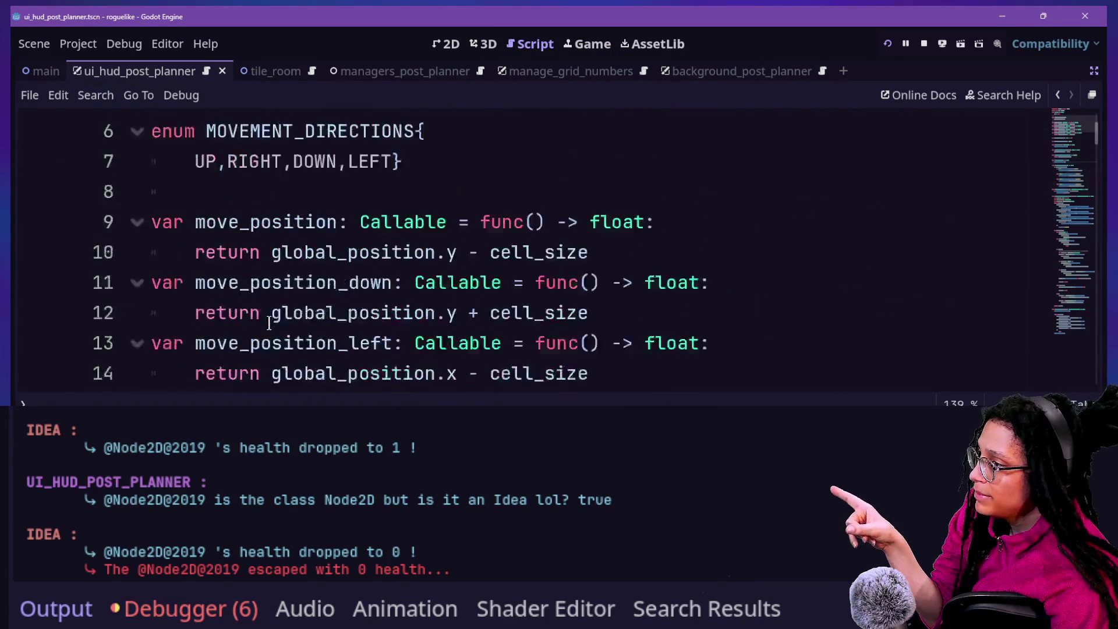
scroll(269, 324, "up", 4)
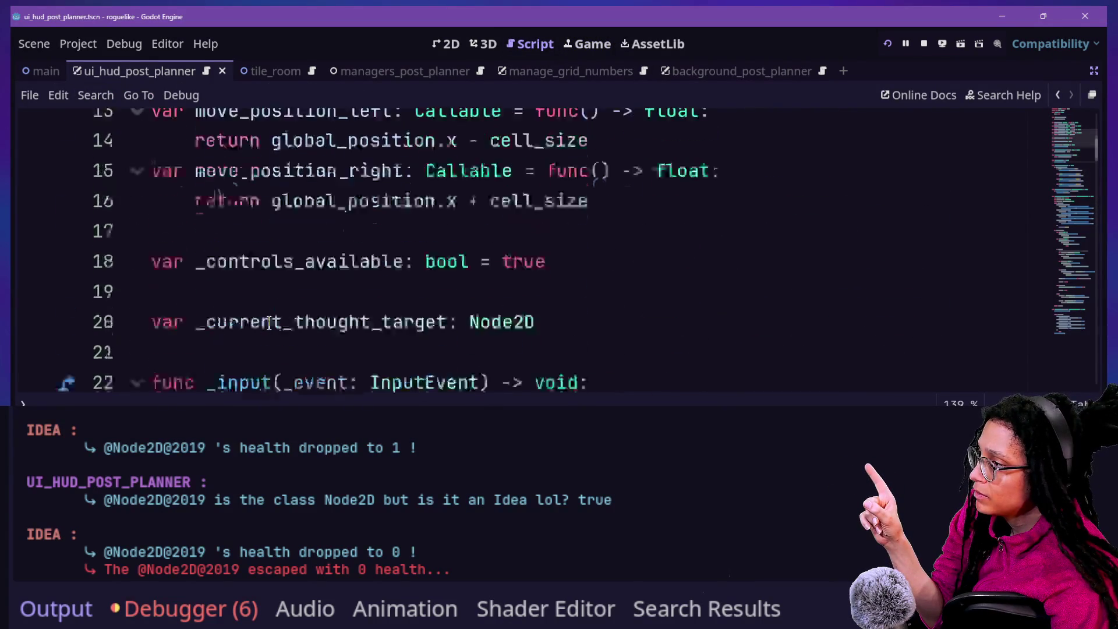
left_click(888, 45)
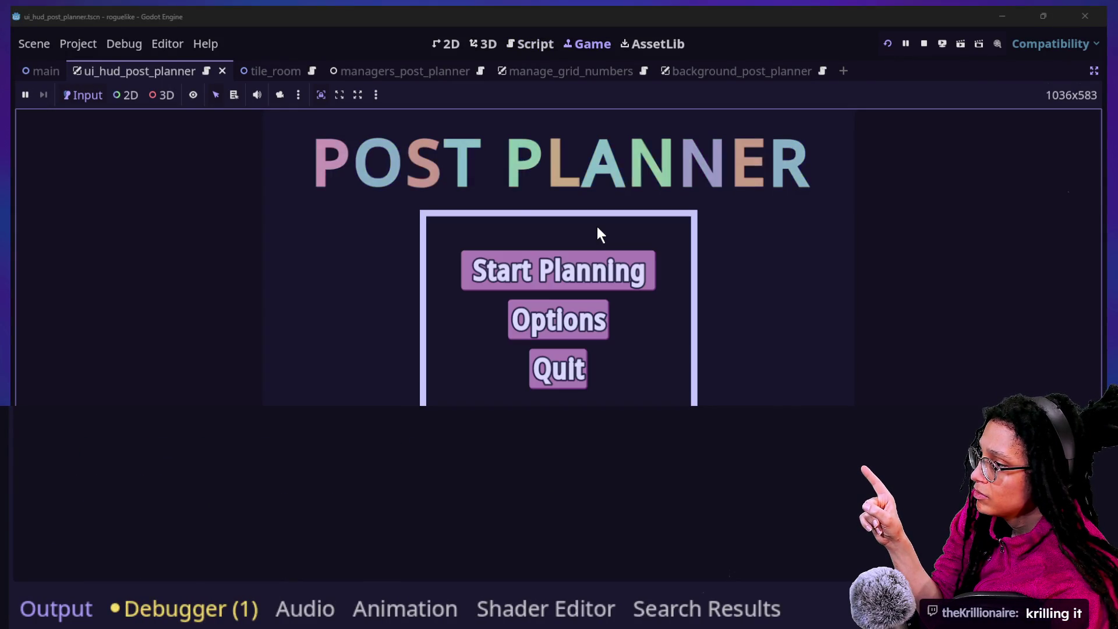
left_click(617, 278)
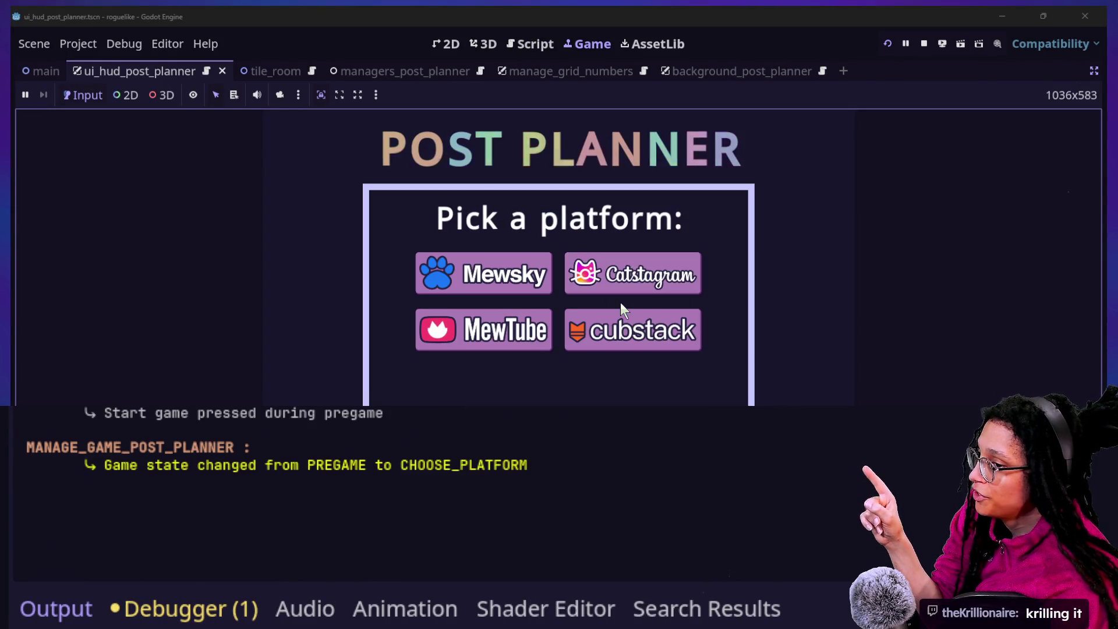
left_click(524, 329)
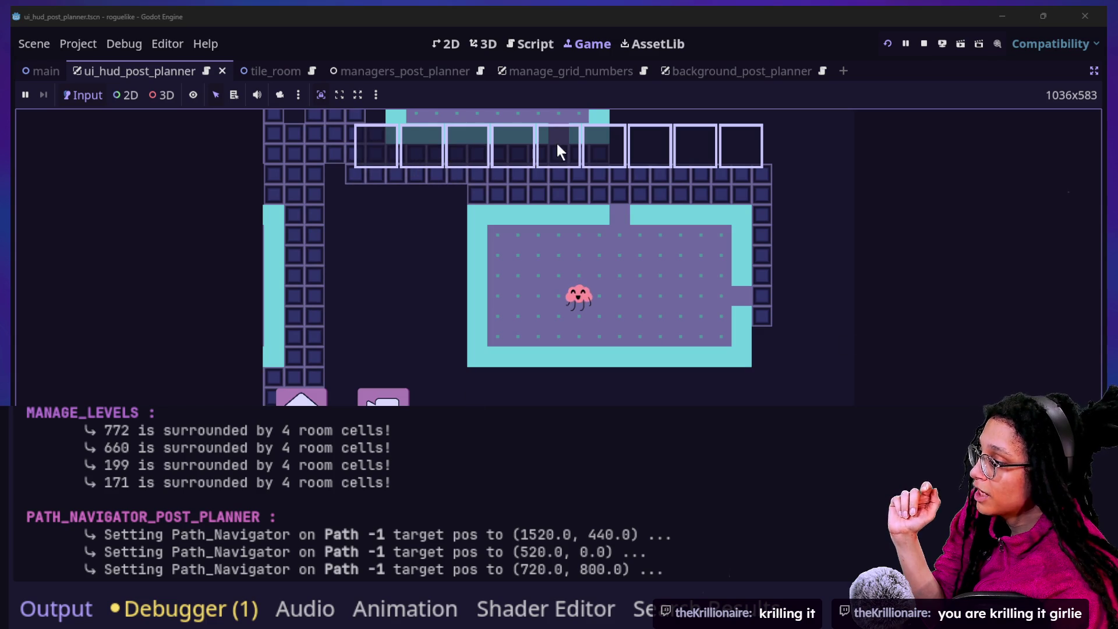
Return to the player movement script and scroll through its code.
left_click(530, 44)
scroll(613, 301, "down", 12)
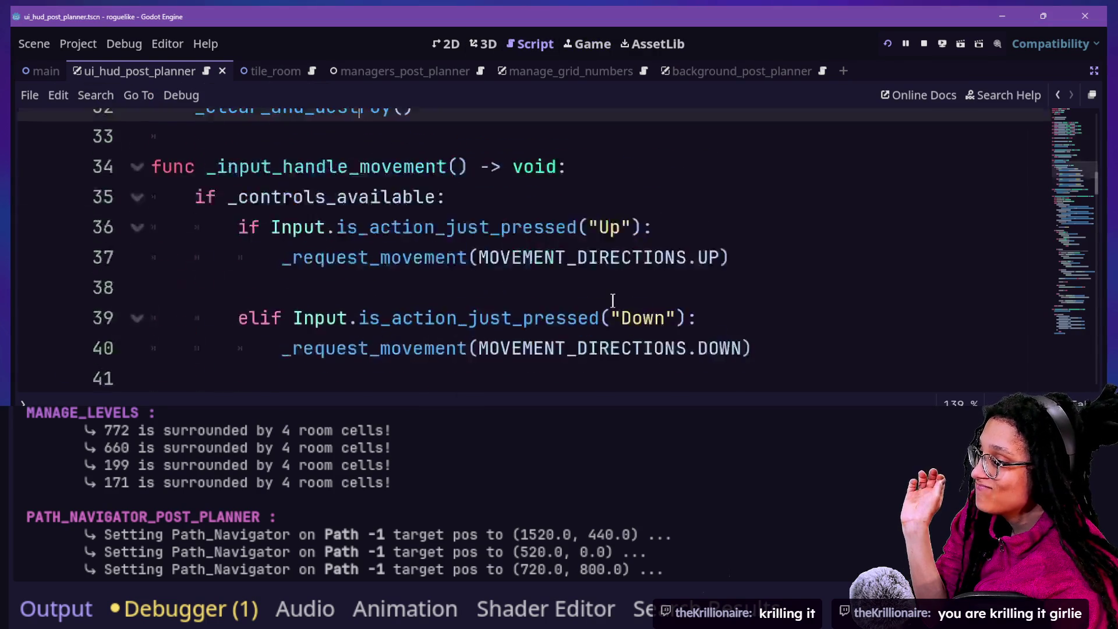
scroll(612, 300, "up", 3)
scroll(613, 301, "down", 3)
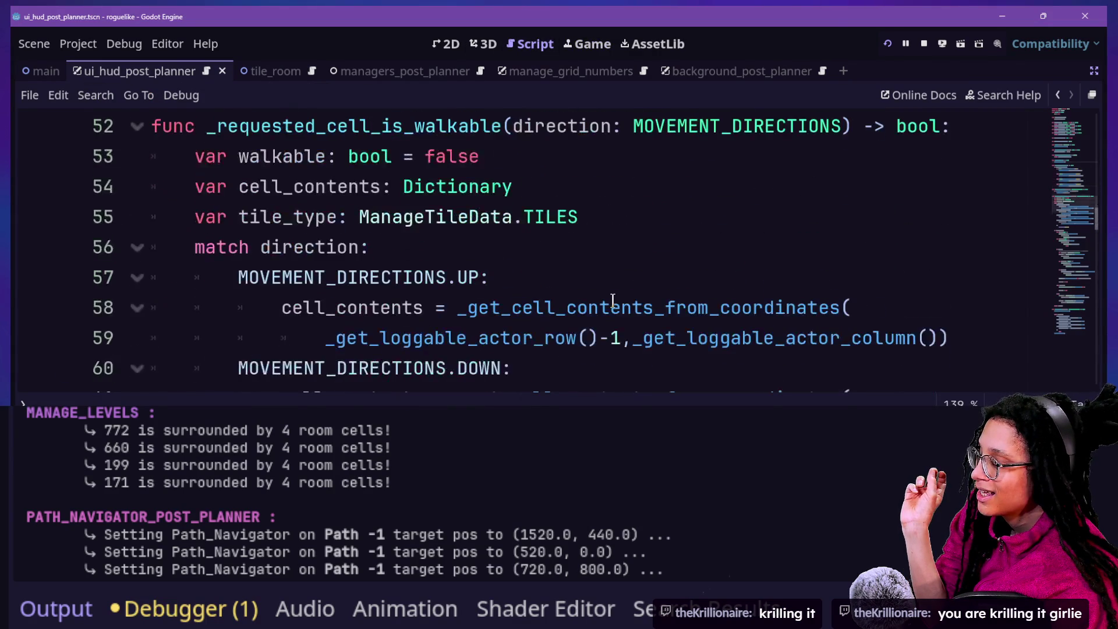
scroll(613, 301, "down", 6)
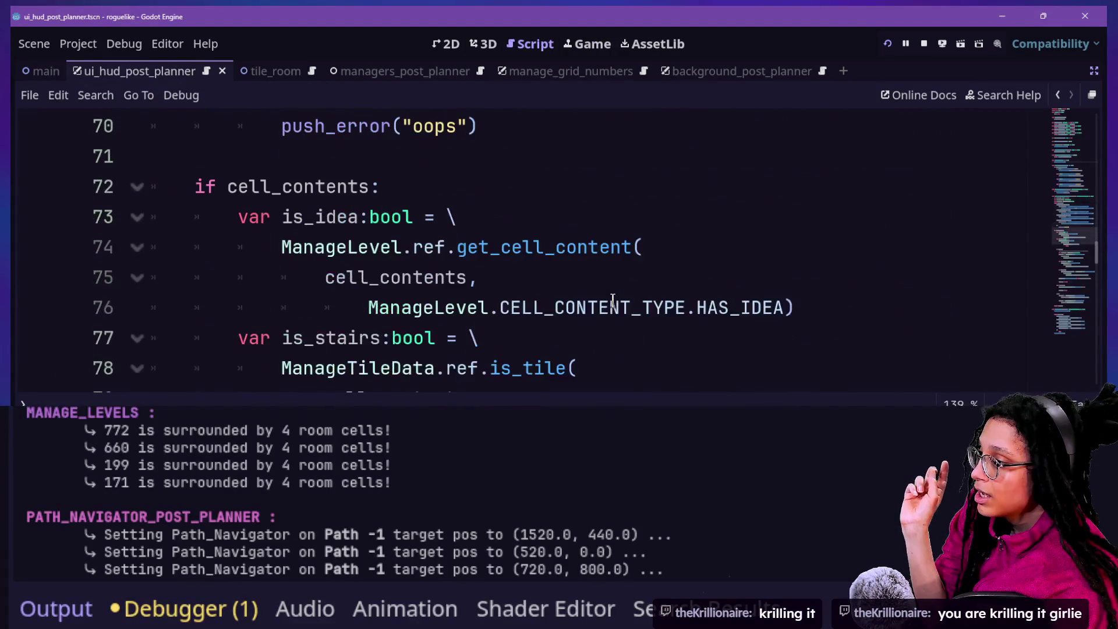
scroll(612, 300, "up", 13)
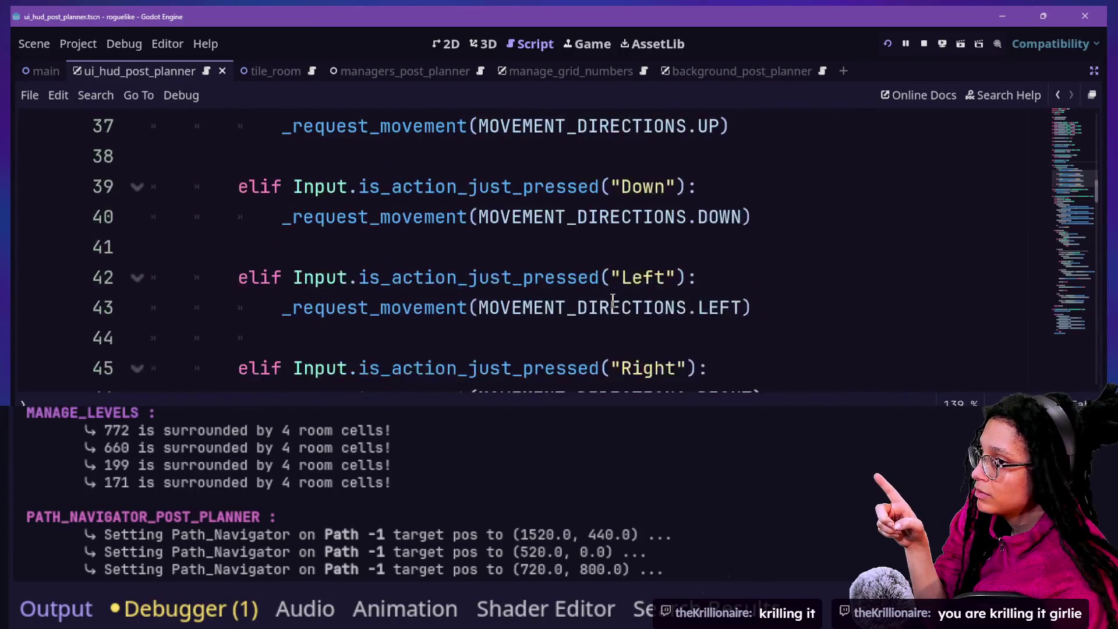
scroll(613, 301, "up", 6)
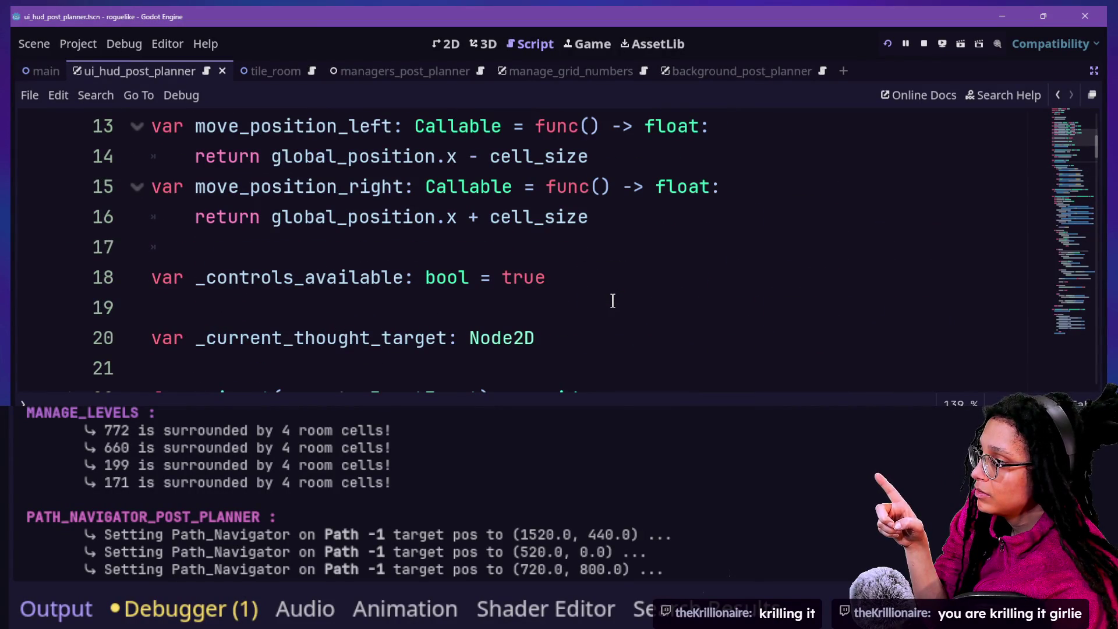
Find 'hud' to open ui_hud_post_planner.gd and jump to the timer timeout code.
key("ctrl+alt+o")
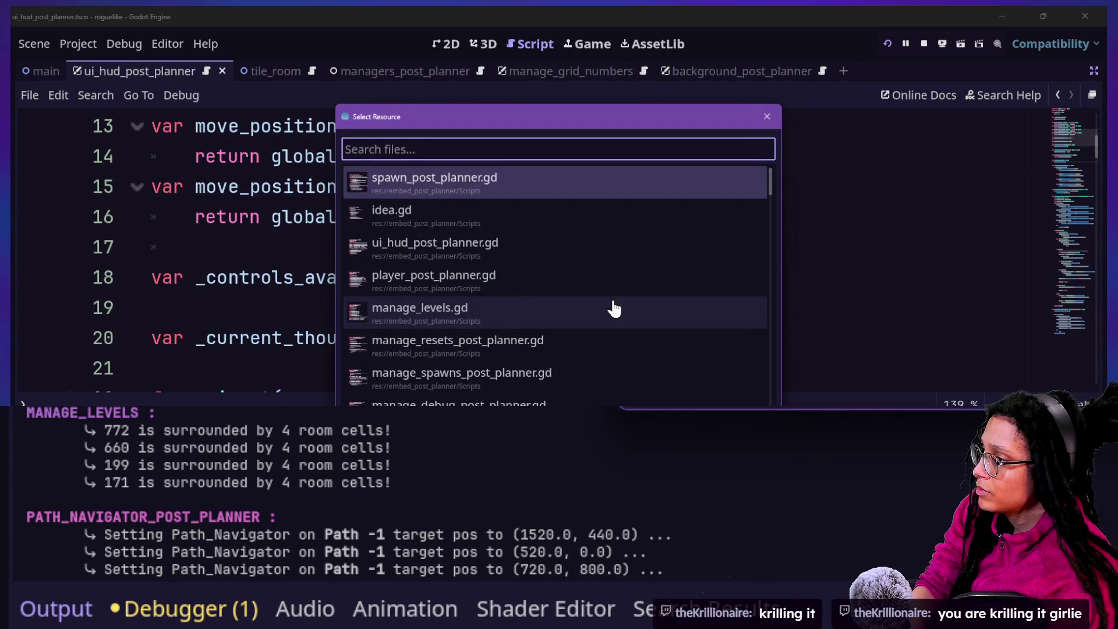
type("hud")
key("Return")
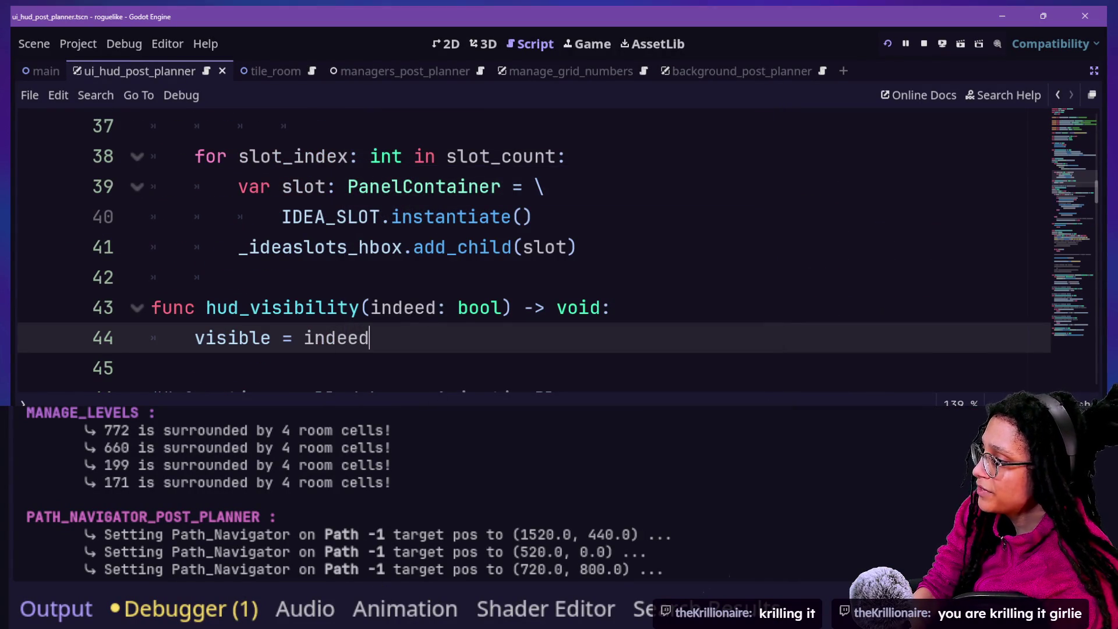
left_click(434, 284)
key("F3")
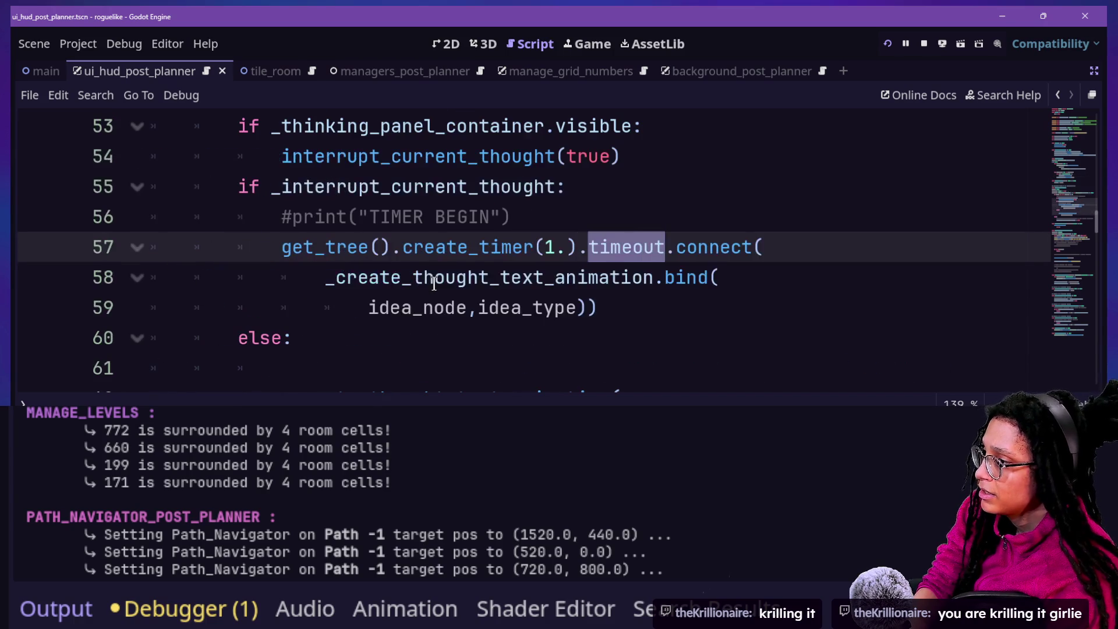
Select and inspect the timer connection lines 55–59, including the commented print.
left_click_drag(354, 247, 691, 322)
left_click(703, 294)
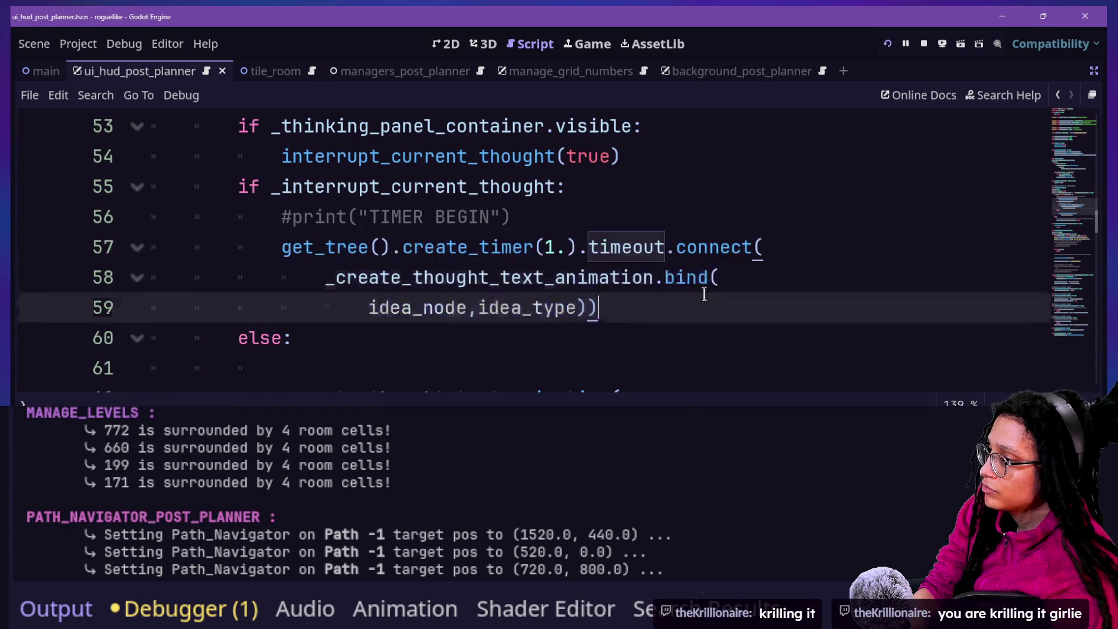
mouse_move(625, 297)
left_mouse_down()
mouse_move(579, 247)
mouse_move(273, 220)
mouse_move(738, 292)
mouse_move(749, 361)
left_mouse_up()
left_click(242, 217)
left_click(669, 241)
left_click(699, 338)
left_click(574, 187)
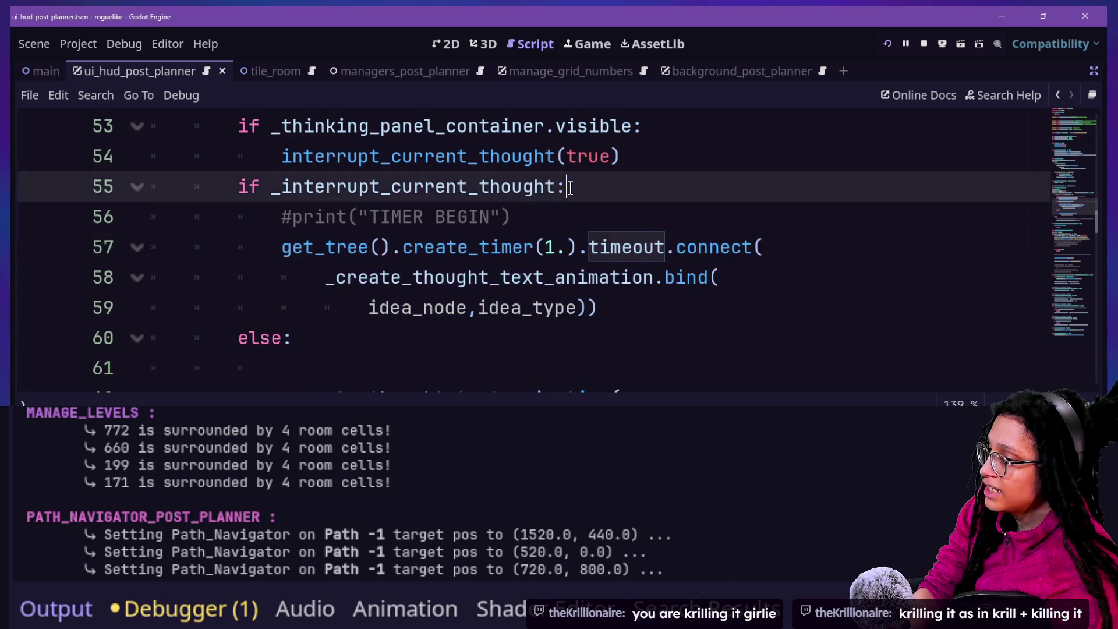
left_click_drag(573, 187, 782, 322)
left_click(844, 334)
Step through lines 57–59 and view the docs for the 1-second timeout.connect binding.
left_click(600, 247)
left_click_drag(600, 246, 757, 319)
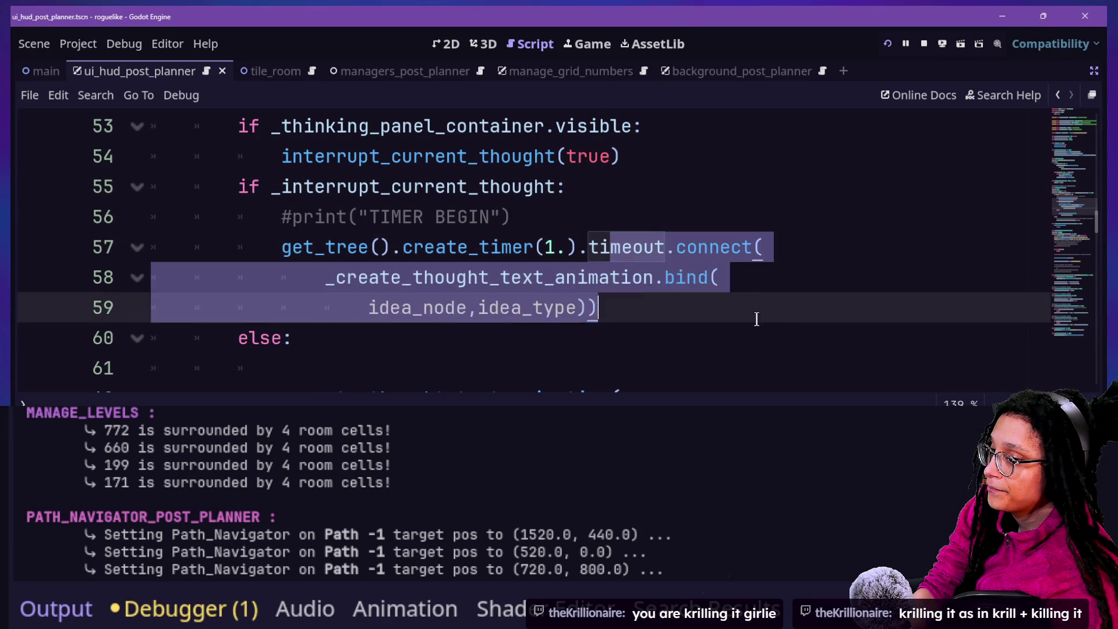
left_click(756, 320)
key("Up")
key("Down")
key("Down")
key("Up")
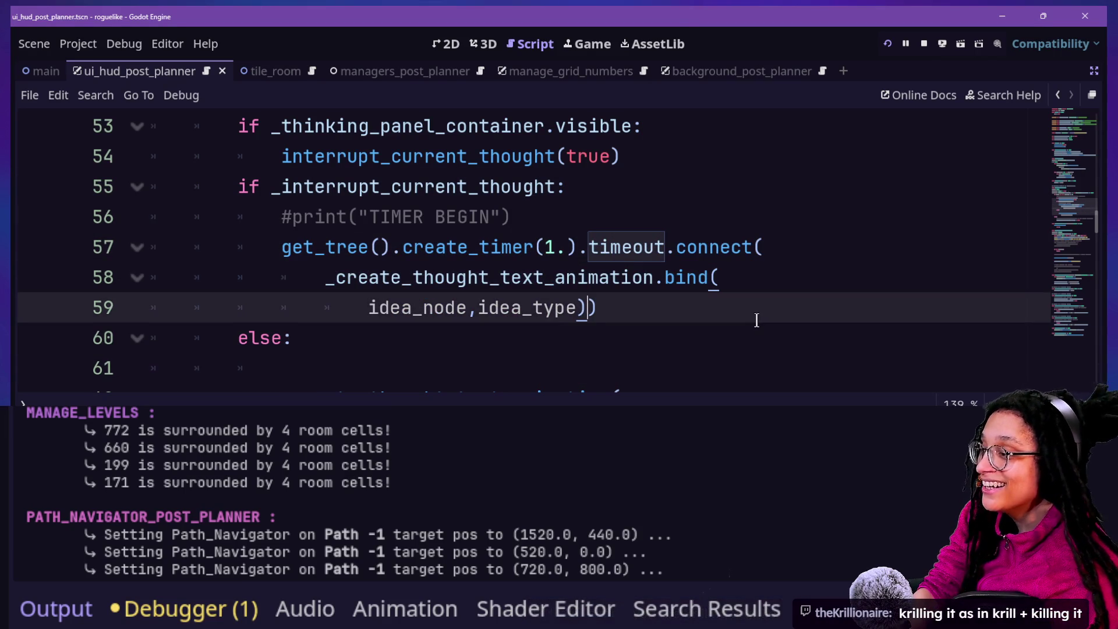
left_click(572, 247)
left_click(641, 276)
left_click(656, 296)
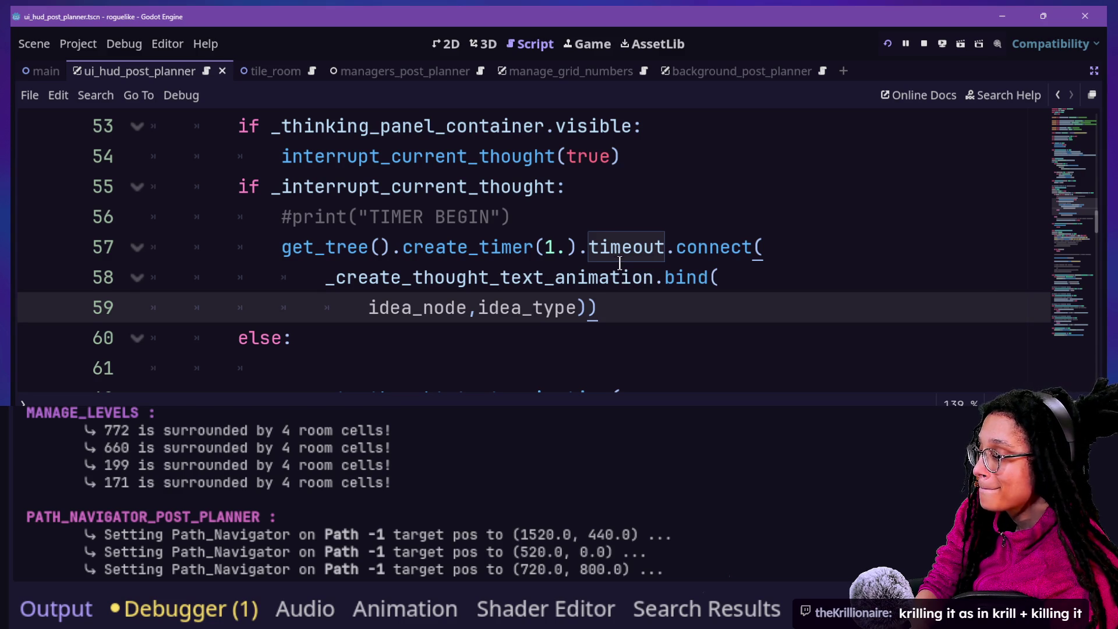
mouse_move(620, 261)
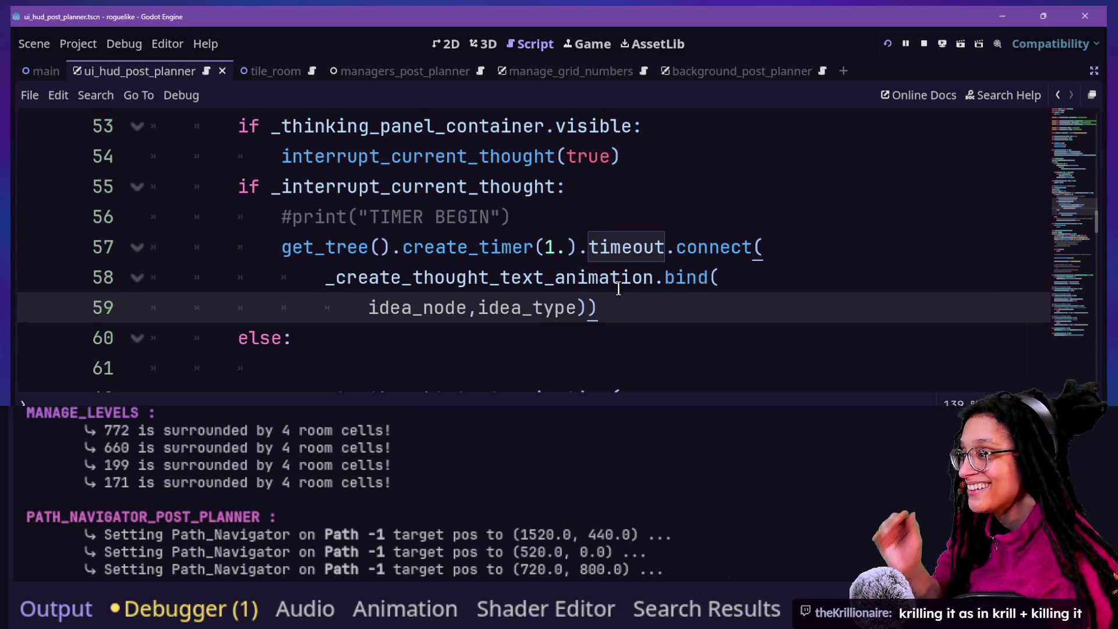
mouse_move(618, 288)
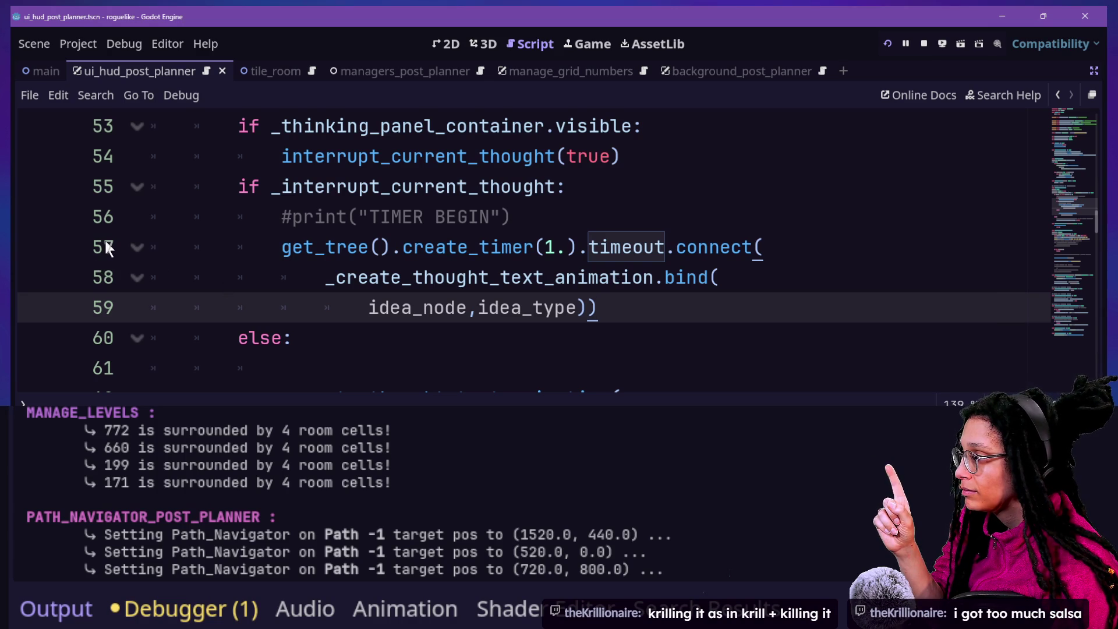
Uncomment the print("TIMER BEGIN") line on line 56.
left_click(292, 217)
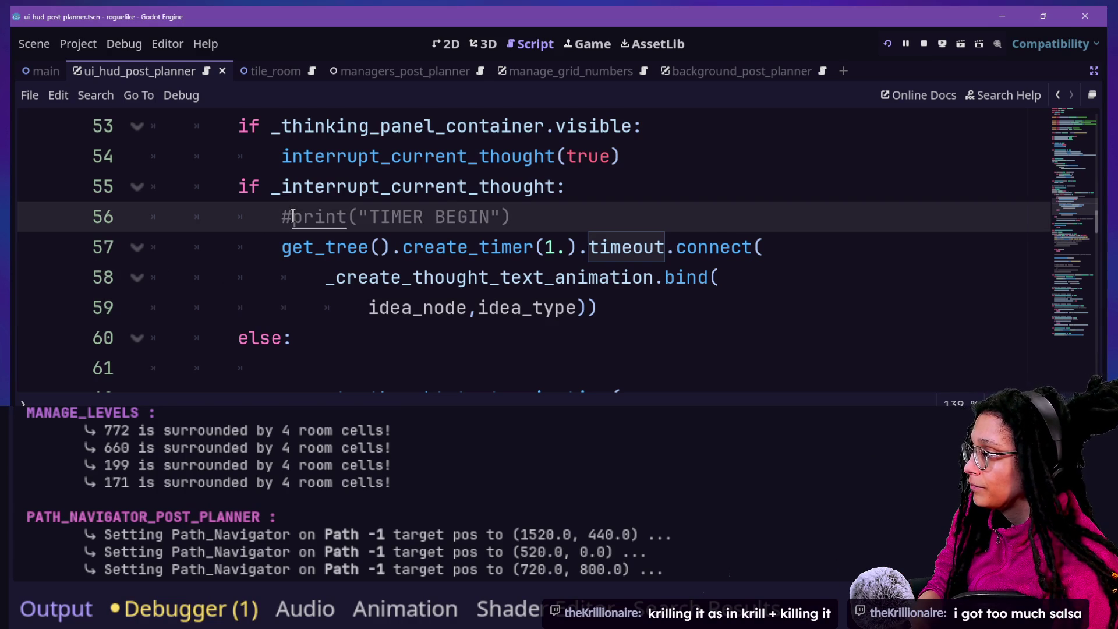
key("BackSpace")
key("shift+Home")
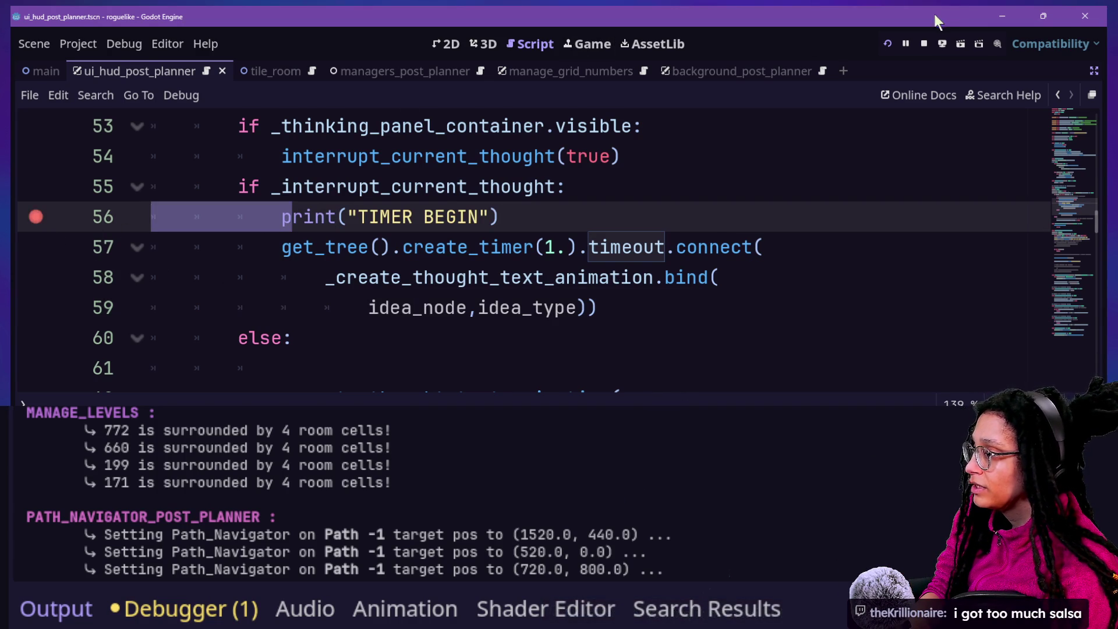
Restart Post Planner and start a planning level on Mewsky.
left_click(888, 43)
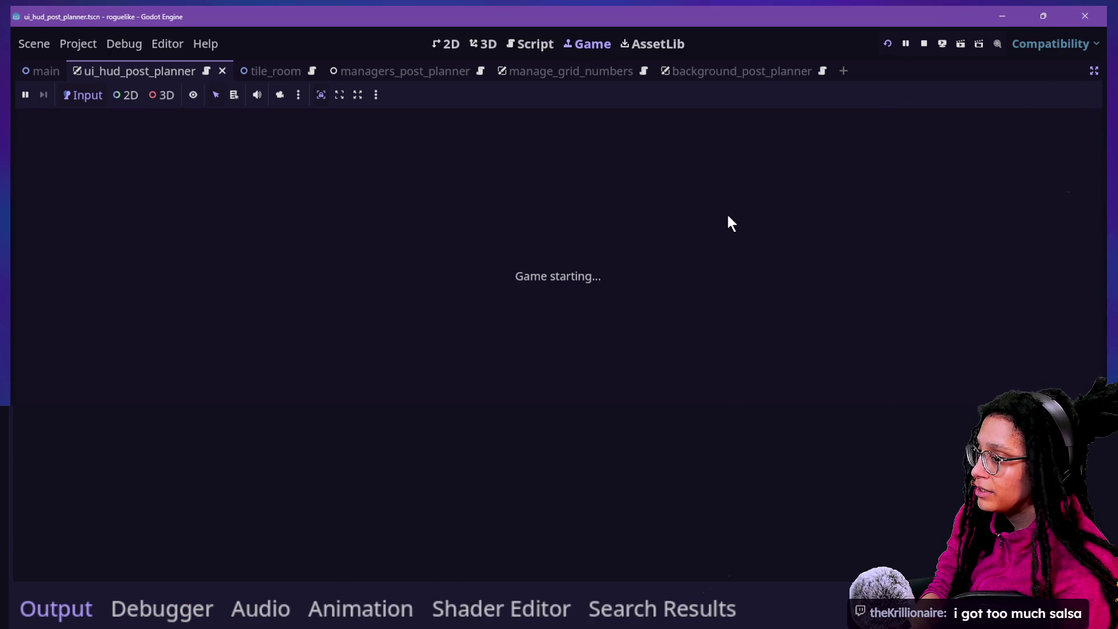
left_click(508, 282)
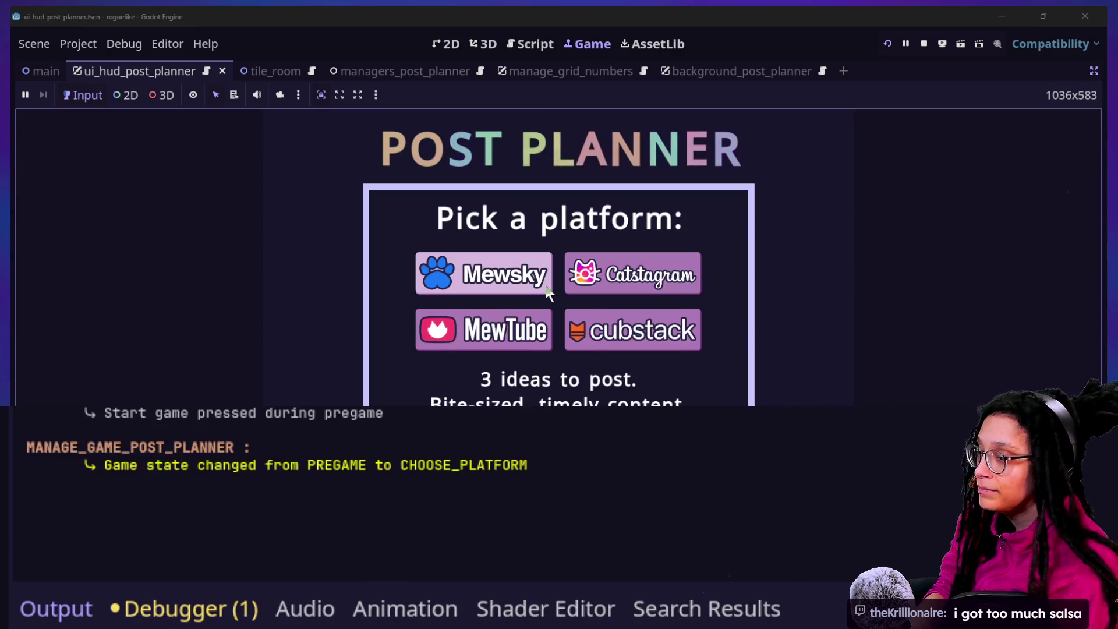
left_click(536, 282)
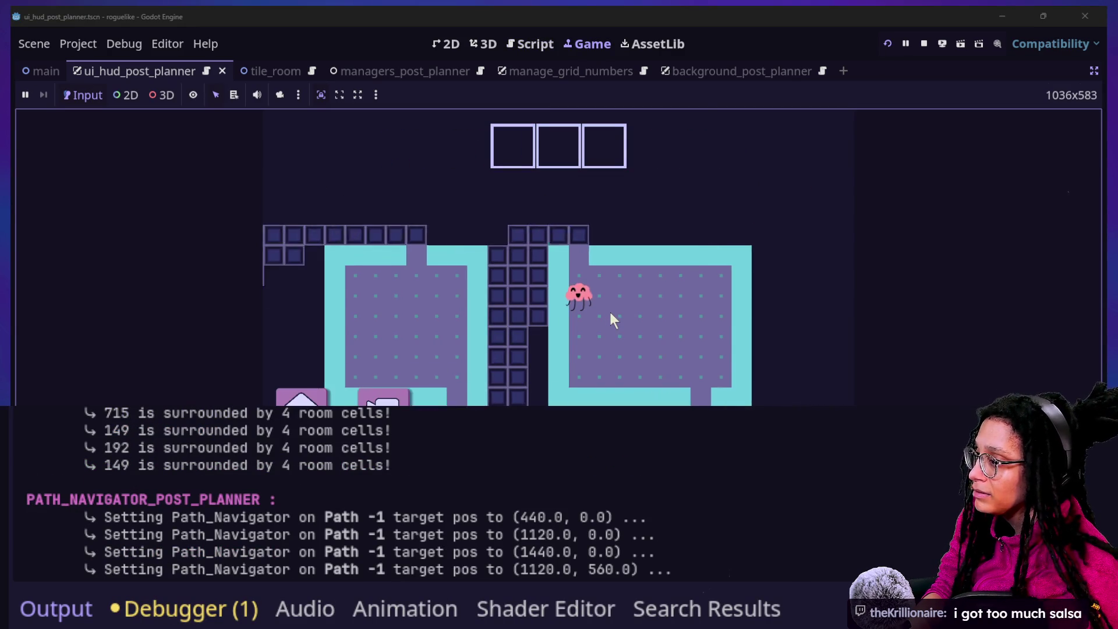
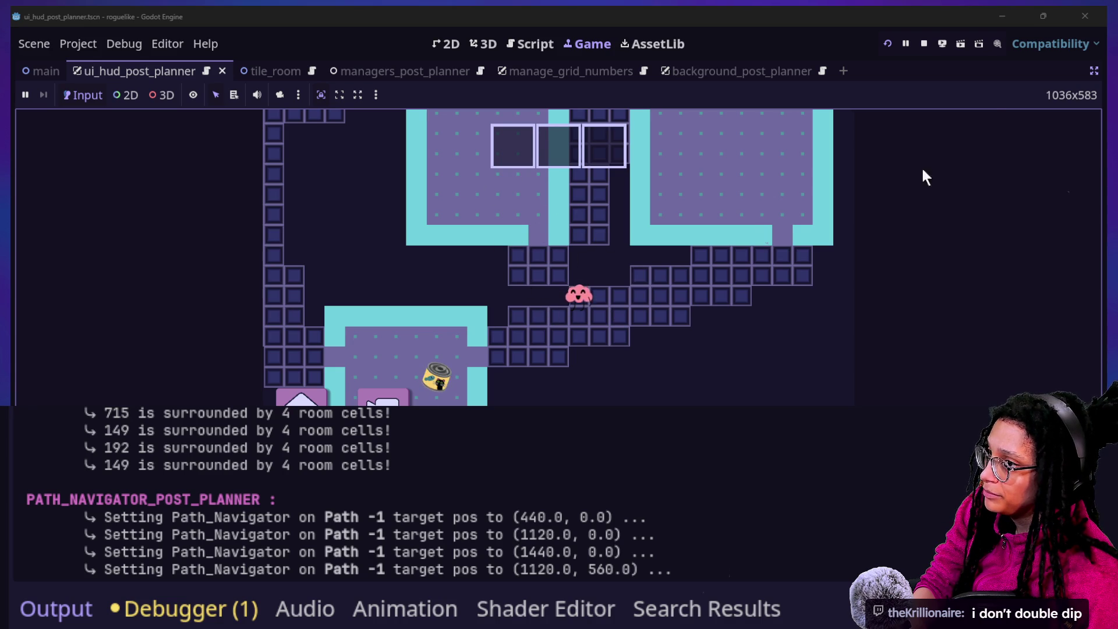
Exit distraction-free mode to restore the Scene, Inspector and FileSystem docks beside the running game.
left_click(1096, 68)
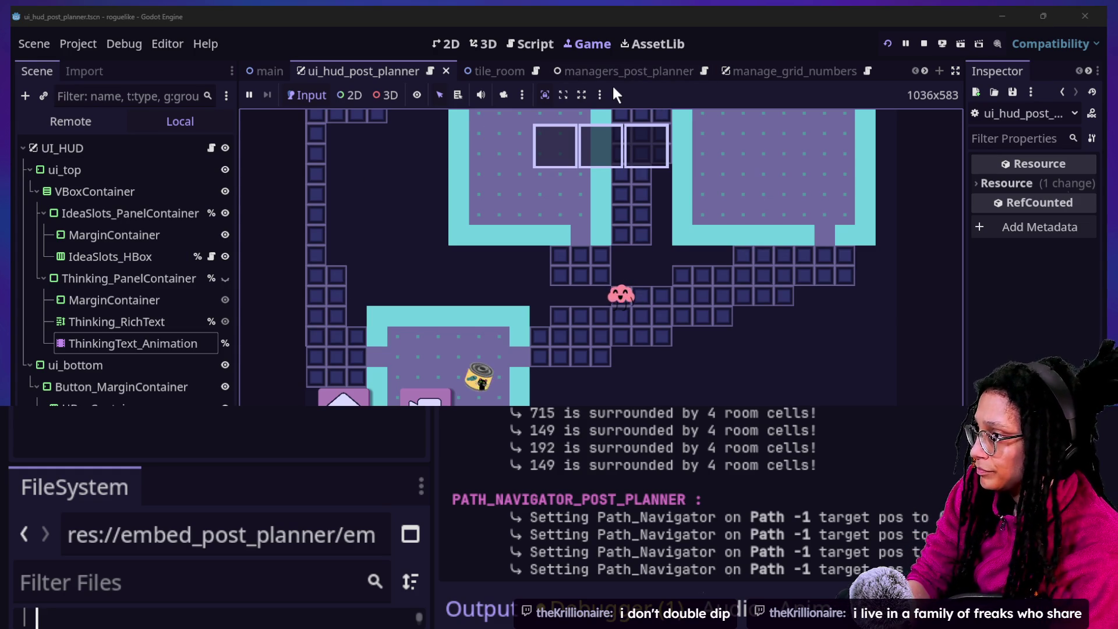
Quick-open manage_navigation_post_planner.gd.
left_click(925, 487)
key("alt+shift+o")
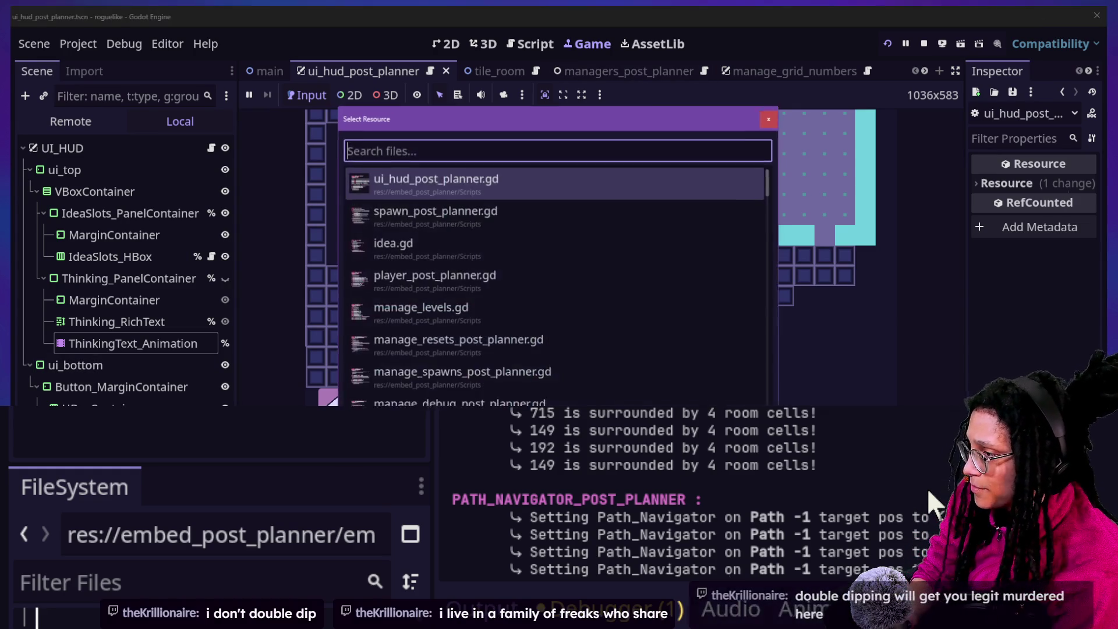
type("naig")
key("BackSpace")
key("BackSpace")
type("vigation")
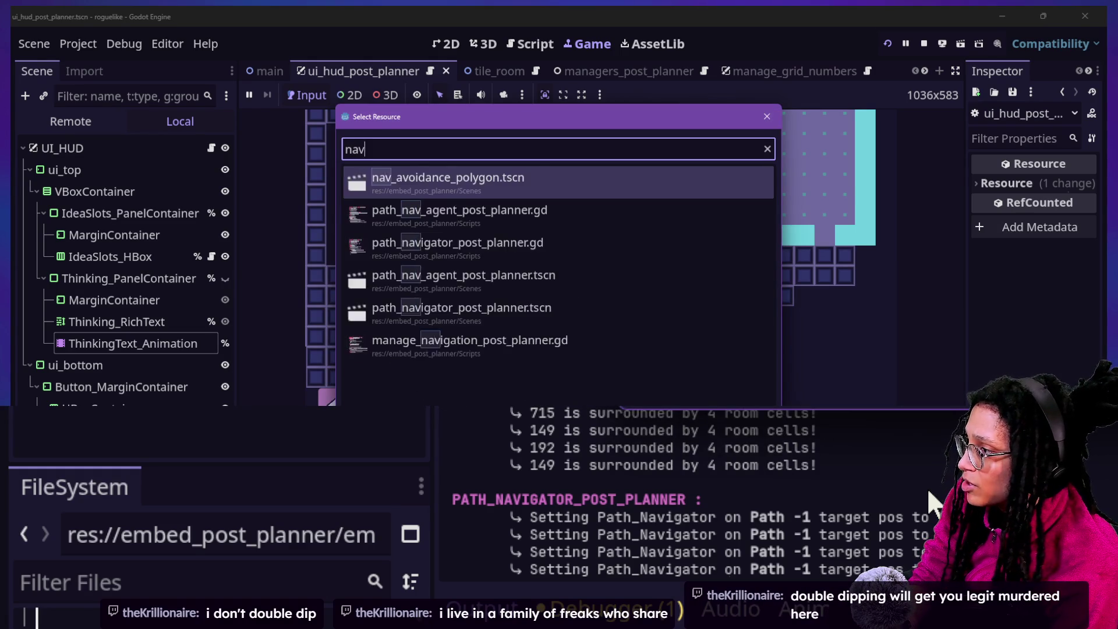
key("Return")
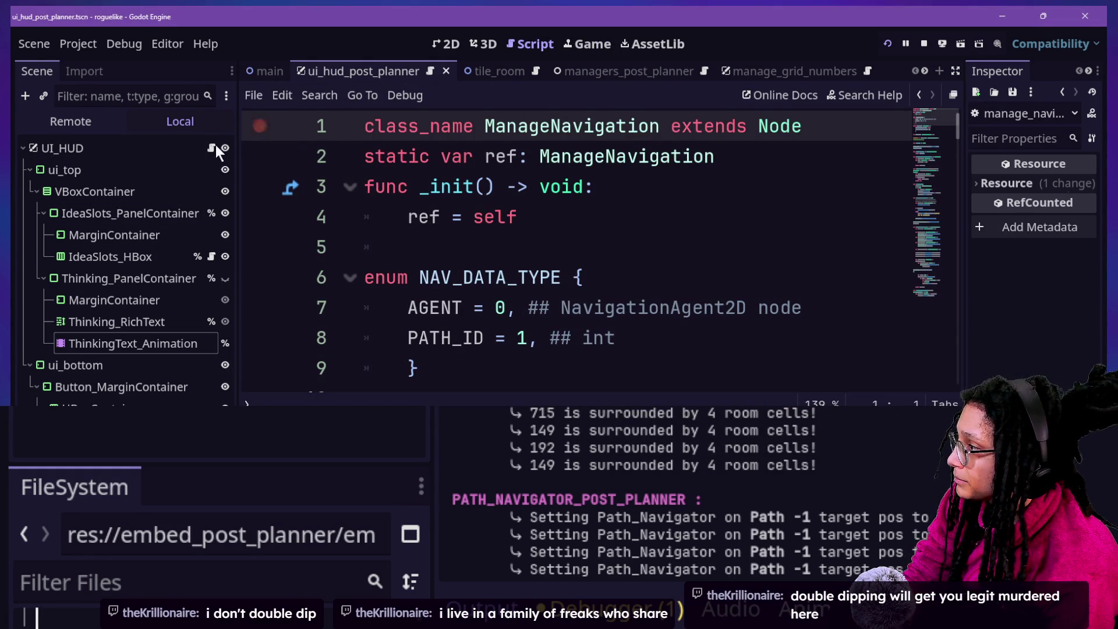
Open path_navigator_post_planner.tscn and inspect its Path_Navigator and Sprite2D nodes.
key("alt+shift+o")
type("navigat")
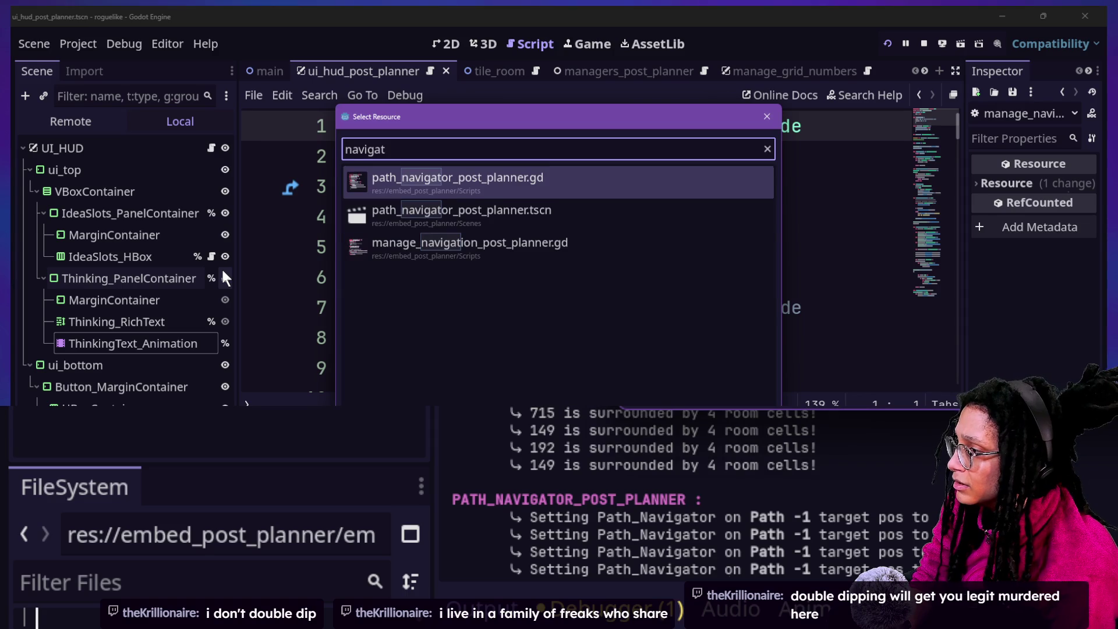
key("Down")
key("Return")
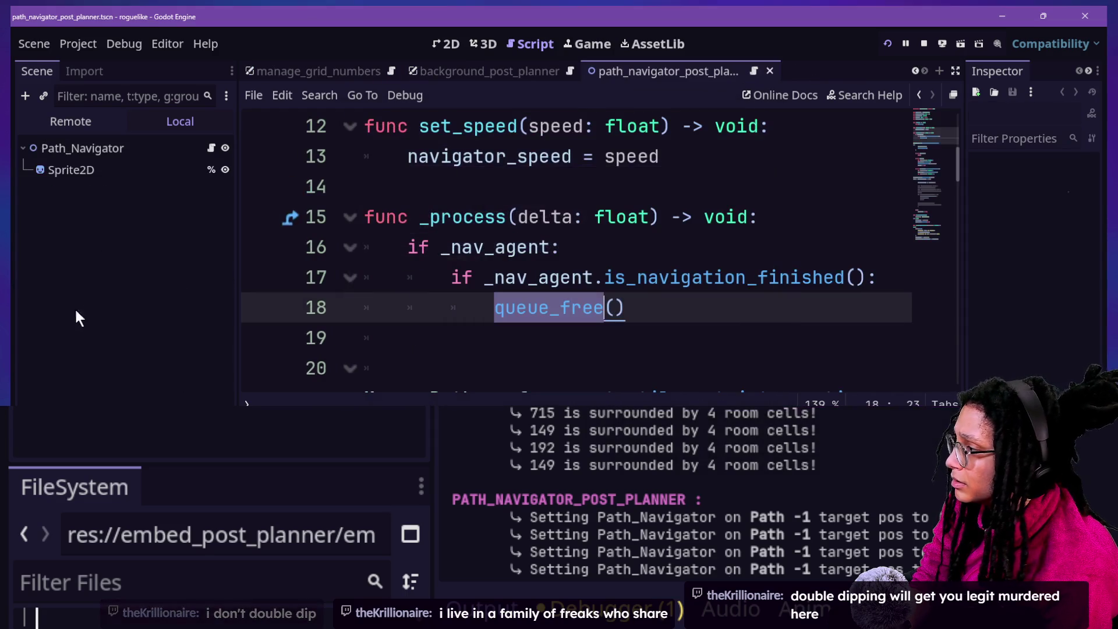
left_click(72, 153)
left_click(101, 169)
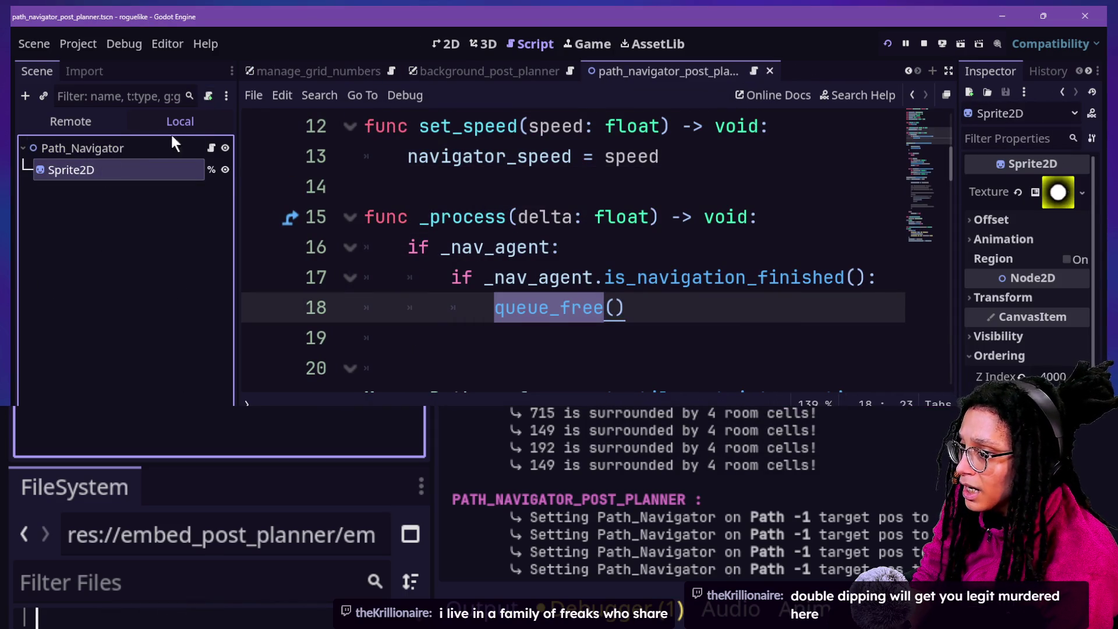
Reopen manage_navigation_post_planner.gd and browse through its code.
key("alt+shift+o")
type("mana")
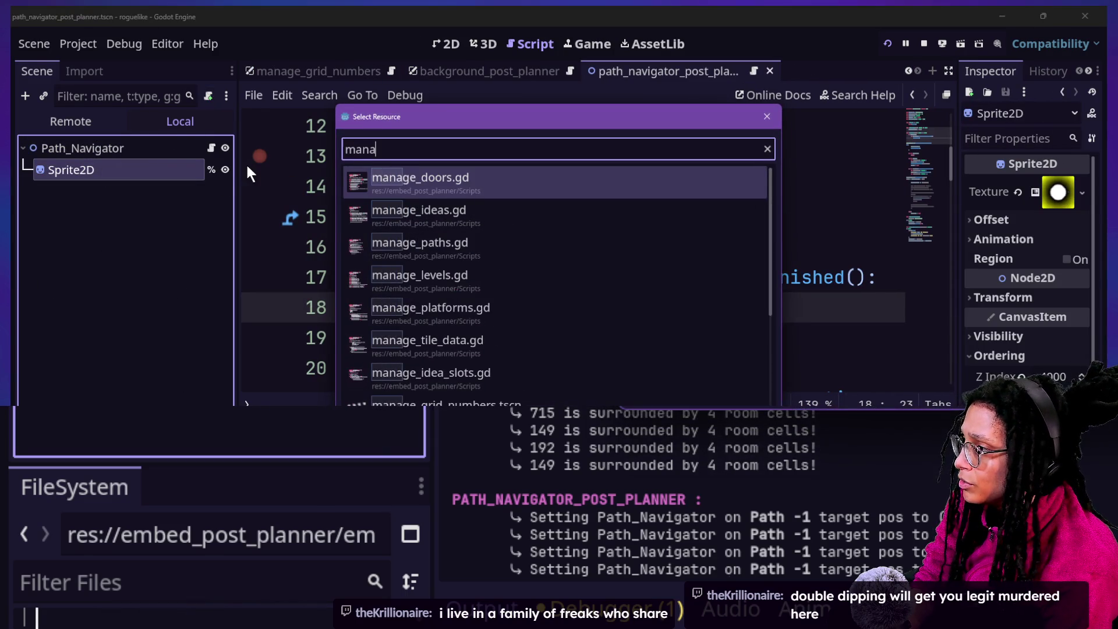
type("ge_")
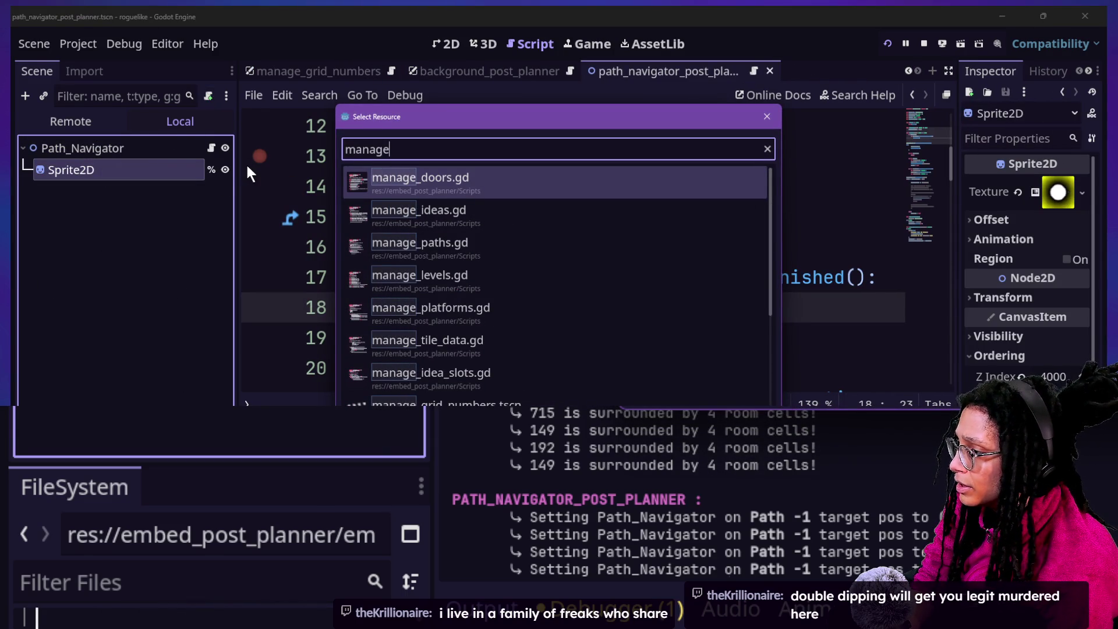
key("Down")
key("Down")
key("Down")
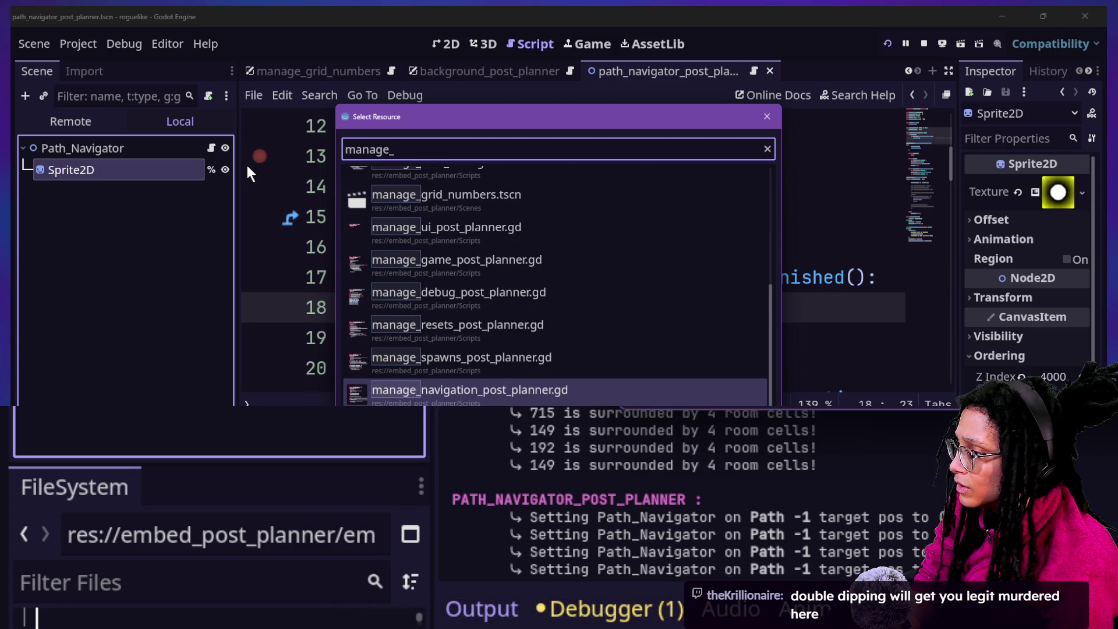
key("Return")
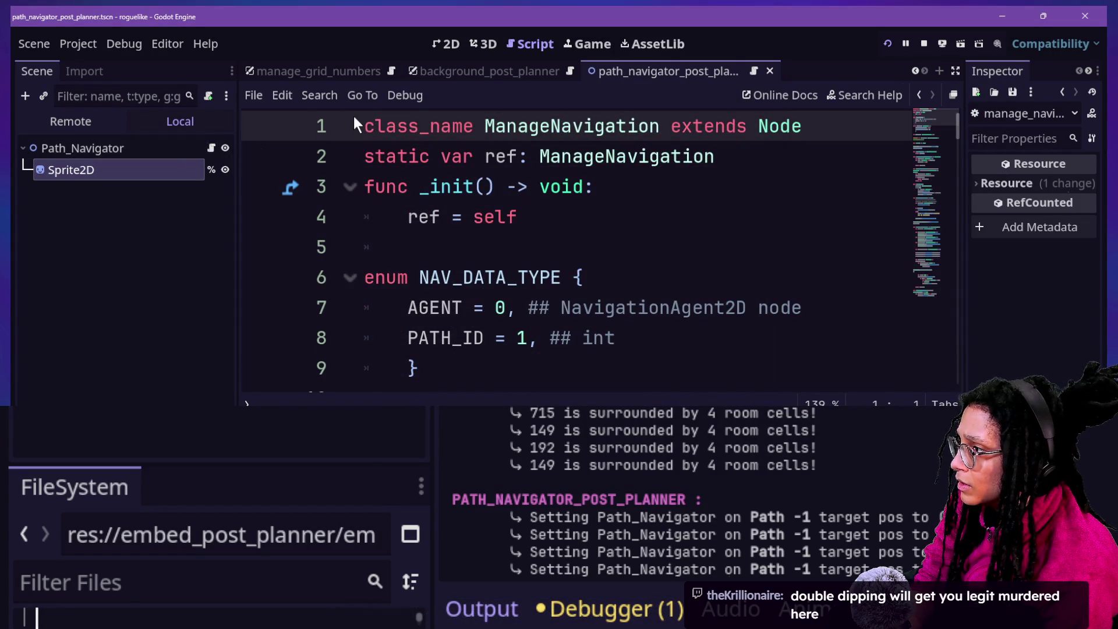
key("shift+alt+o")
type("manage_nav")
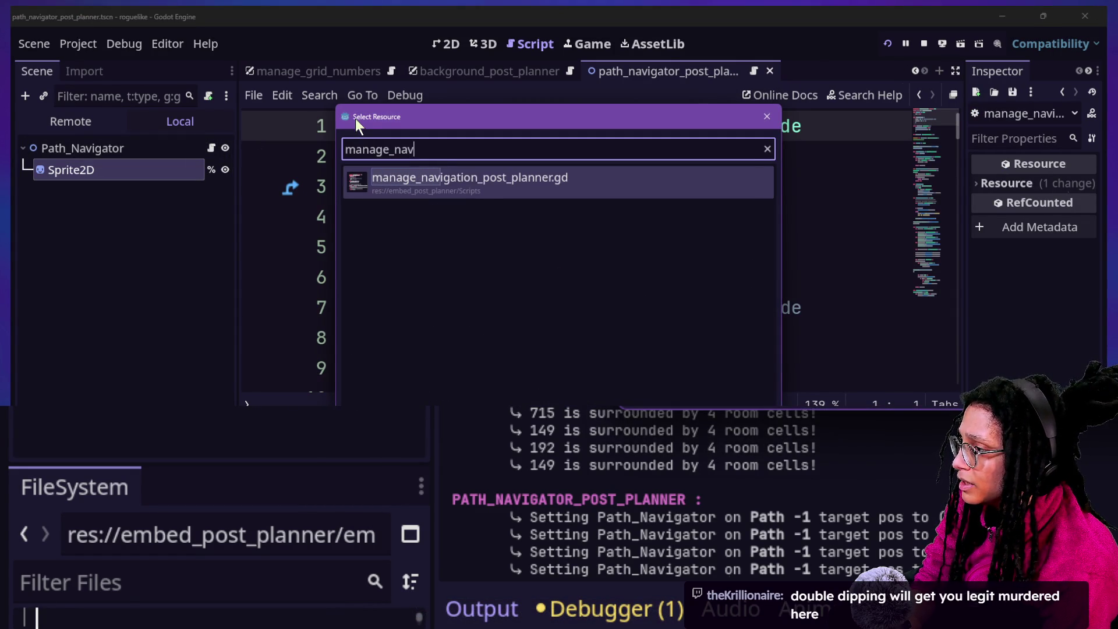
type("ig")
key("Return")
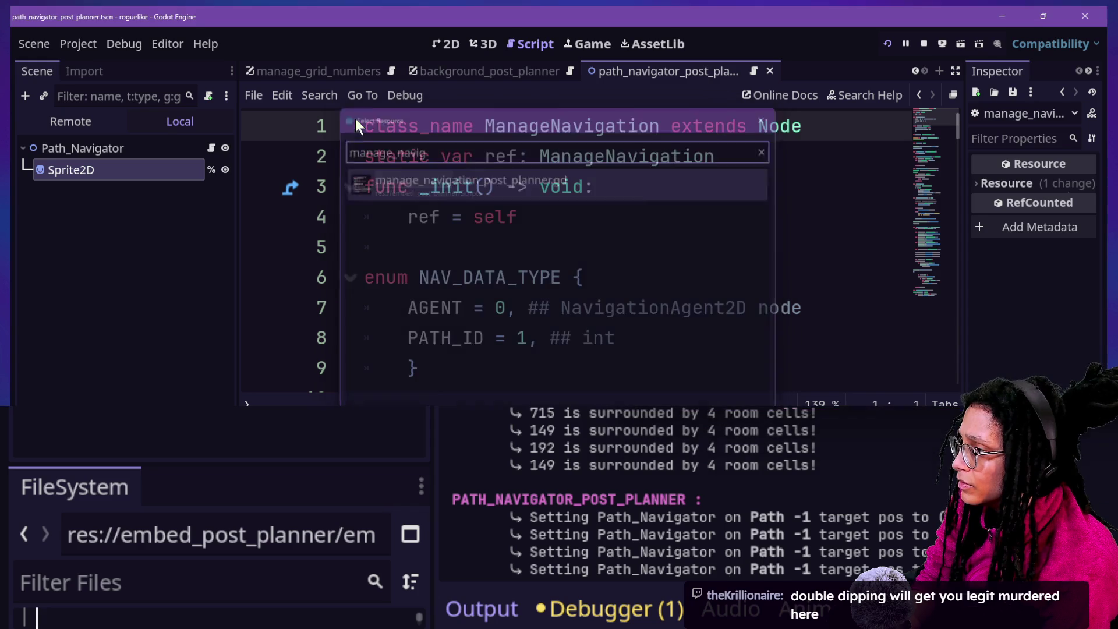
scroll(453, 159, "down", 2)
scroll(454, 158, "up", 2)
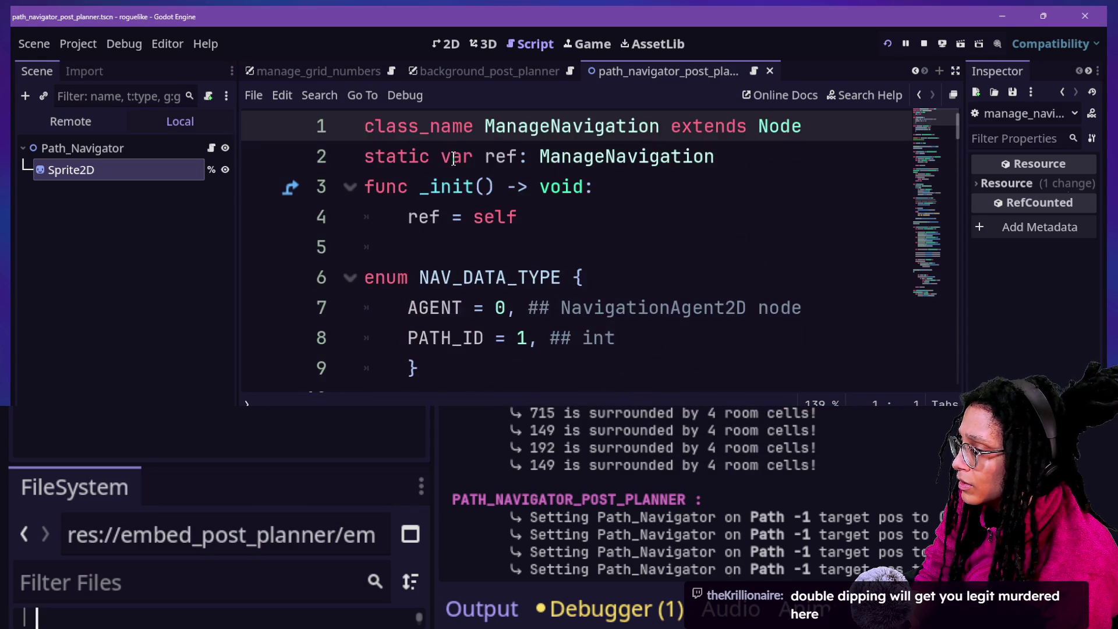
scroll(453, 159, "down", 5)
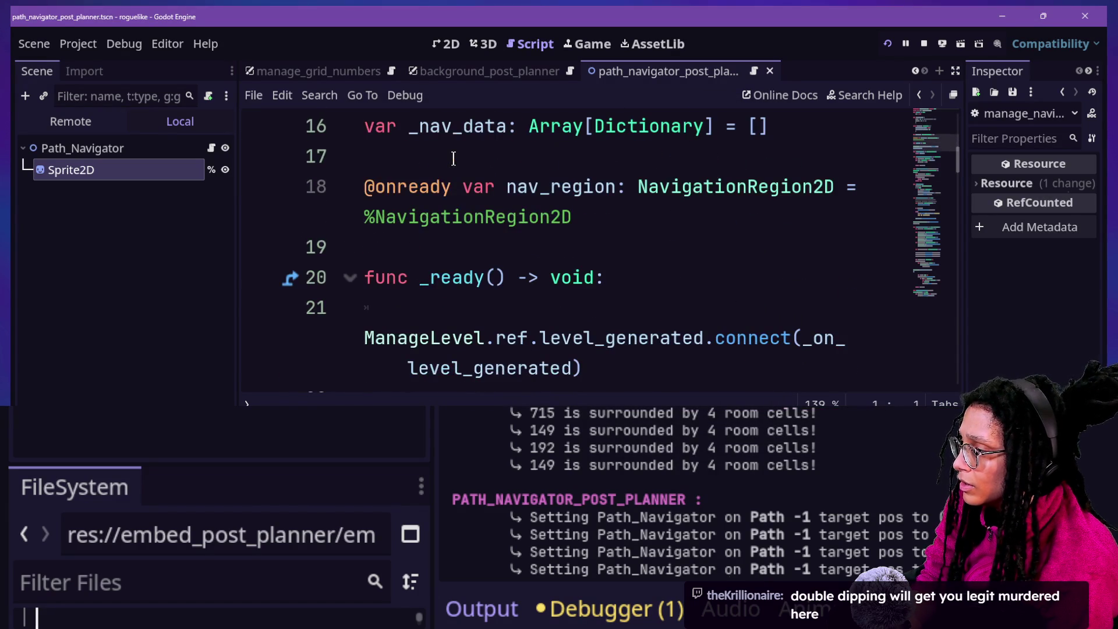
Search 'agent' and open path_nav_agent_post_planner.tscn.
key("alt+shift+o")
type("region")
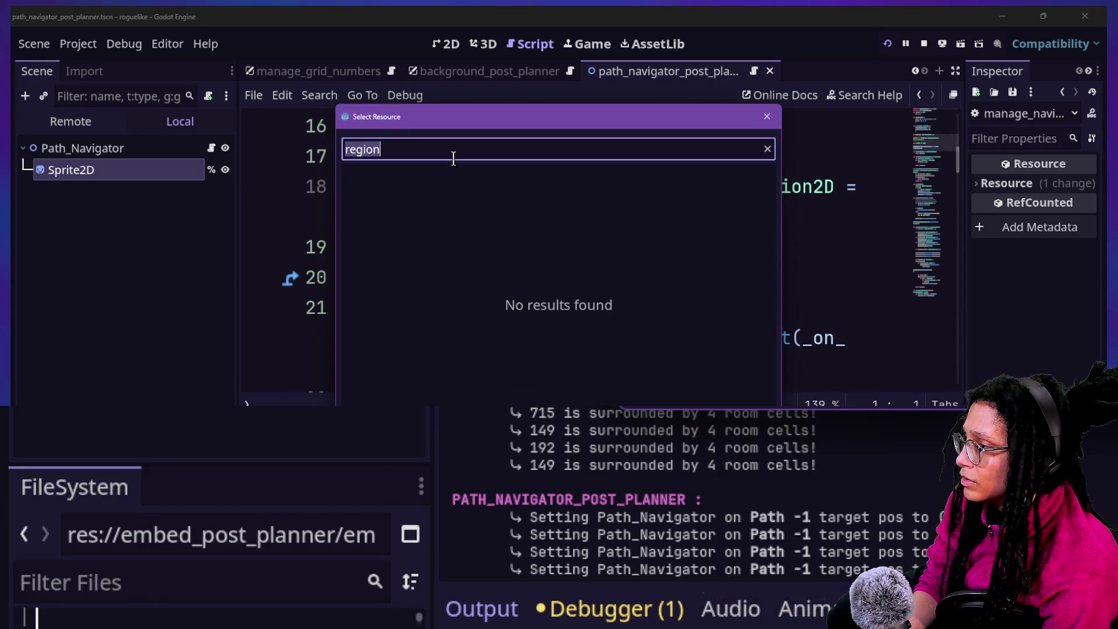
type("na")
key("BackSpace")
key("BackSpace")
type("agent")
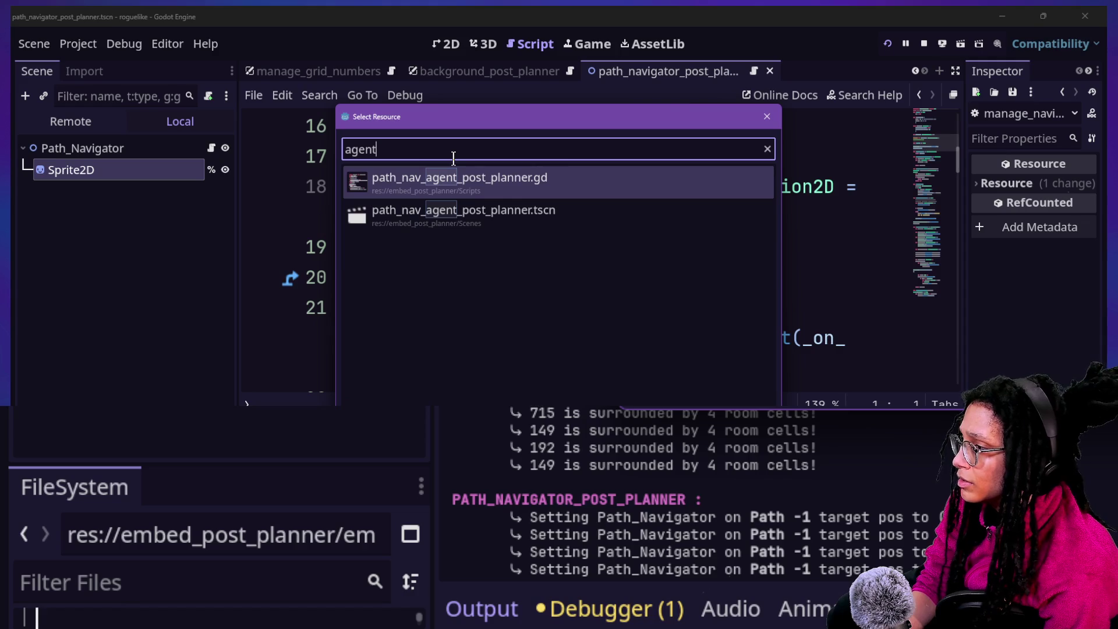
key("Down")
key("Up")
key("Down")
key("Return")
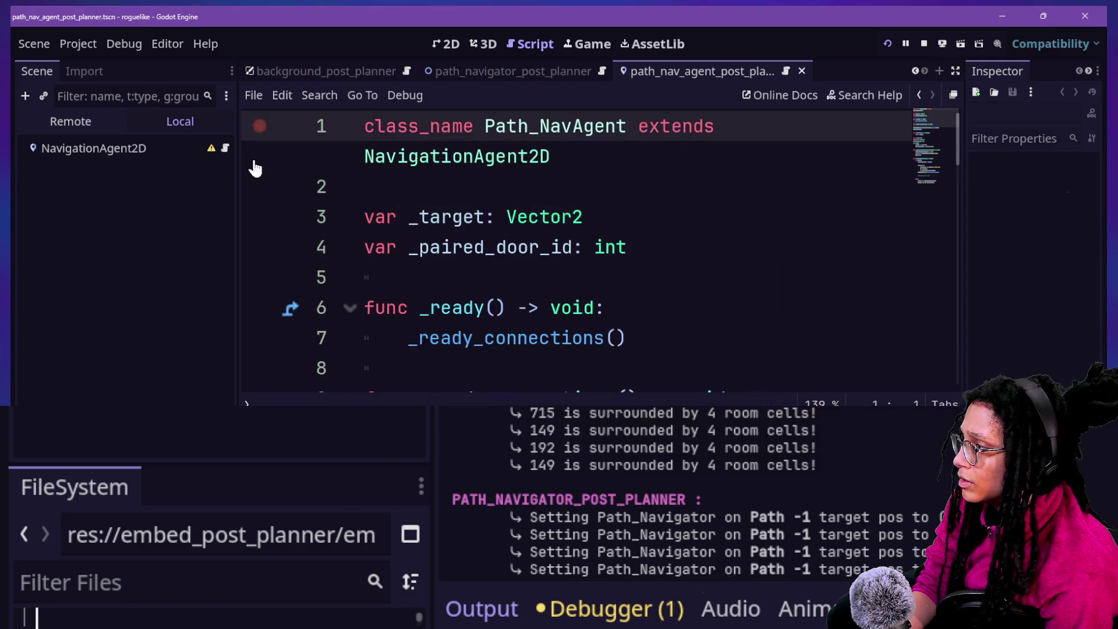
Select NavigationAgent2D and widen the Inspector to show more node properties.
left_click(182, 149)
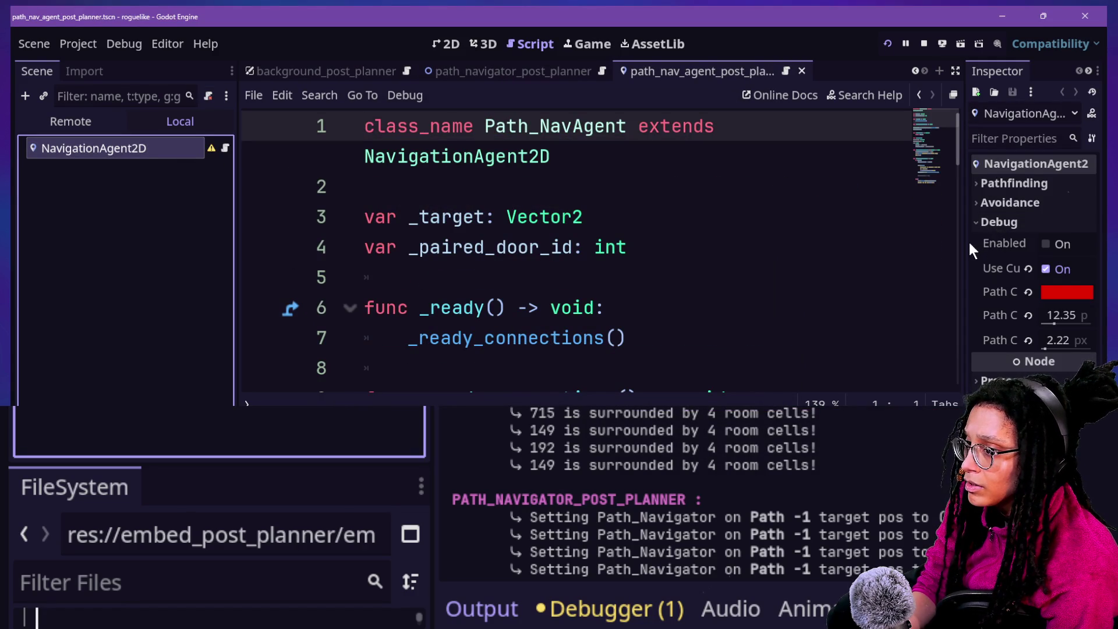
mouse_move(969, 242)
left_mouse_down()
mouse_move(680, 252)
mouse_move(761, 260)
left_mouse_up()
left_click(429, 179)
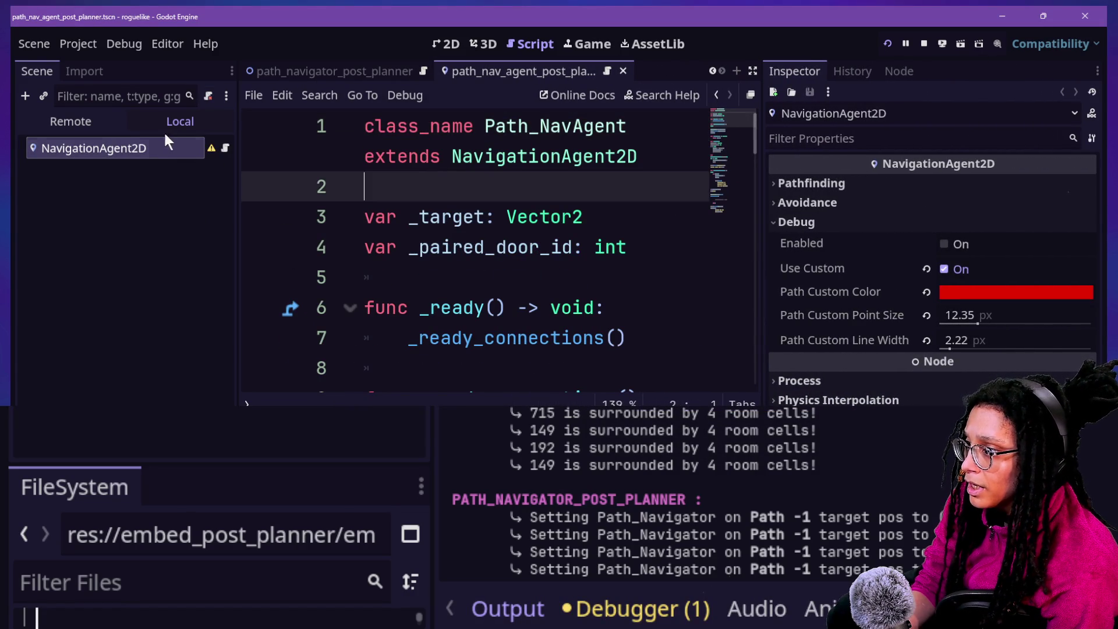
left_click(225, 149)
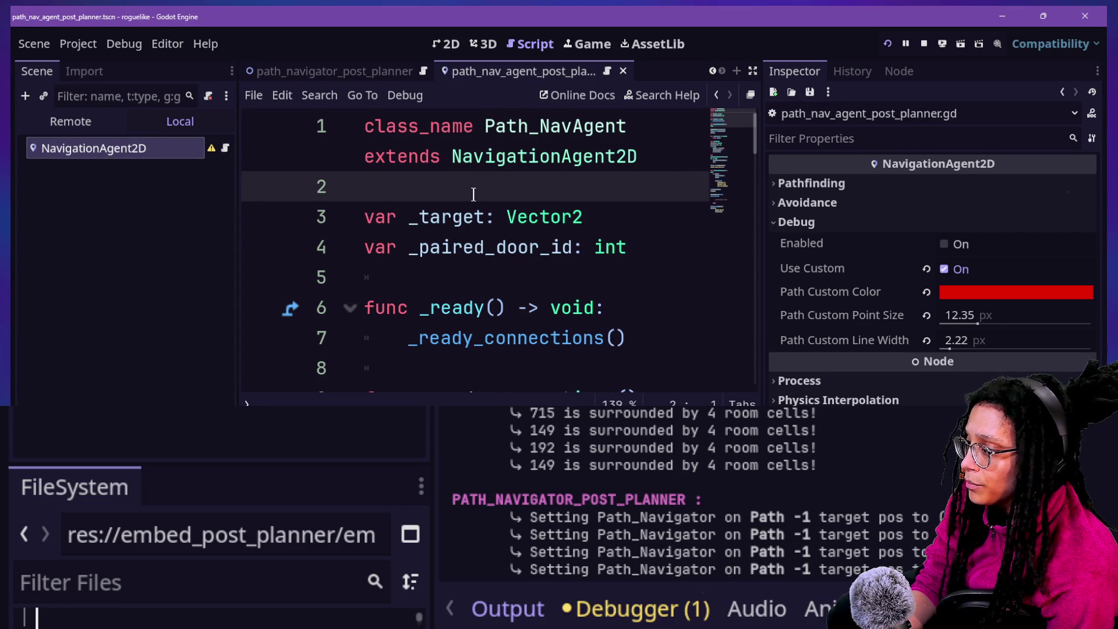
Return to path_navigator_post_planner and select Path_Navigator to view its transform.
left_click(371, 70)
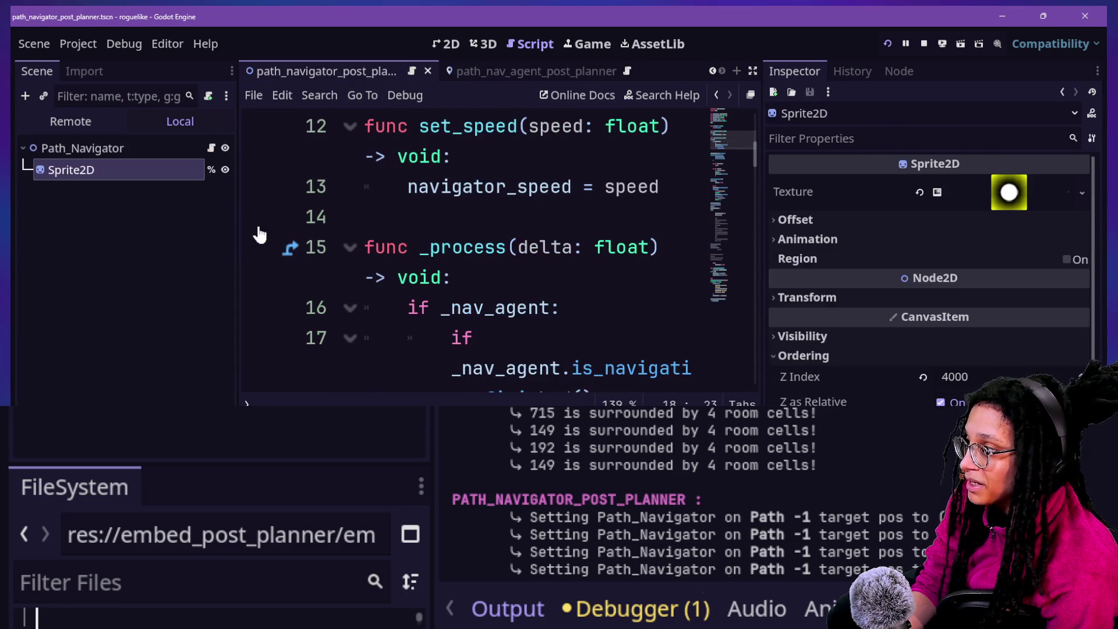
left_click(146, 149)
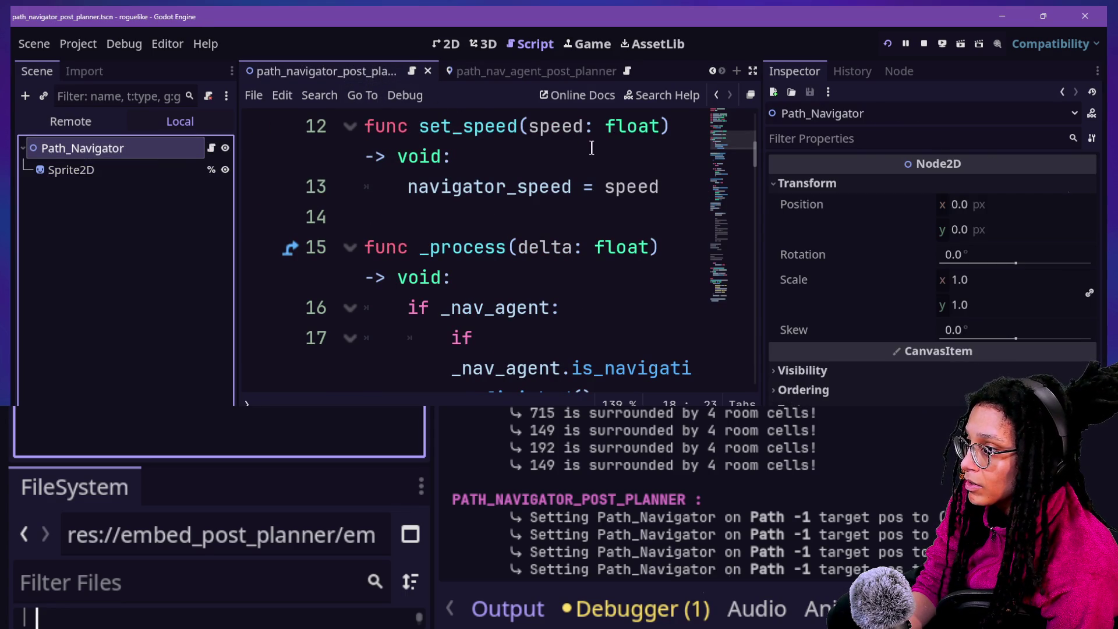
scroll(400, 68, "up", 3)
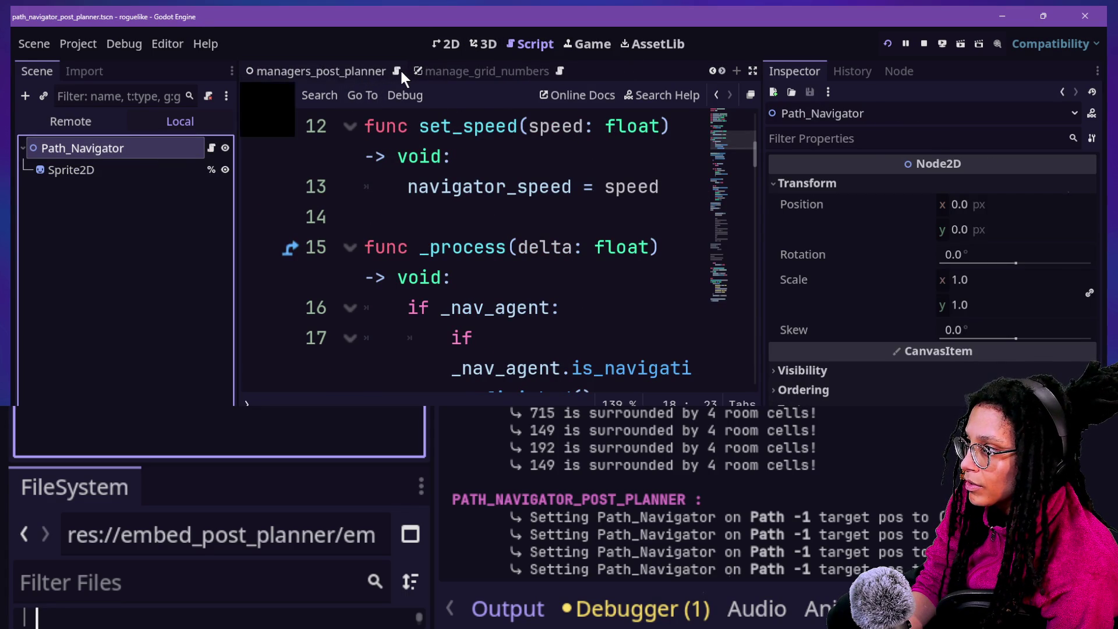
Quick-open manage_levels.gd.
left_click(461, 187)
key("shift+alt+o")
type("l")
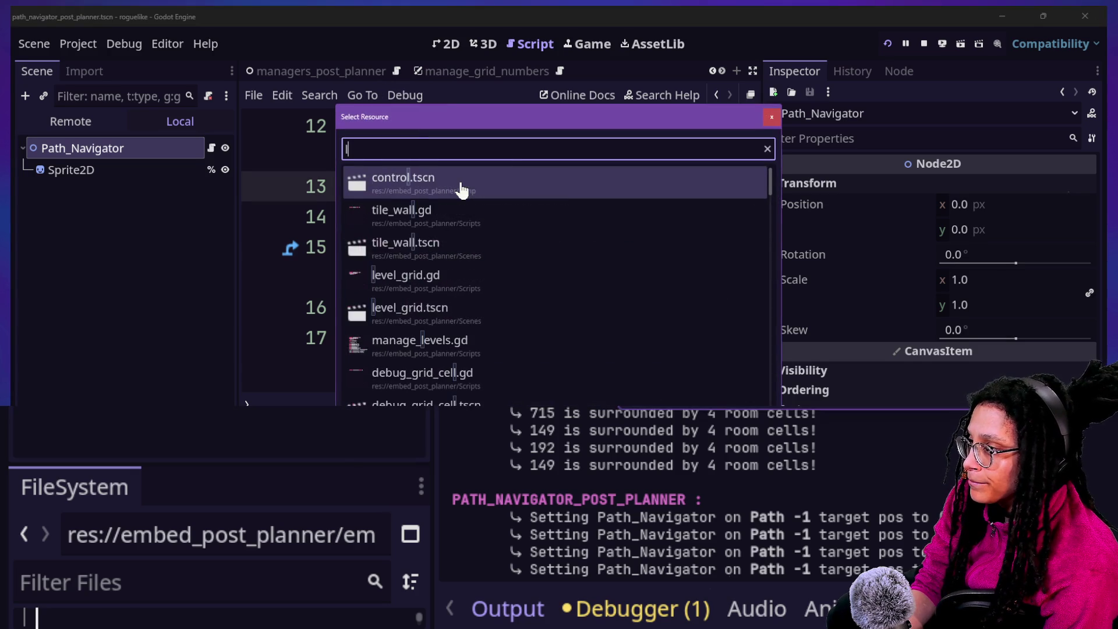
type("manage_level")
key("Return")
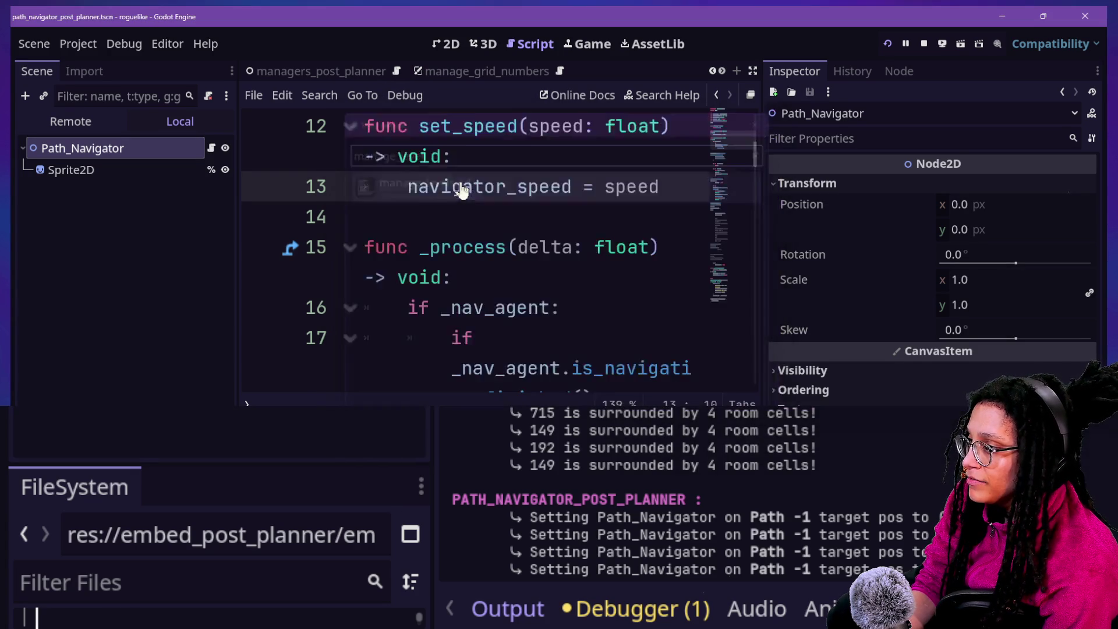
key("shift+alt+o")
type("manage")
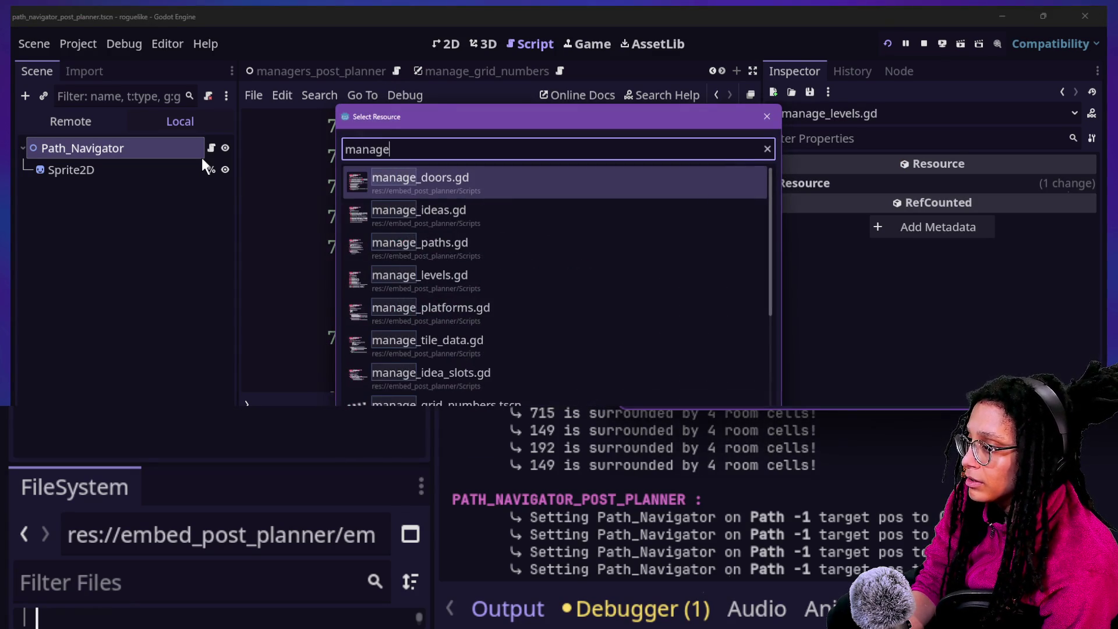
type("_l")
key("BackSpace")
key("BackSpace")
key("Escape")
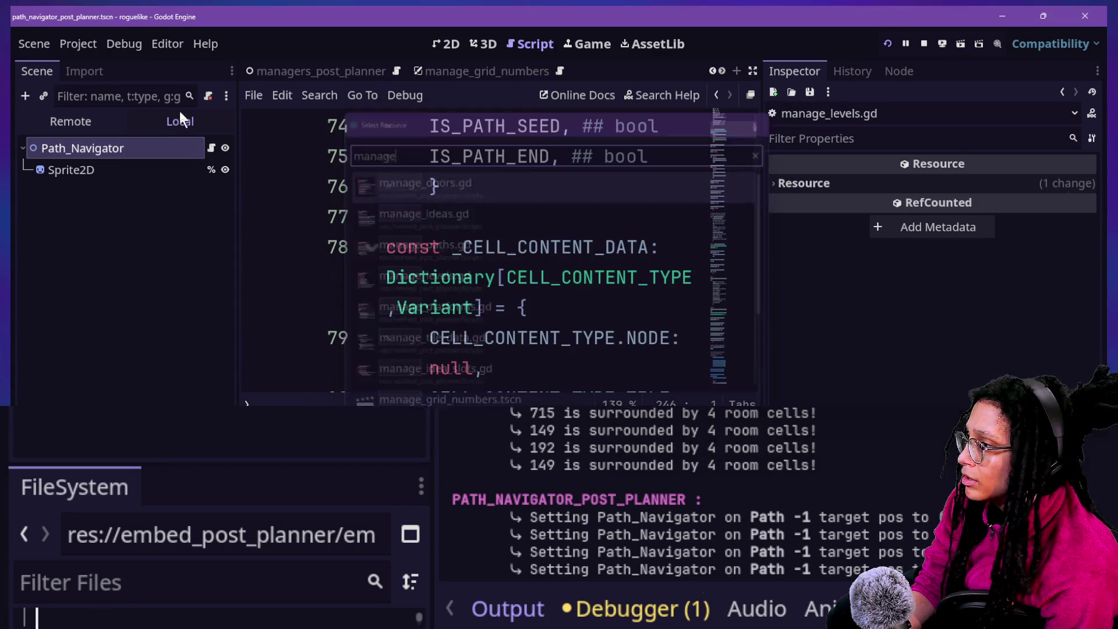
Open managers_post_planner.tscn and inspect the ManageDebug, ManageGridNumbers and ManageLevel nodes.
key("shift+alt+o")
type("manag")
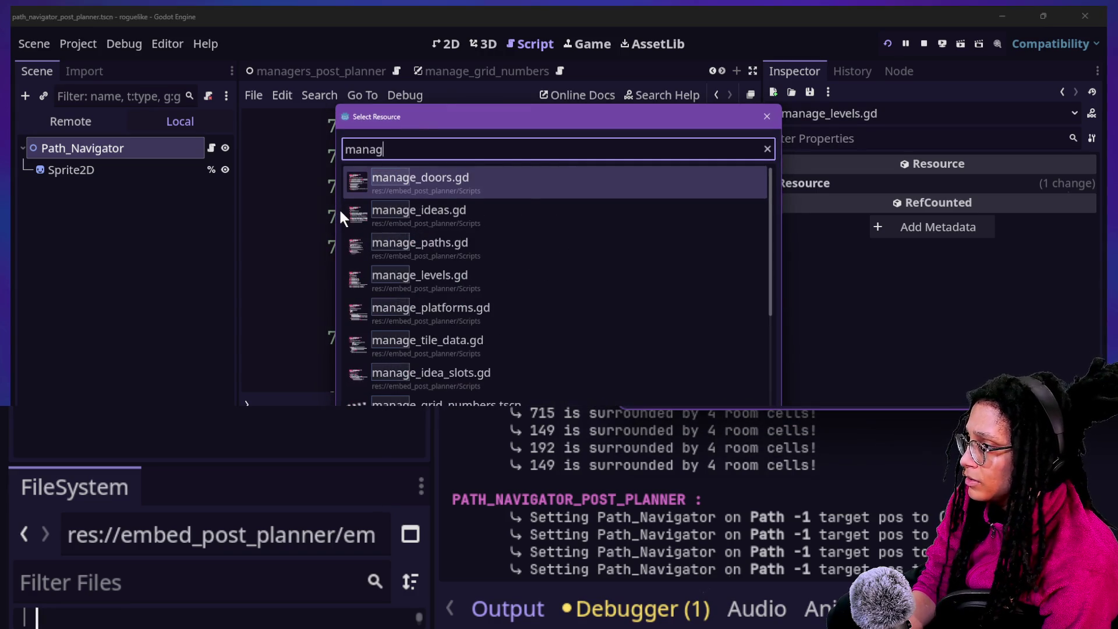
type("ers")
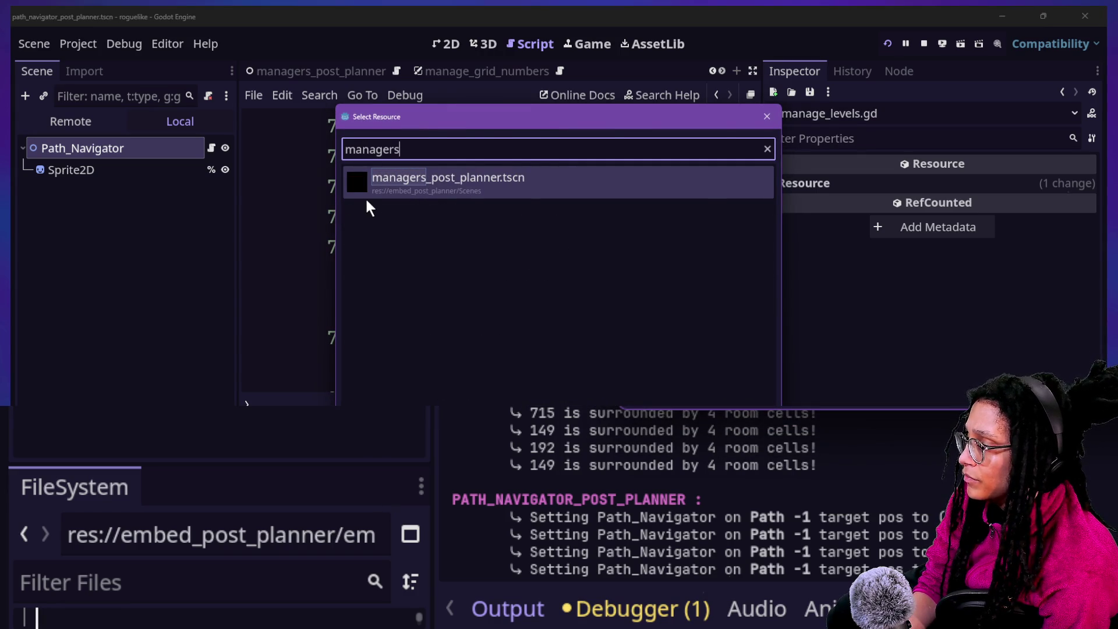
double_click(365, 197)
left_click(83, 170)
left_click(97, 191)
left_click(88, 209)
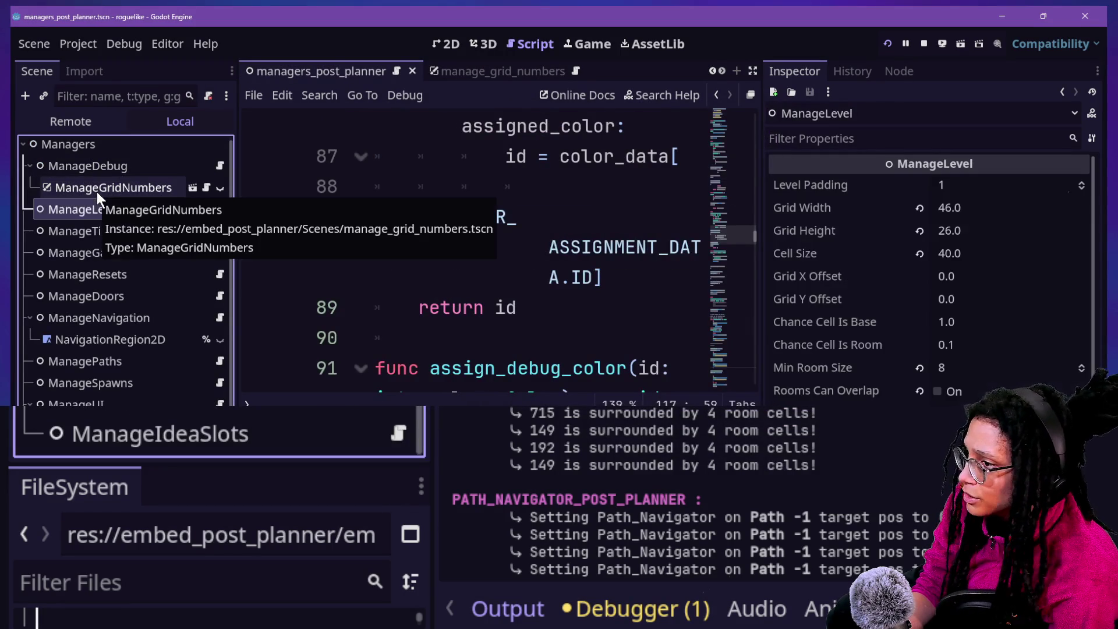
mouse_move(438, 227)
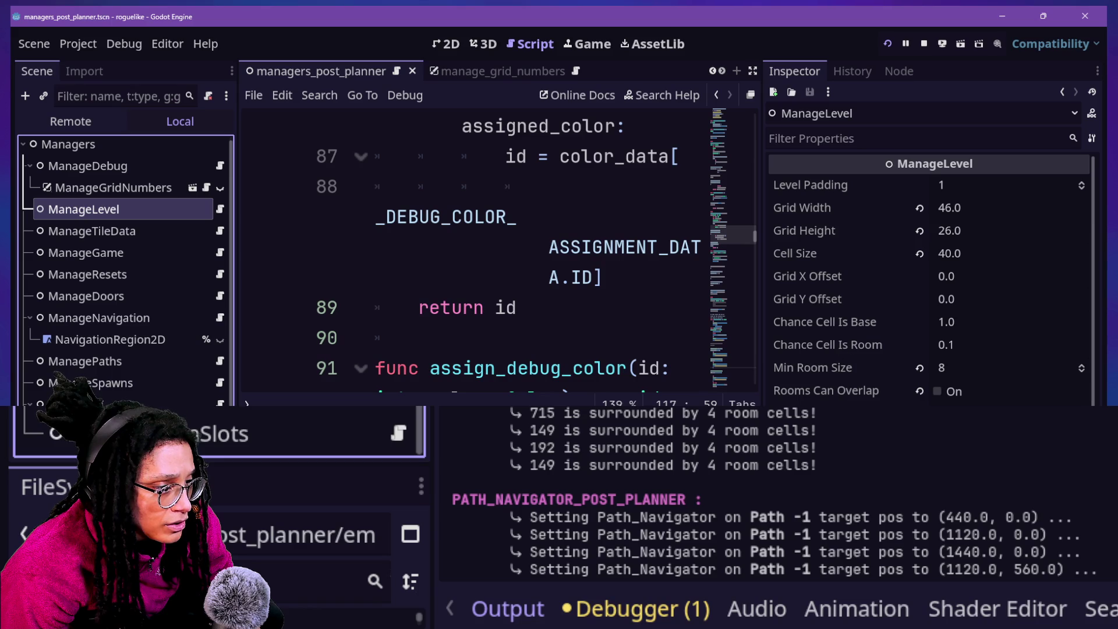
Step through the manager nodes to ManagePaths and start editing its Path Brush Shrink of -5.0.
left_click(149, 320)
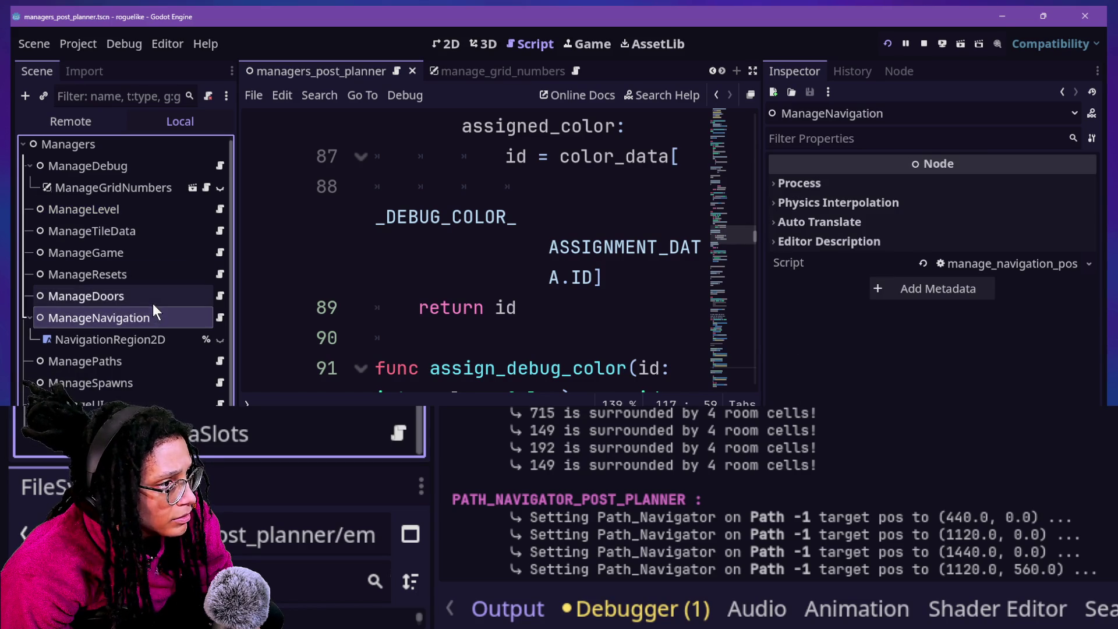
key("Up")
key("Up")
key("Up")
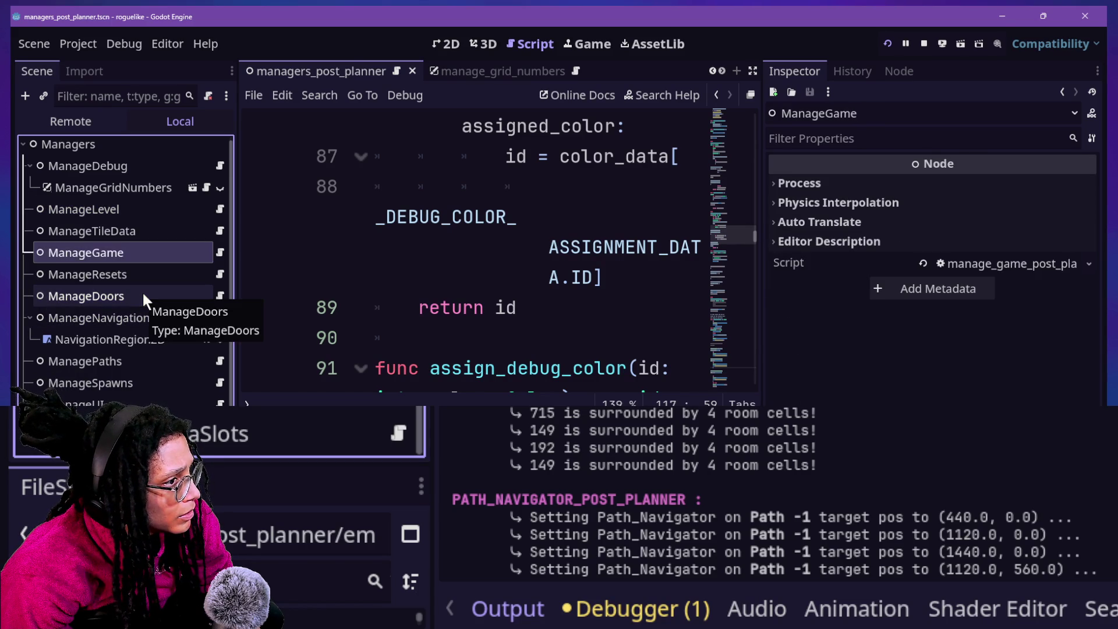
key("Up")
key("Up")
key("Up")
key("Down")
key("Down")
key("Down")
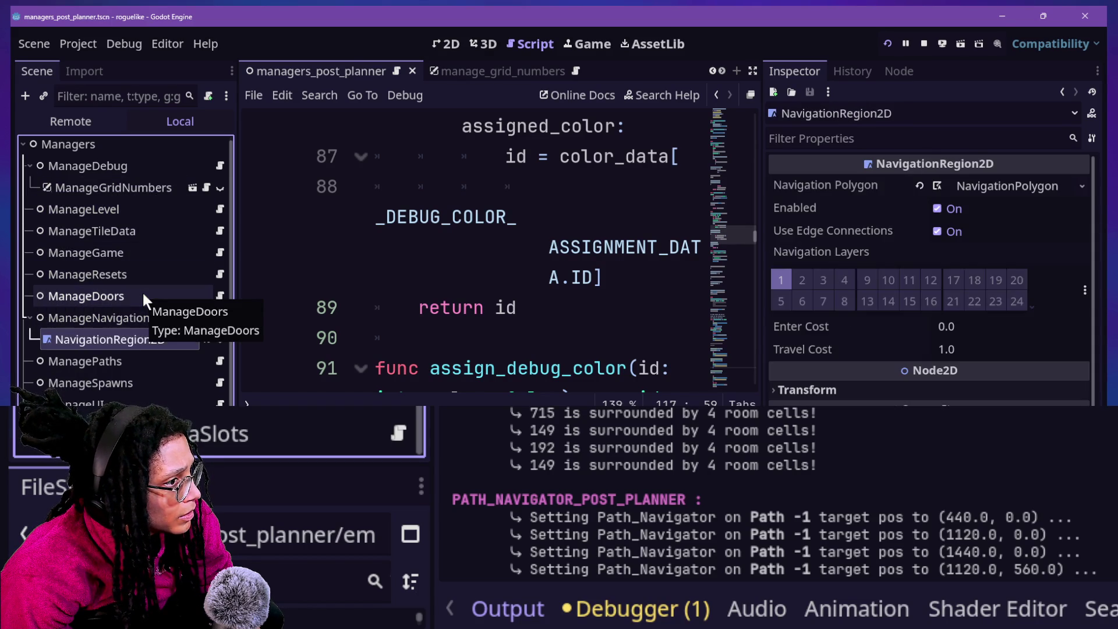
key("Down")
key("Down")
key("Up")
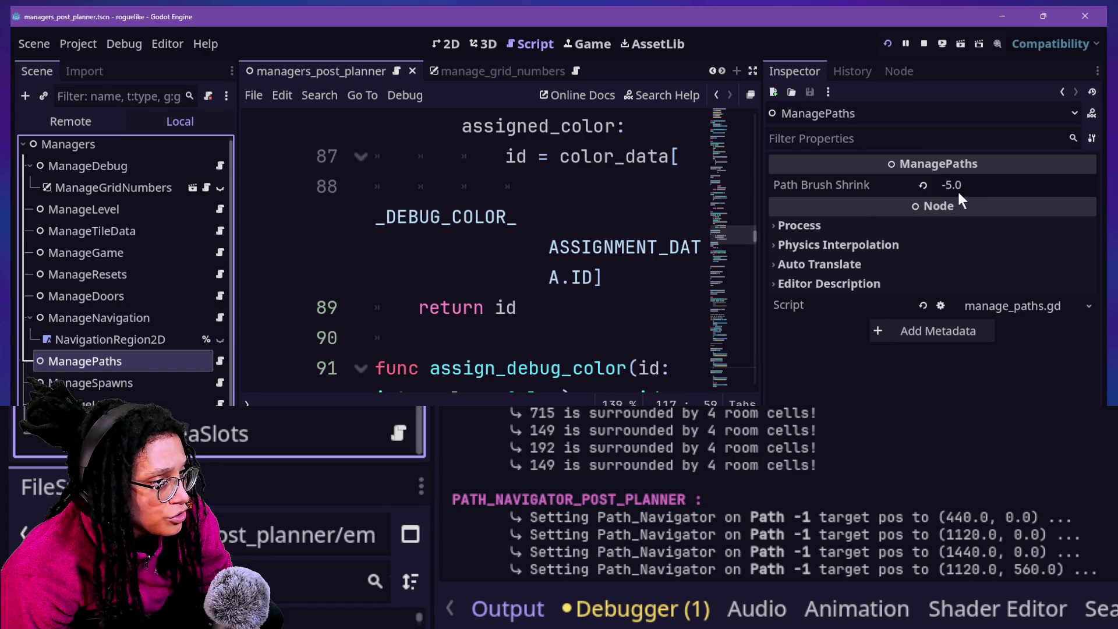
left_click(825, 186)
left_click(994, 190)
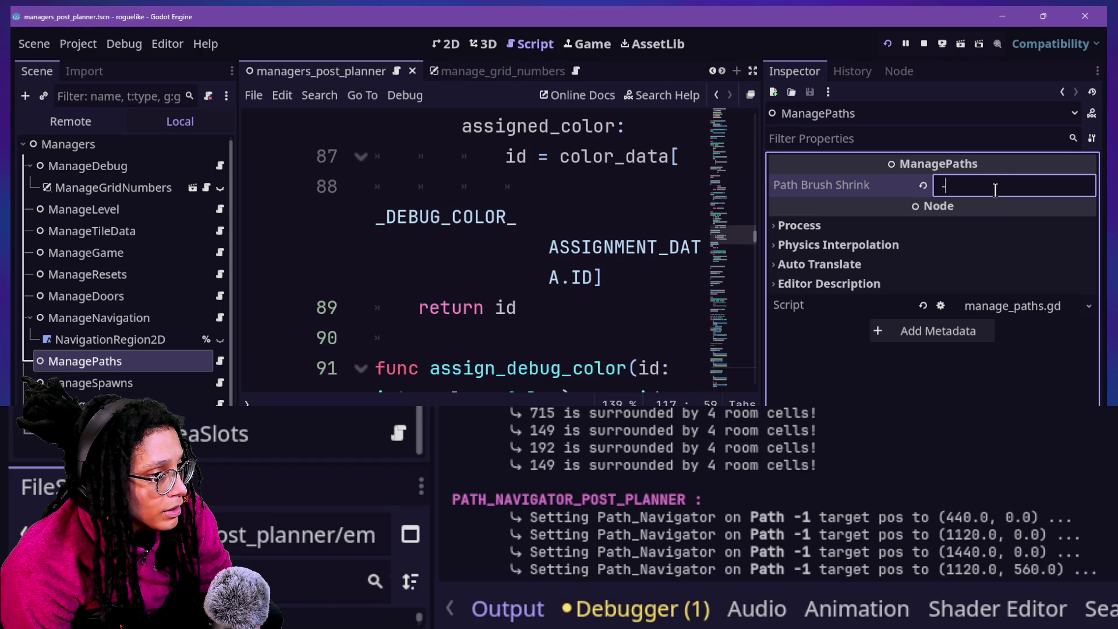
type("6")
Try Path Brush Shrink at -6.0 then -10.0, saving and rerunning the game into Mewsky.
key("Return")
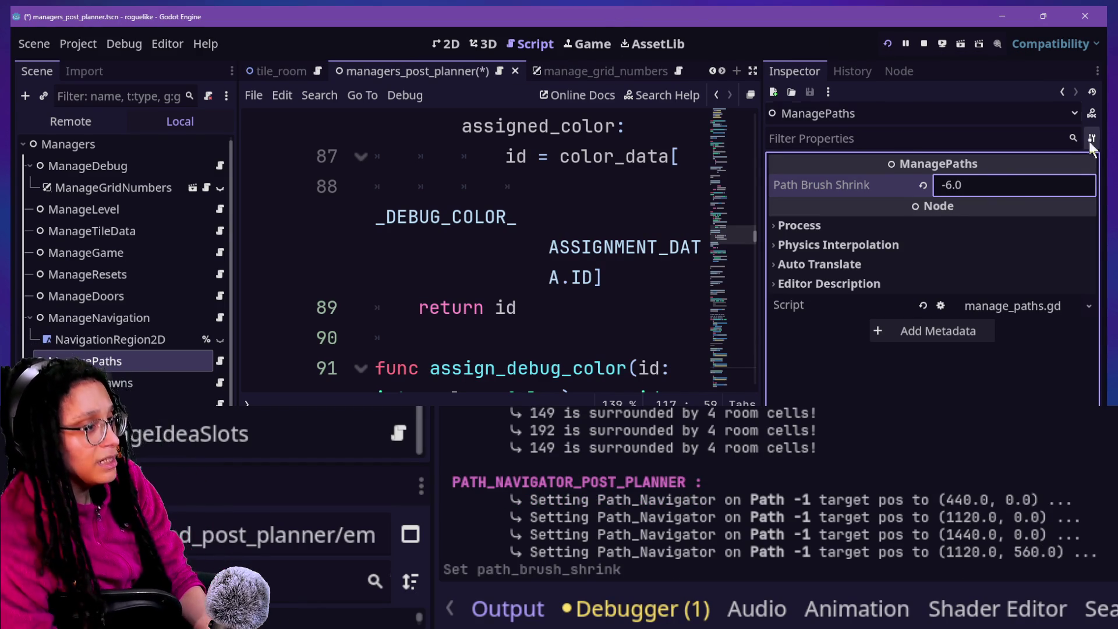
key("ctrl+s")
left_click(587, 45)
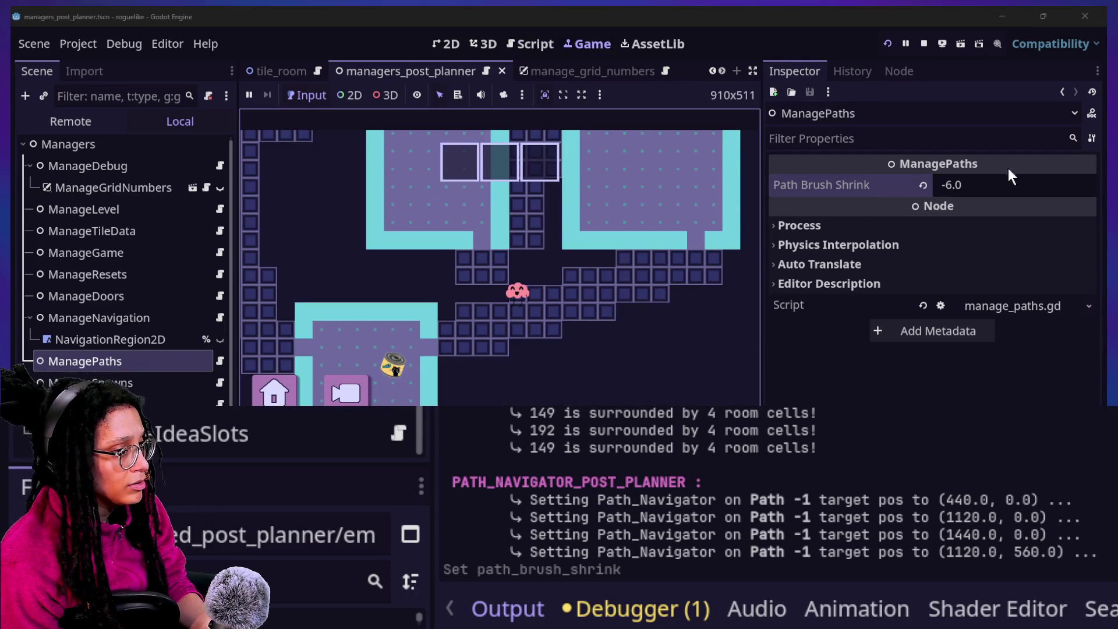
left_click(1029, 186)
type("-10")
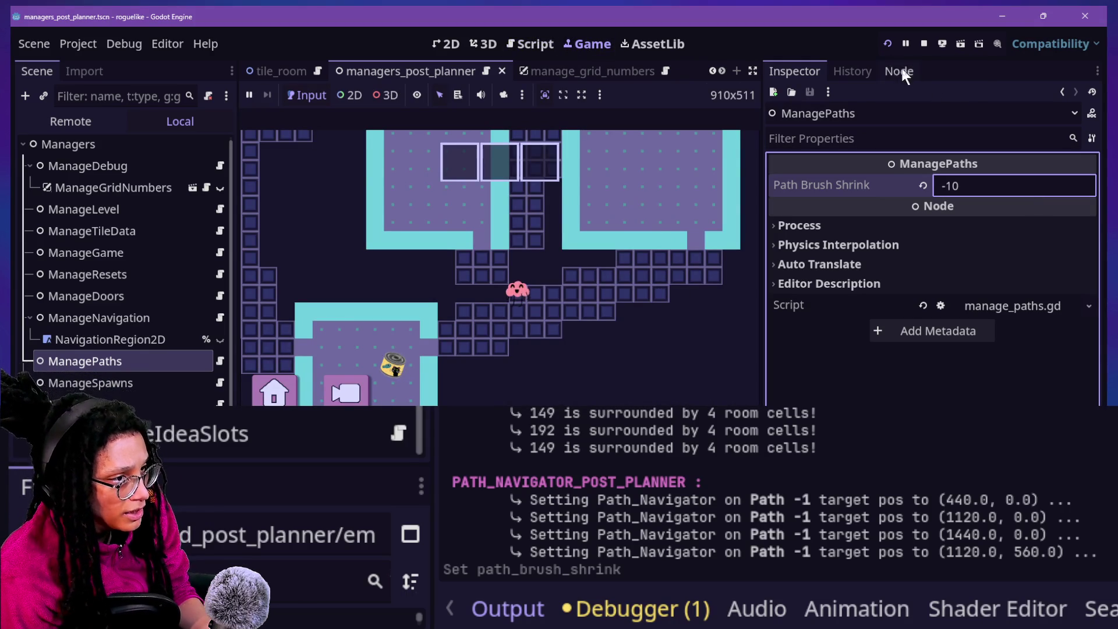
left_click(887, 45)
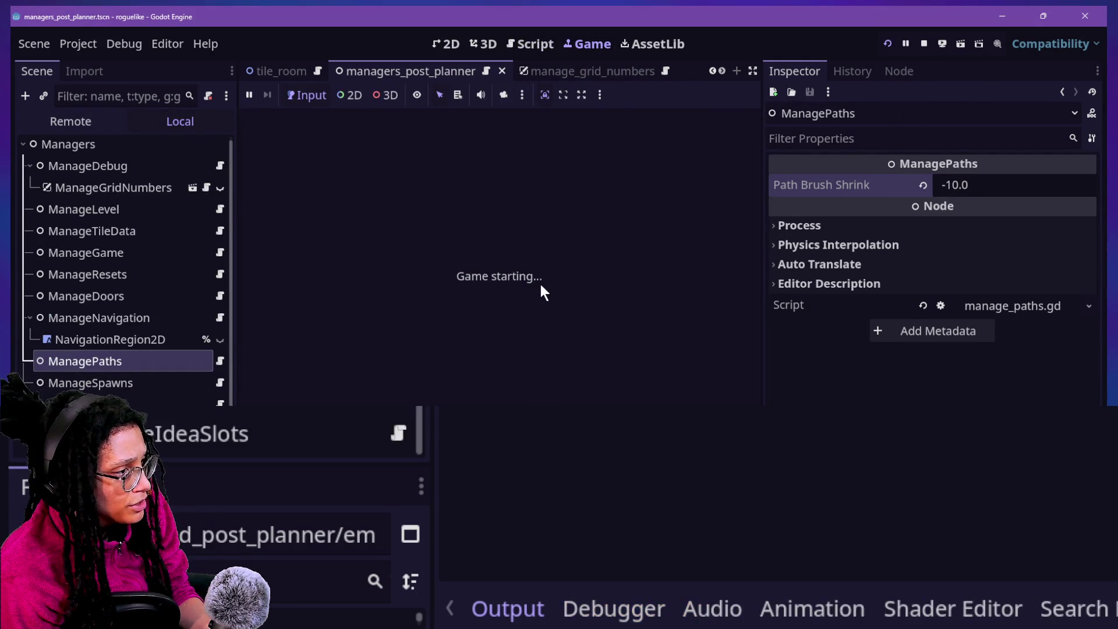
left_click(570, 271)
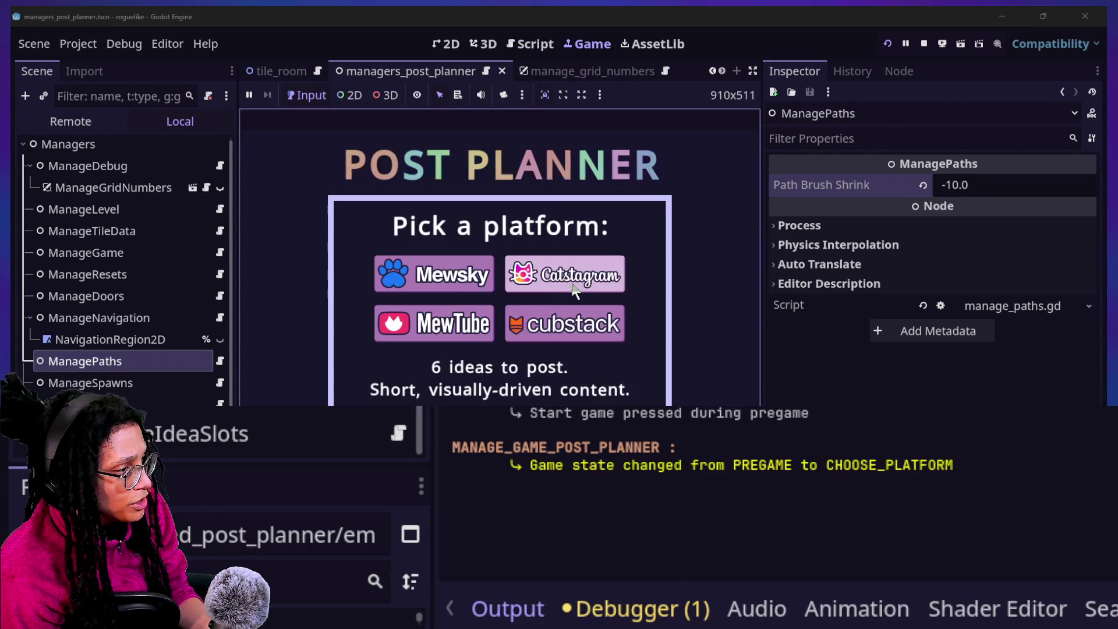
left_click(484, 290)
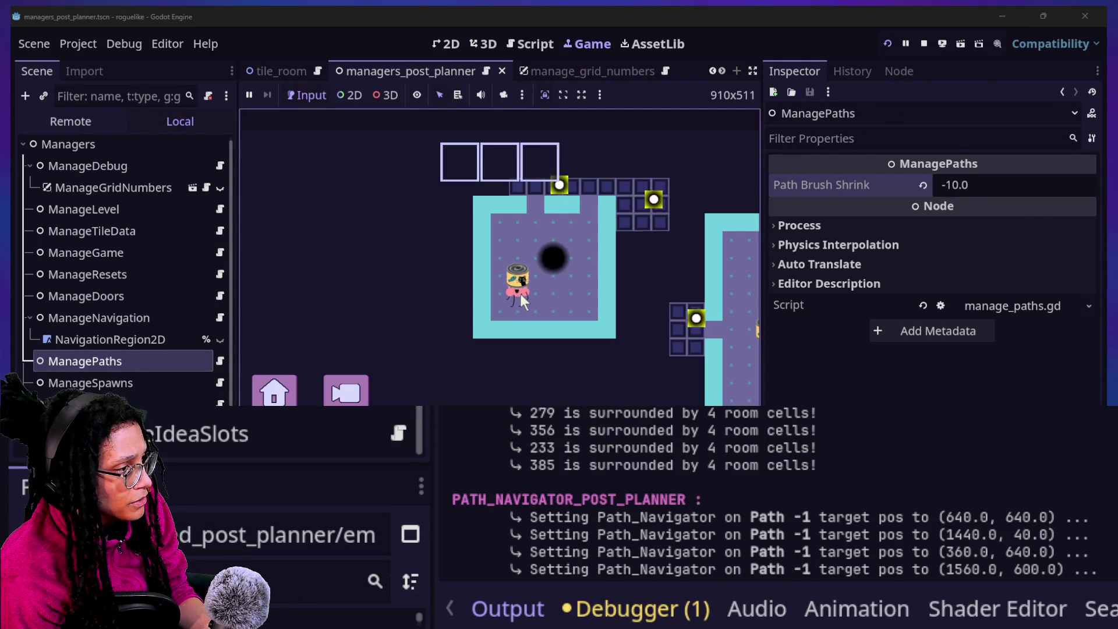
Set Path Brush Shrink to 10.0, restart, and enter a Catstagram level.
left_click(968, 188)
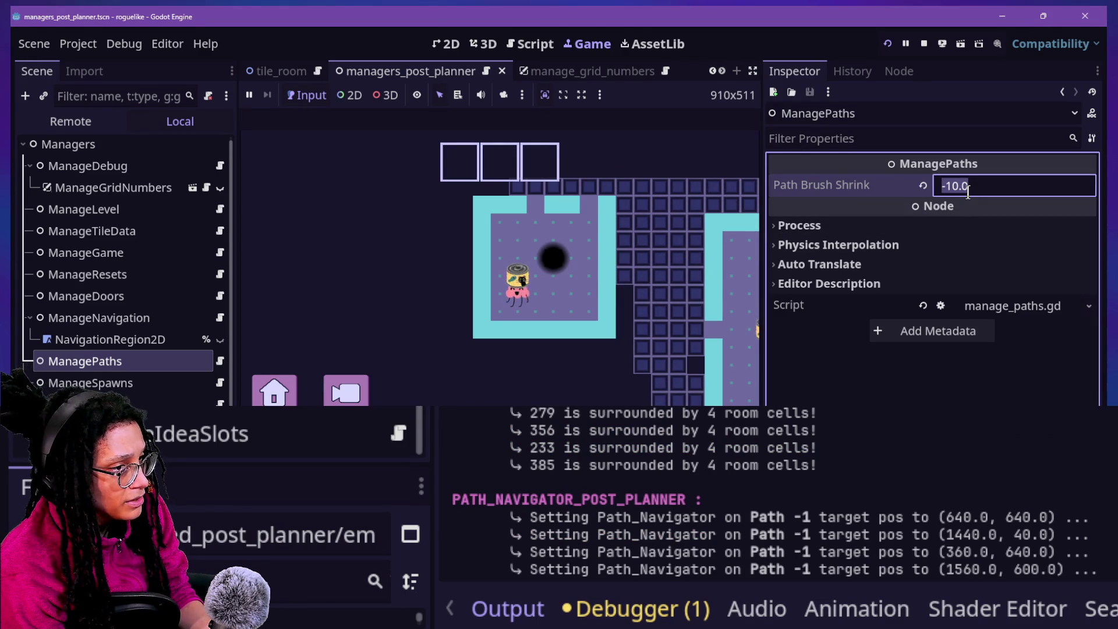
type("10")
key("Return")
left_click(889, 45)
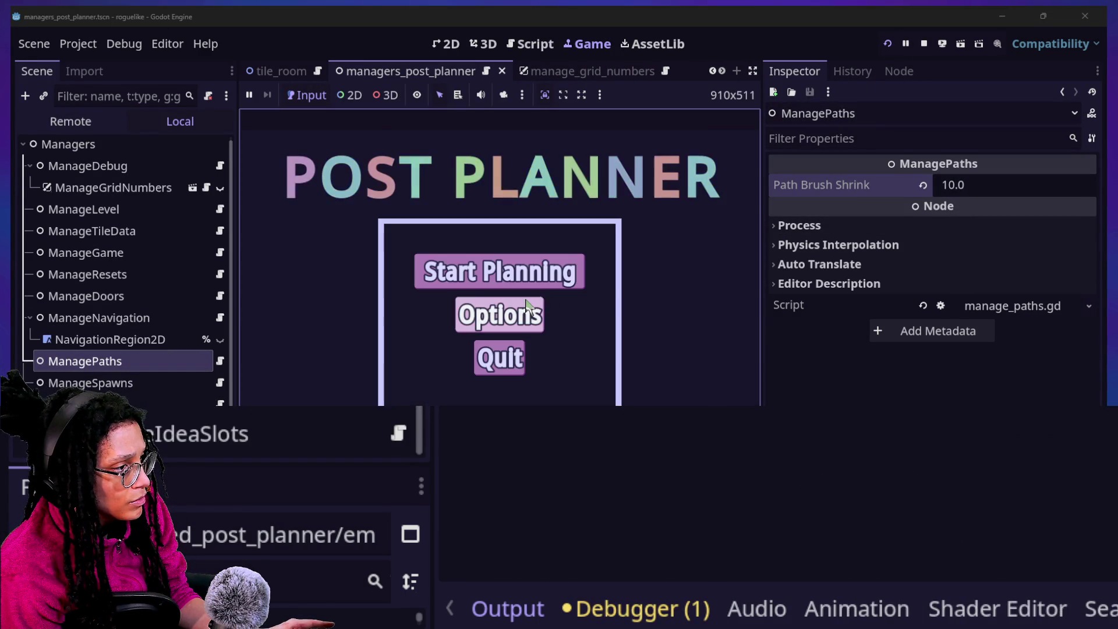
left_click(521, 285)
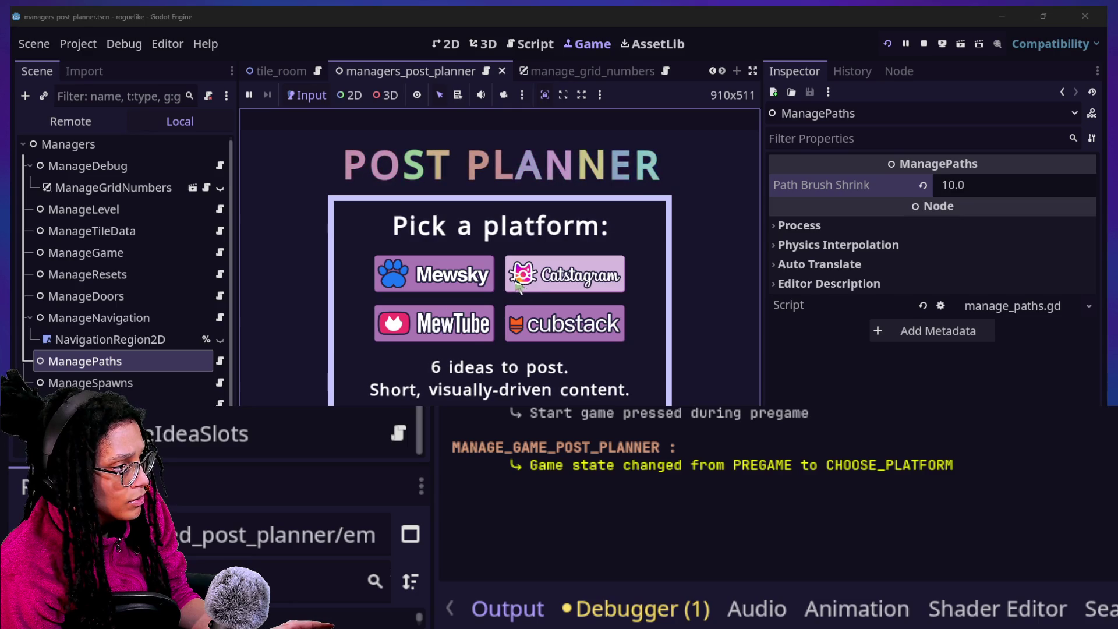
left_click(525, 290)
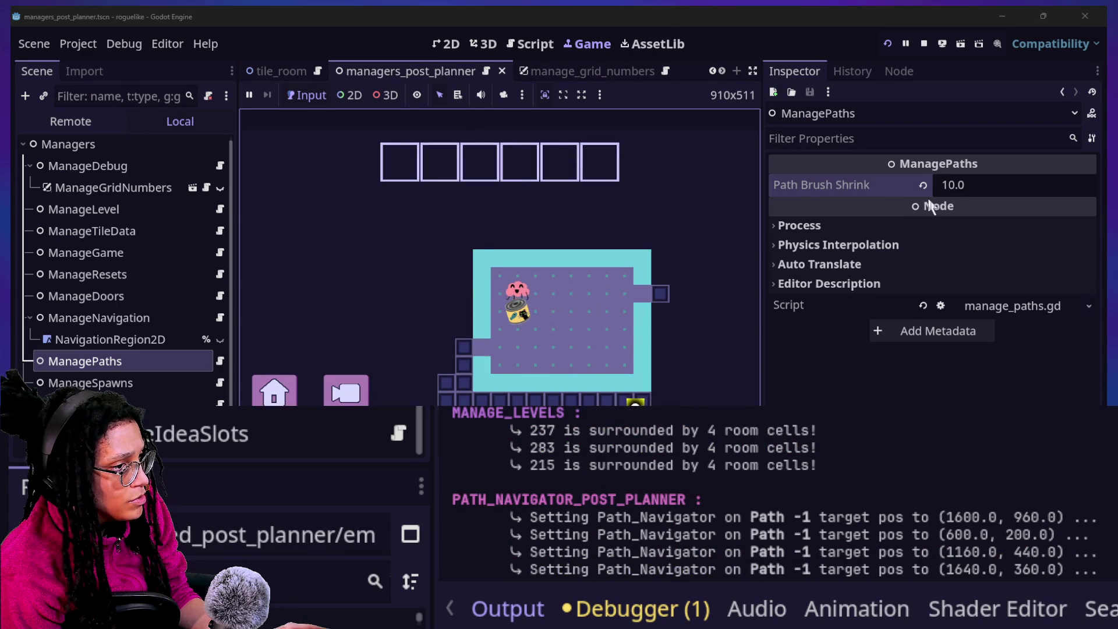
left_click(955, 184)
Keep shrink at 10.0, restart past the line 56 breakpoint into a level, and reselect ManagePaths.
type("-")
left_click(508, 386)
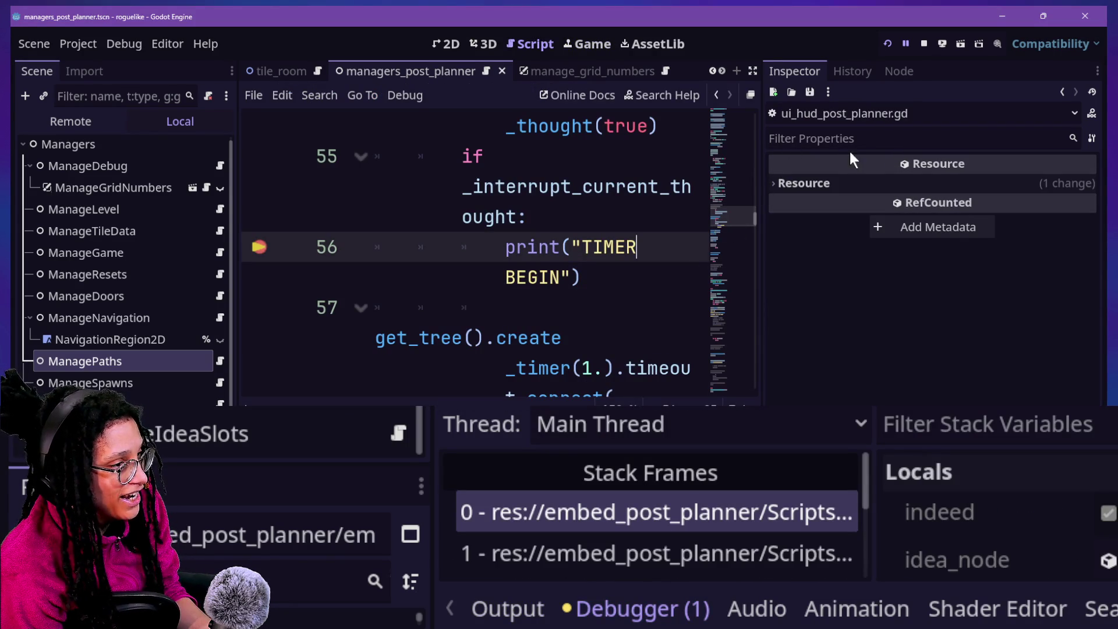
left_click(888, 42)
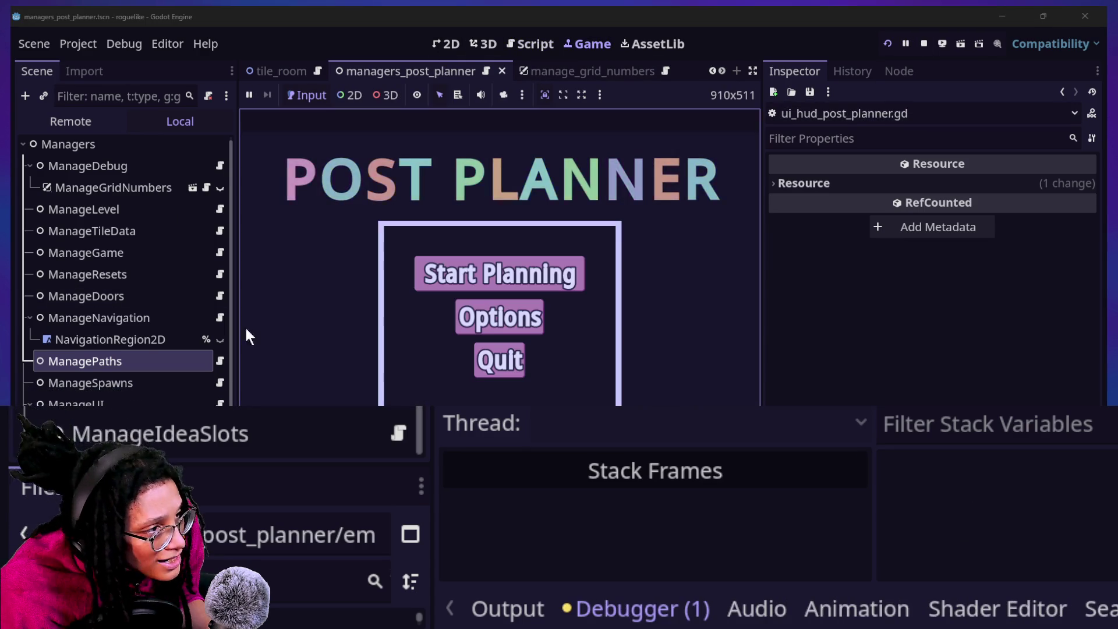
left_click(565, 276)
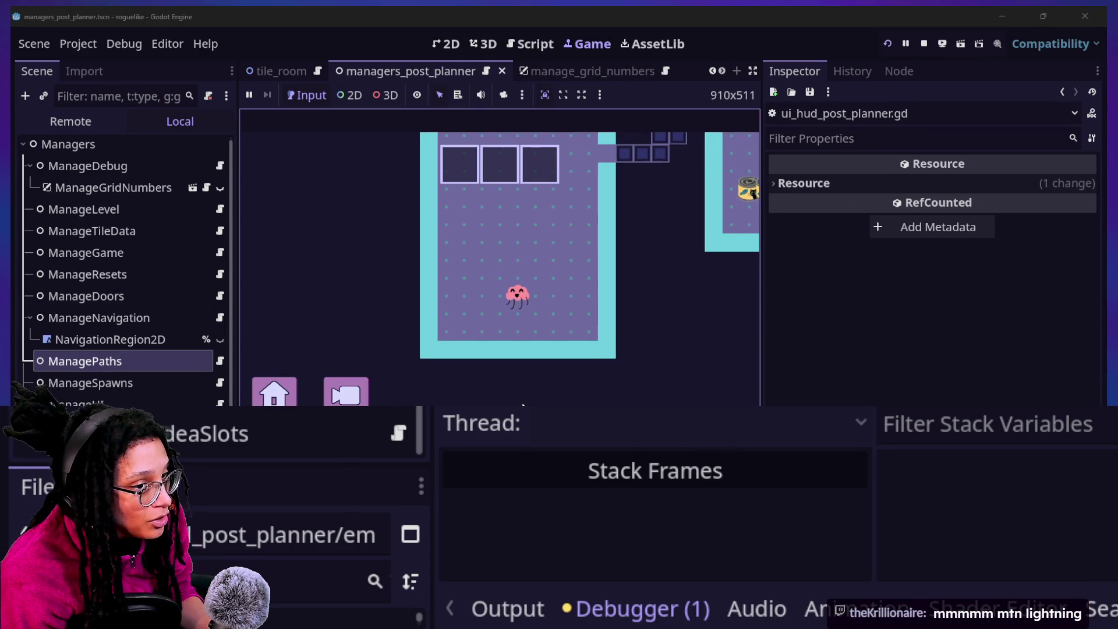
left_click(93, 365)
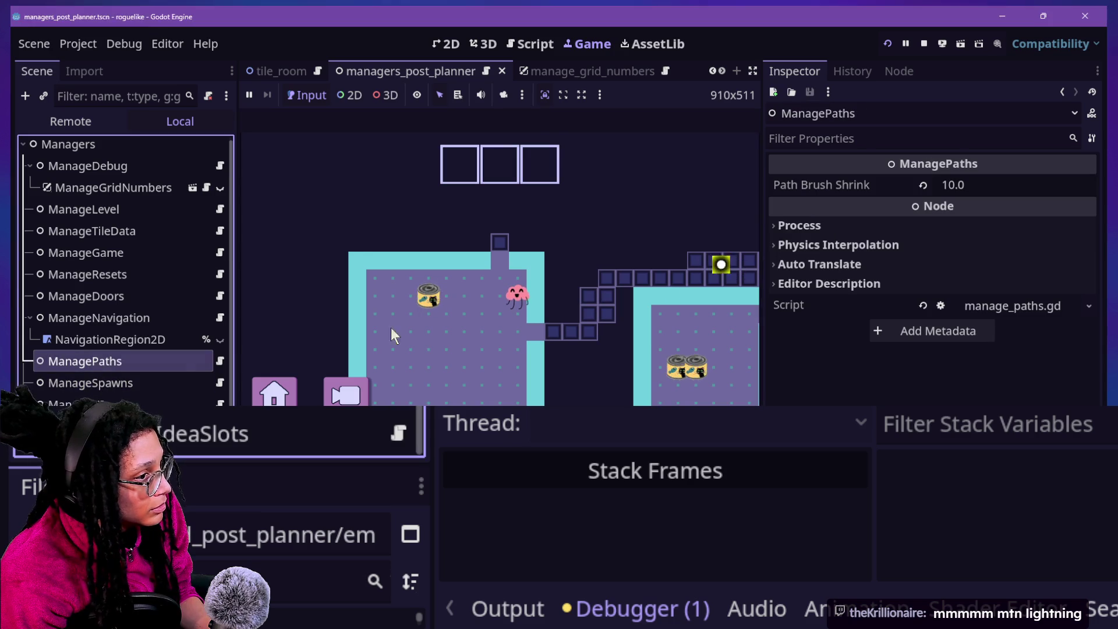
Try a more negative Path Brush Shrink and rerun the game into a Mewsky level.
left_click(989, 187)
type("-")
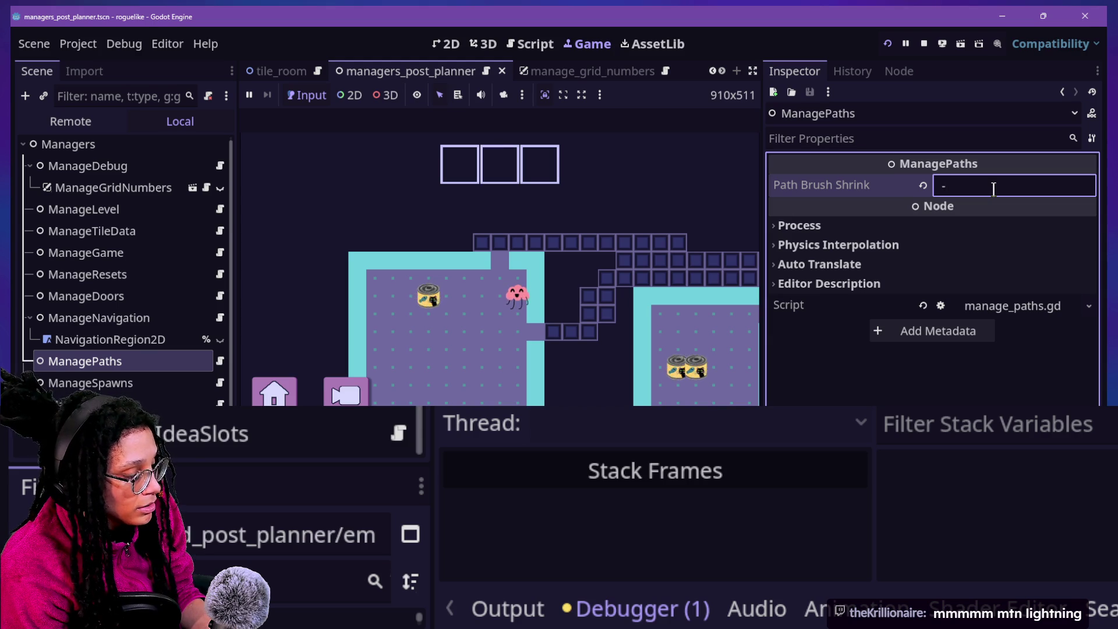
type("6")
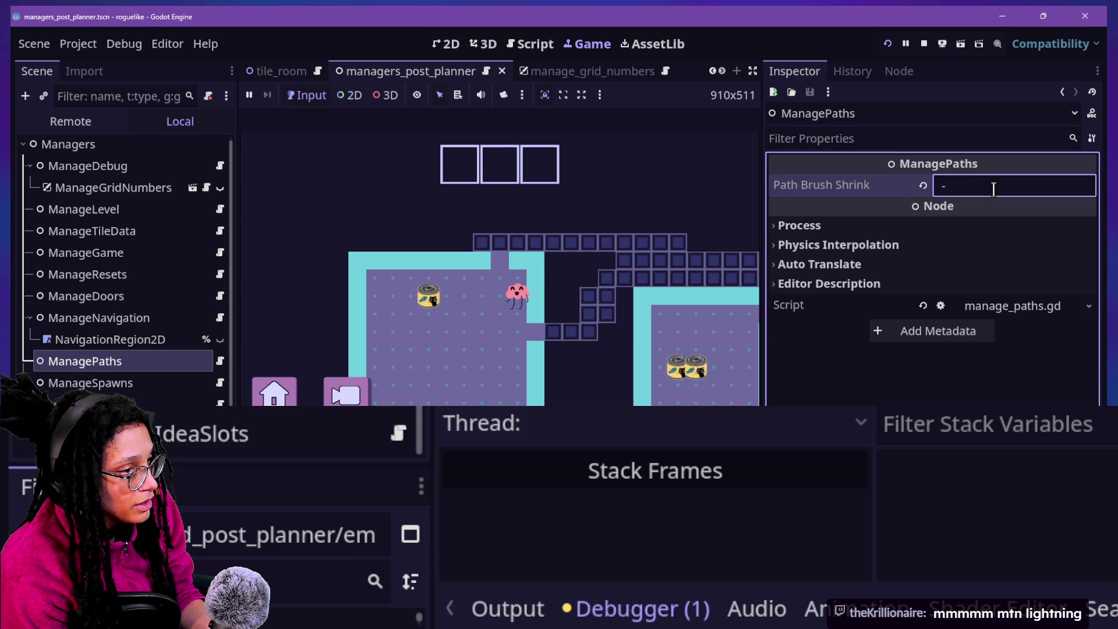
type("0")
key("Return")
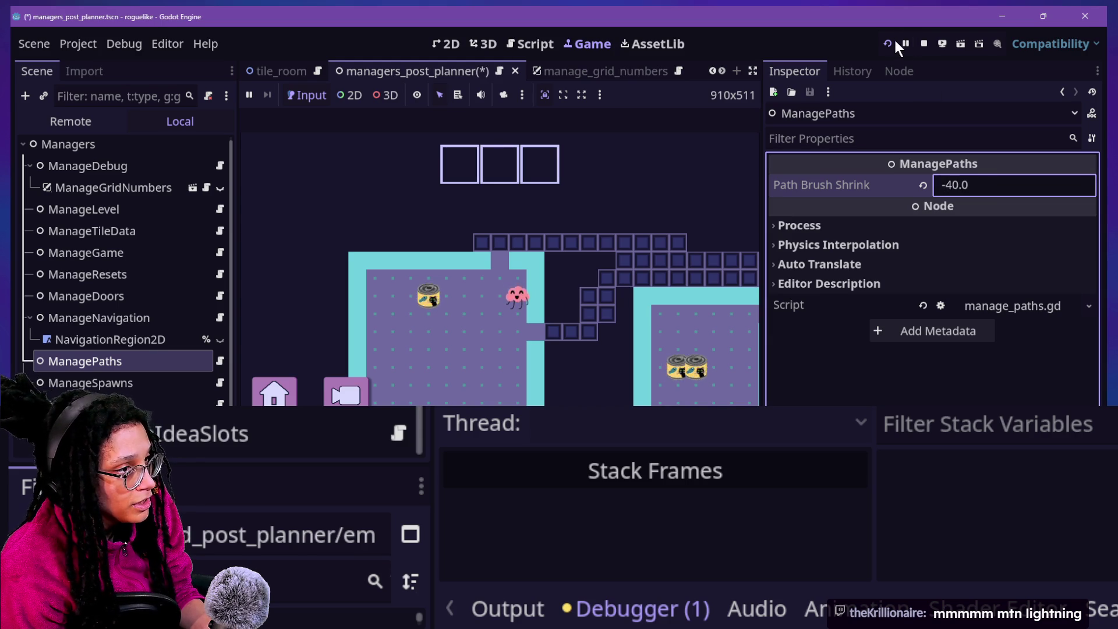
left_click(888, 44)
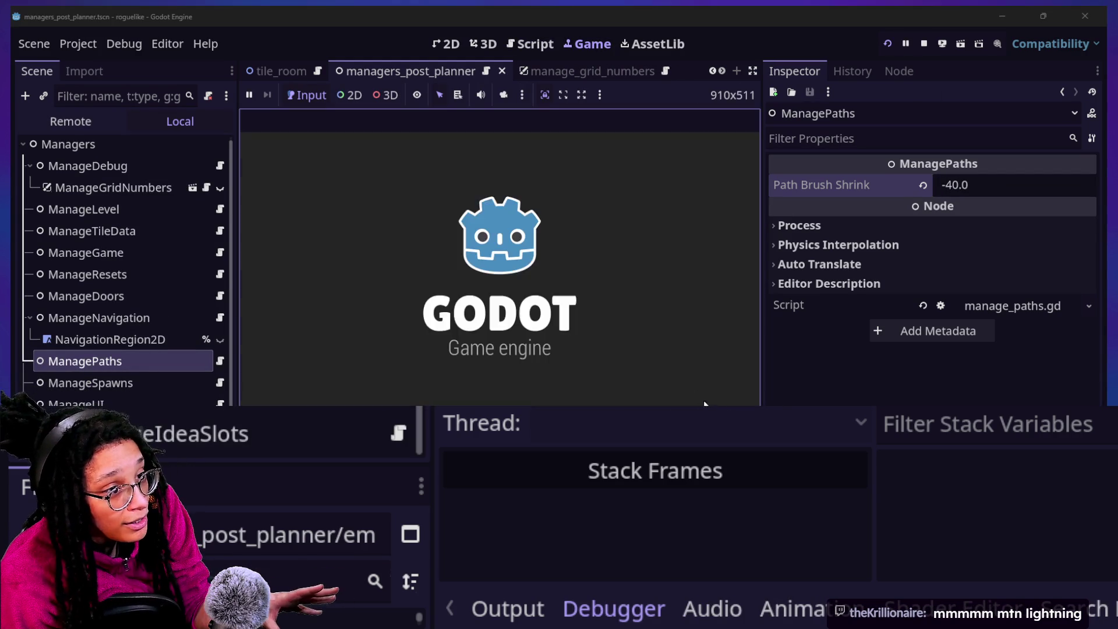
left_click(570, 281)
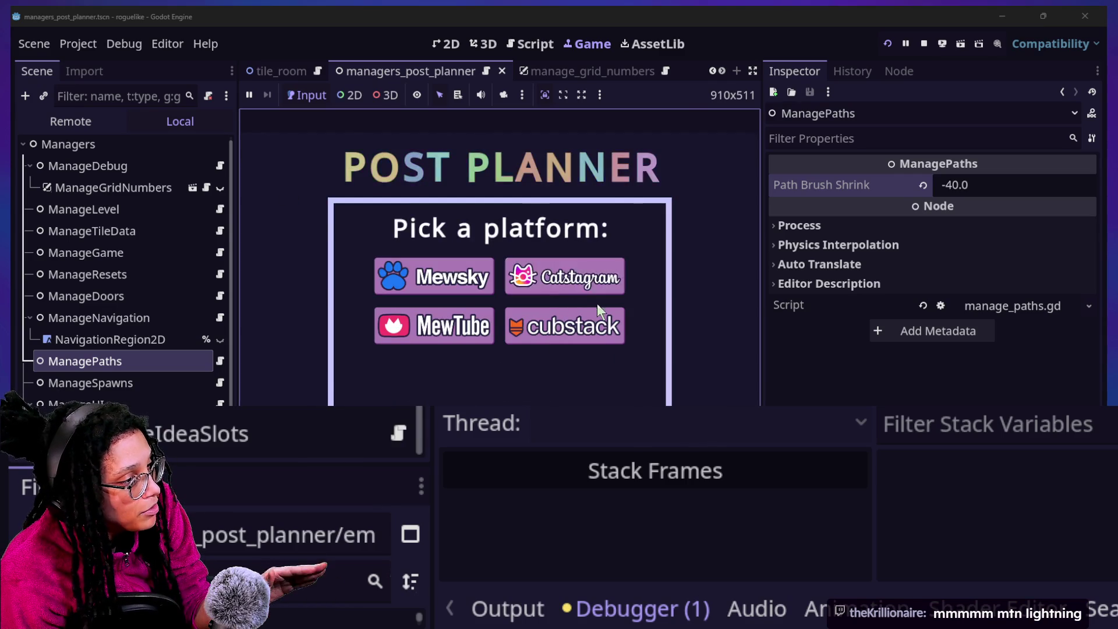
left_click(460, 284)
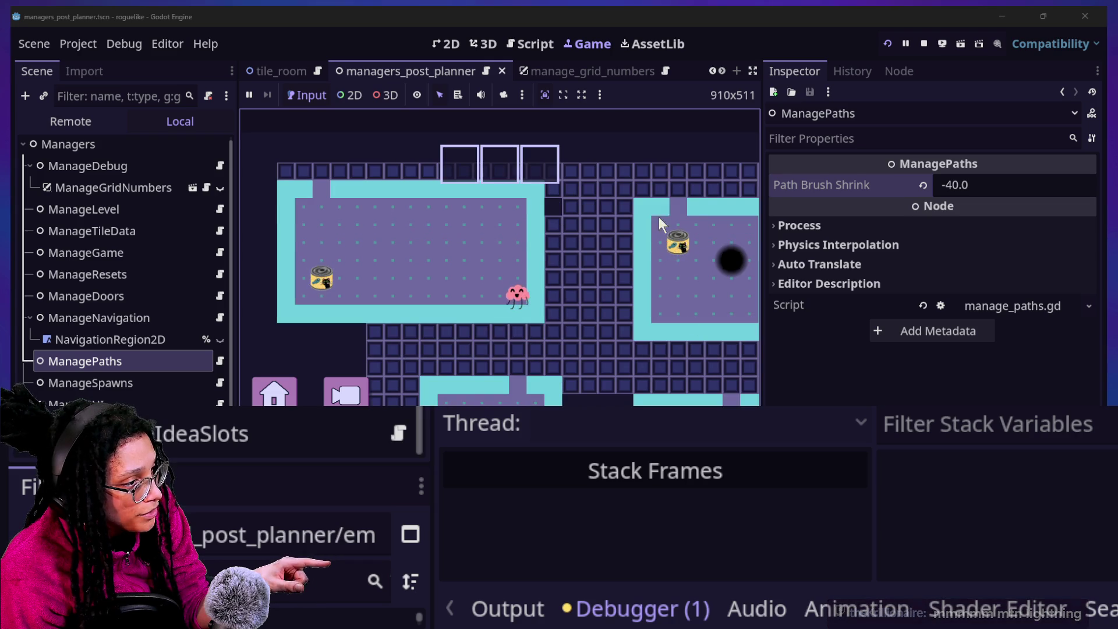
Set Path Brush Shrink to -6.0, save the scene, and restart the game.
left_click(1003, 195)
type("-6")
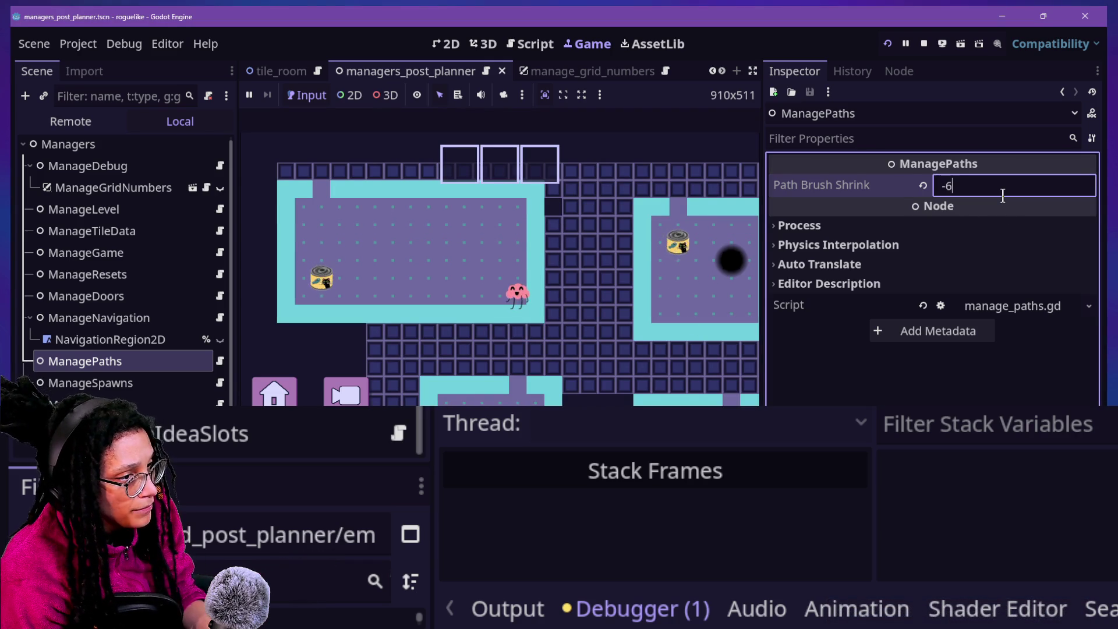
key("Return")
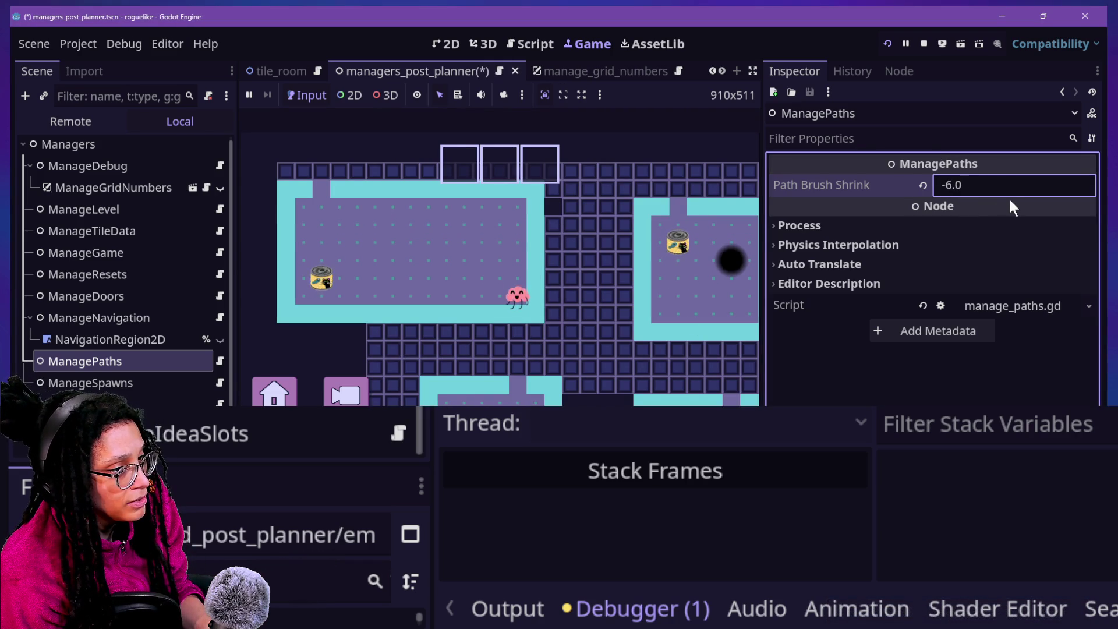
scroll(1009, 195, "up", 1)
left_click(999, 187)
type("06")
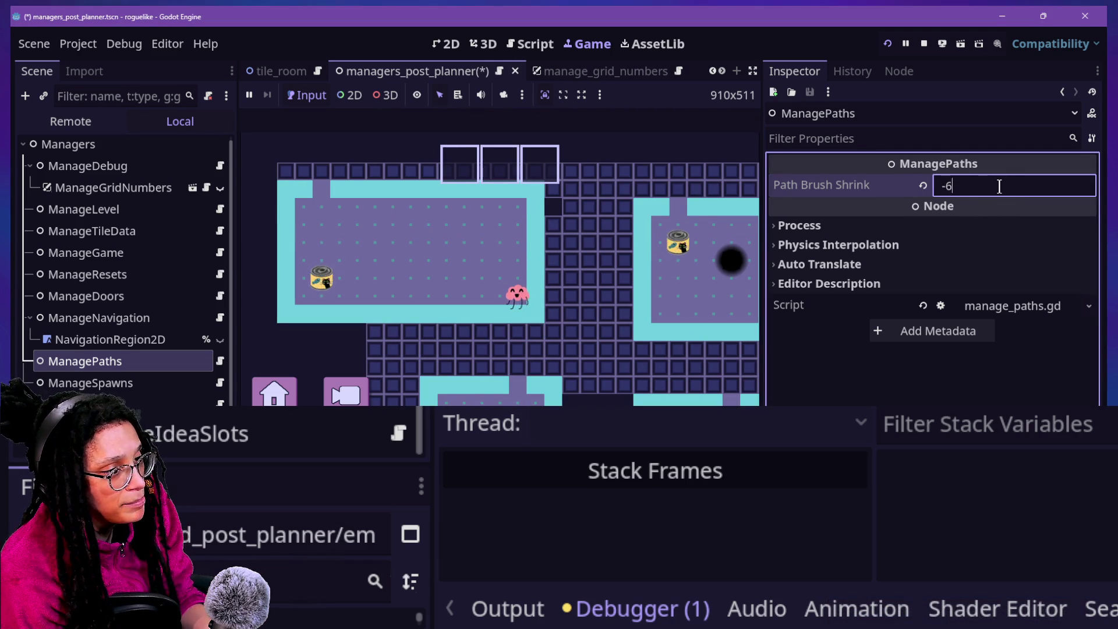
key("Return")
key("ctrl+s")
left_click(889, 48)
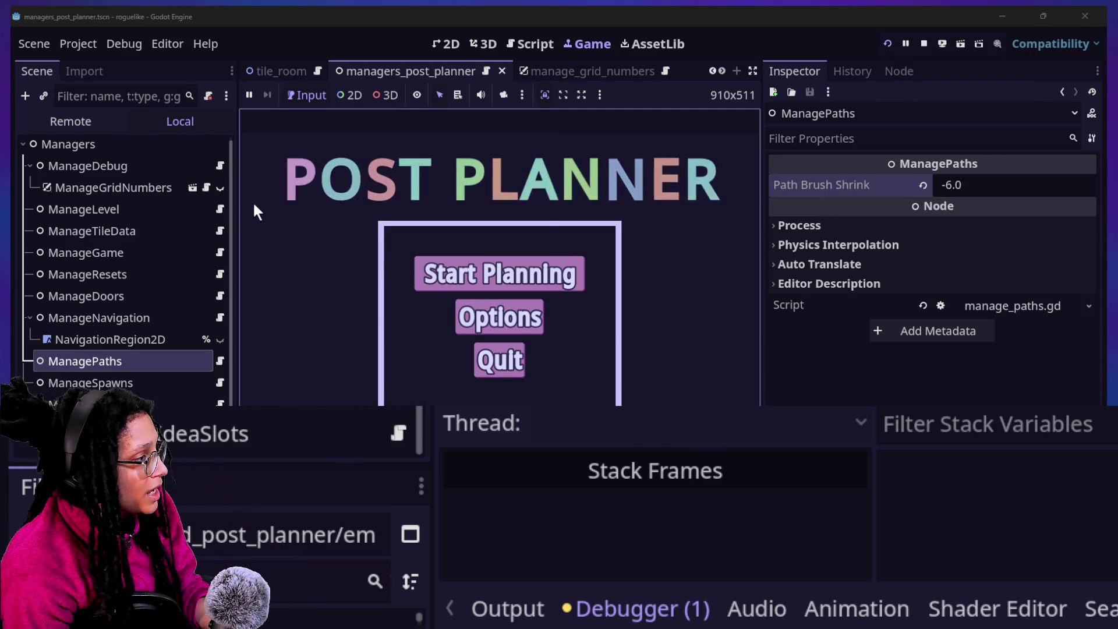
left_click(209, 361)
In manage_paths.gd, replace path_brush_shrink's 1.3 default with -6 on line 6.
left_click(220, 361)
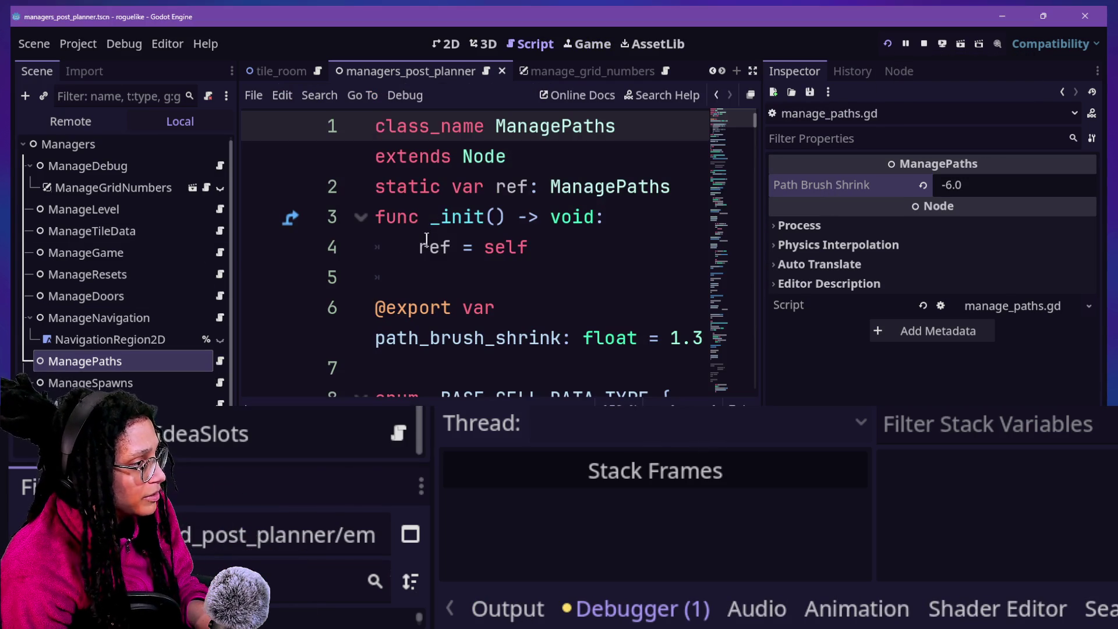
left_click(427, 239)
key("ctrl+shift+F11")
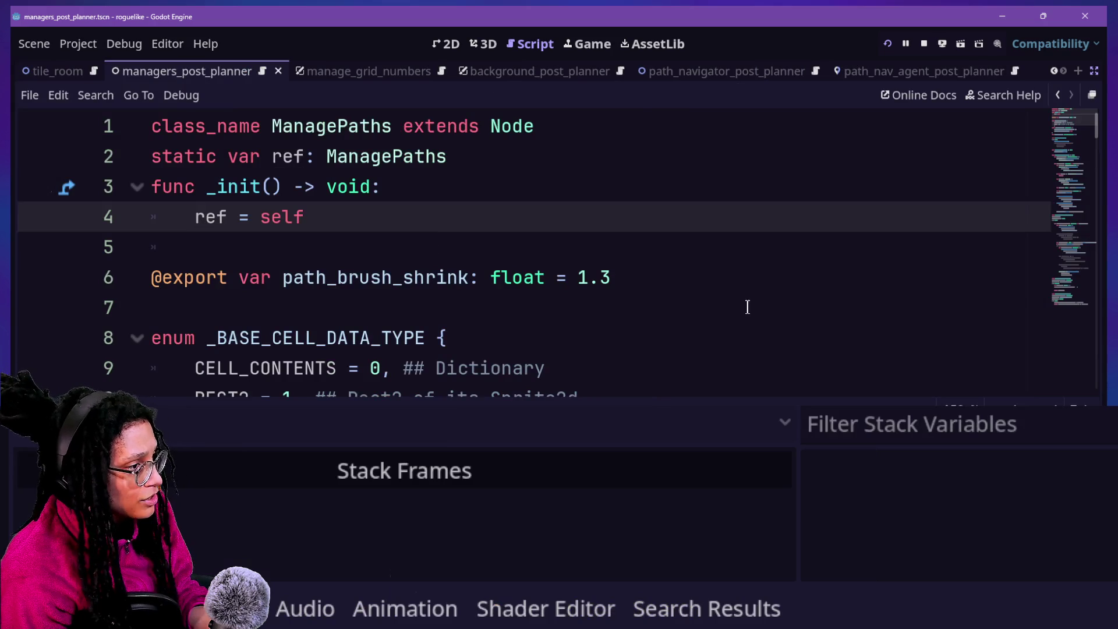
left_click(649, 292)
type("## Lower is chunkier")
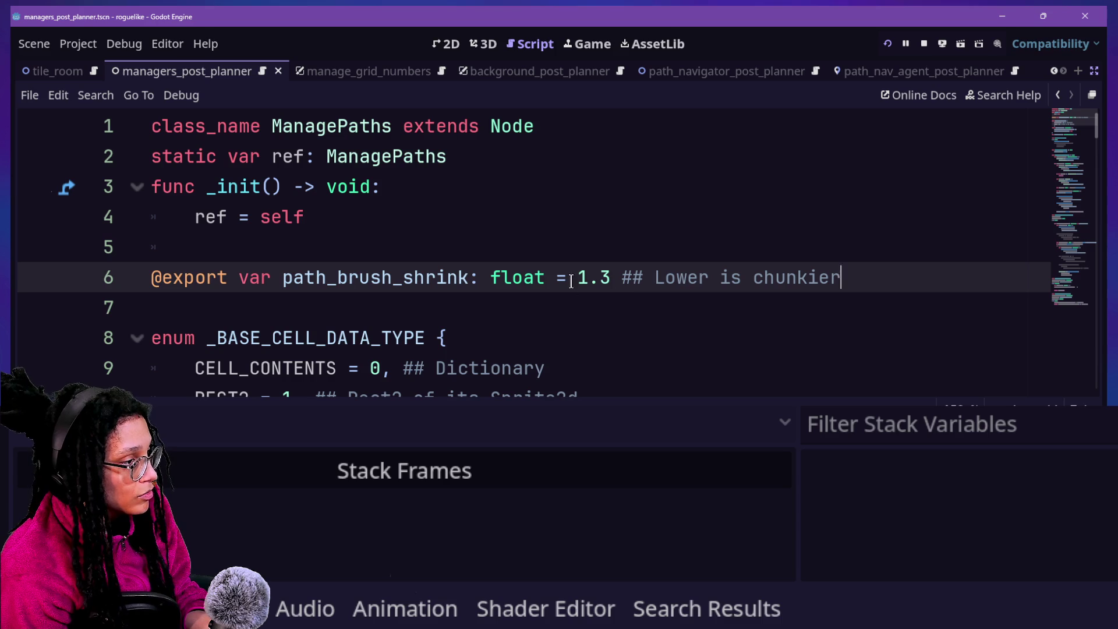
key("BackSpace")
type("-6")
left_click(609, 219)
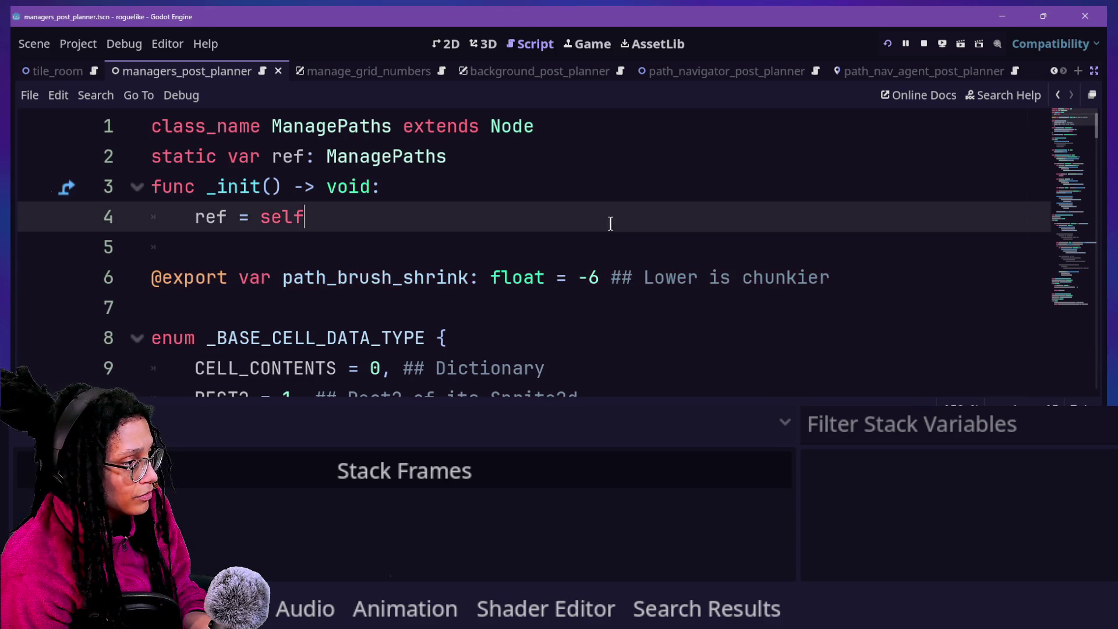
left_click(601, 273)
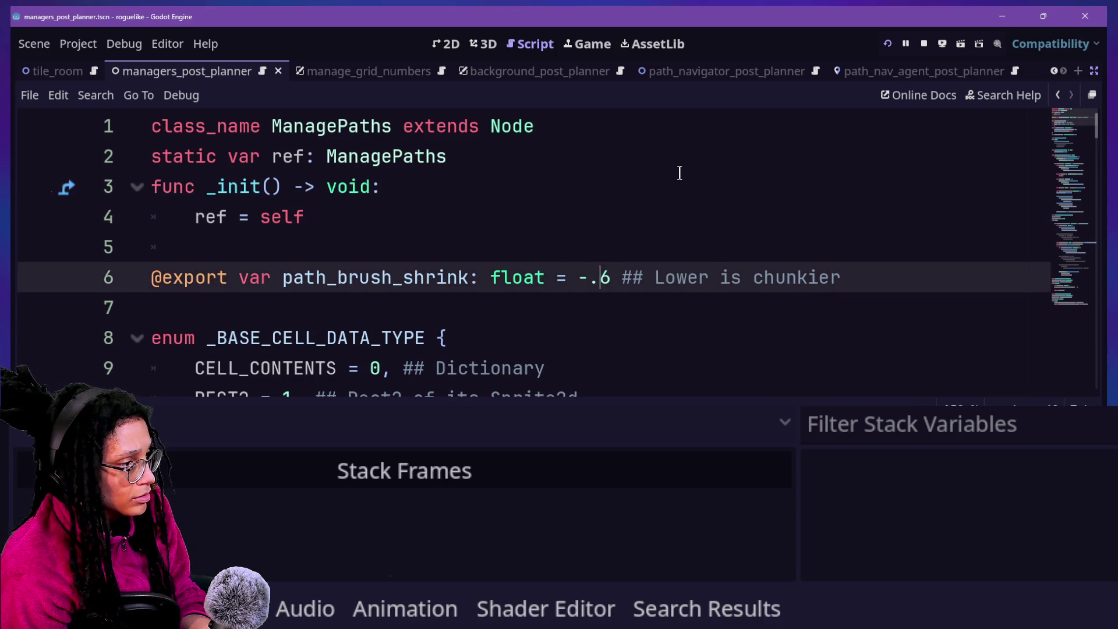
key("Up")
key("Right")
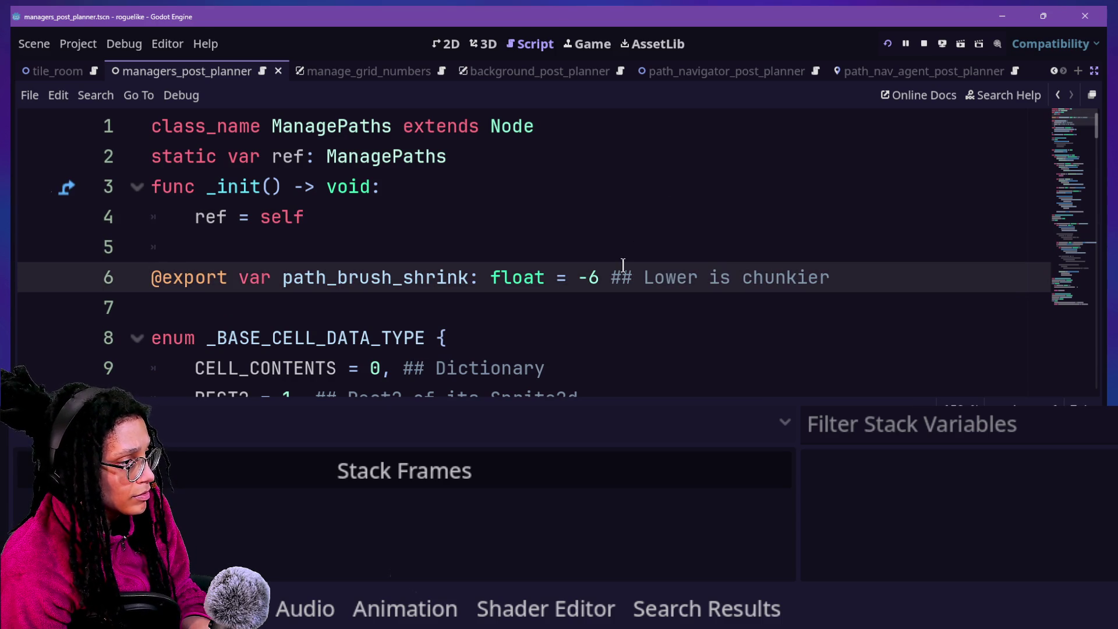
type(".")
left_click(758, 111)
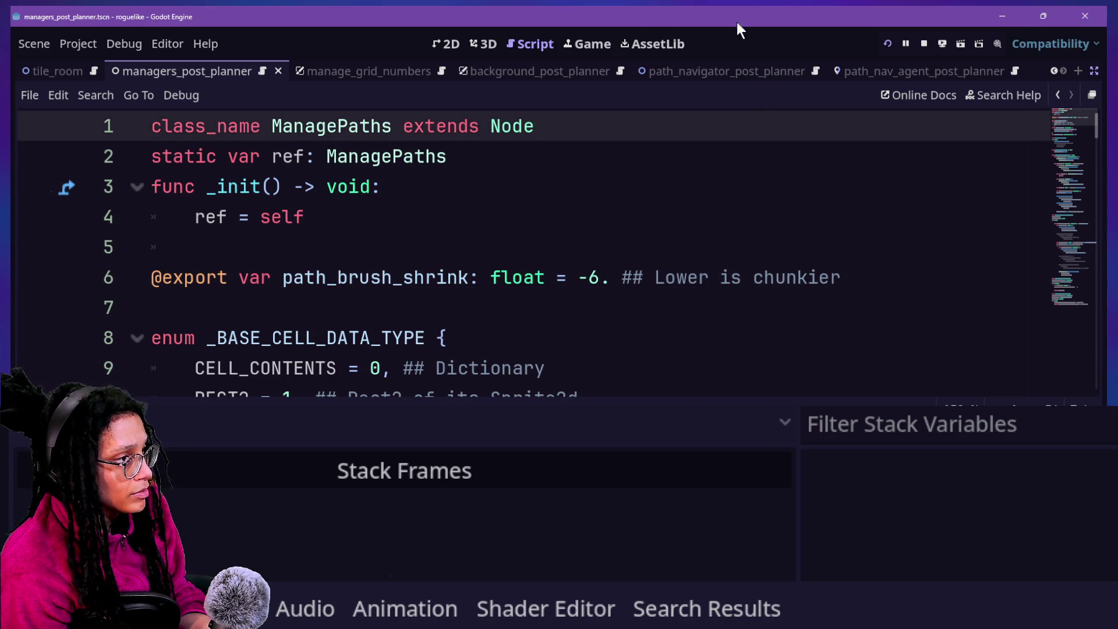
left_click(588, 44)
Enter a platform to hit the line 56 breakpoint, then widen the Debugger's Locals panel.
left_click(646, 304)
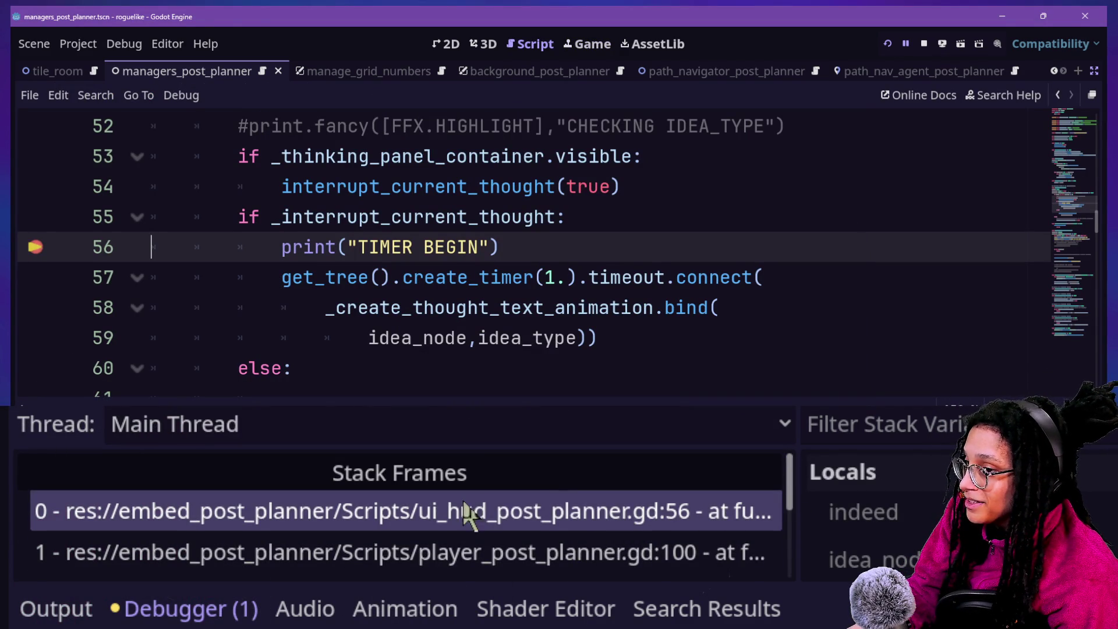
scroll(759, 525, "down", 1)
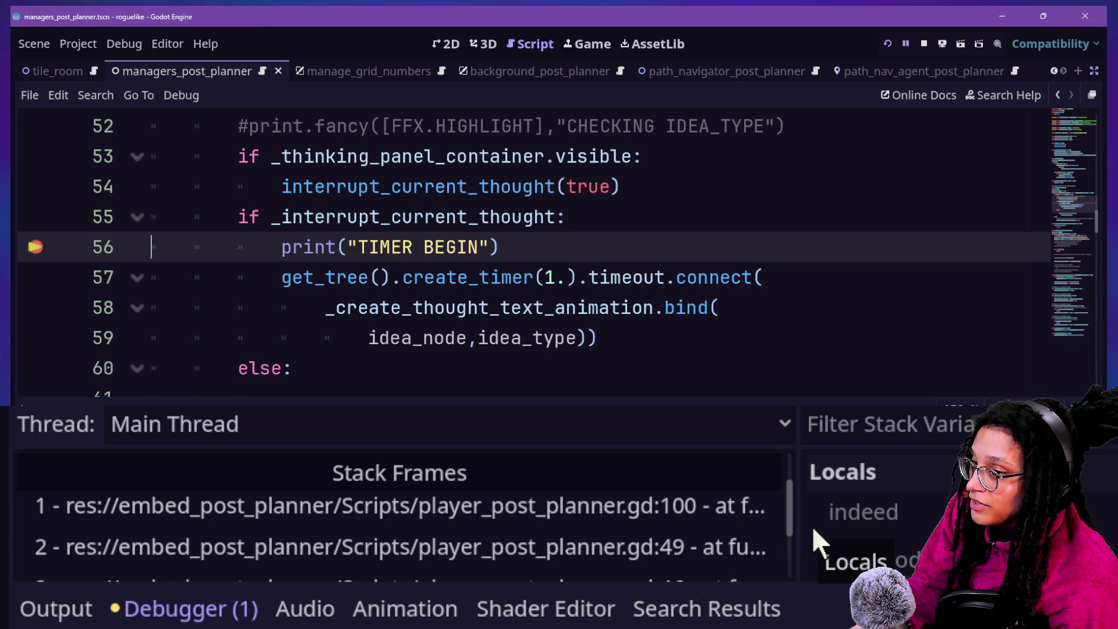
left_click_drag(798, 503, 406, 522)
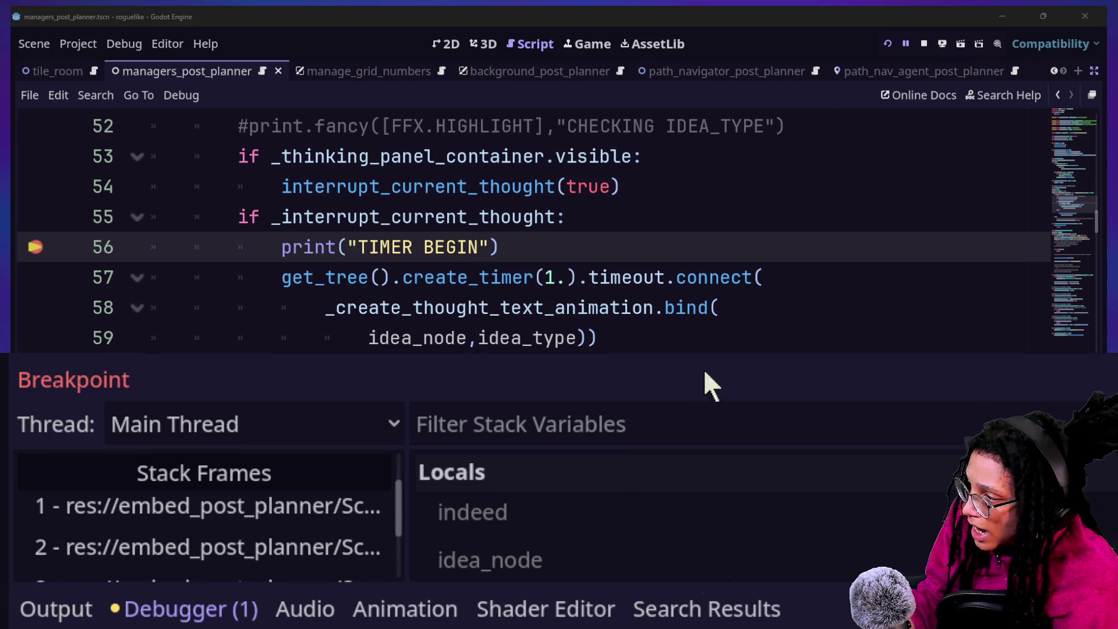
scroll(204, 478, "down", 3)
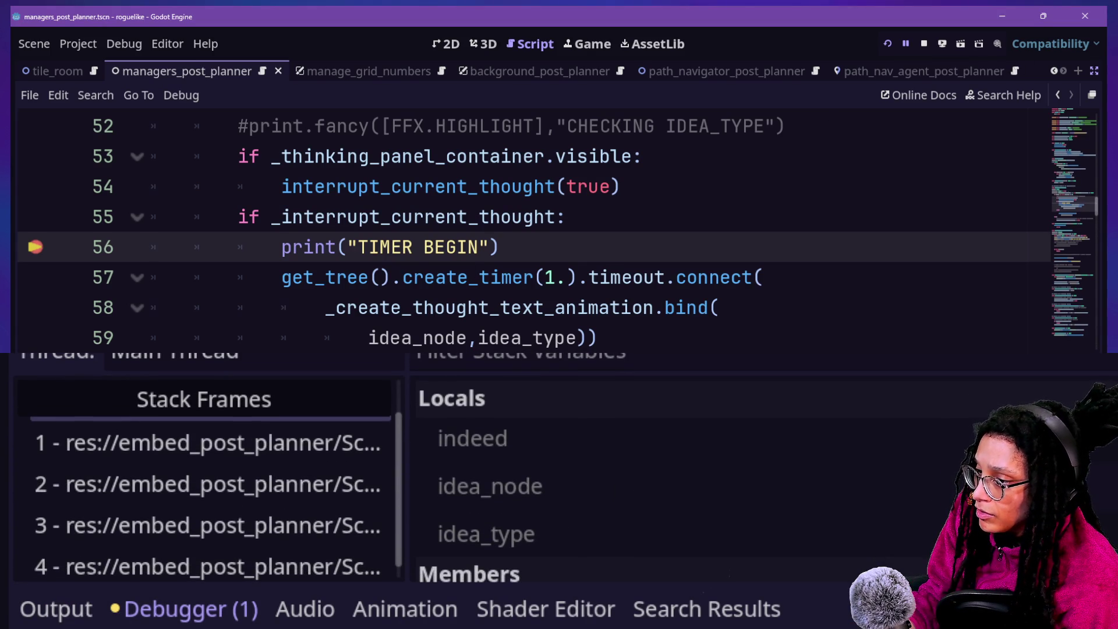
mouse_move(1112, 471)
left_mouse_down()
mouse_move(781, 464)
mouse_move(839, 478)
left_mouse_up()
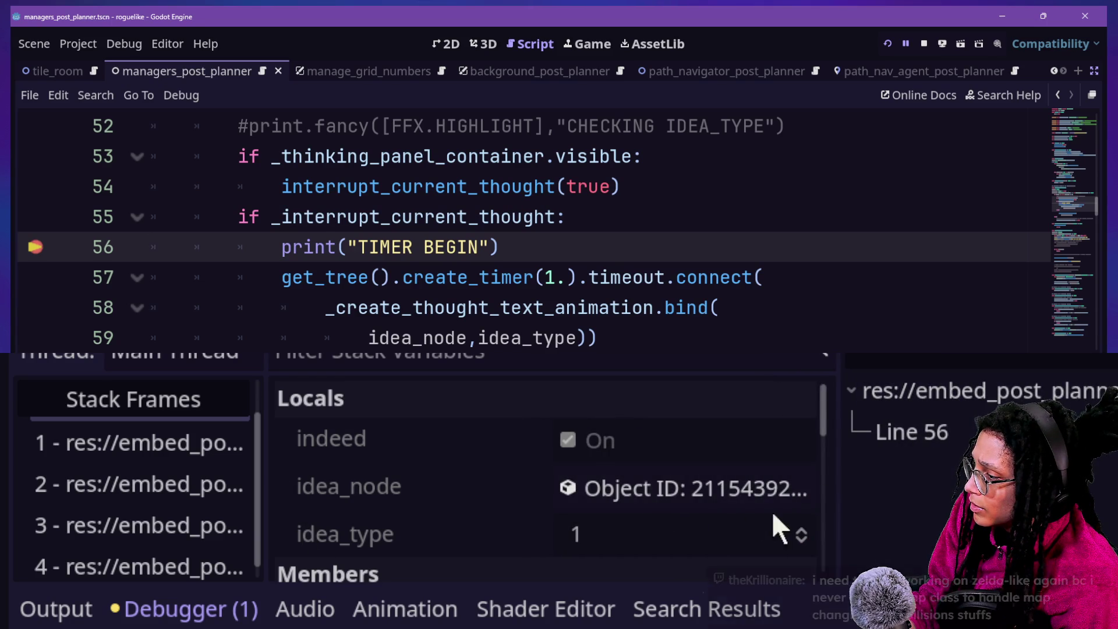
Inspect idea_node's remote object, restore the editor docks, and scroll its Inspector properties.
left_click(746, 474)
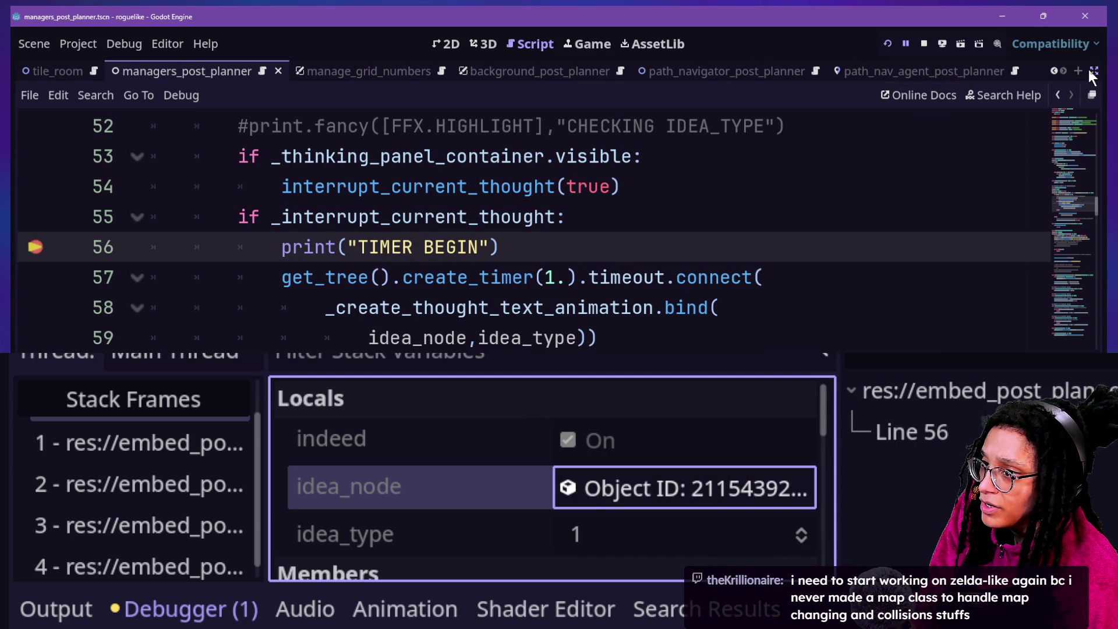
left_click(1092, 94)
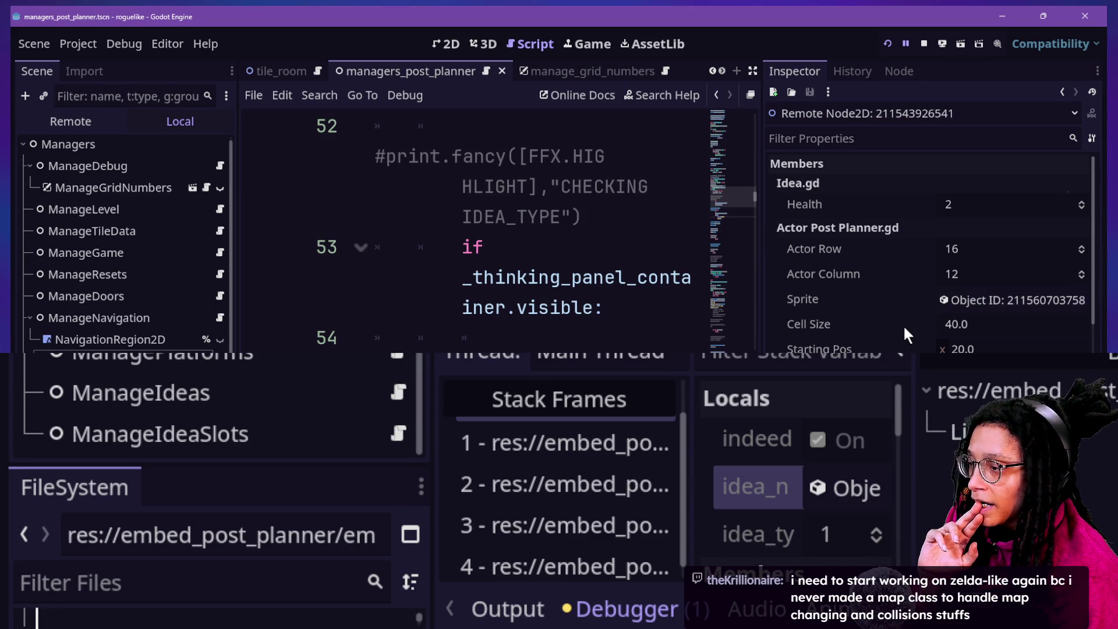
scroll(902, 323, "down", 4)
scroll(903, 321, "down", 4)
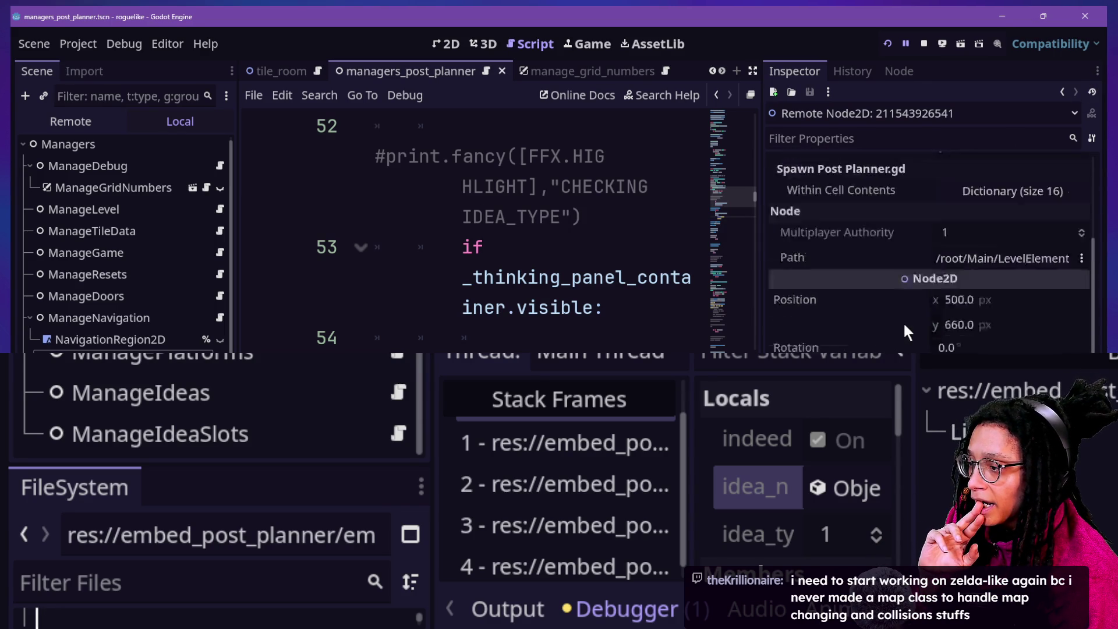
scroll(903, 321, "up", 8)
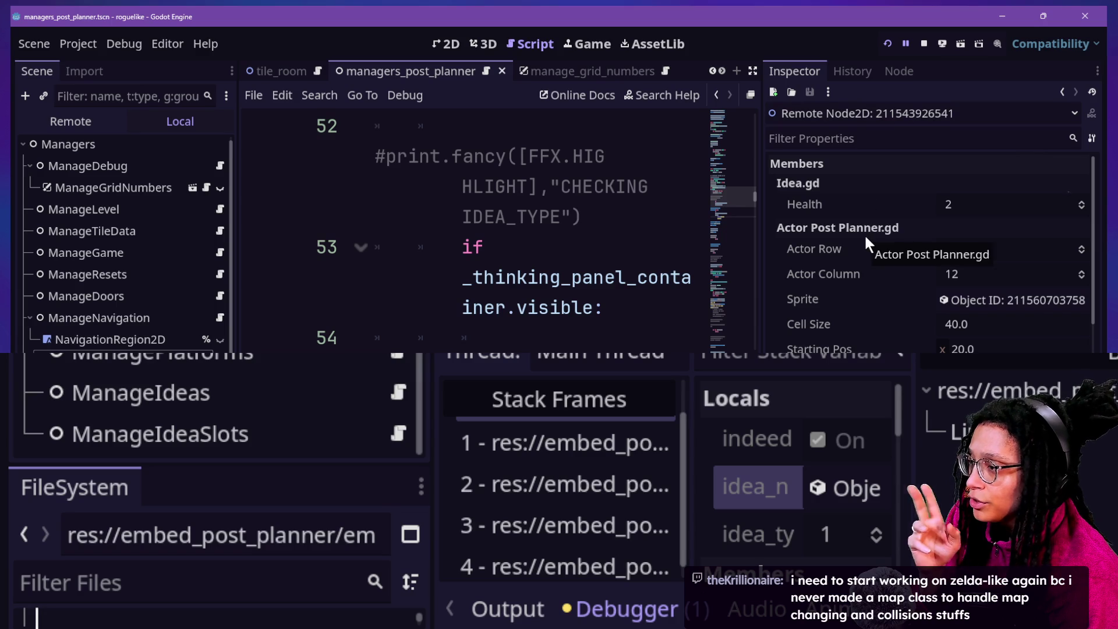
scroll(819, 281, "down", 8)
scroll(819, 281, "down", 10)
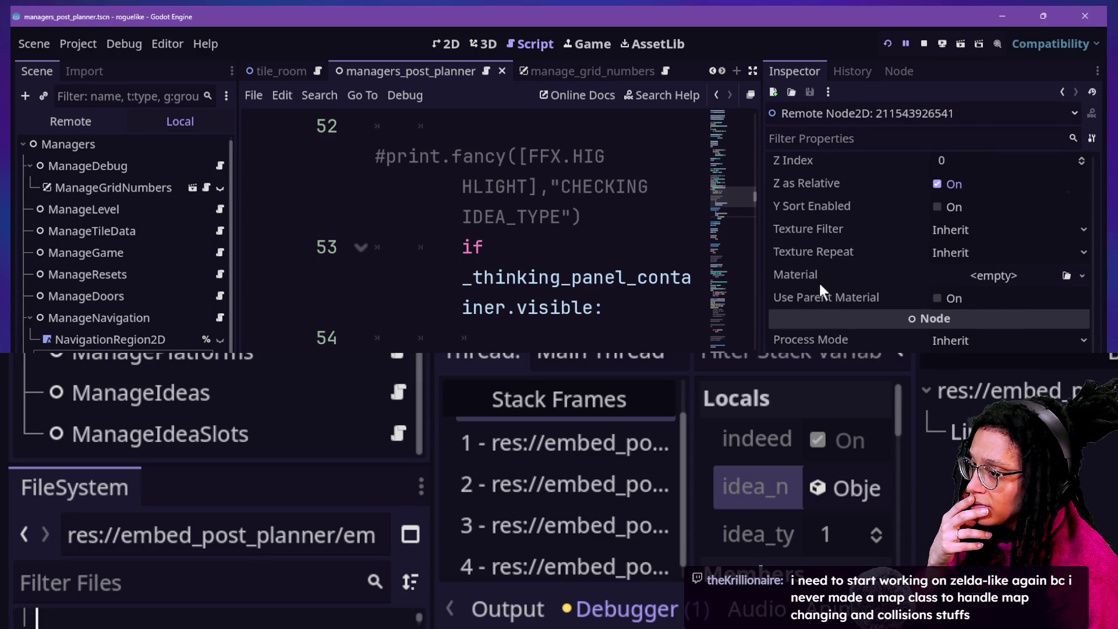
scroll(819, 281, "up", 15)
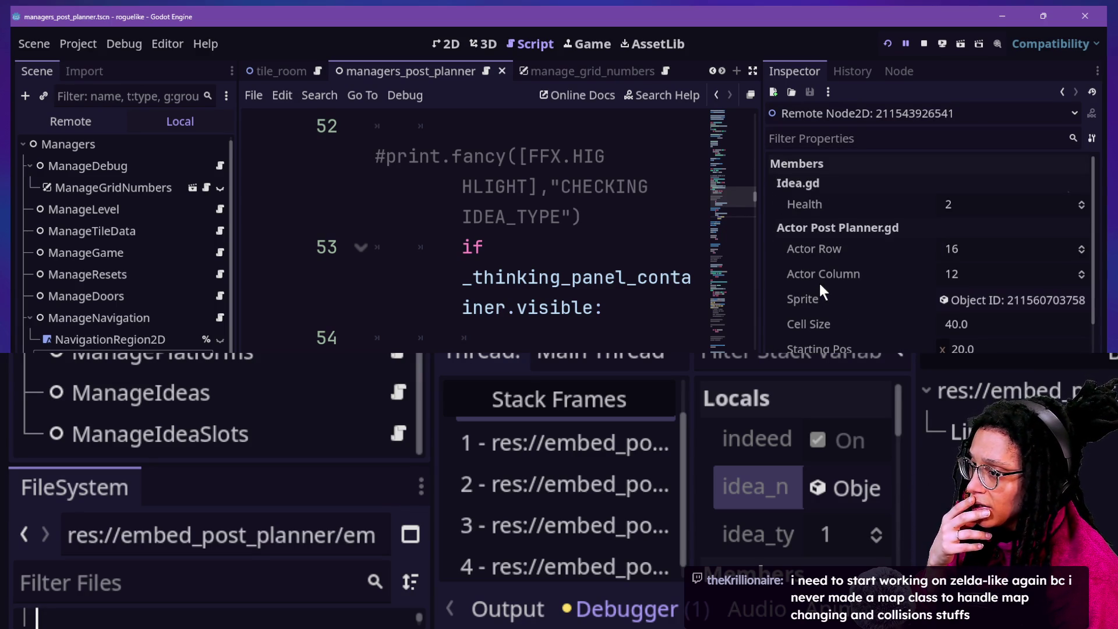
Open the idea's Sprite object, go back, and review Health 2, Actor Row 16, Actor Column 12.
left_click(939, 299)
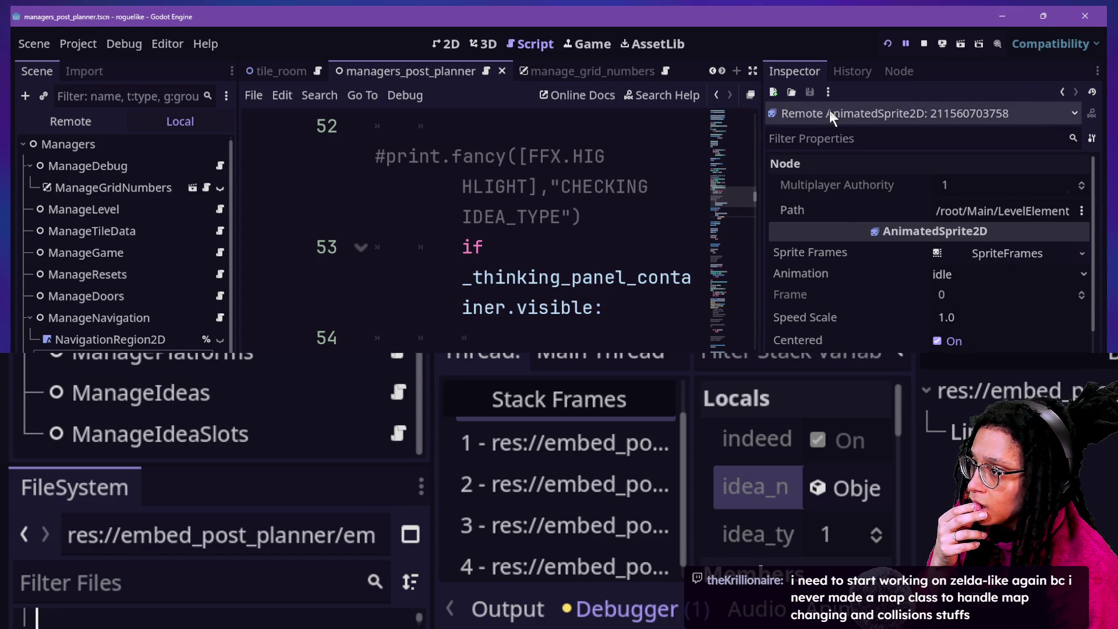
left_click(1066, 92)
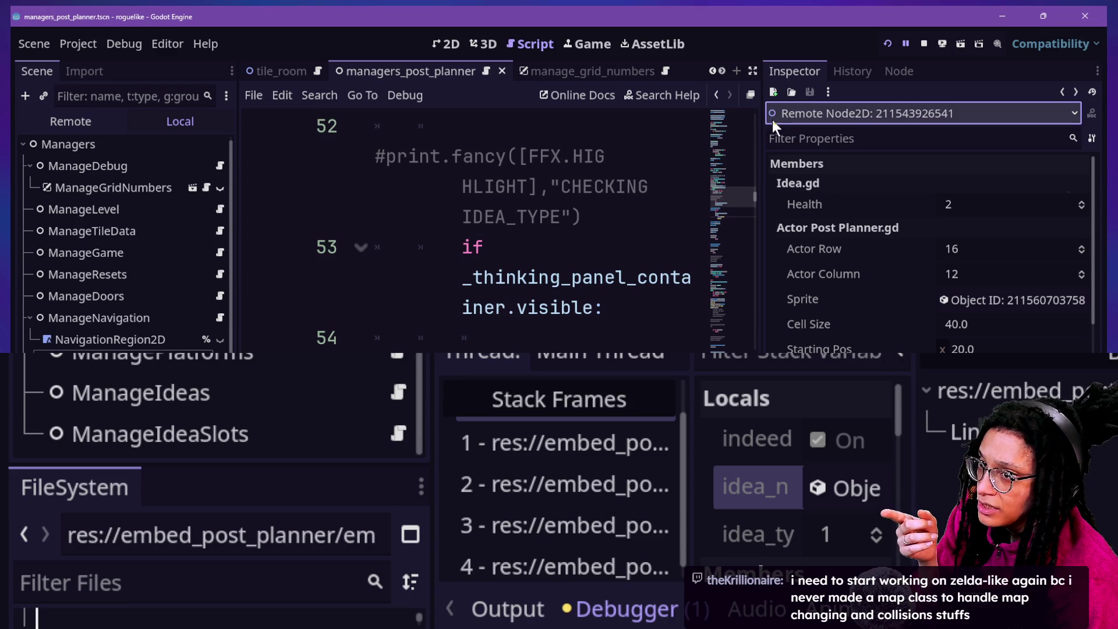
scroll(837, 257, "down", 2)
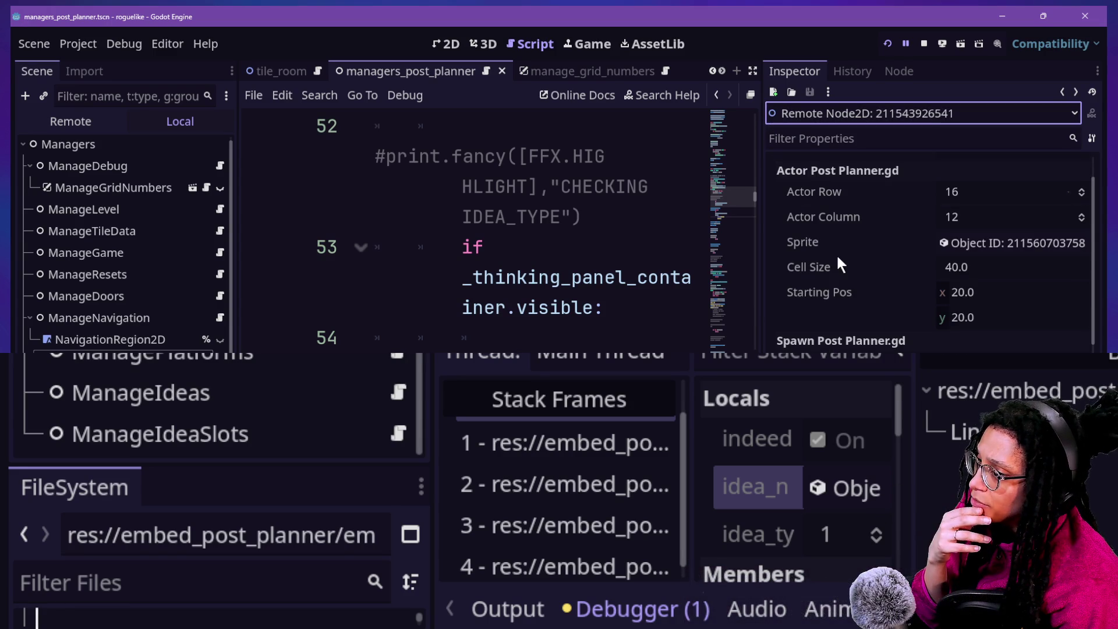
scroll(837, 257, "down", 5)
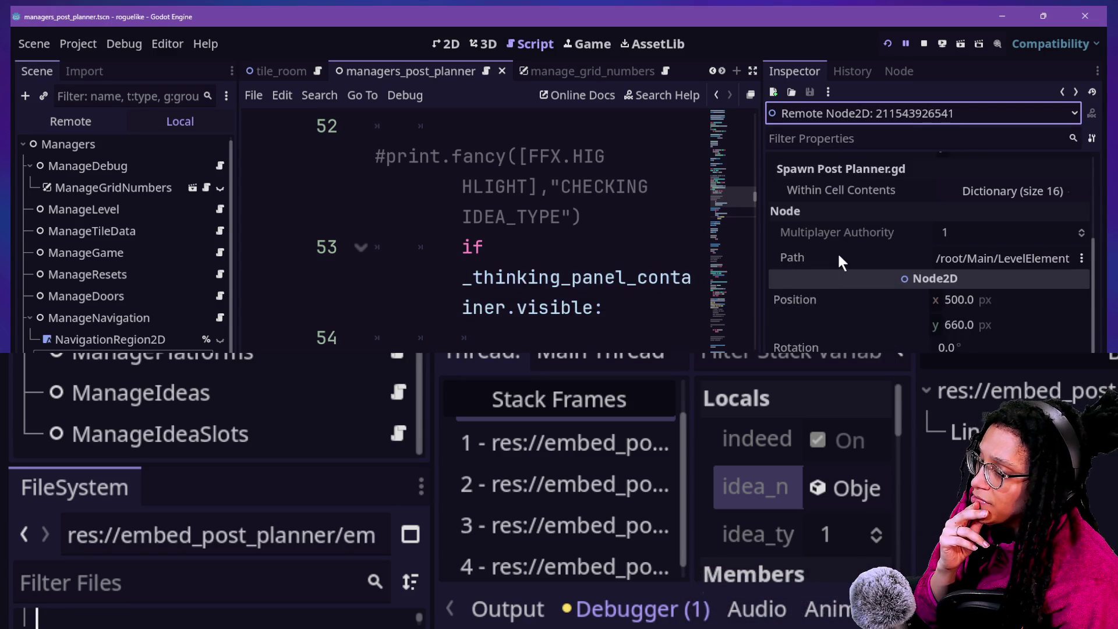
scroll(838, 257, "down", 10)
scroll(839, 257, "up", 3)
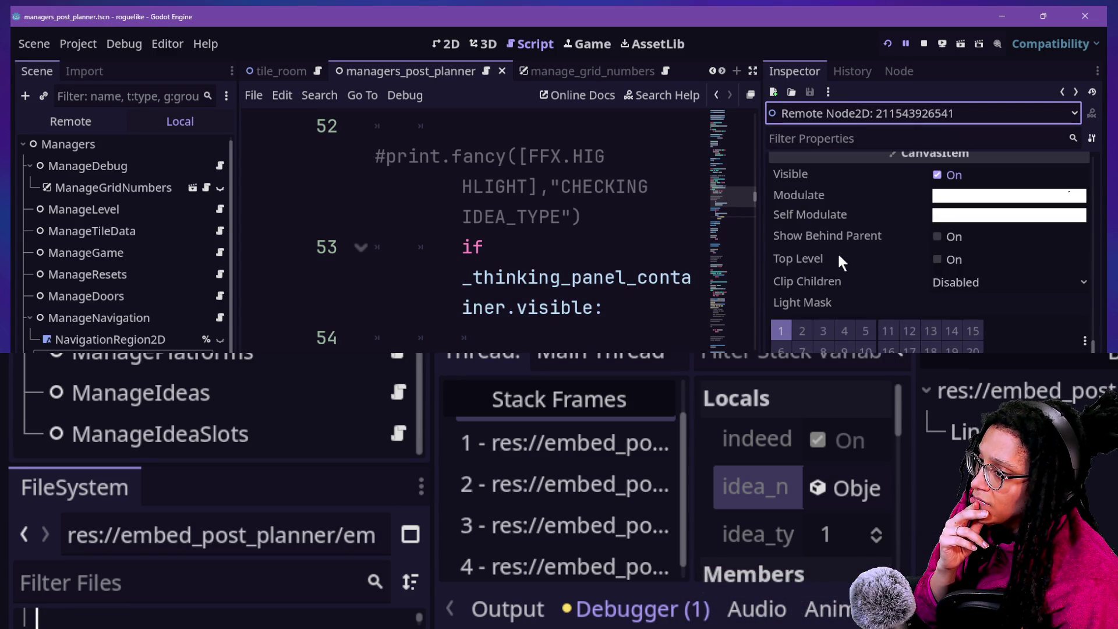
scroll(837, 252, "up", 3)
scroll(837, 252, "up", 5)
scroll(837, 252, "down", 1)
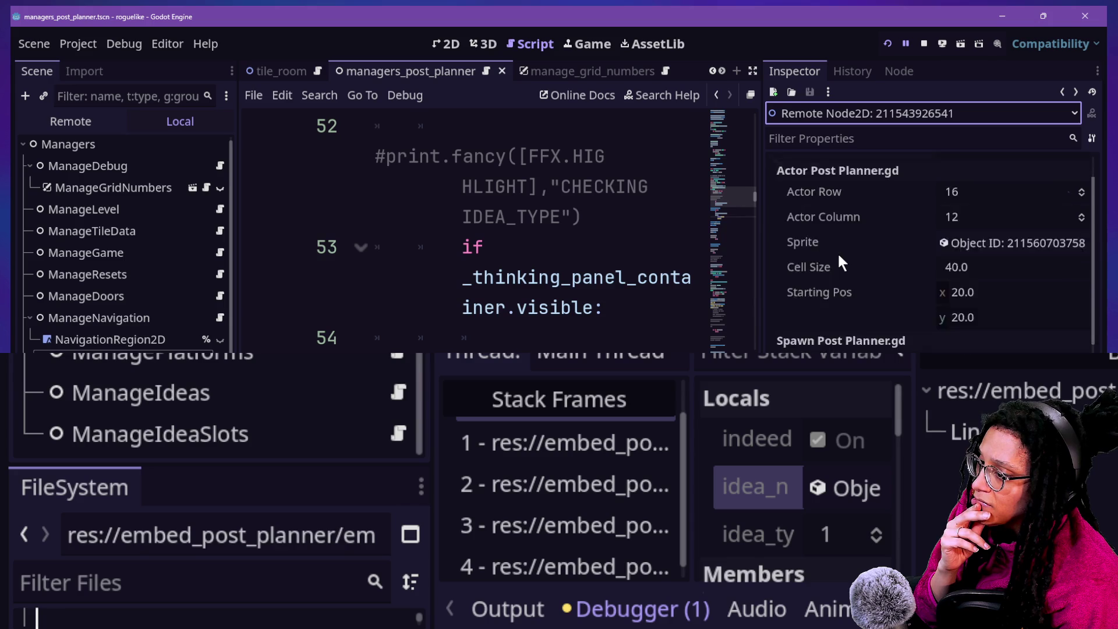
scroll(837, 252, "up", 2)
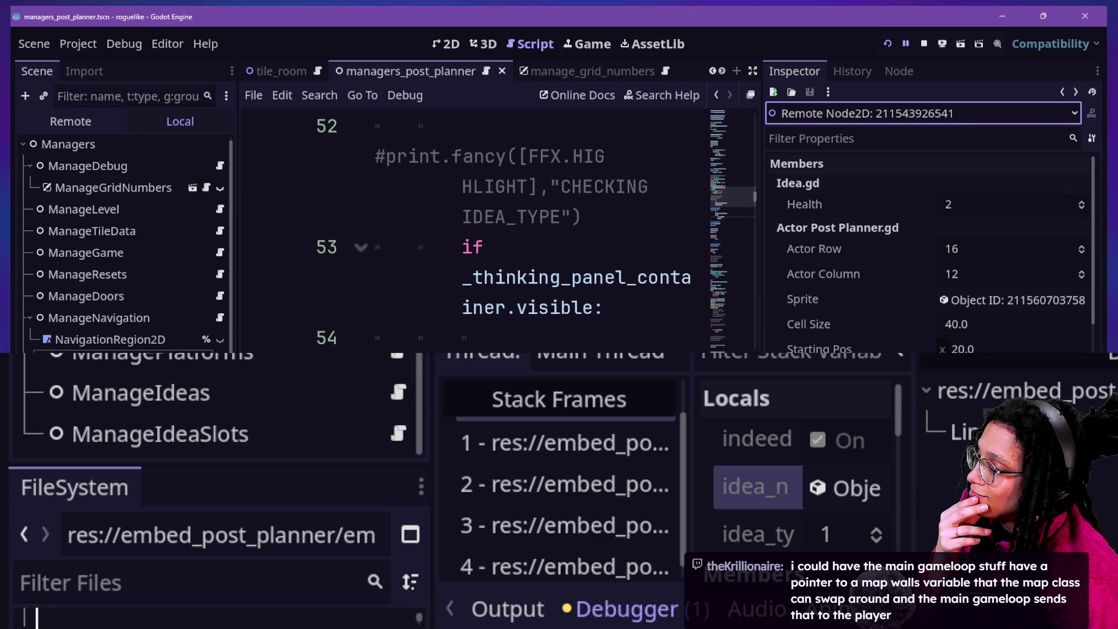
left_click(915, 483)
left_click_drag(911, 477, 1106, 476)
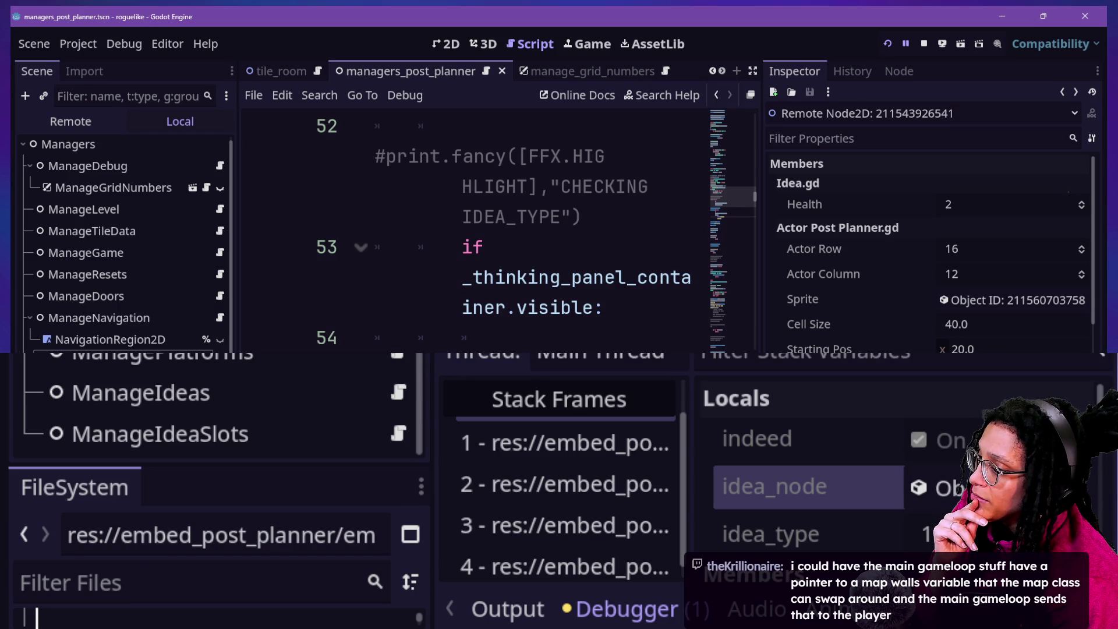
key("F10")
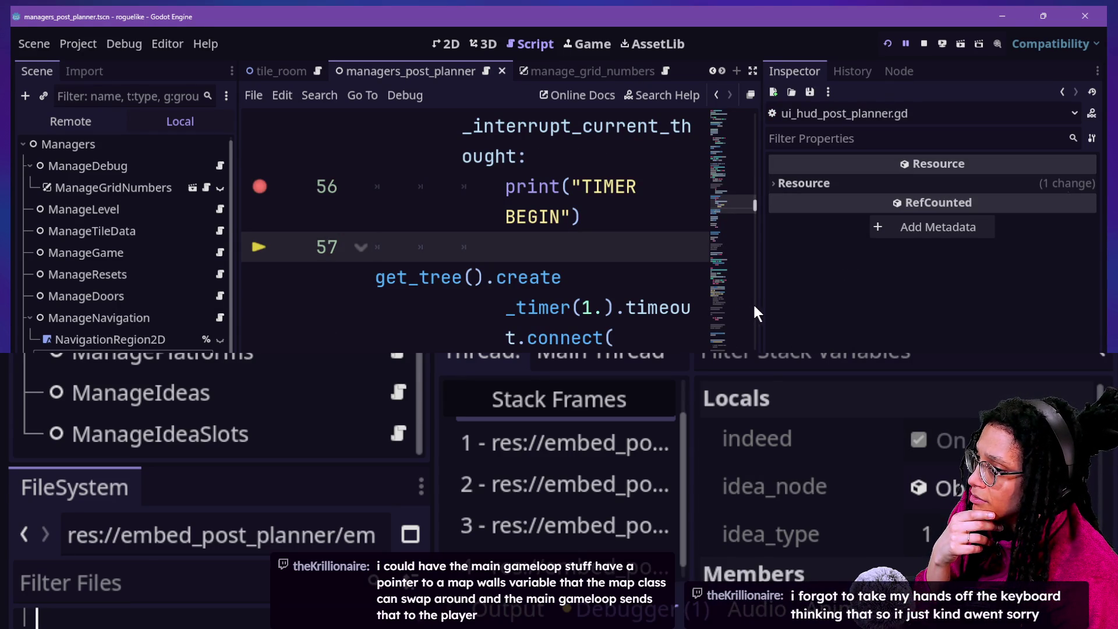
left_click_drag(761, 346, 962, 329)
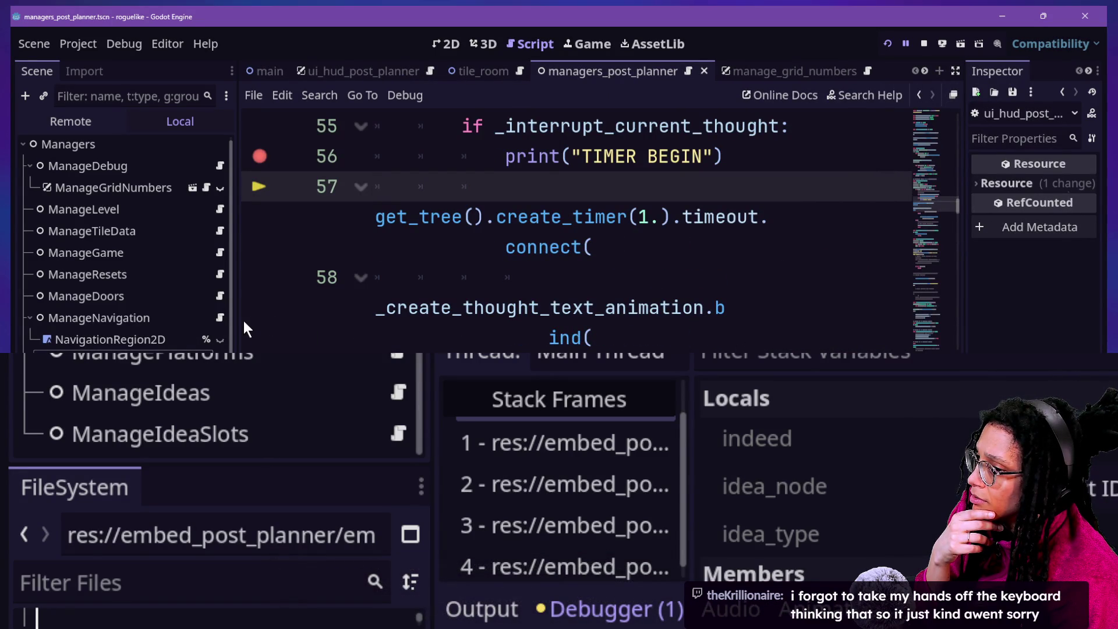
left_click_drag(234, 318, 14, 347)
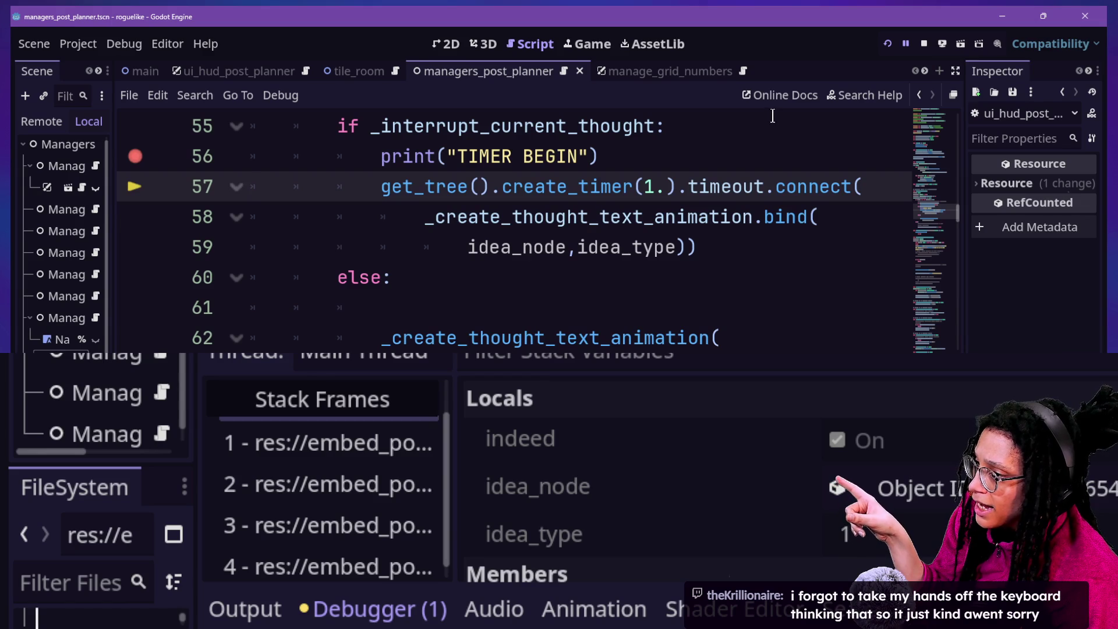
left_click(577, 226)
left_click(725, 239)
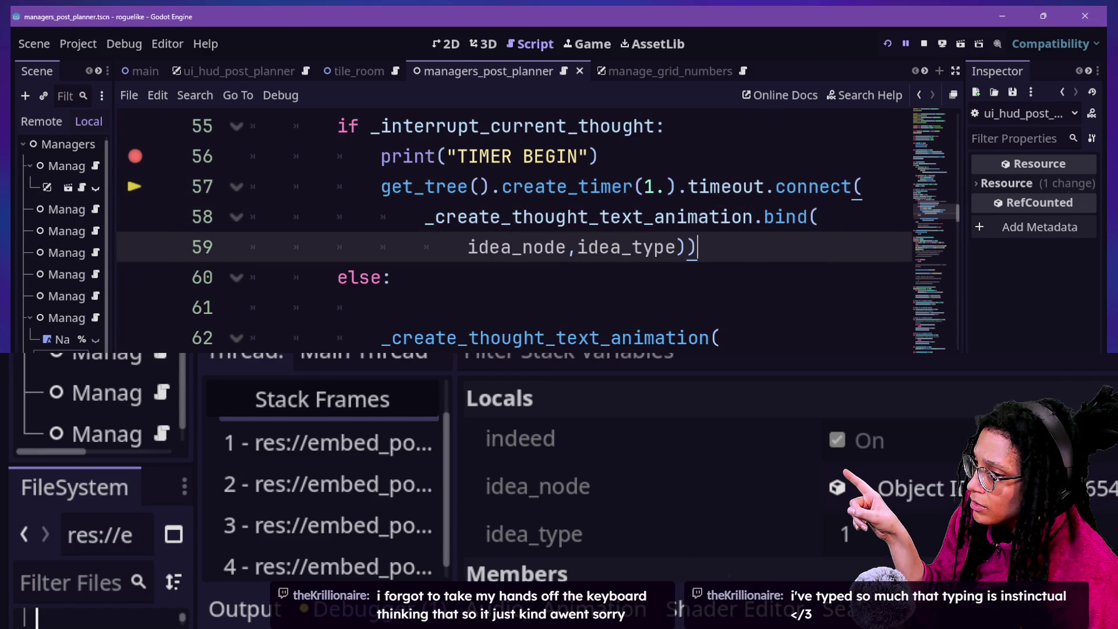
Step from the thought timer through the player movement code's walkable return into the game manager's input handler.
key("F12")
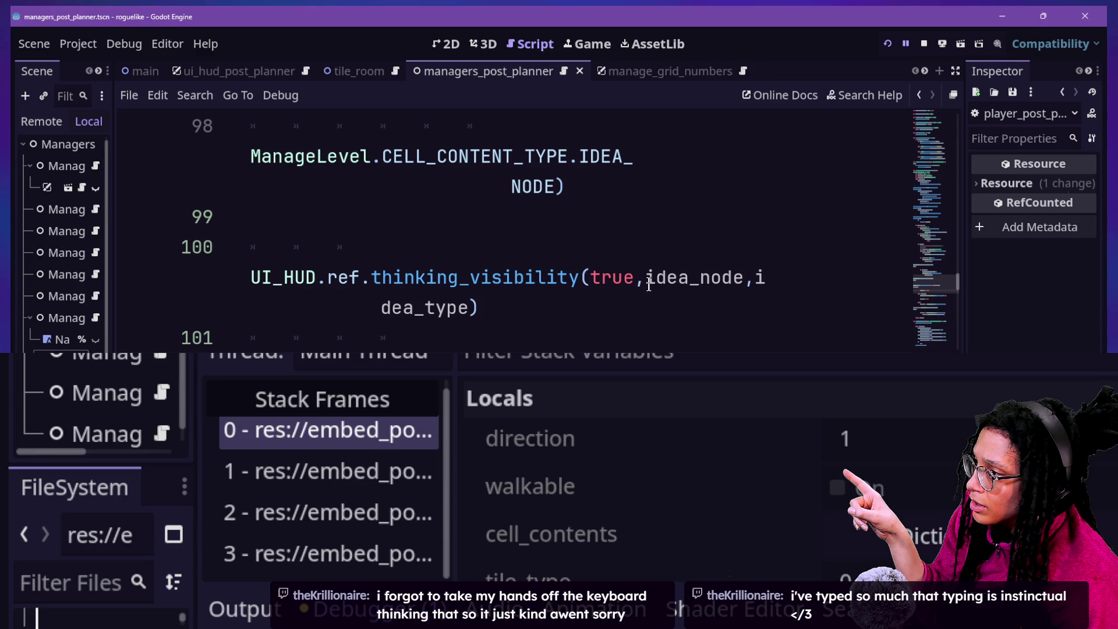
scroll(649, 284, "down", 2)
scroll(649, 284, "up", 1)
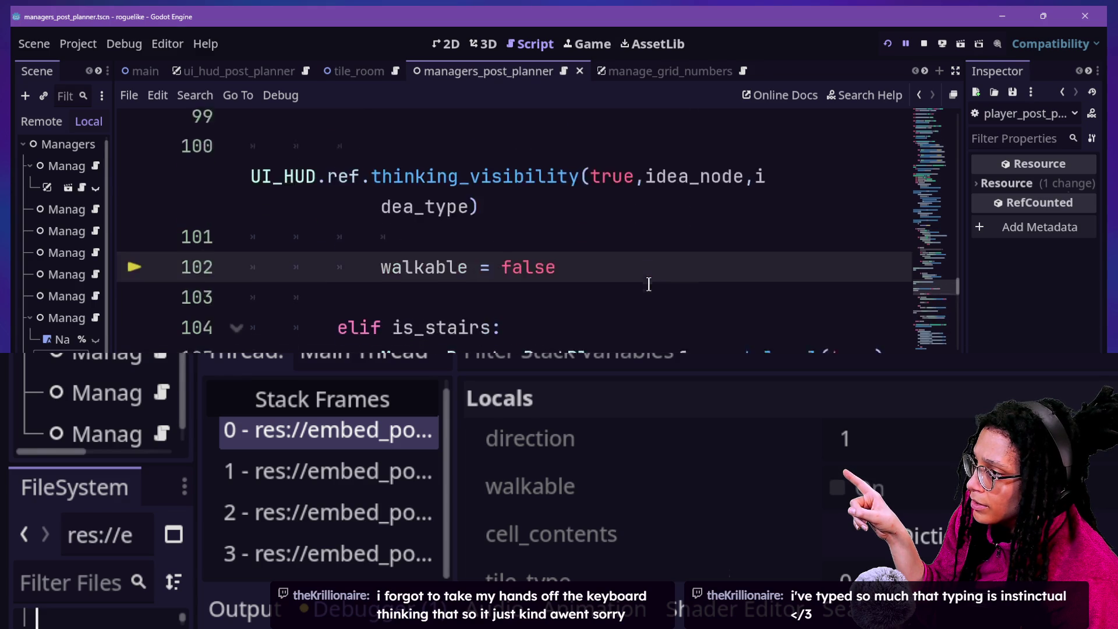
scroll(648, 284, "up", 2)
scroll(649, 284, "down", 2)
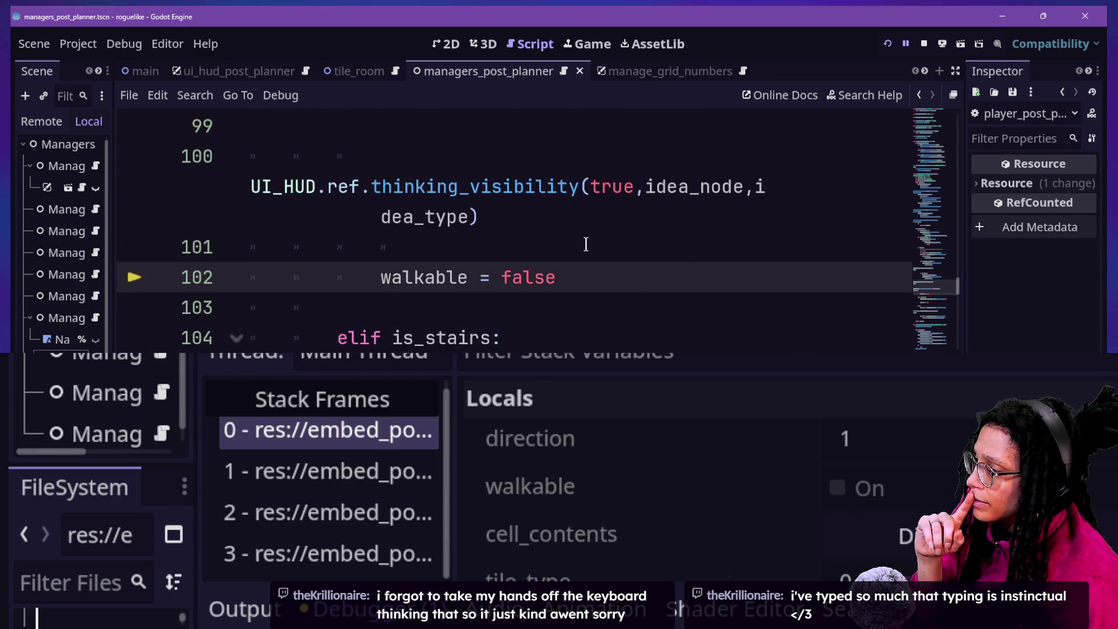
scroll(586, 243, "up", 3)
scroll(587, 244, "down", 3)
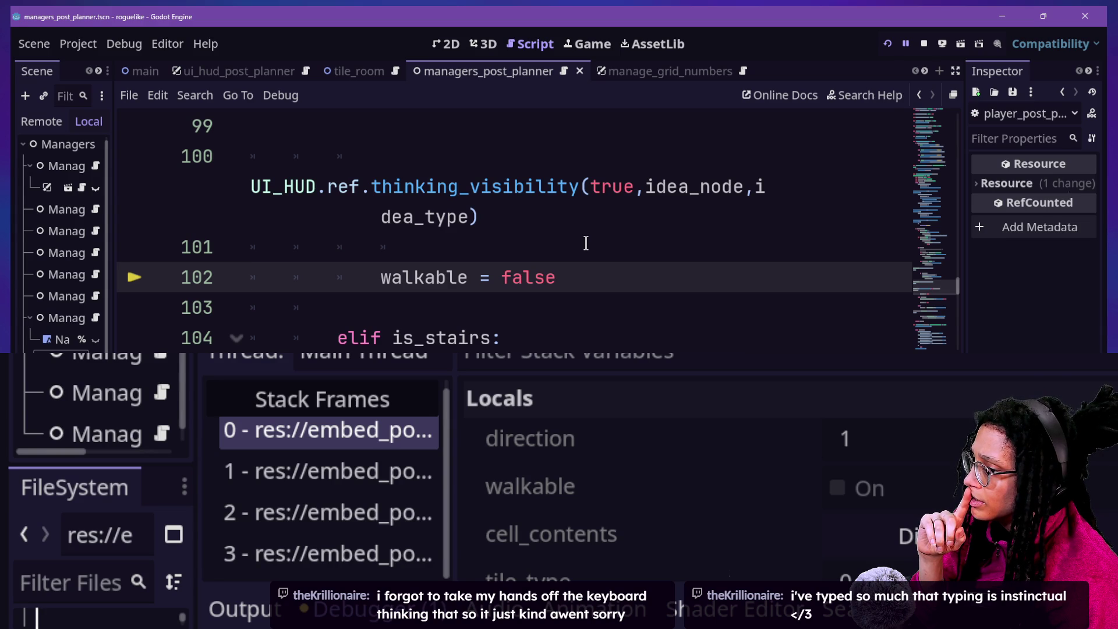
key("F10")
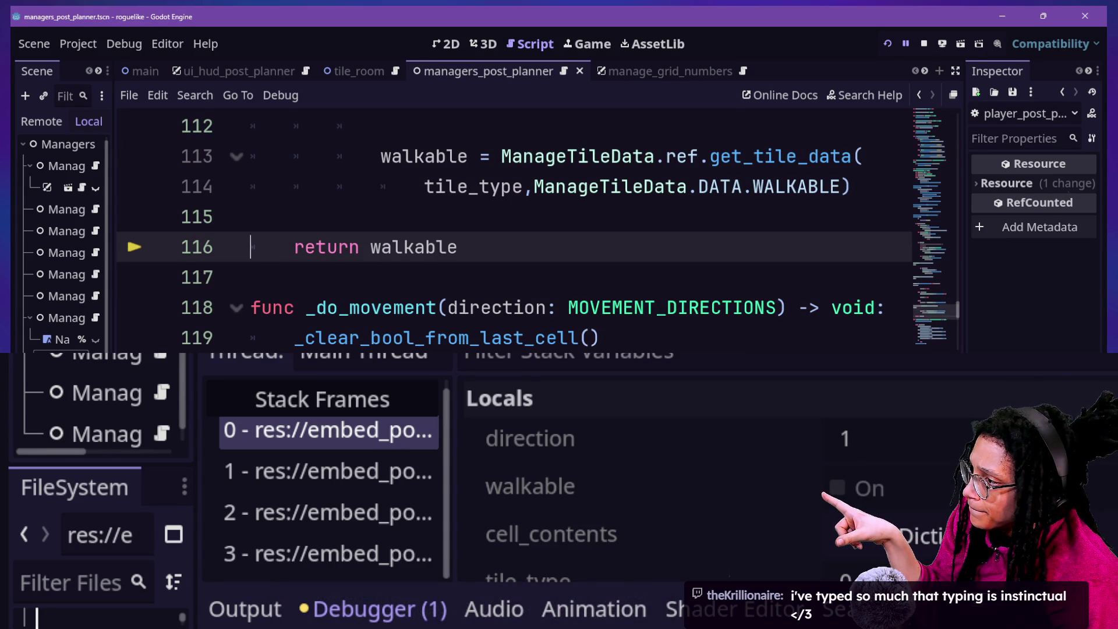
key("F12")
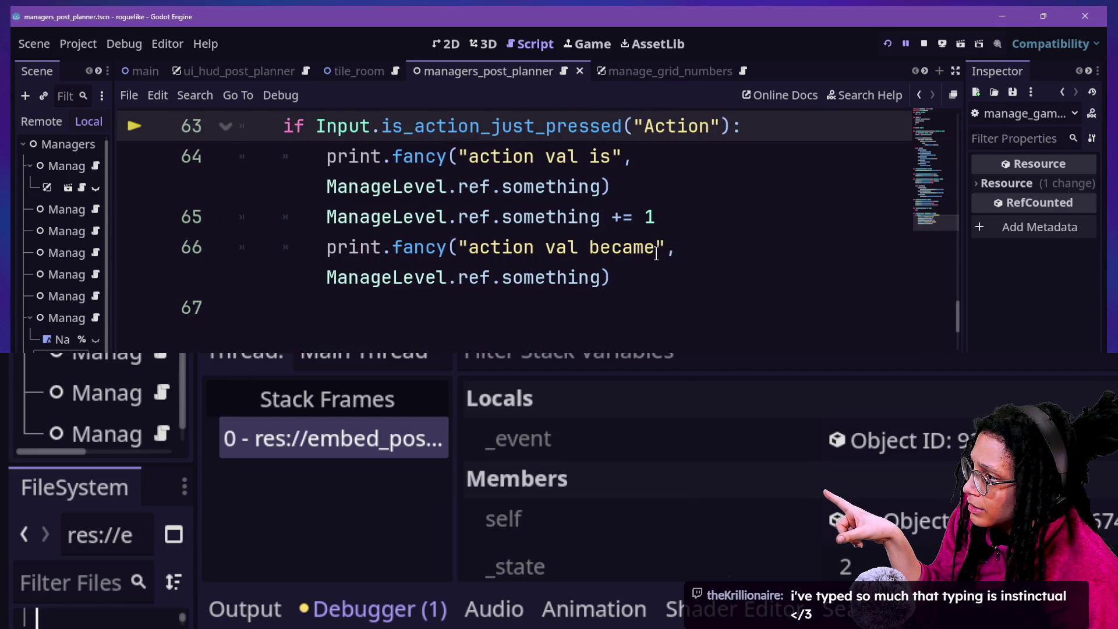
Step through the debug manager's _decide_fate and the line 111 await until pausing at camera line 8.
scroll(656, 253, "up", 1)
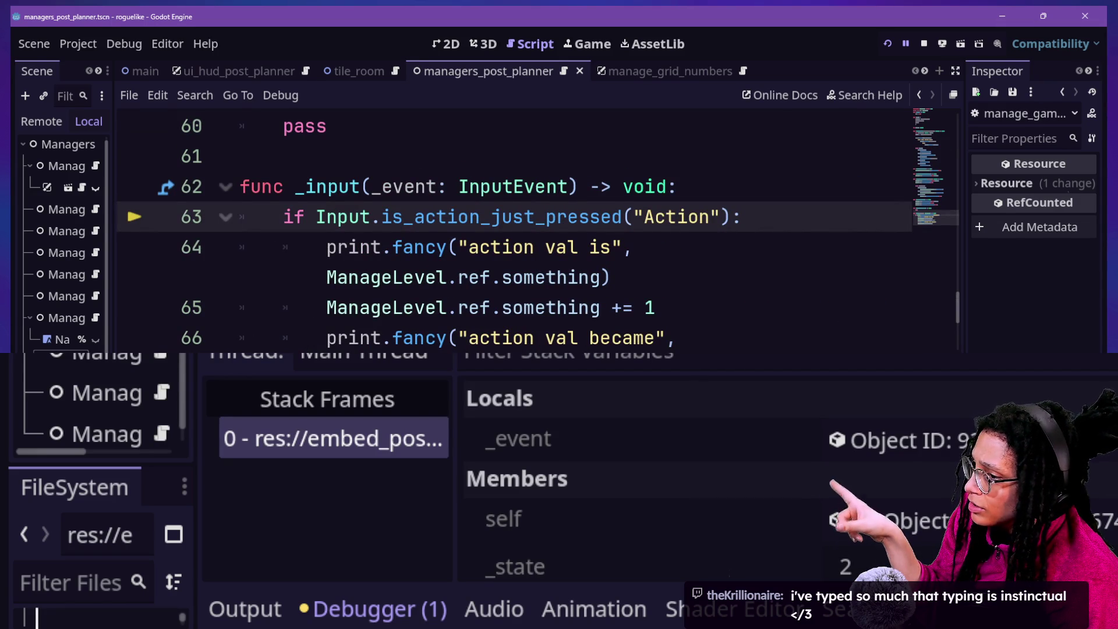
key("F12")
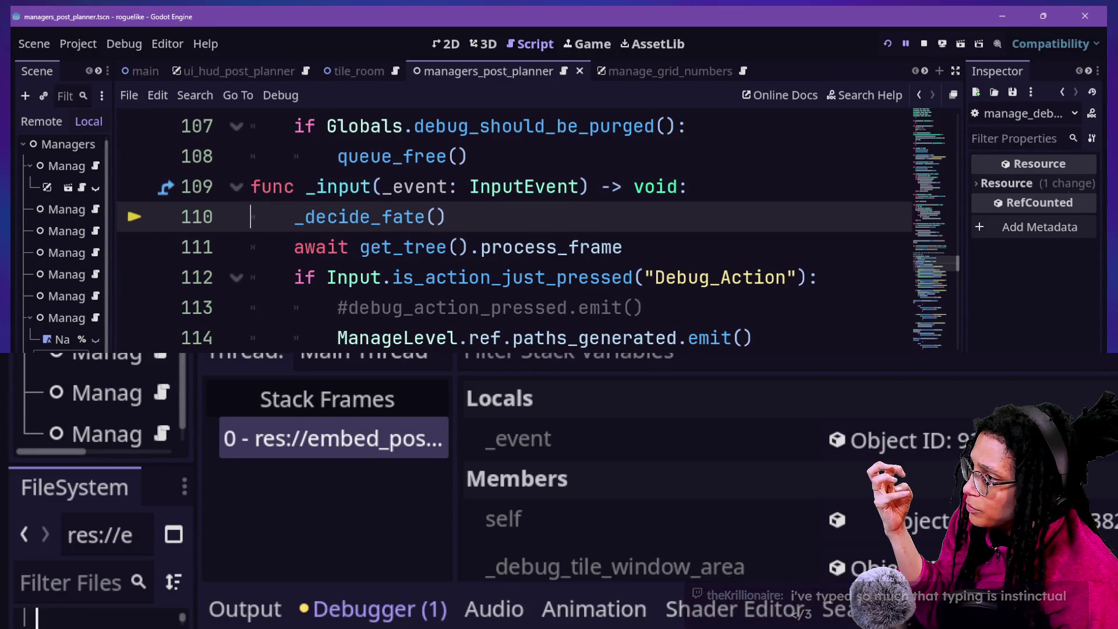
key("F11")
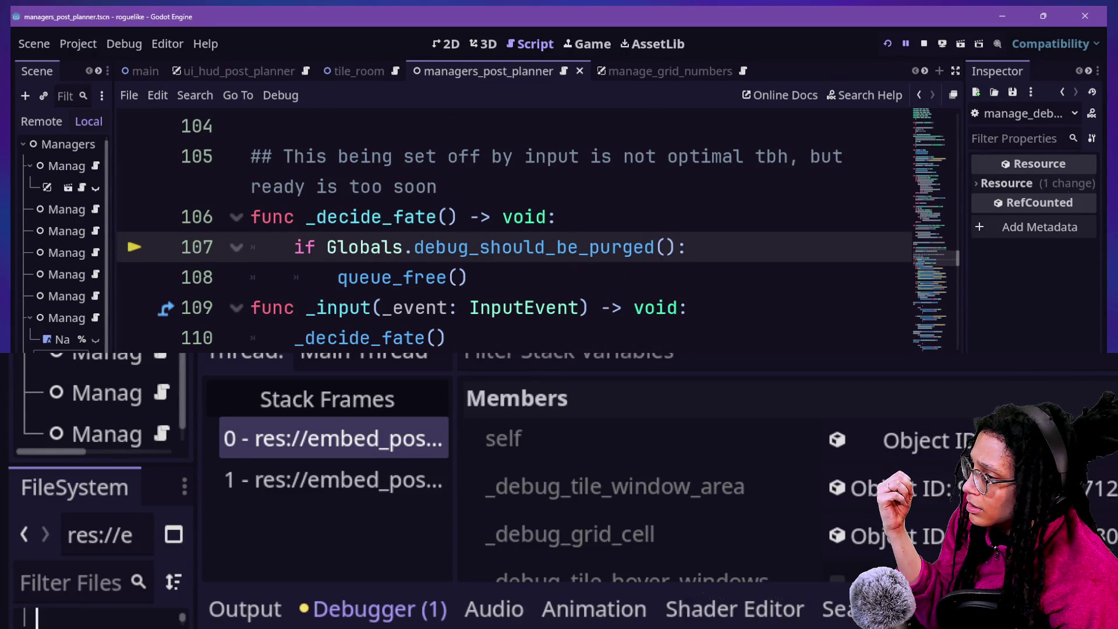
key("F11")
key("F11")
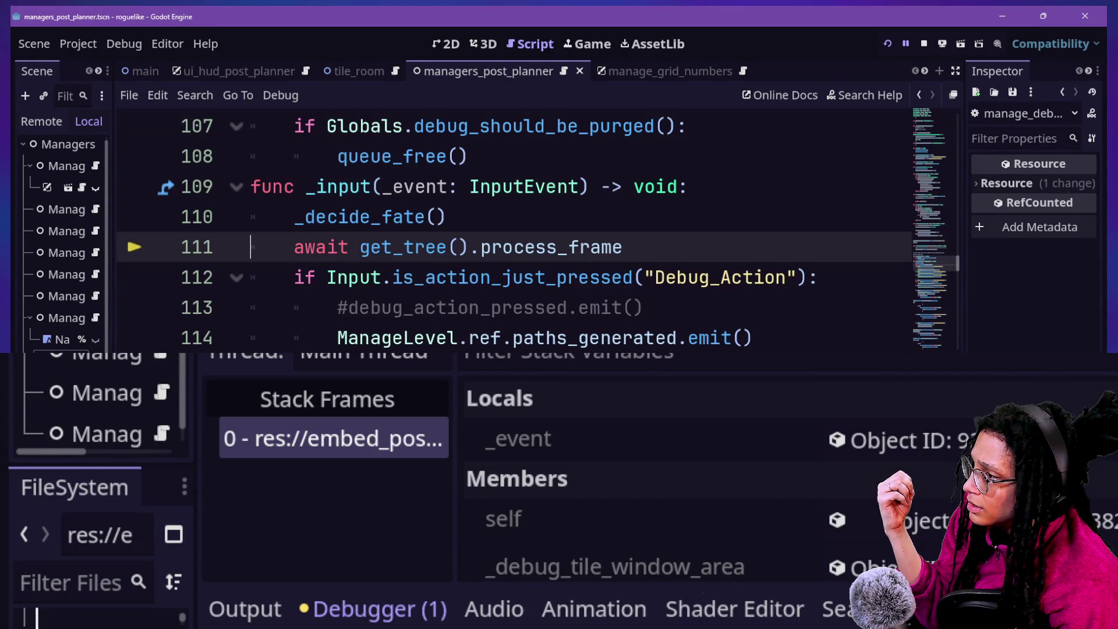
key("F11")
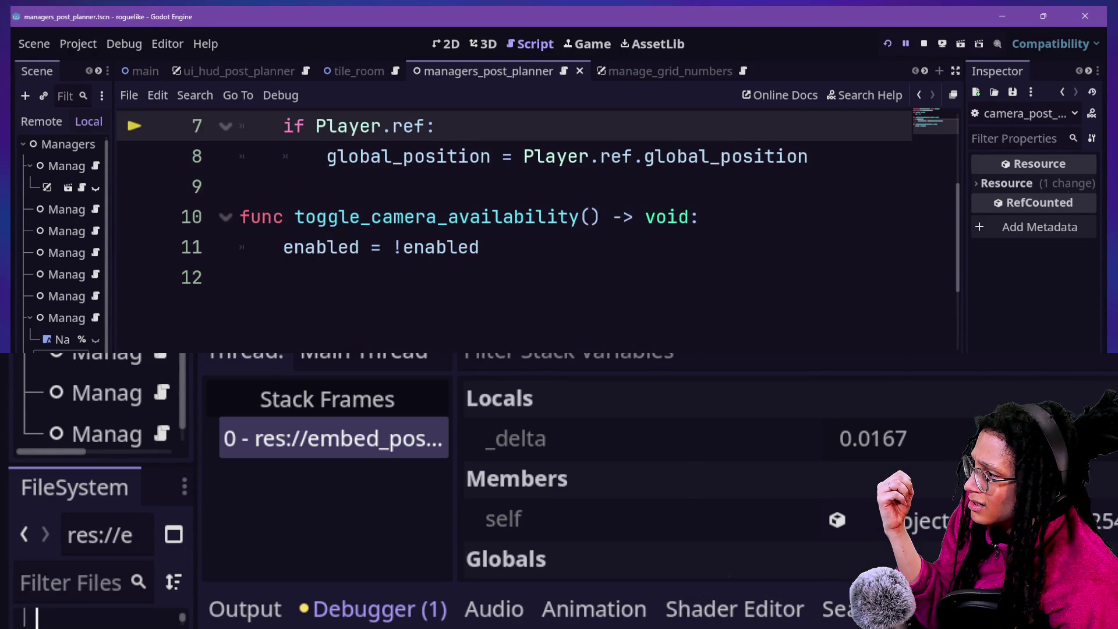
key("F11")
key("F11")
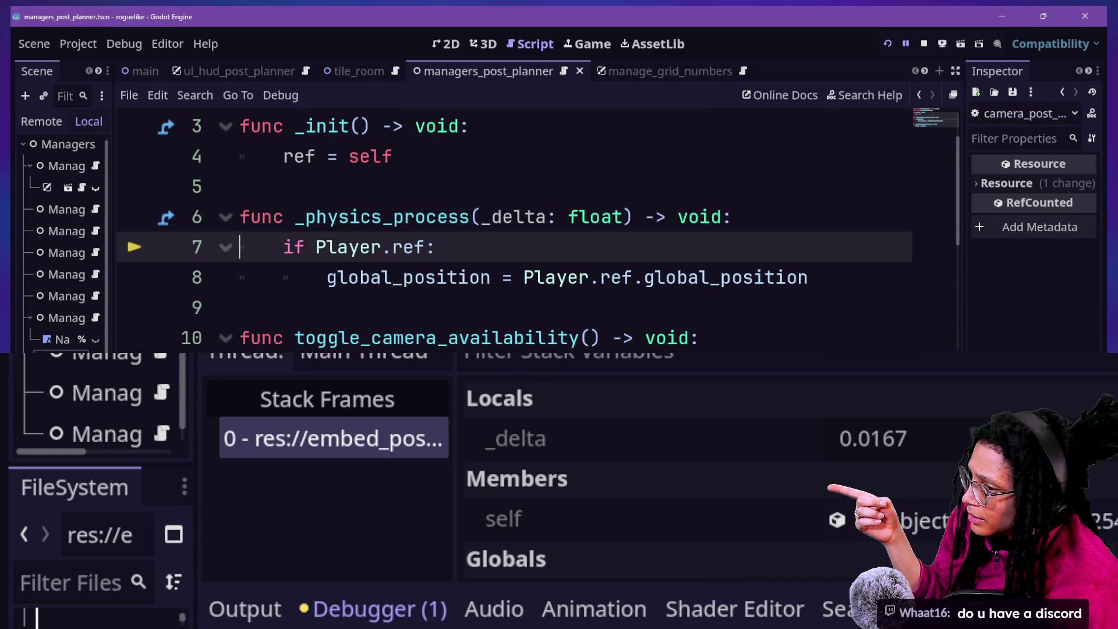
key("F11")
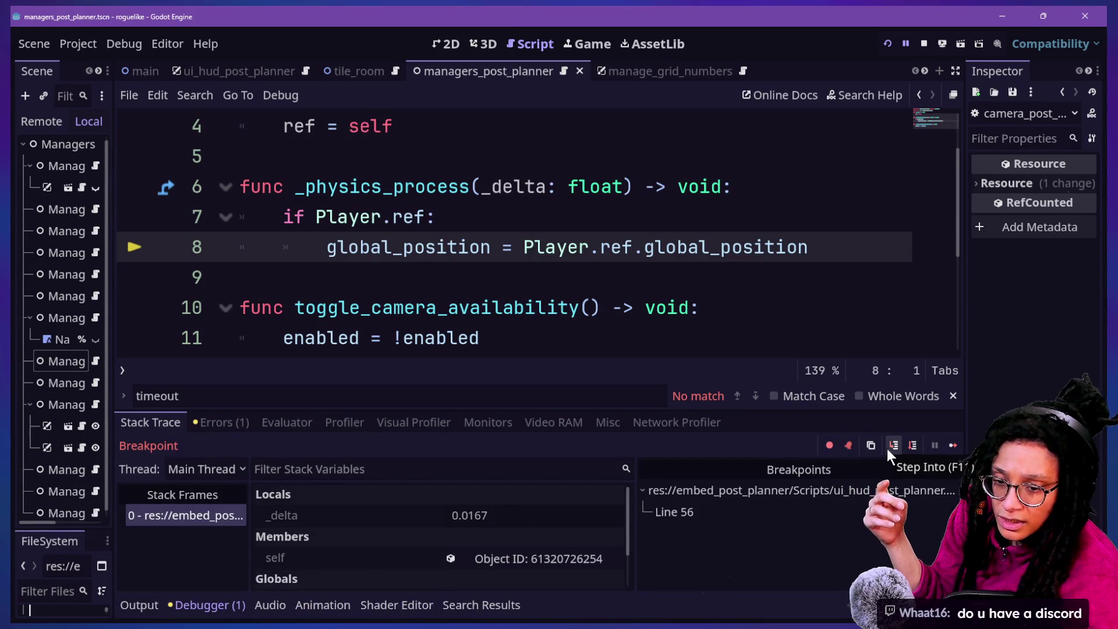
key("super+Tab")
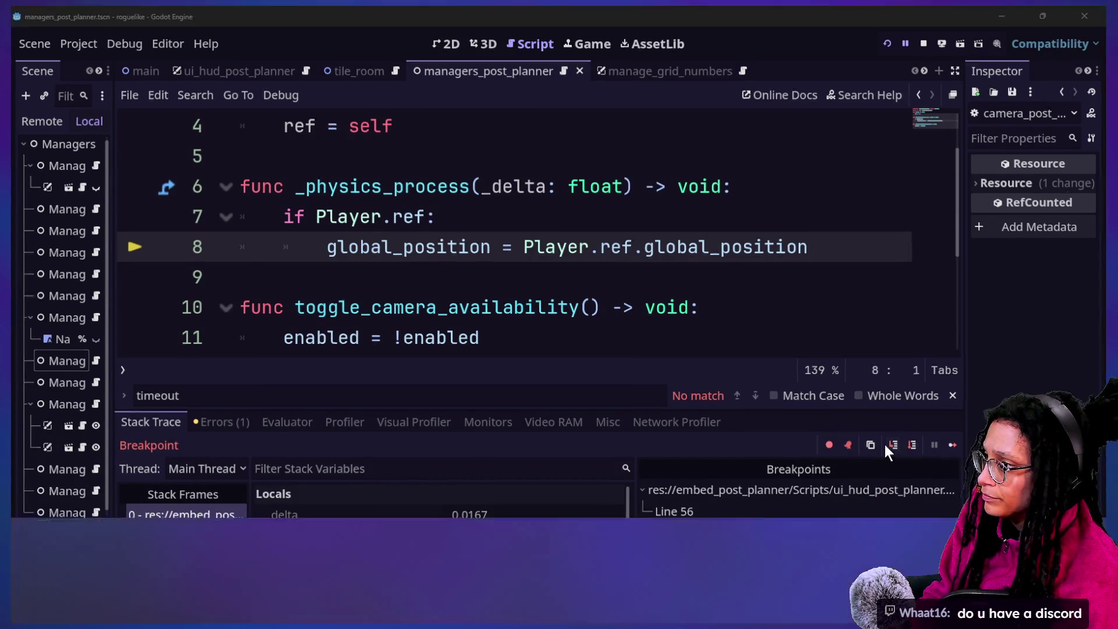
Close the viewer's profile card, send !discord in Chat, and switch back to Godot.
left_click(542, 197)
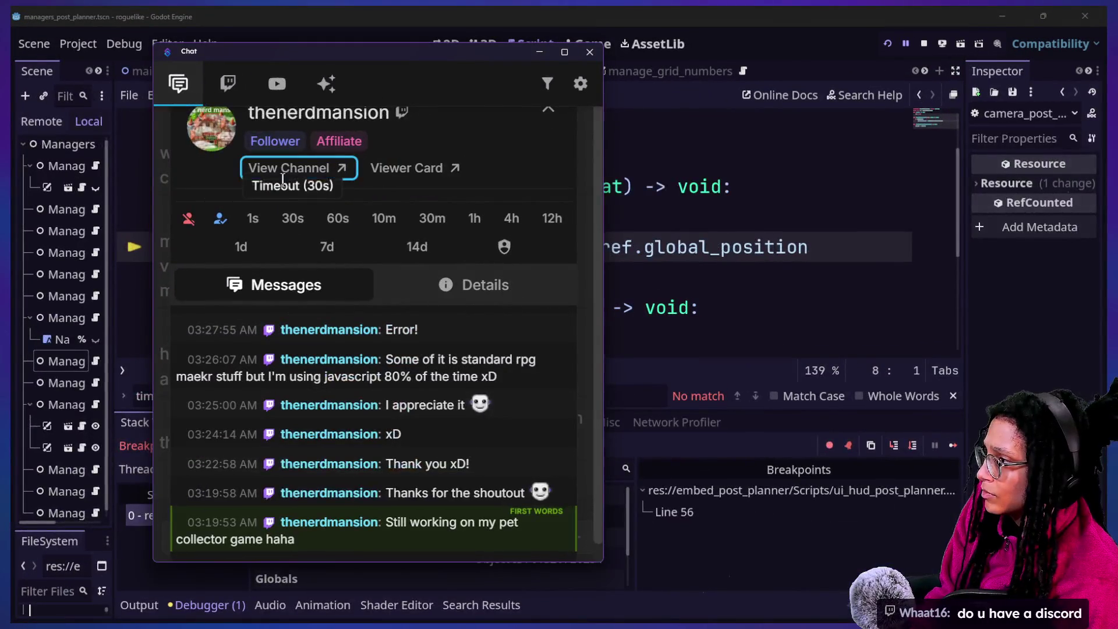
left_click(547, 110)
key("ctrl+a")
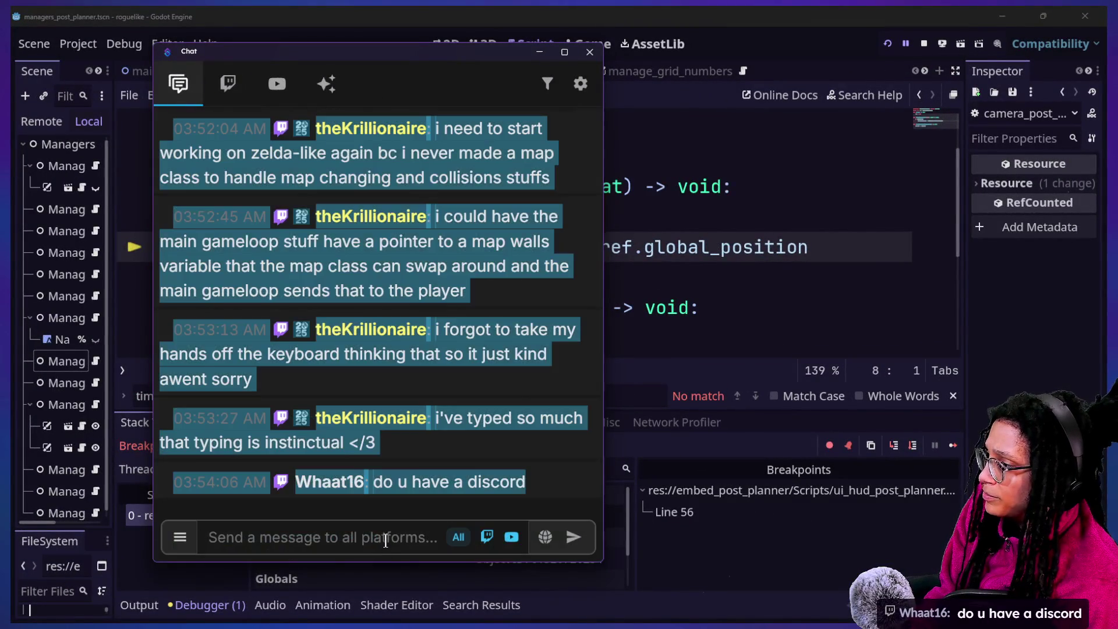
left_click(391, 534)
type("!")
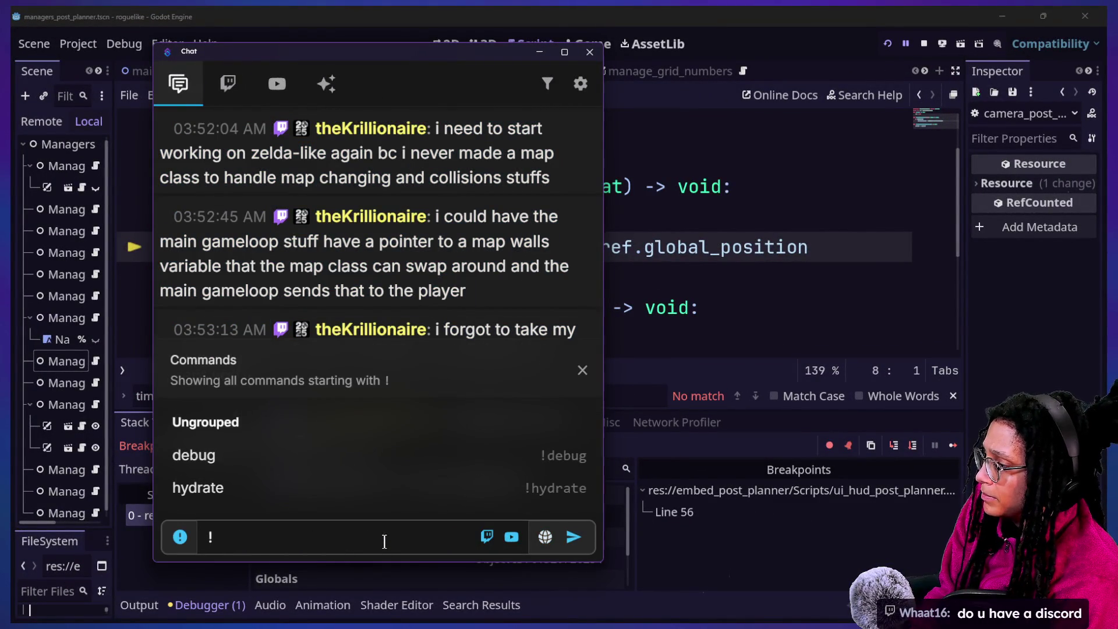
type("discord")
key("Return")
left_click(603, 309)
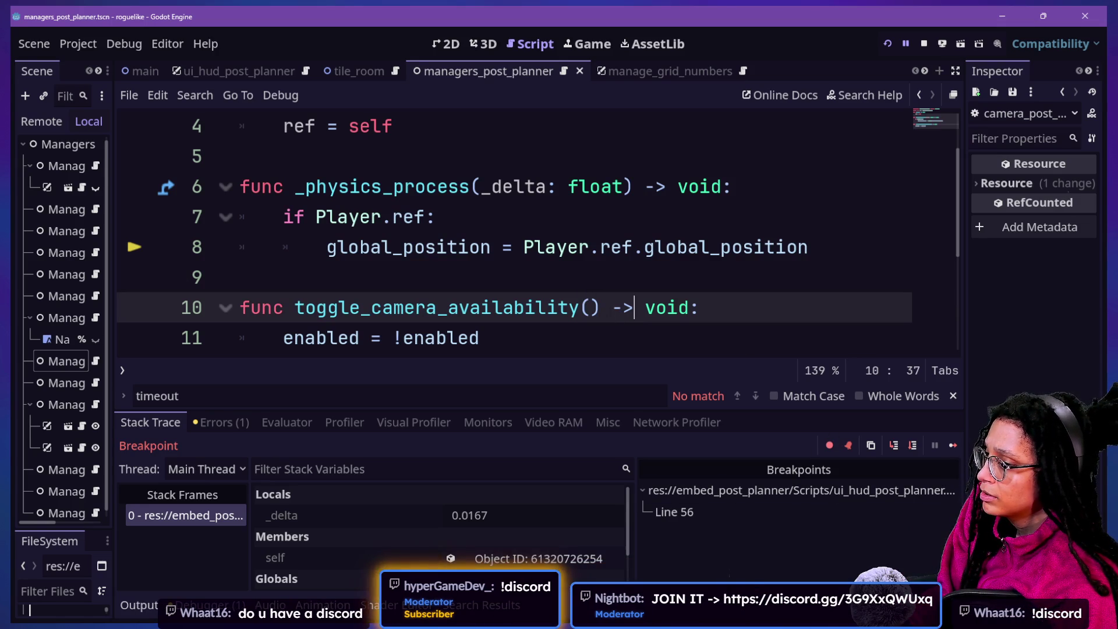
Step repeatedly over the camera script's line 8 position assignment across several physics frames.
left_click(894, 446)
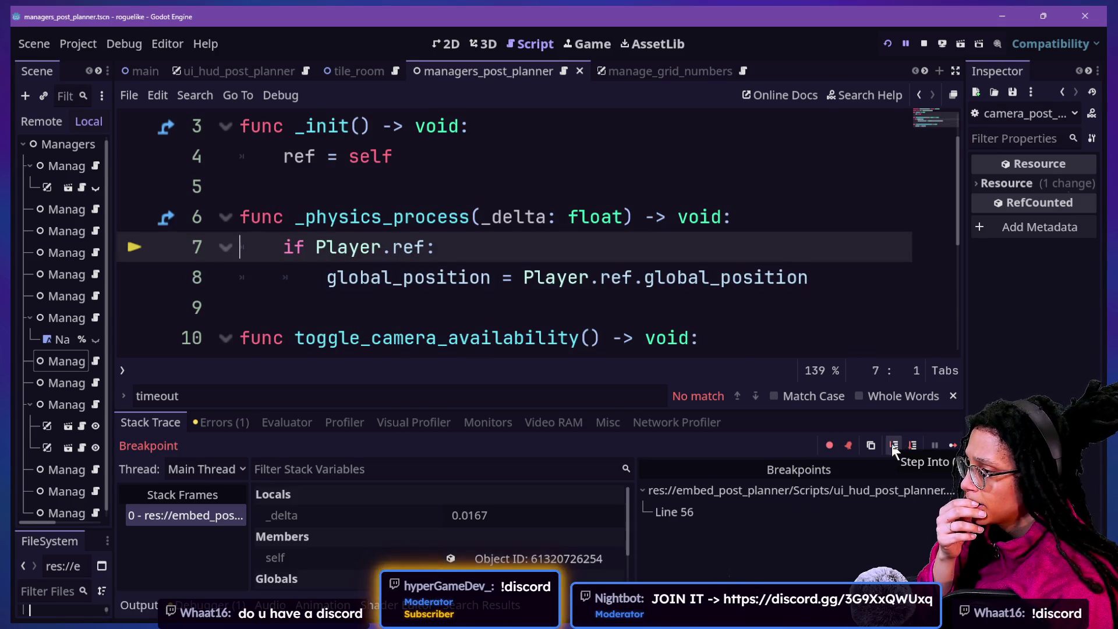
left_click(892, 444)
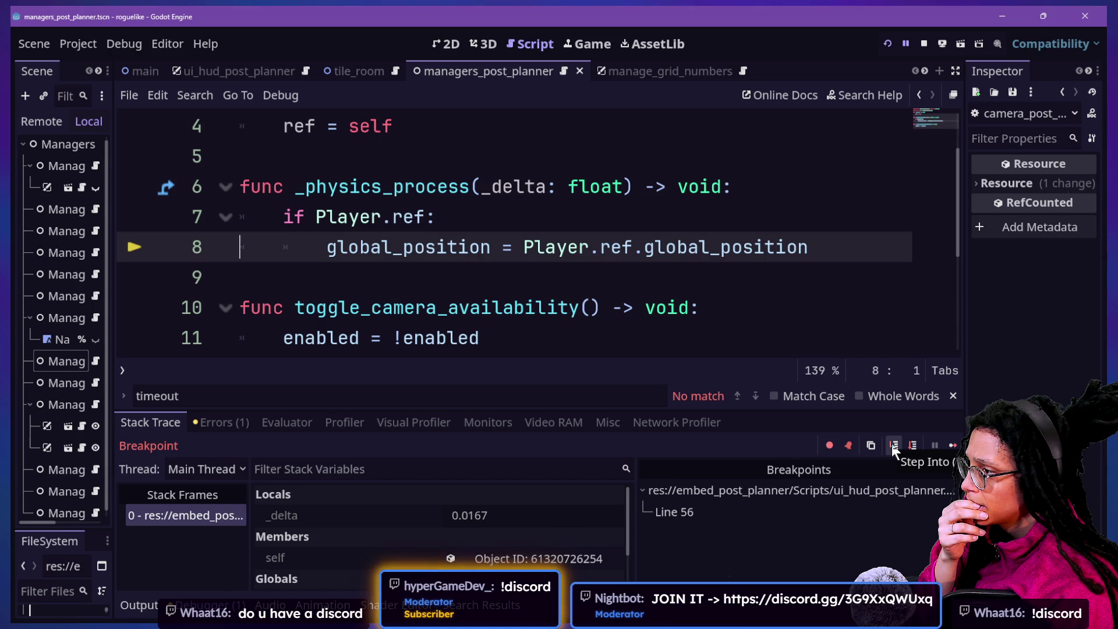
left_click(892, 442)
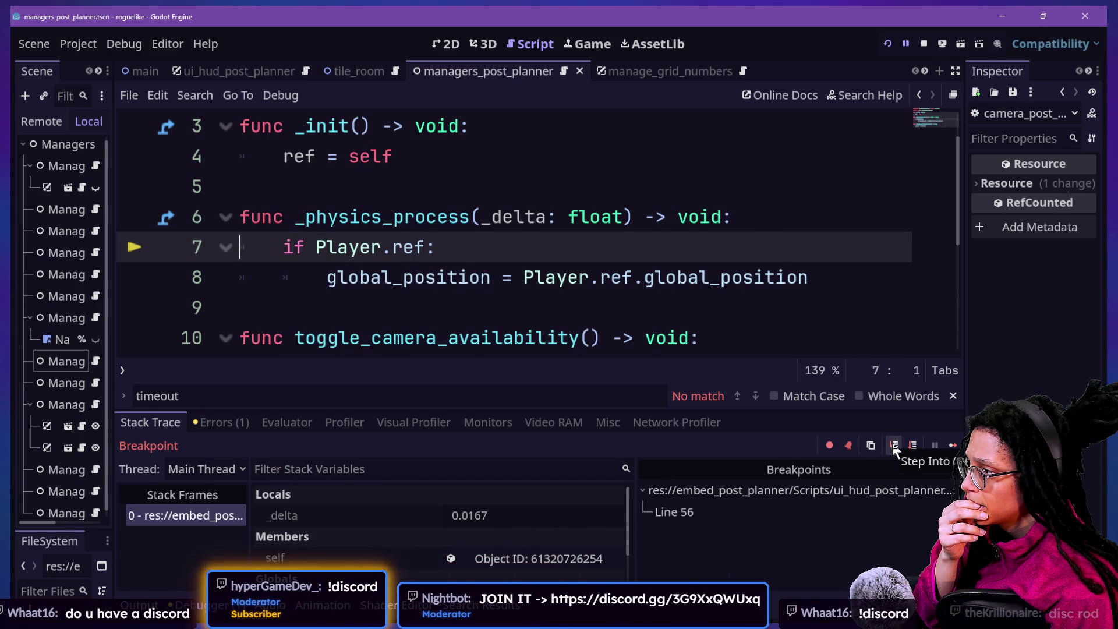
left_click(893, 444)
left_click(894, 445)
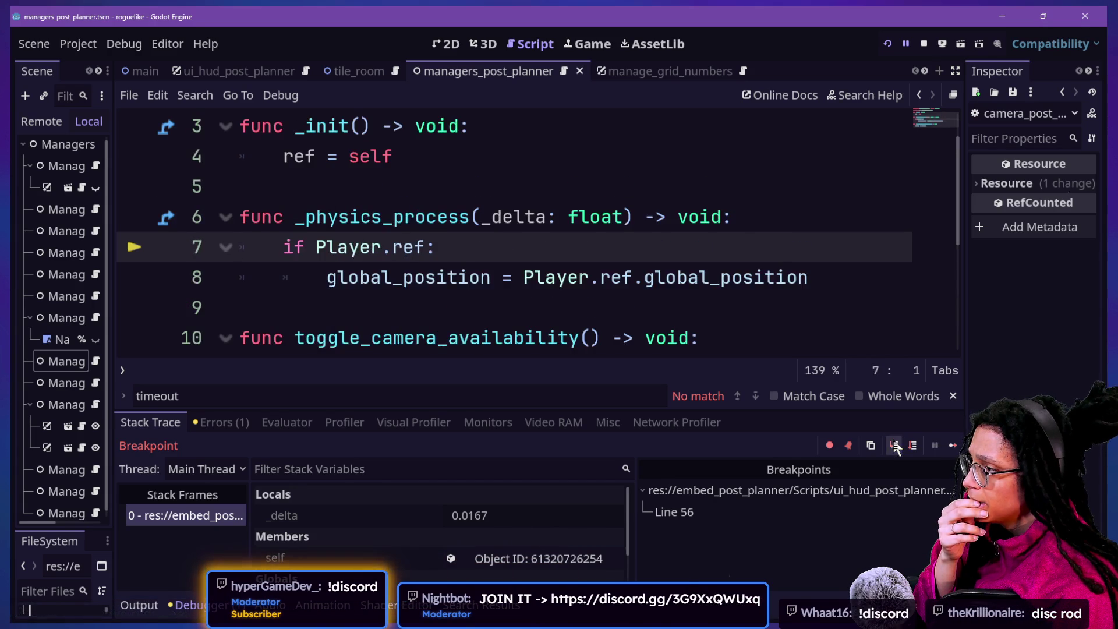
left_click(894, 445)
left_click(894, 445)
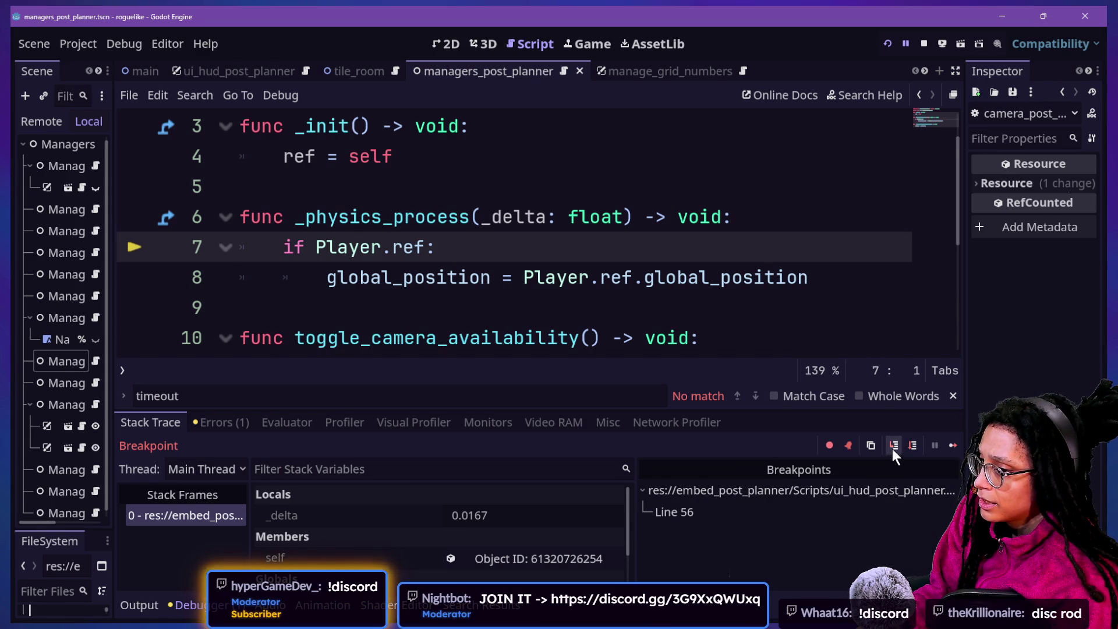
left_click(892, 447)
left_click(893, 447)
Step out of the camera update through the Debug_Action and Debug_Tile_Hover input checks.
left_click(894, 446)
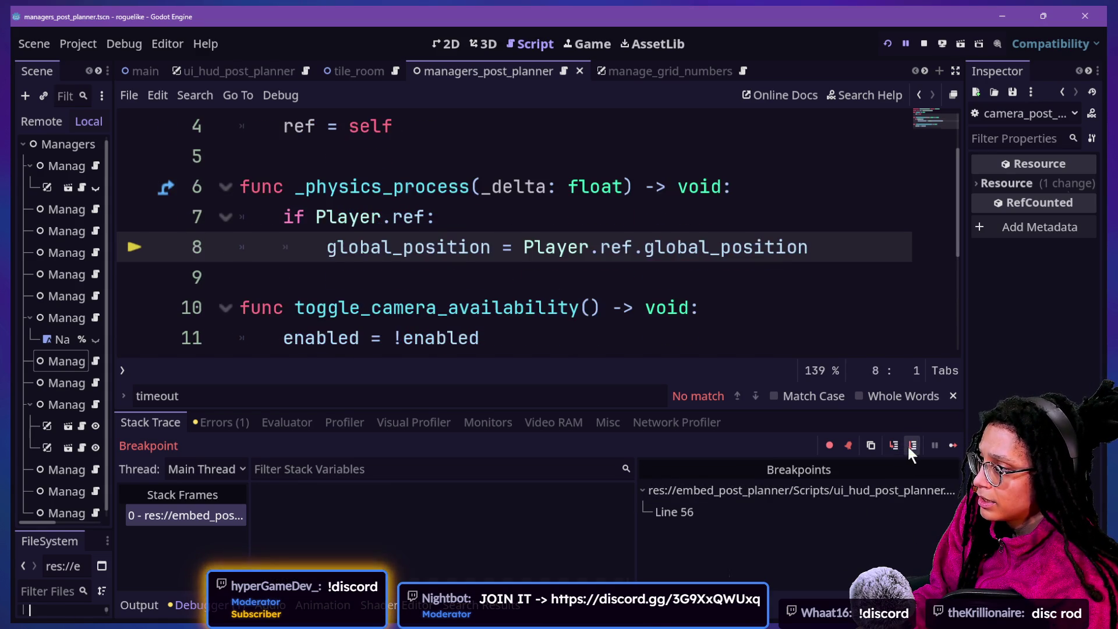
left_click(894, 446)
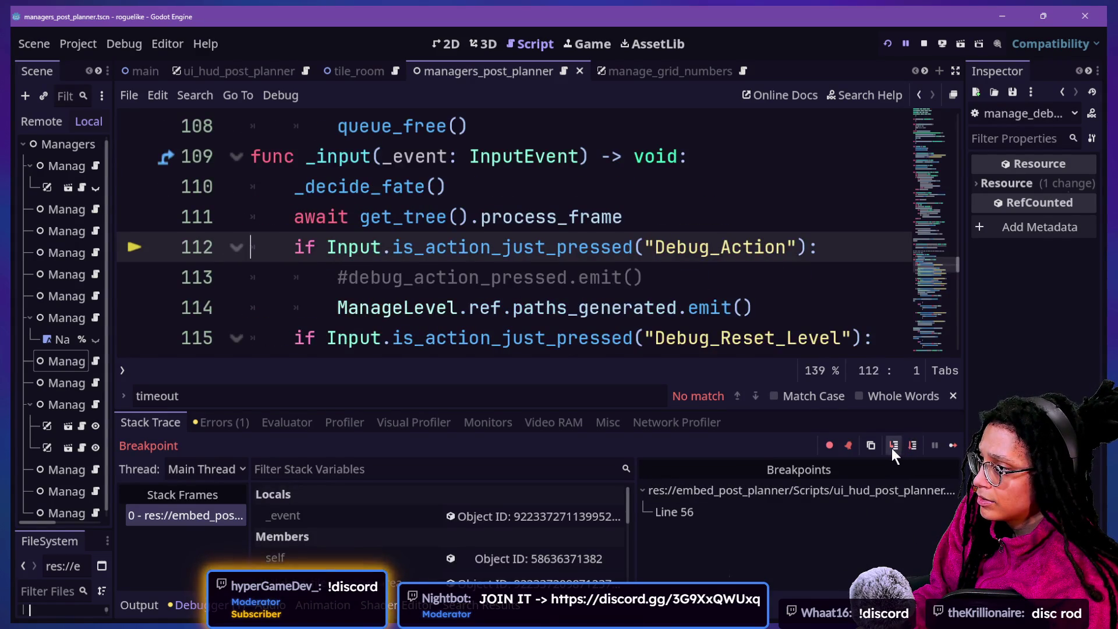
left_click(892, 447)
left_click(891, 447)
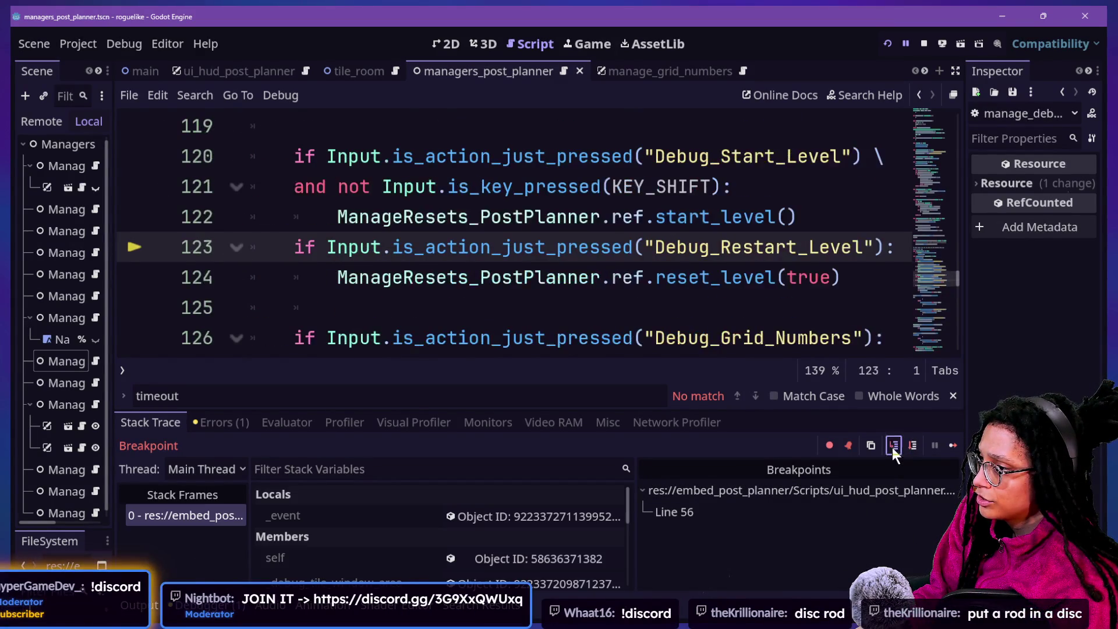
left_click(912, 446)
left_click(911, 447)
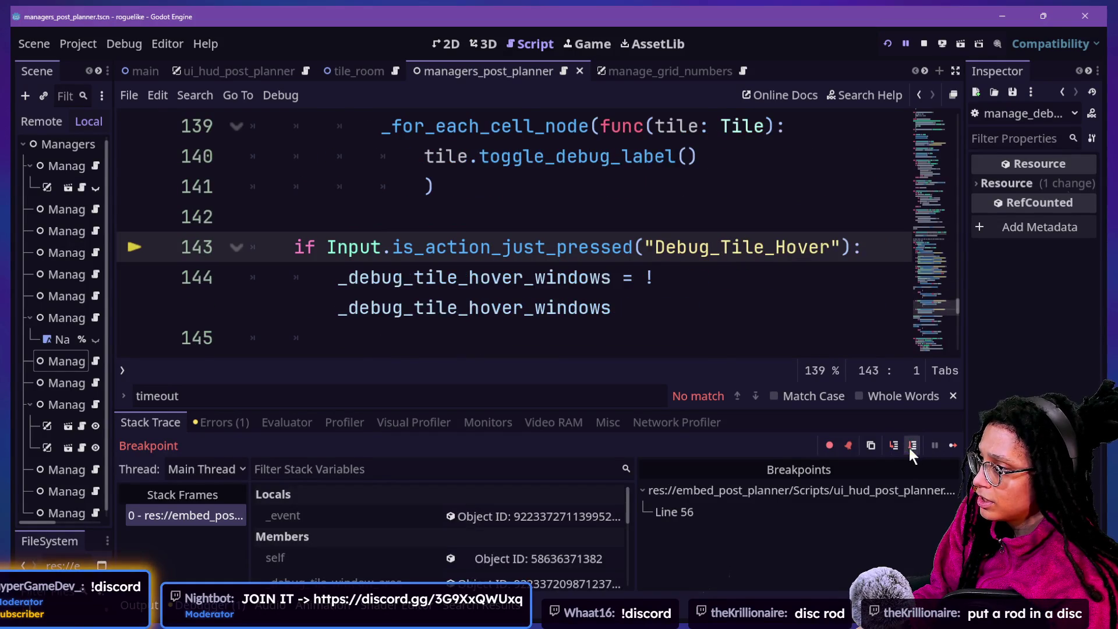
left_click(910, 447)
Step through the camera follow code once more, then continue the paused game.
left_click(911, 446)
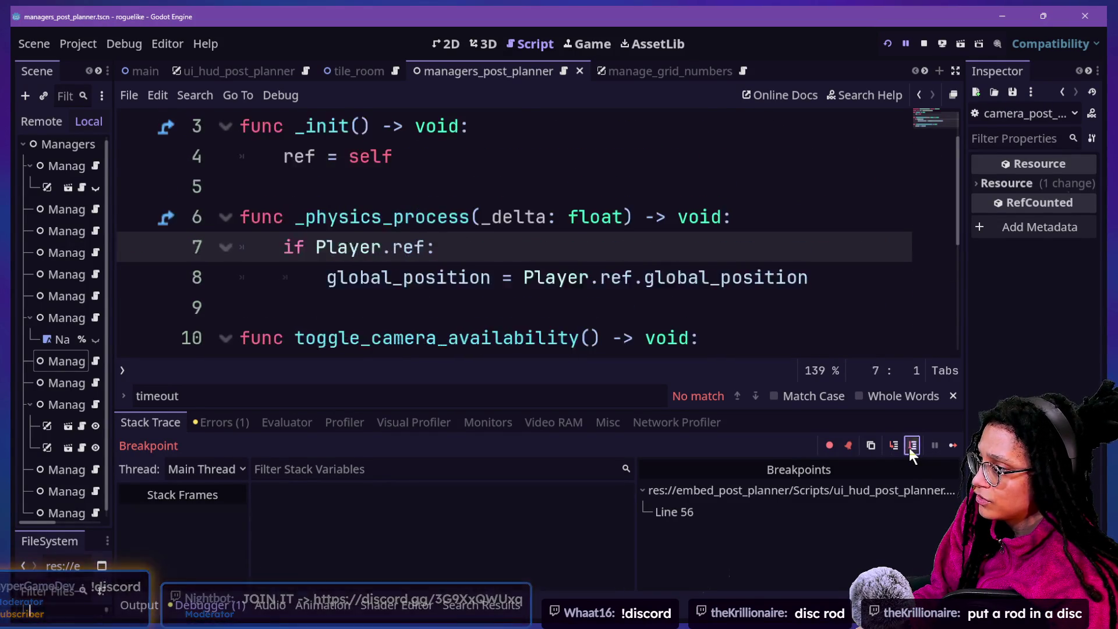
left_click(911, 447)
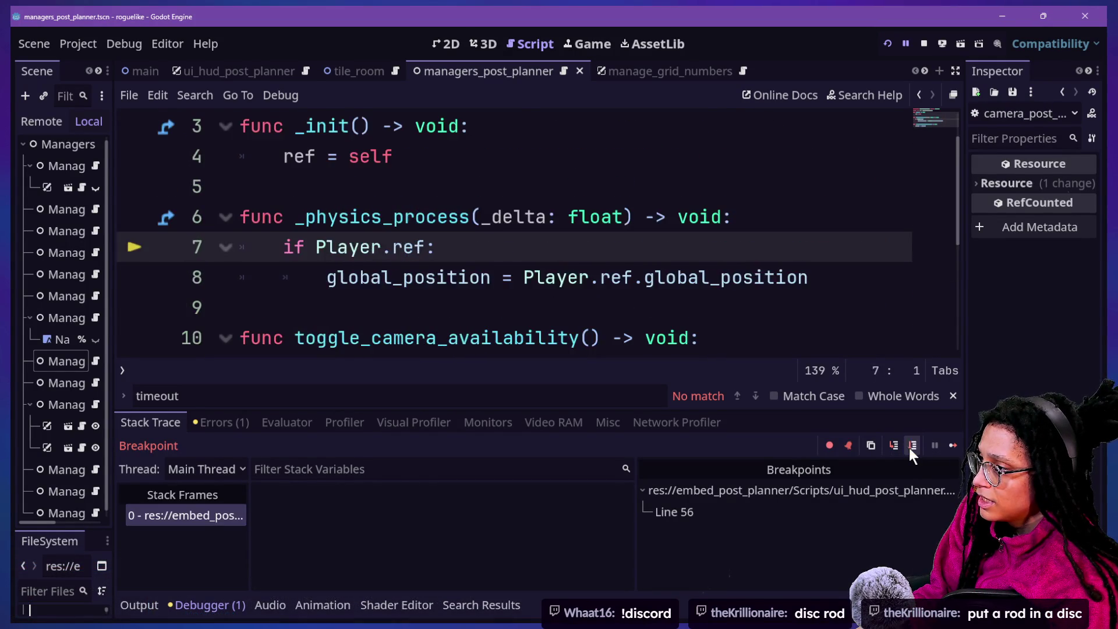
left_click(909, 447)
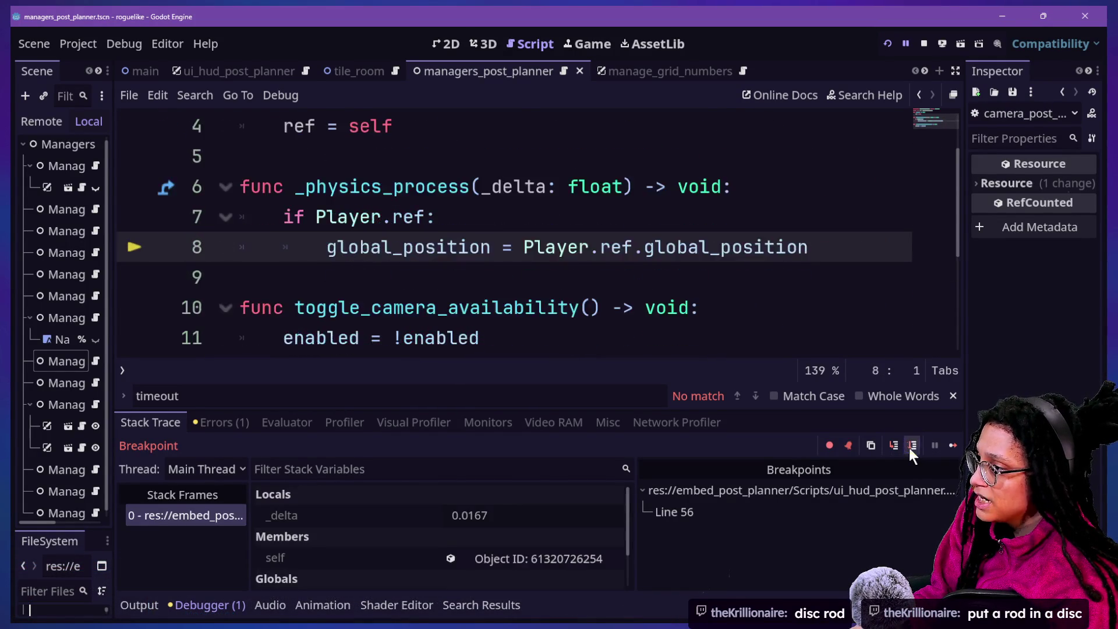
left_click(911, 445)
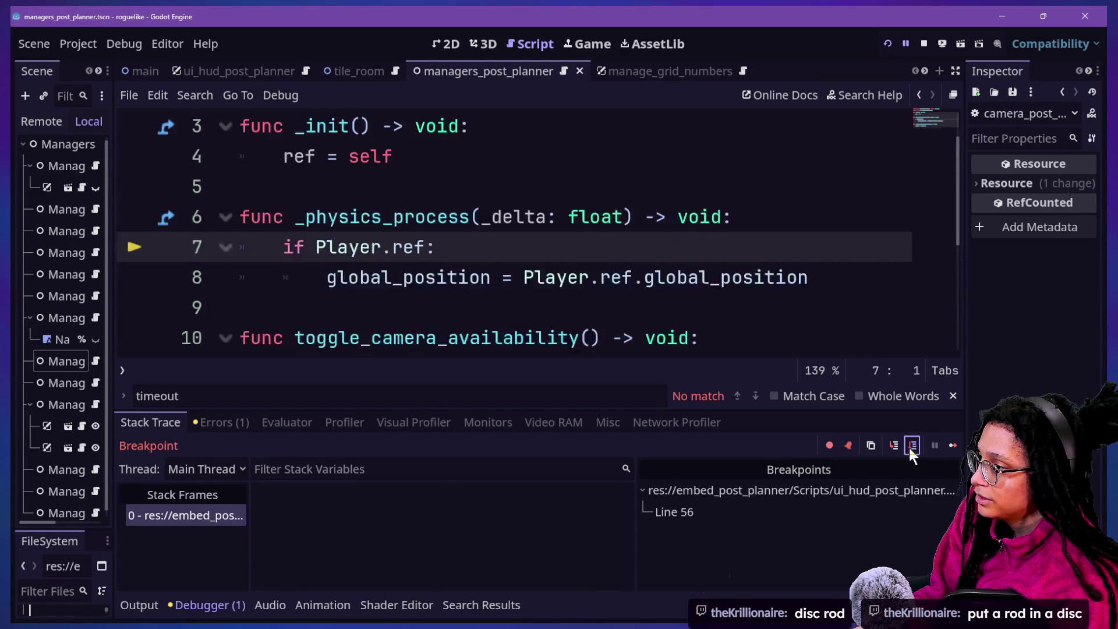
left_click(910, 448)
left_click(911, 447)
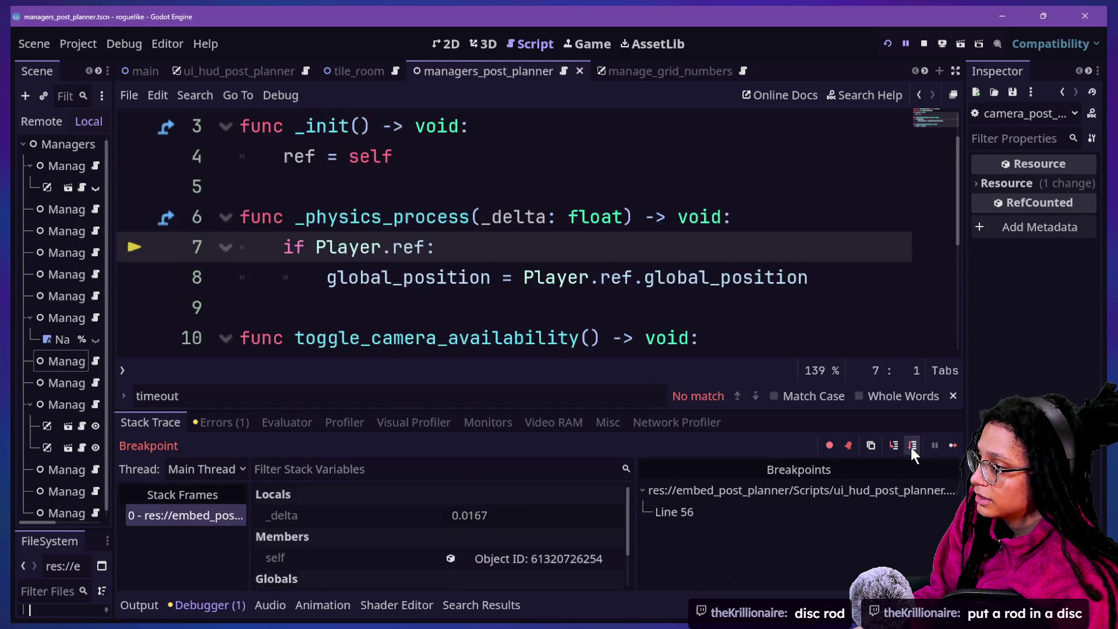
left_click(911, 447)
left_click(912, 448)
left_click(949, 446)
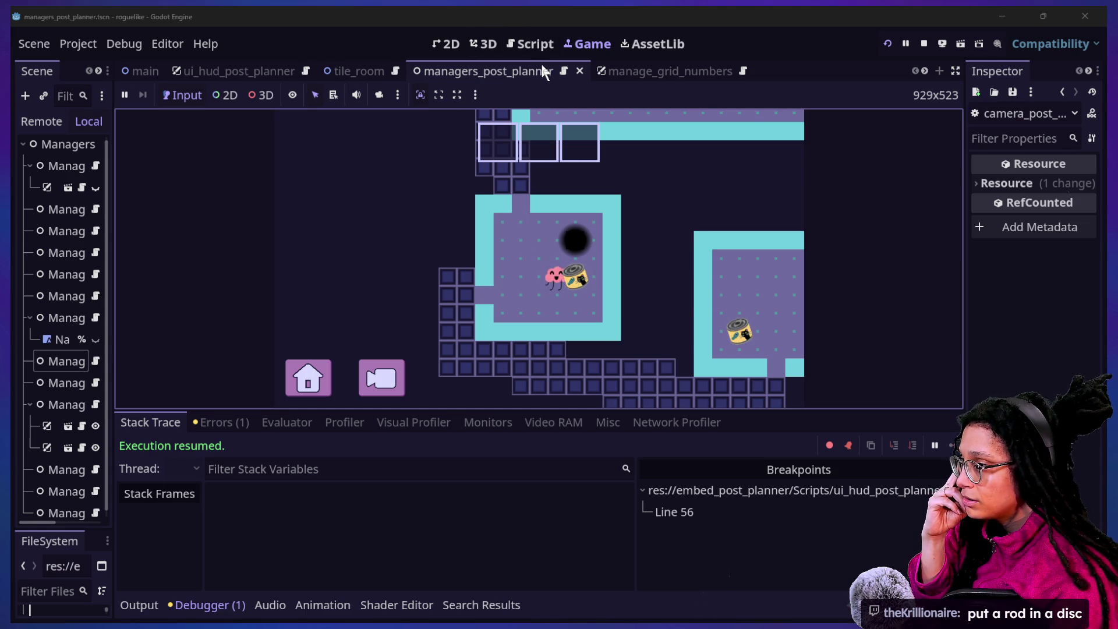
Move the player one tile left to hit line 56, removing the stray 'd' typed there.
key("Left")
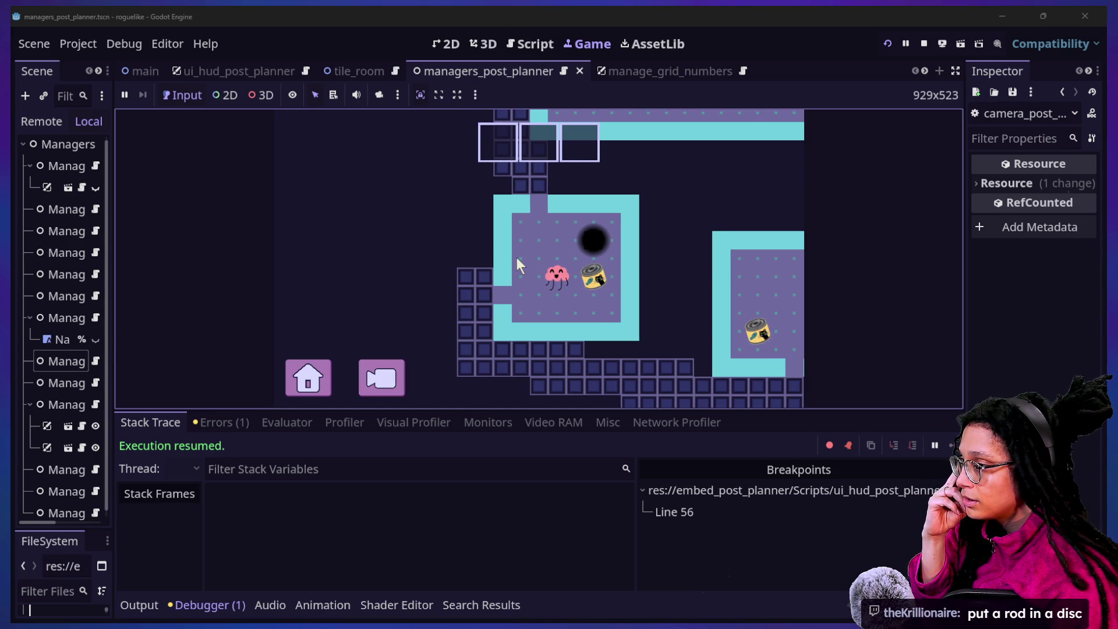
type("d")
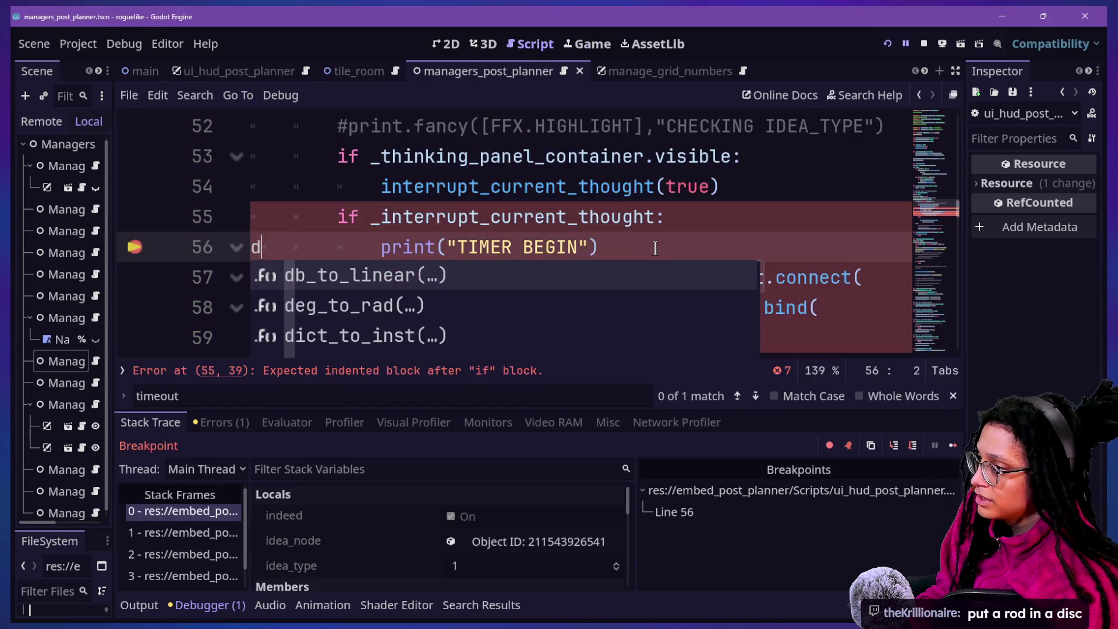
key("BackSpace")
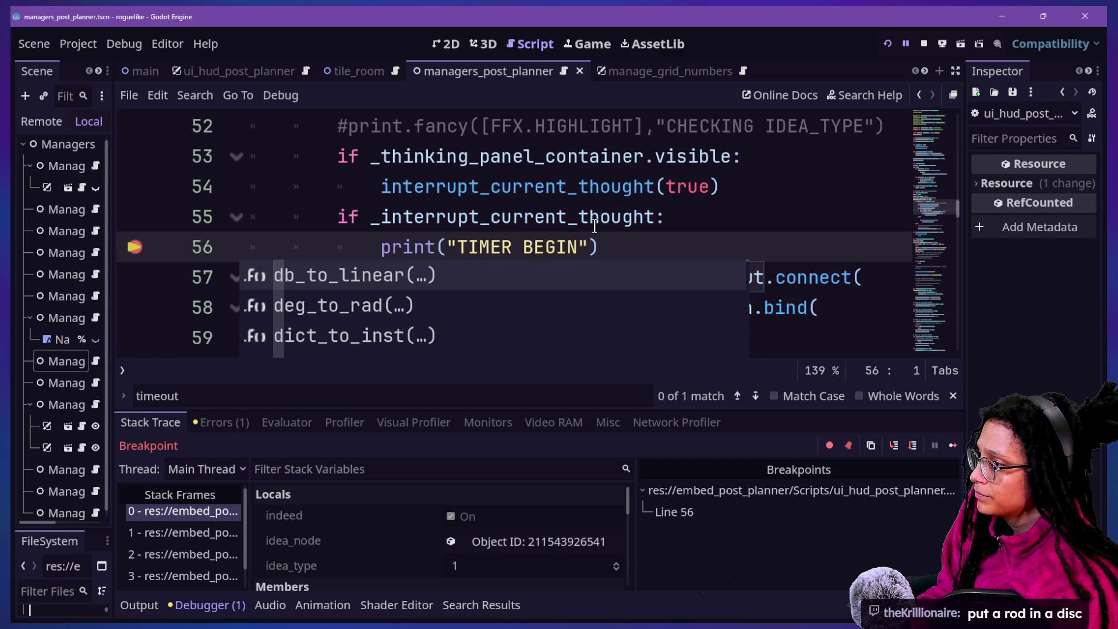
left_click(610, 217)
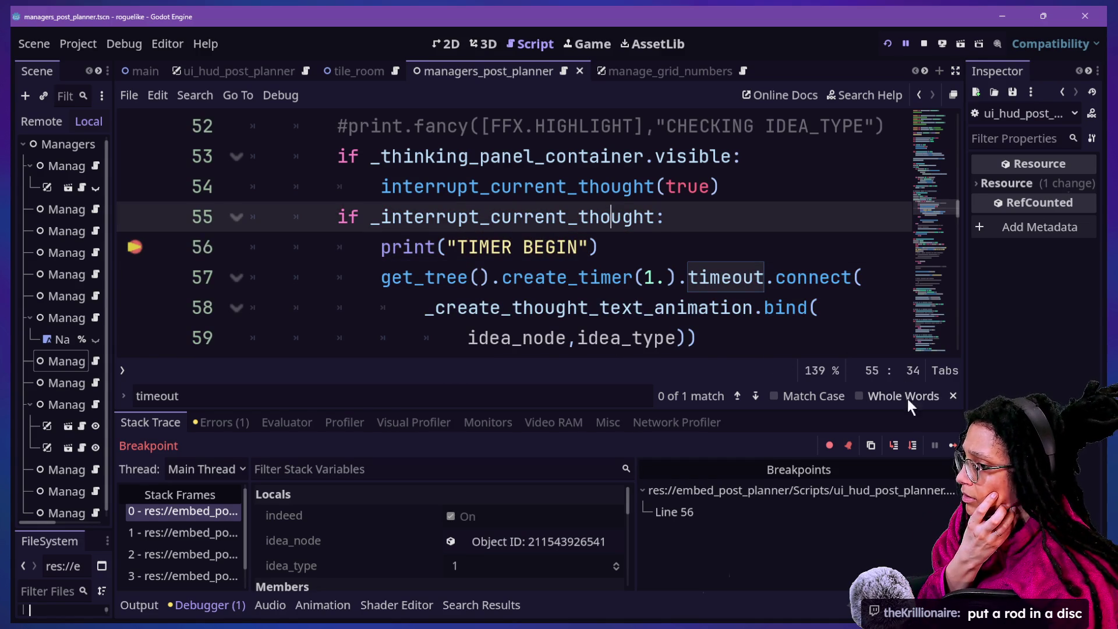
Step from line 56 past the timer line and walkability return into the camera follow code.
left_click(894, 445)
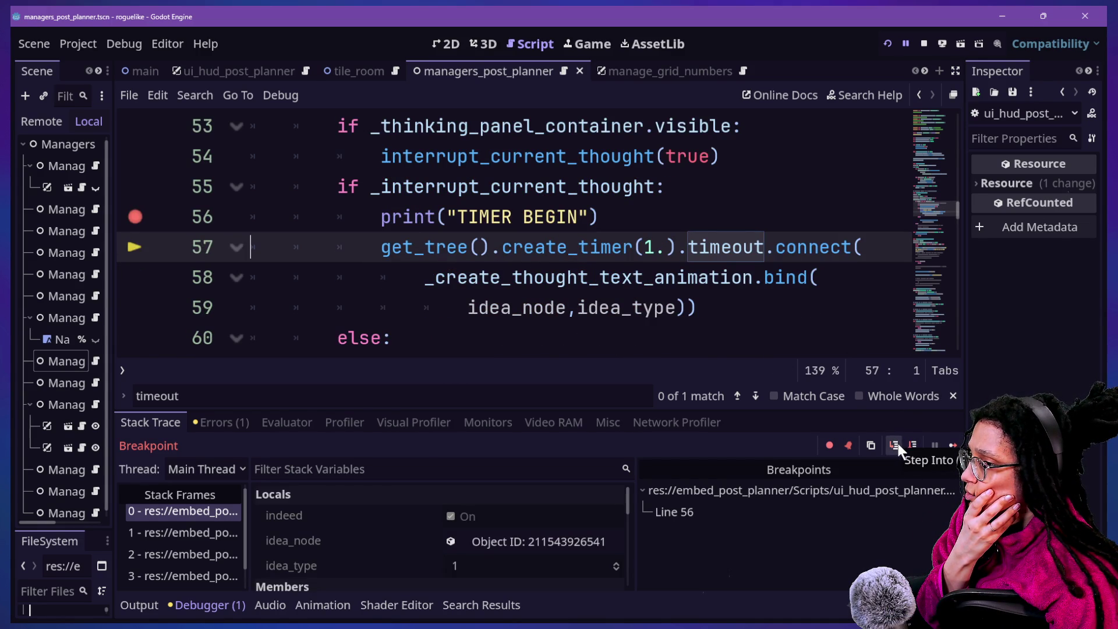
left_click(895, 445)
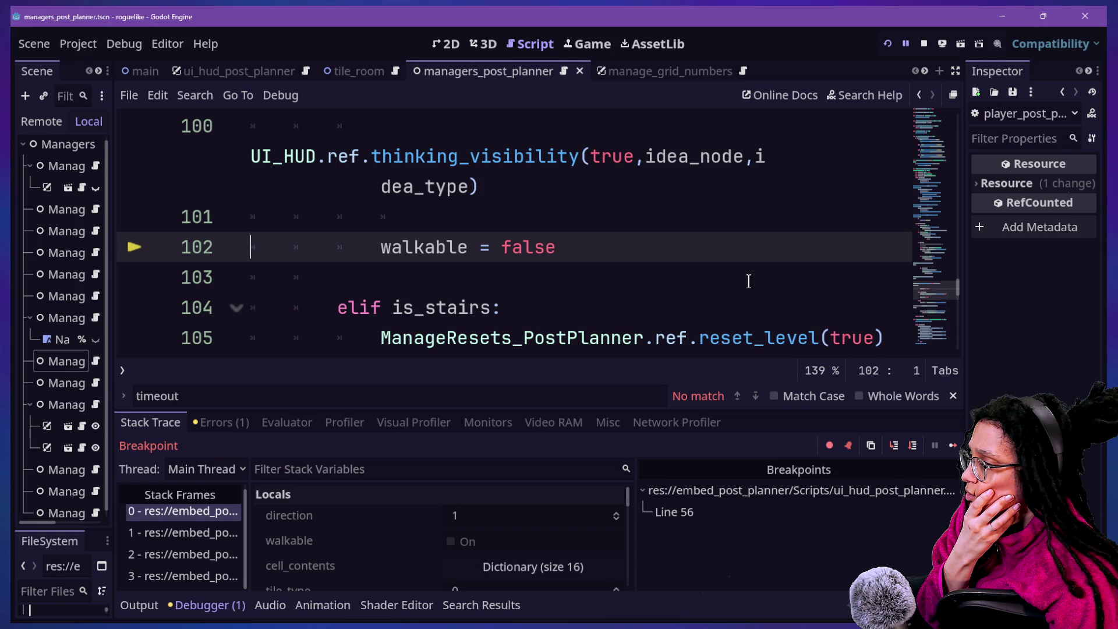
left_click(913, 446)
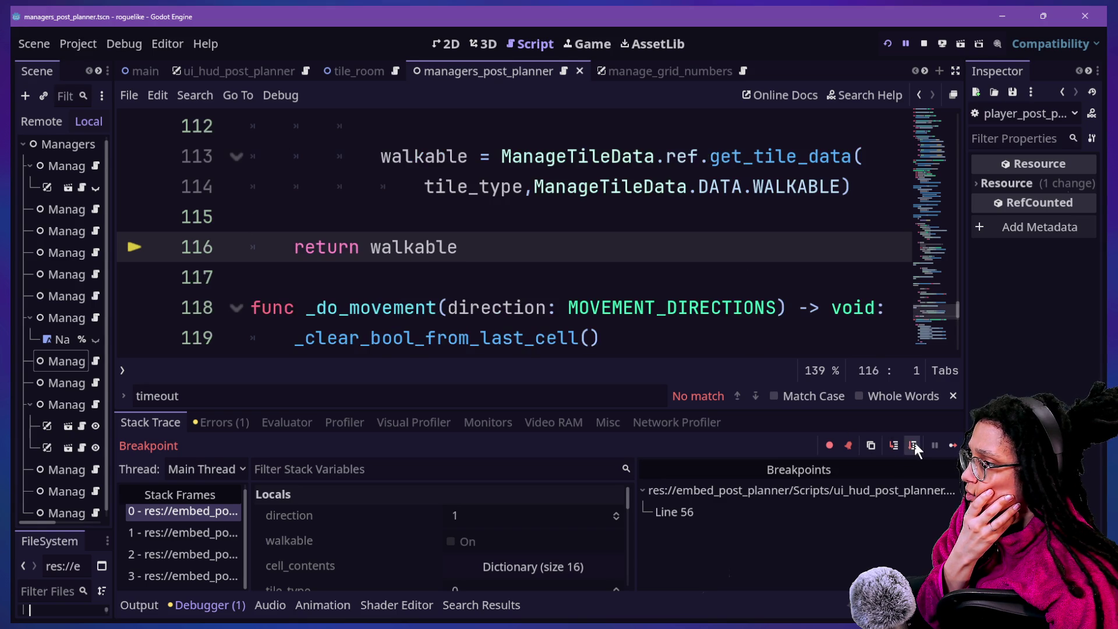
left_click(913, 445)
left_click(913, 445)
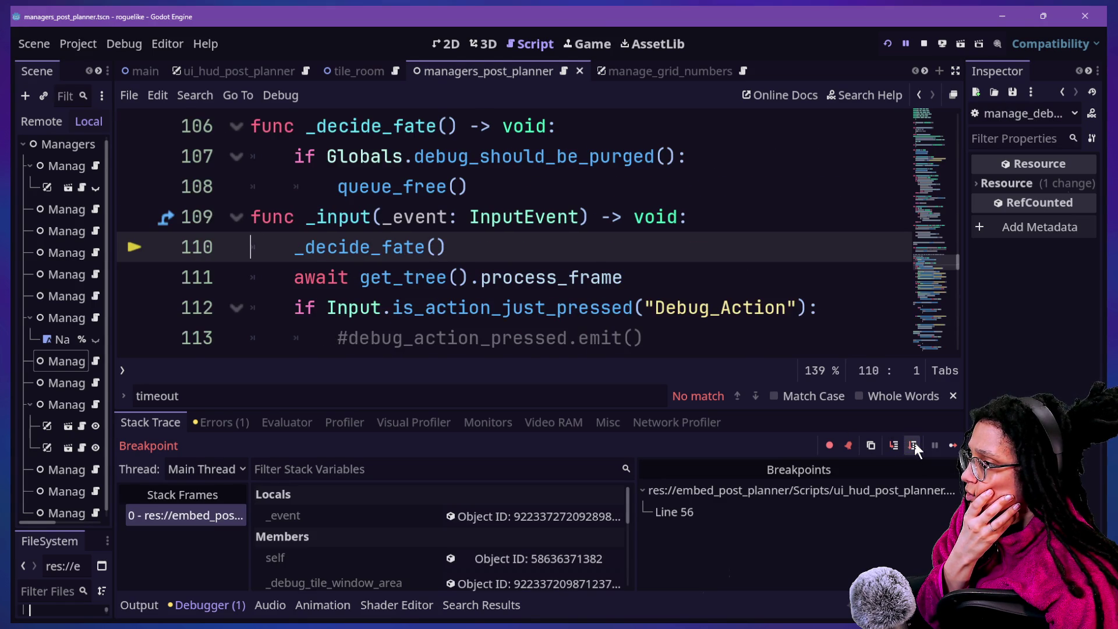
left_click(913, 445)
left_click(913, 445)
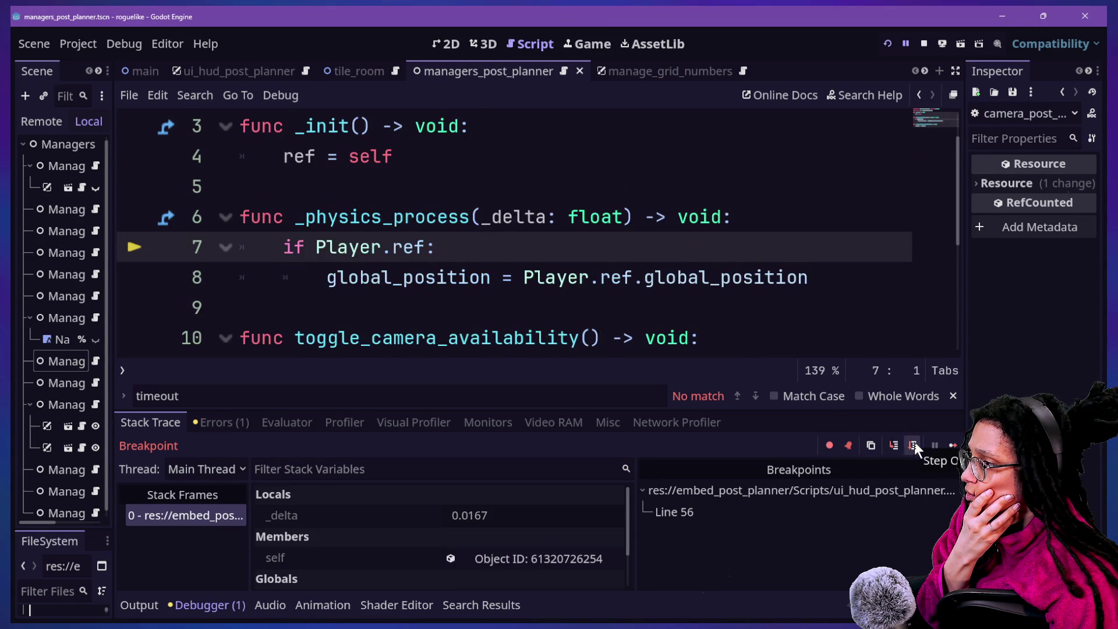
left_click(913, 446)
left_click(913, 445)
left_click(913, 445)
Step through the debug input and level restart checks and camera position update, then continue.
left_click(913, 445)
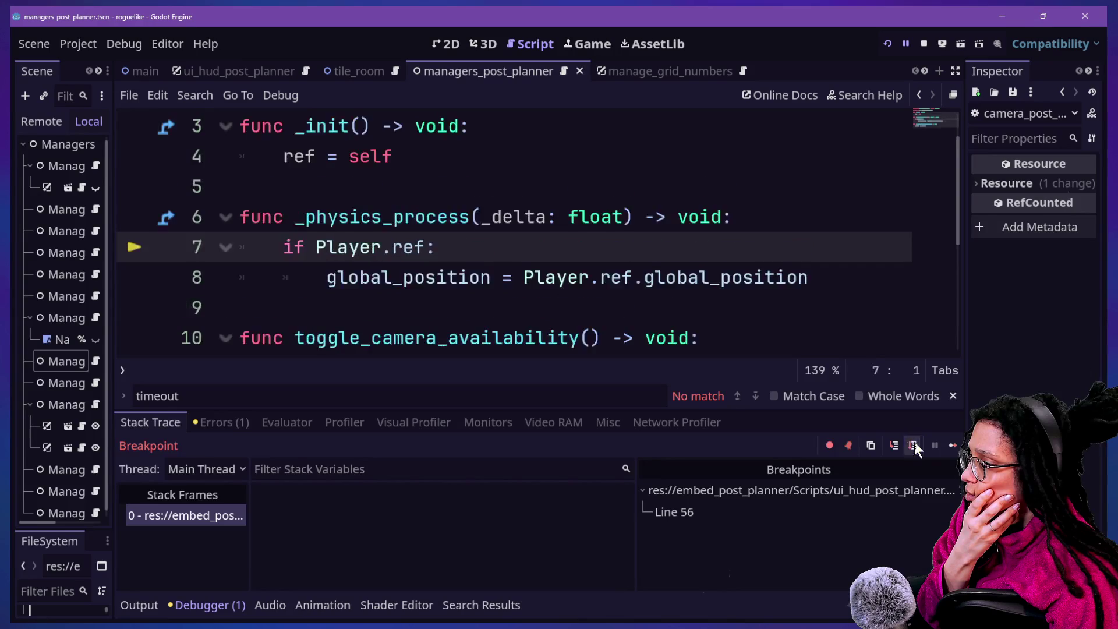
left_click(913, 446)
left_click(913, 445)
left_click(913, 445)
left_click(913, 445)
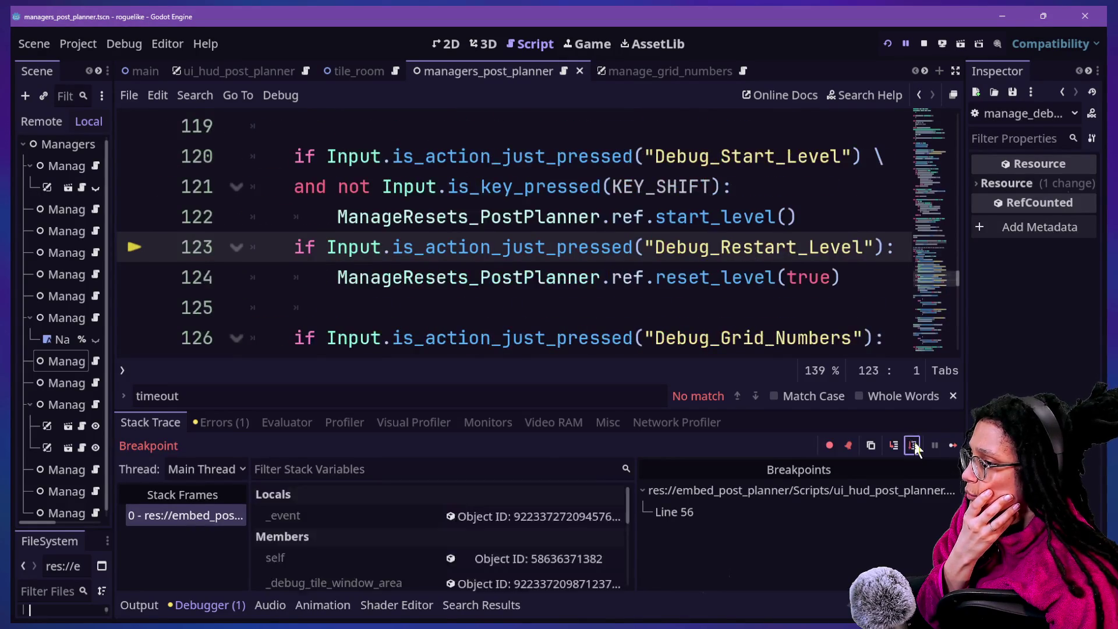
left_click(913, 445)
left_click(913, 445)
left_click(913, 446)
left_click(913, 445)
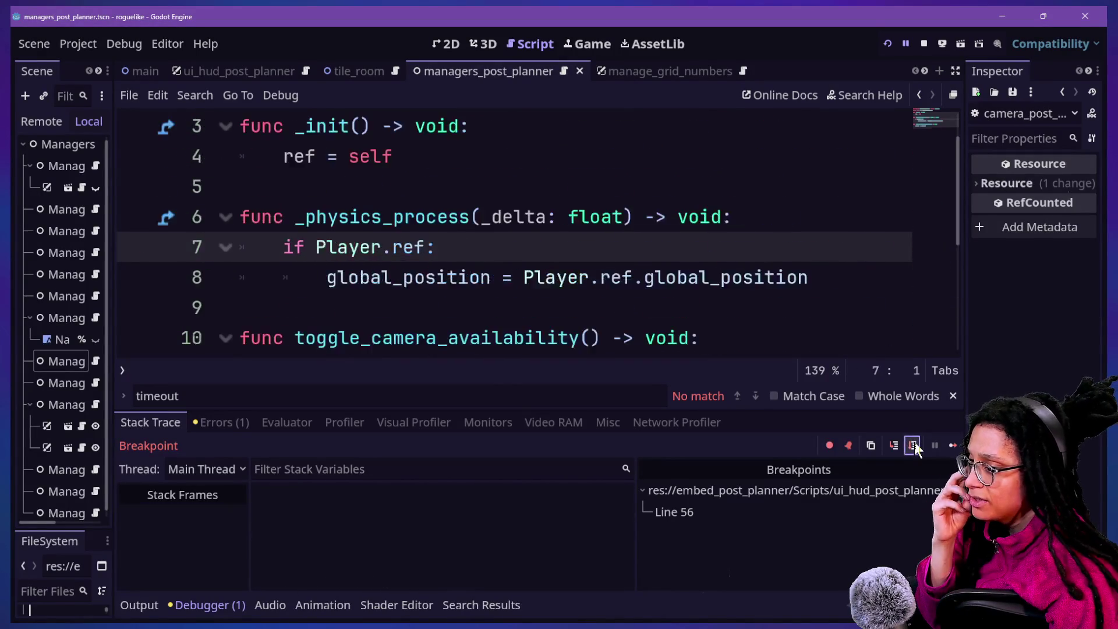
left_click(913, 445)
left_click(913, 446)
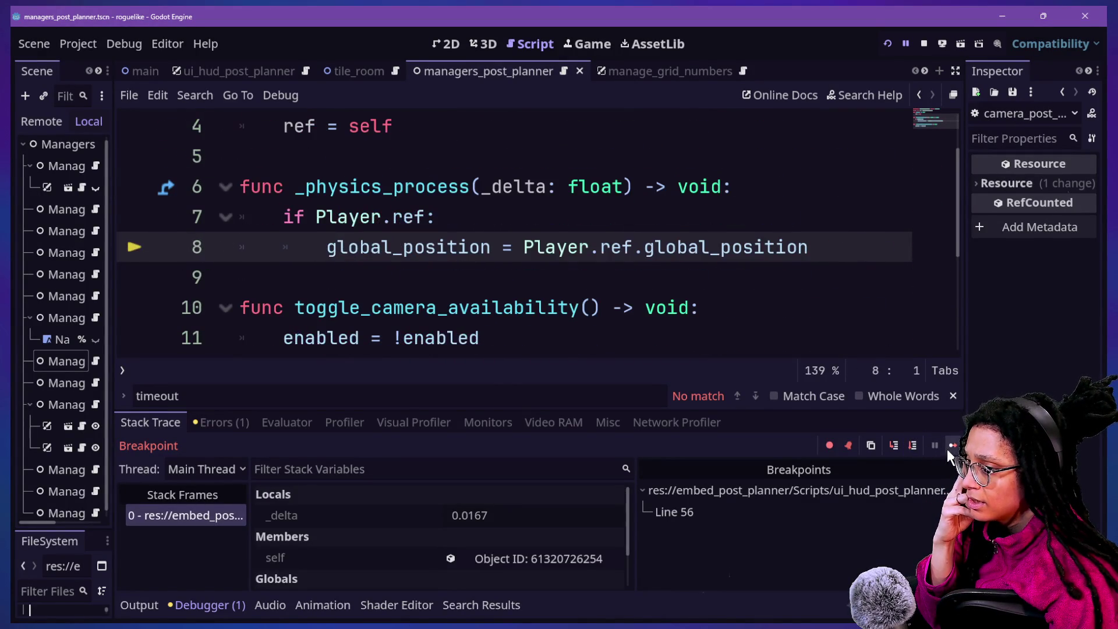
left_click(951, 444)
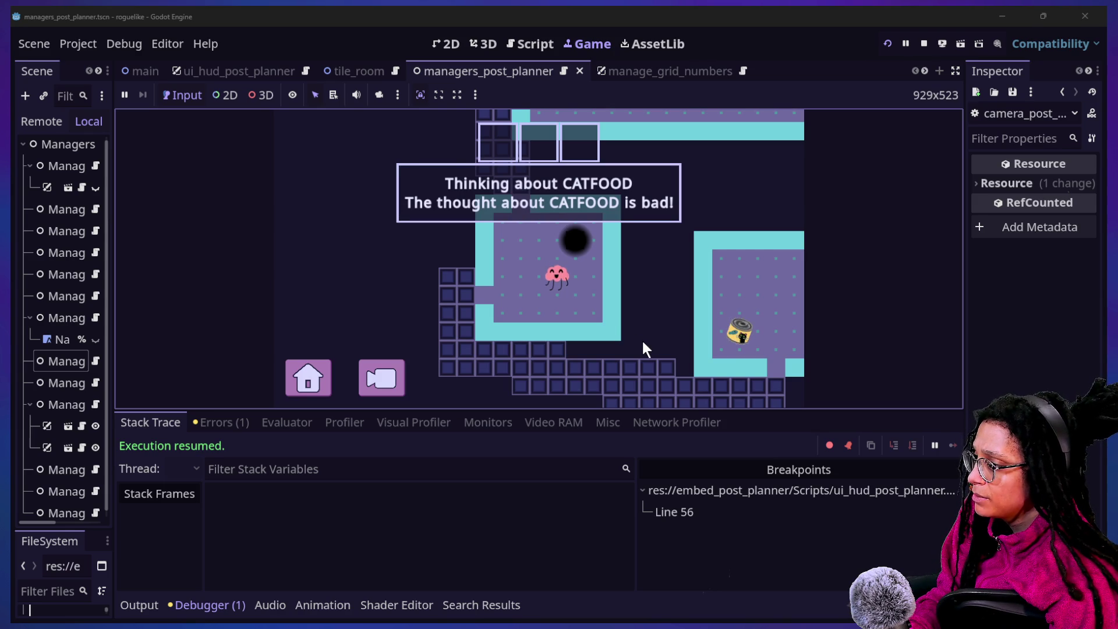
Move the character one more tile, delete the stray 's' on line 56, and continue.
left_click(544, 362)
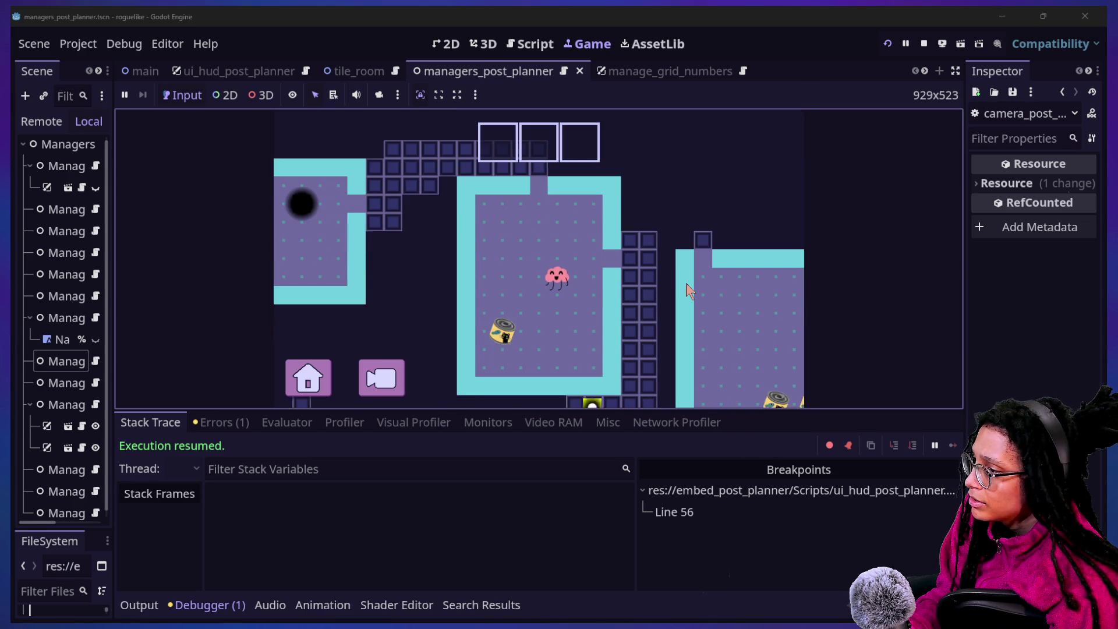
type("s")
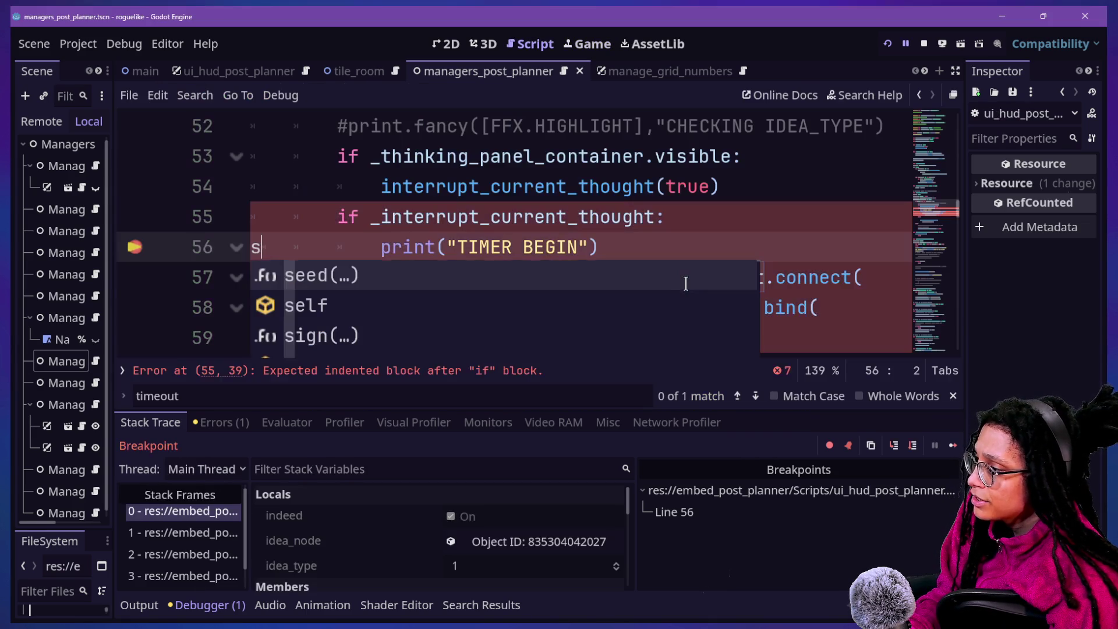
key("BackSpace")
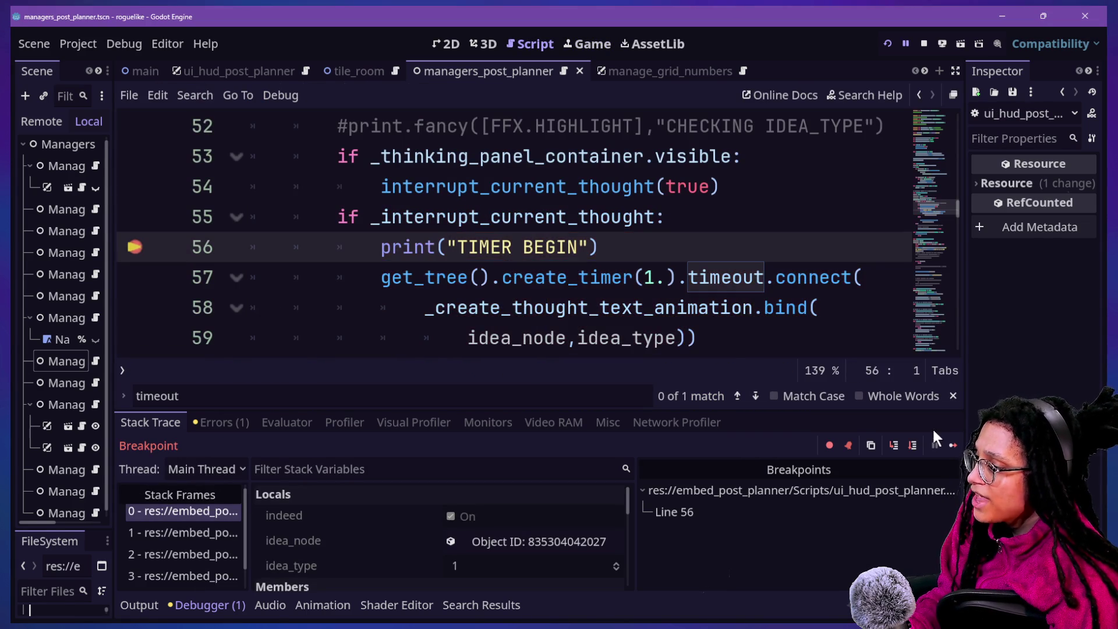
left_click(953, 446)
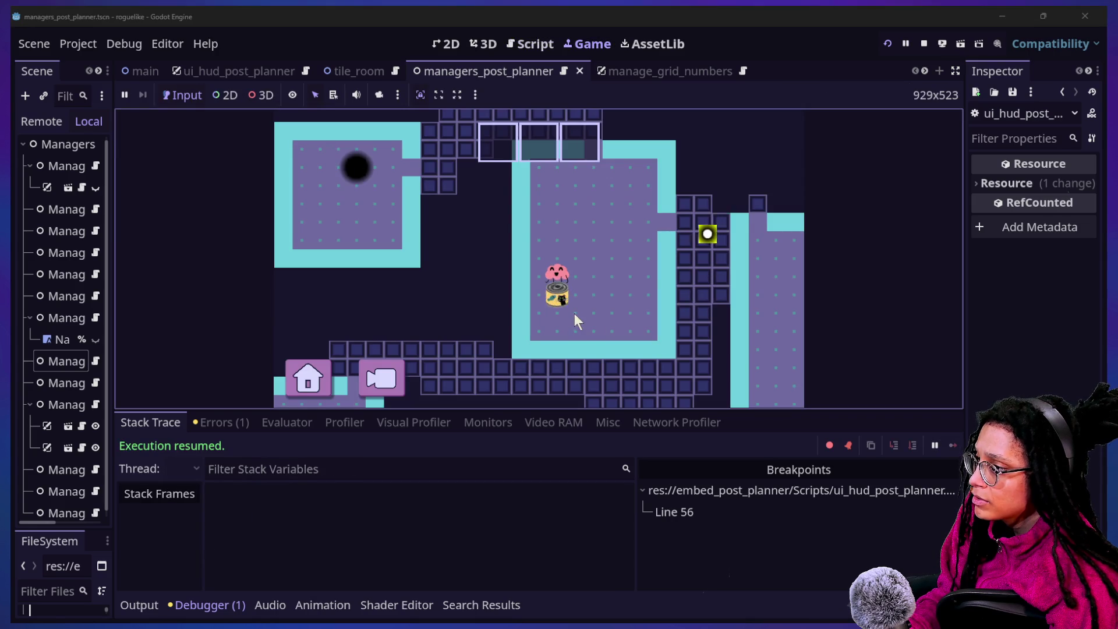
Remove another stray 's' and the stray #Zz from line 56 after the line 76 error, then resume.
type("s")
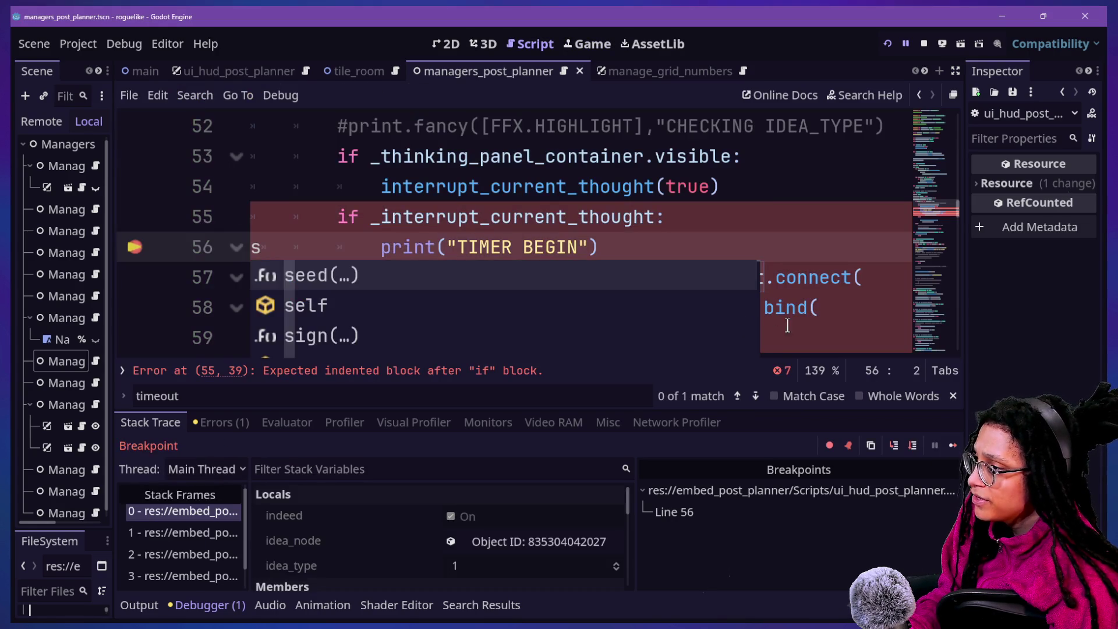
key("BackSpace")
left_click(953, 445)
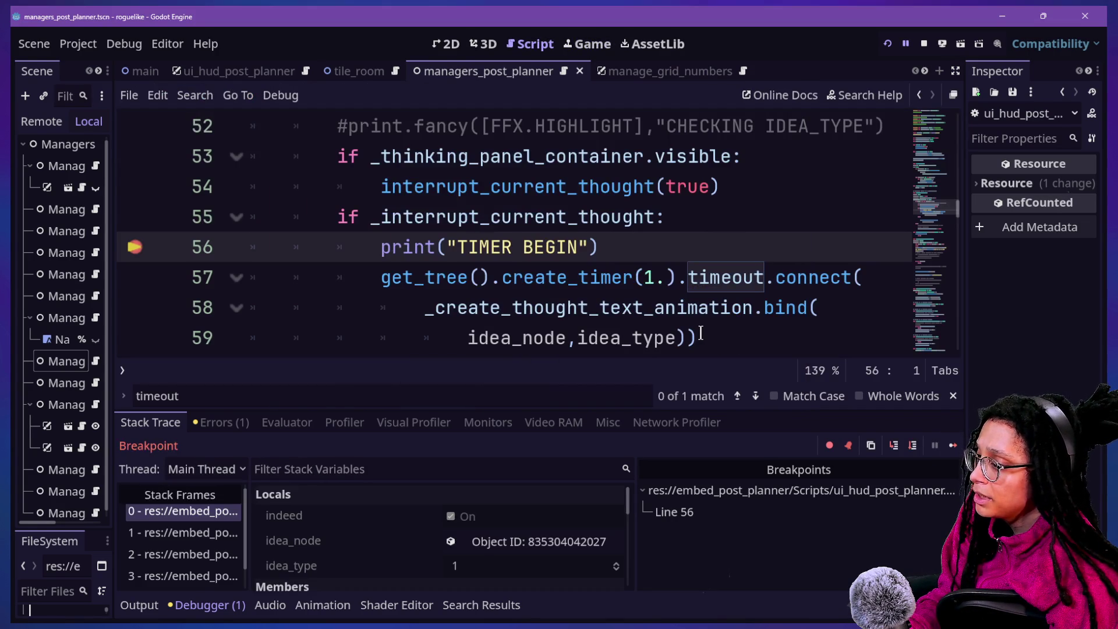
type("#")
left_click(952, 446)
left_click(953, 445)
type("Zz")
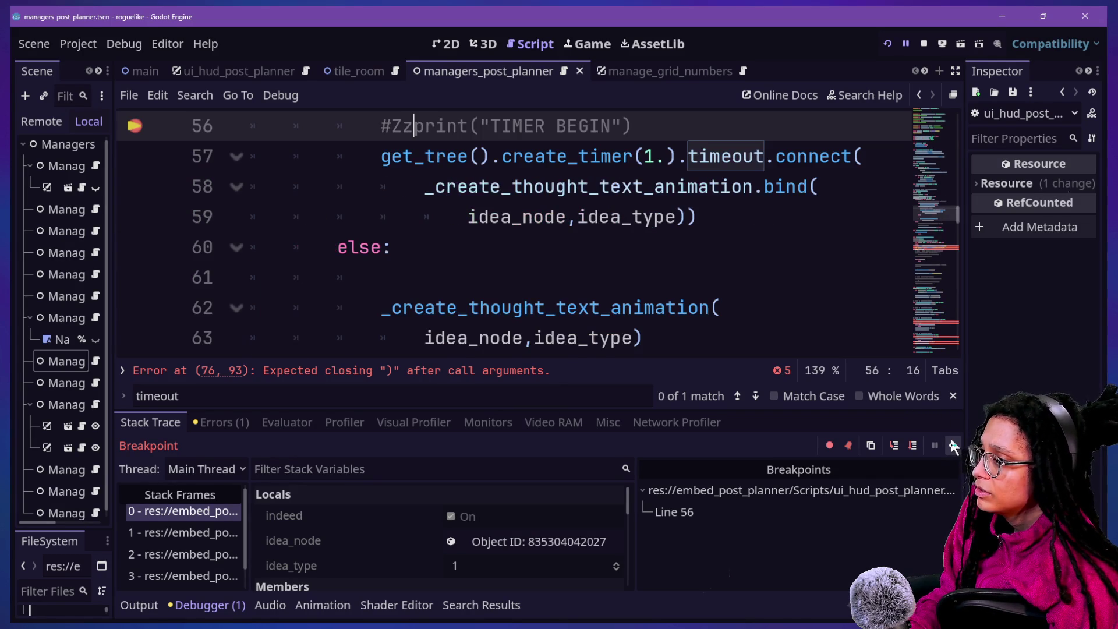
key("BackSpace")
key("BackSpace")
key("BackSpace")
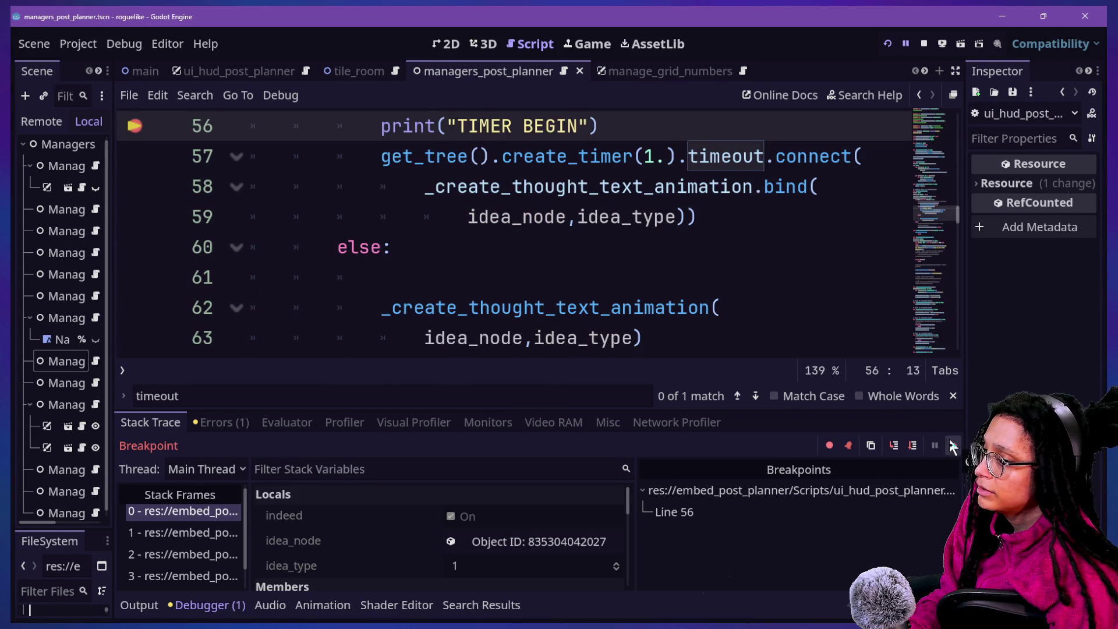
left_click(950, 445)
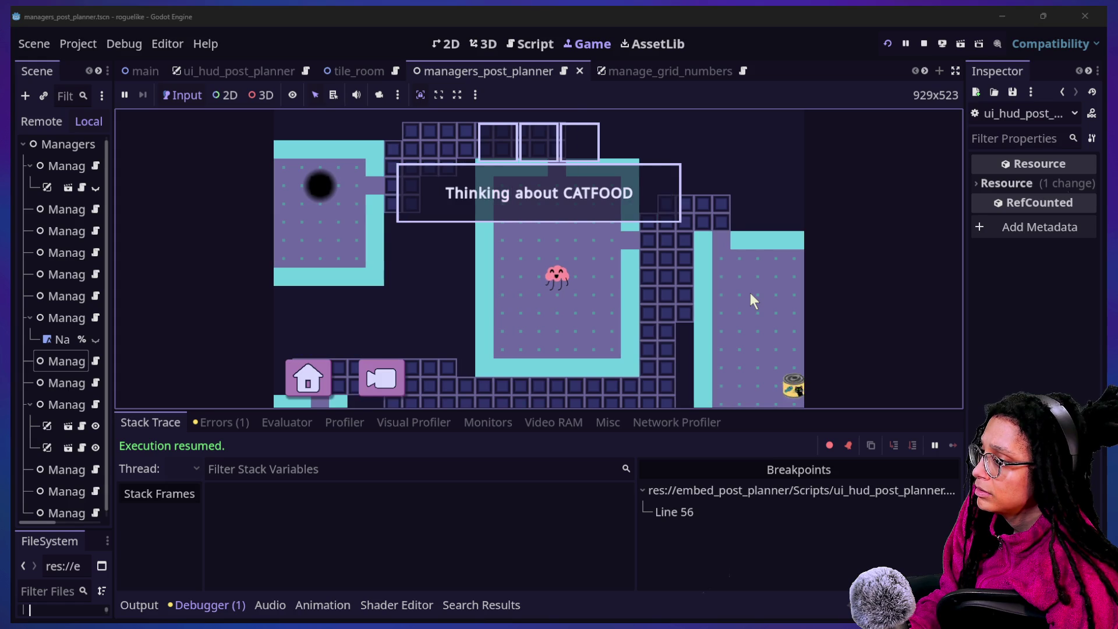